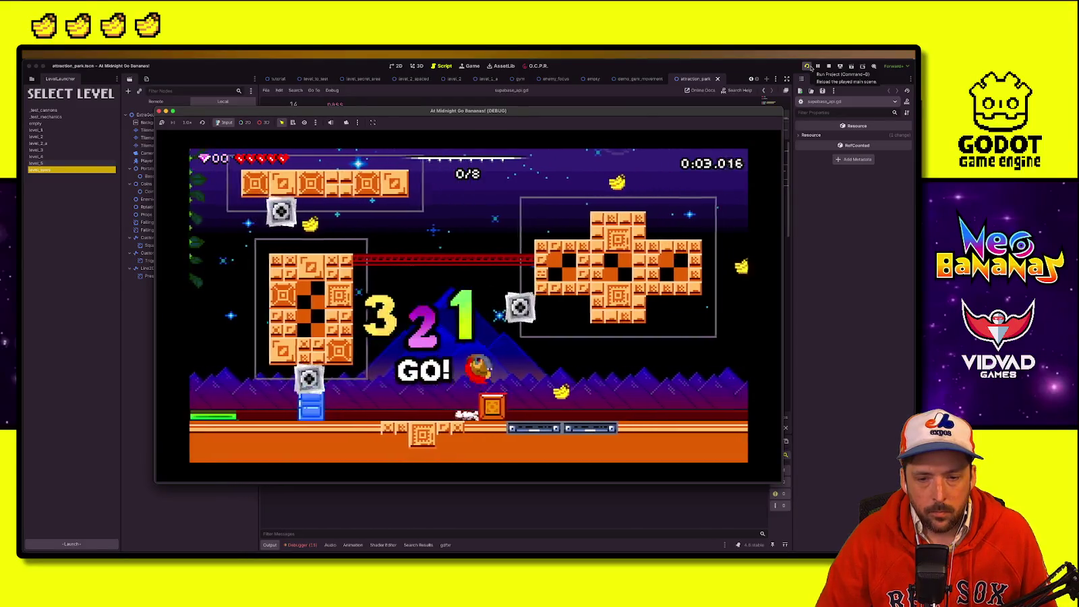
Step: Run, wall-jump and slide through the first part of the level up to the vine
{"action": "key", "text": "Right"}
{"action": "key", "text": "space"}
{"action": "key", "text": "Left"}
{"action": "key", "text": "space"}
{"action": "key", "text": "Right"}
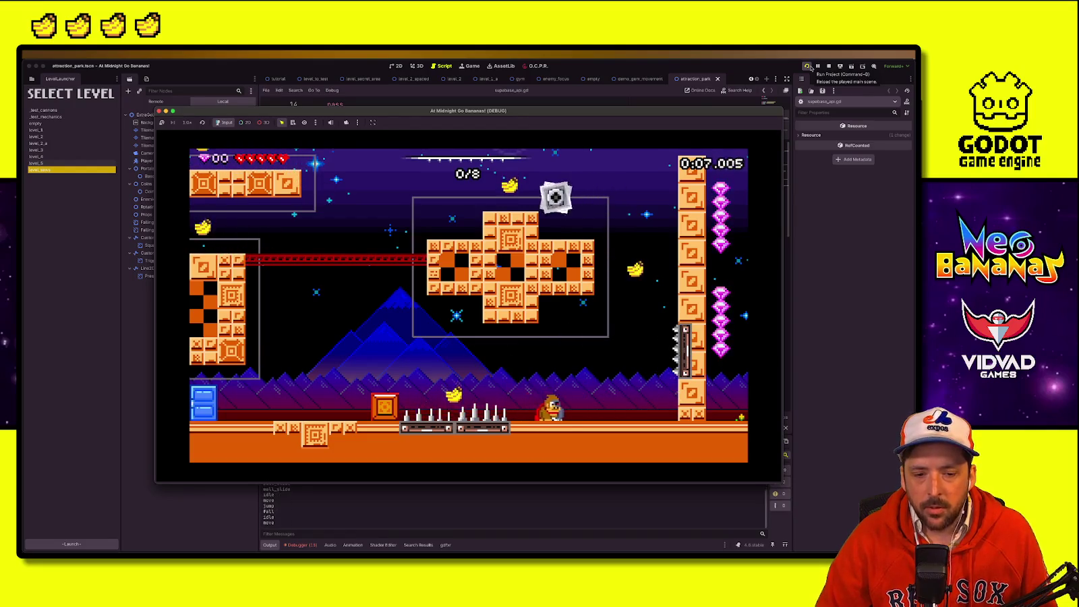
{"action": "key", "text": "Left"}
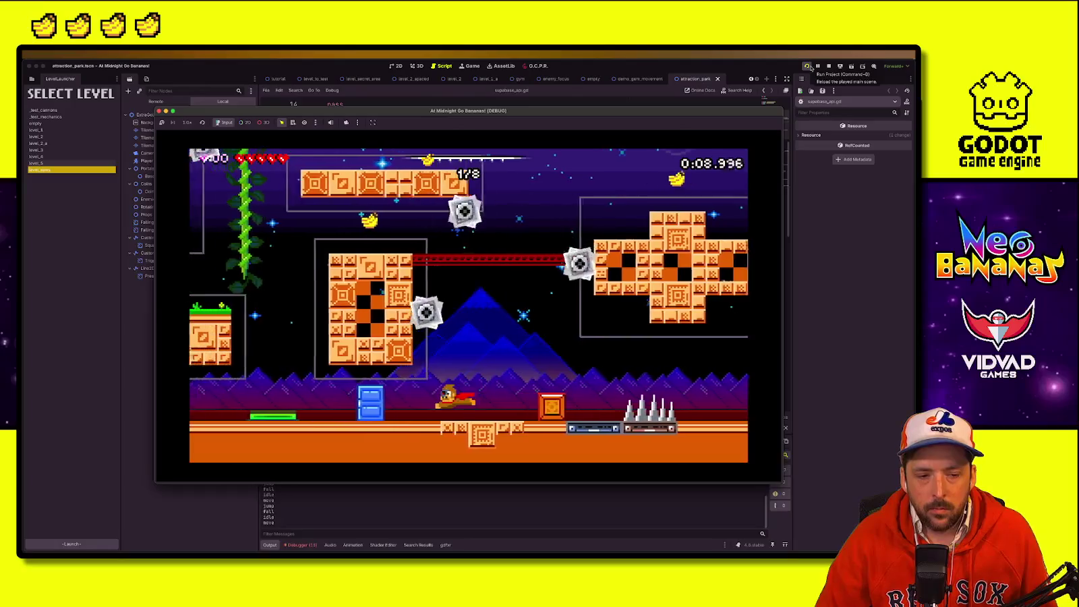
{"action": "key", "text": "Down"}
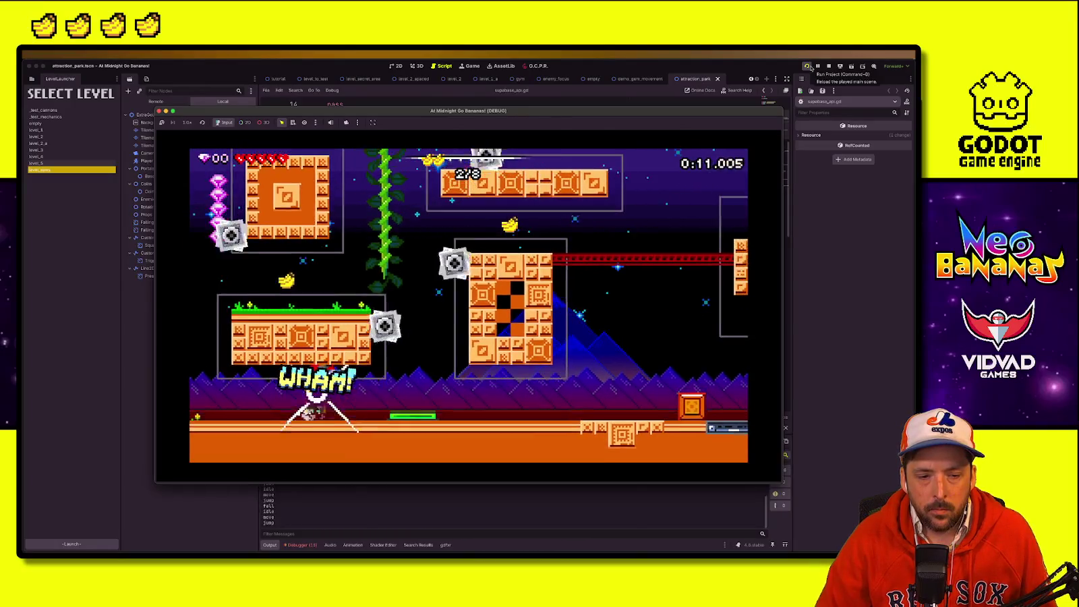
{"action": "key", "text": "space"}
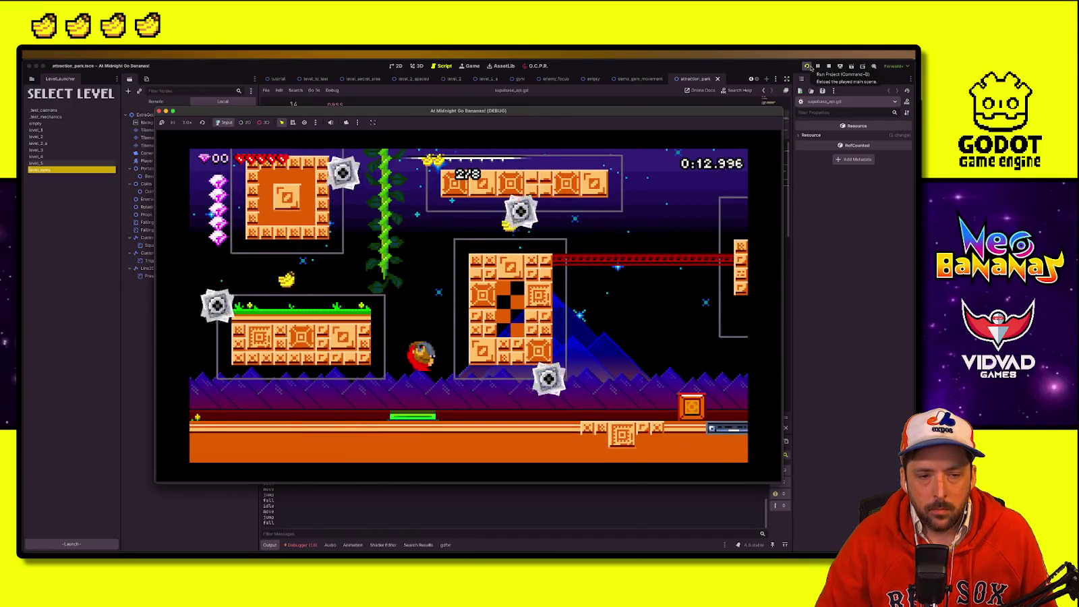
{"action": "key", "text": "space"}
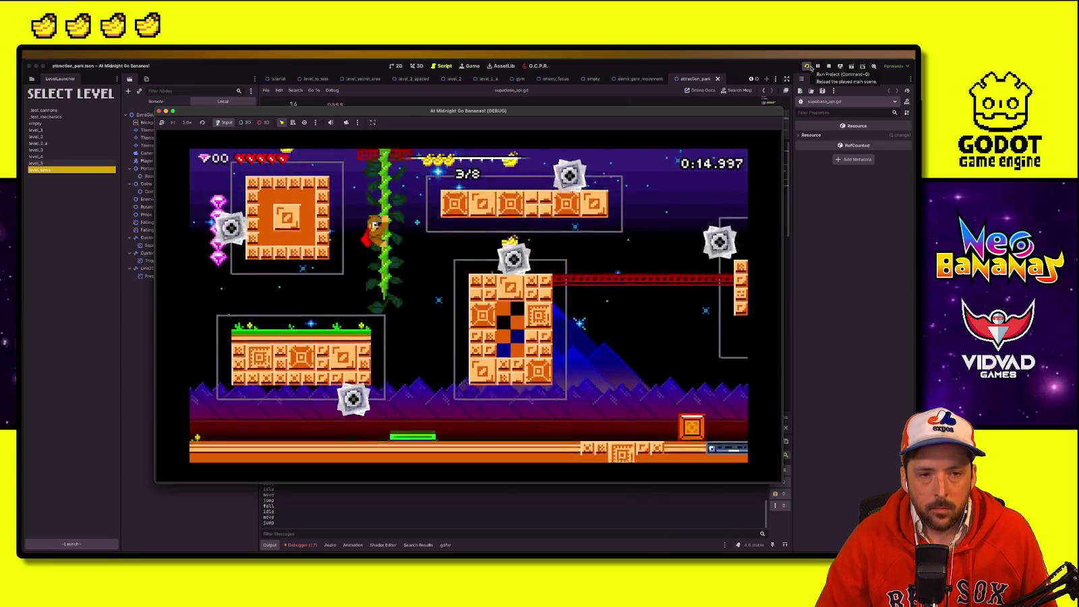
Step: Collect the remaining bananas along the red bridge, enter the exit, and stop the game
{"action": "key", "text": "Right"}
{"action": "key", "text": "space"}
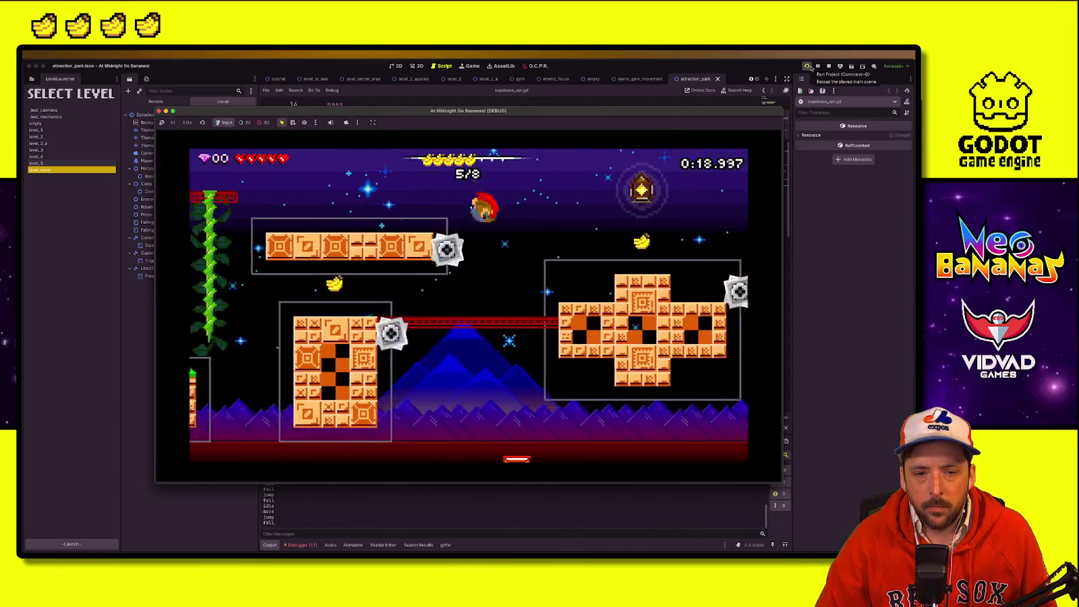
{"action": "key", "text": "Left"}
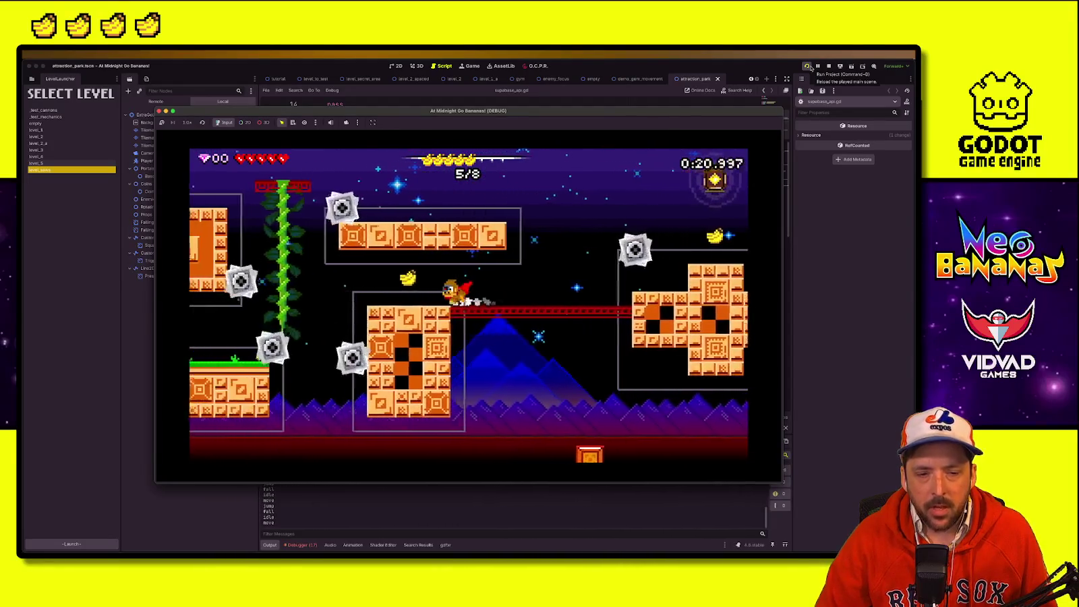
{"action": "key", "text": "Right"}
{"action": "key", "text": "space"}
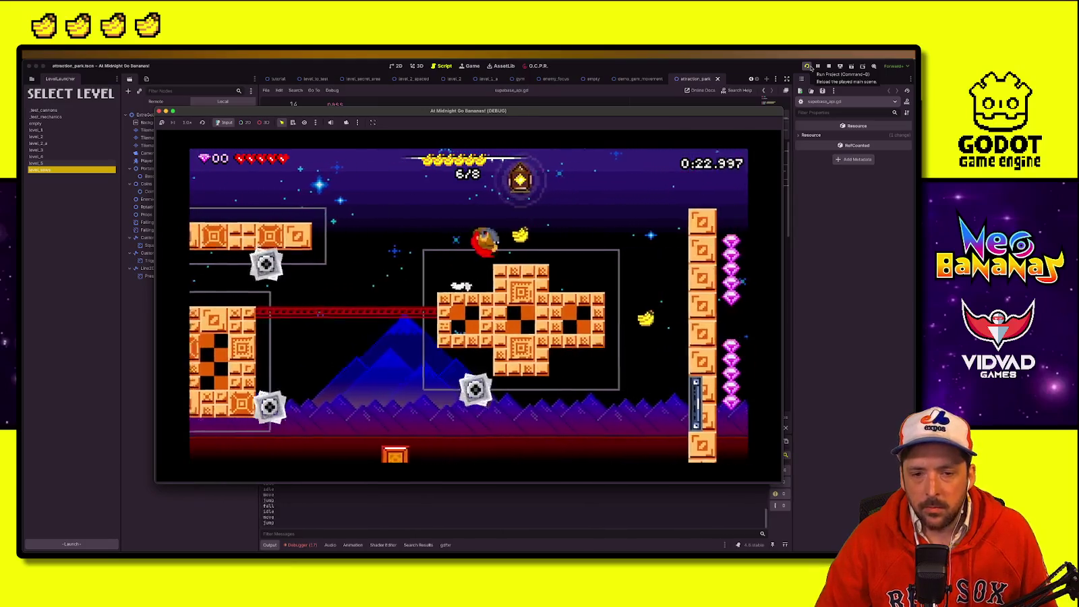
{"action": "key", "text": "Left"}
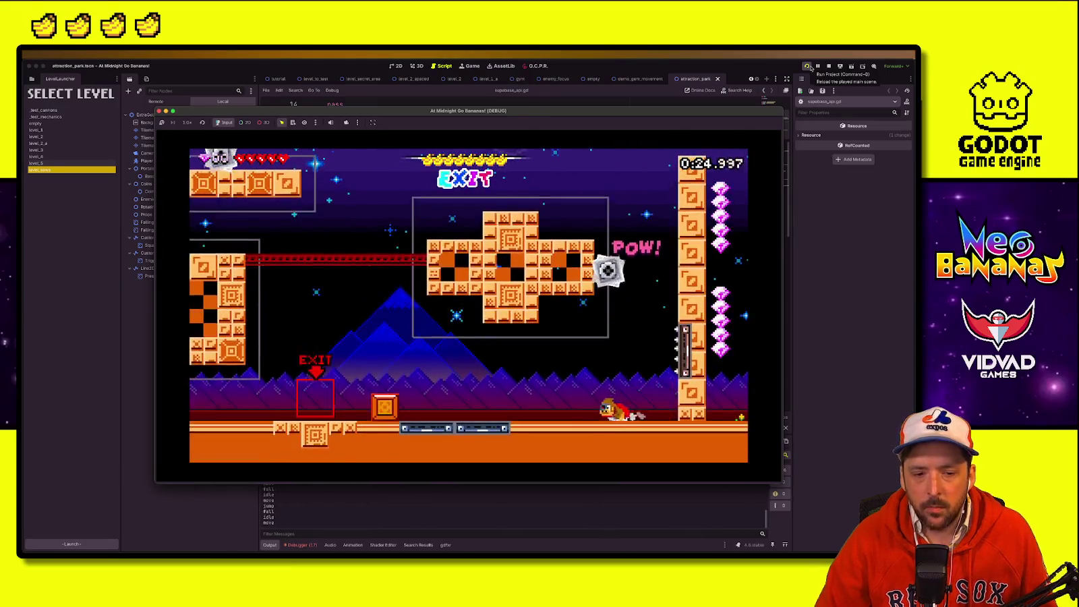
{"action": "key", "text": "space"}
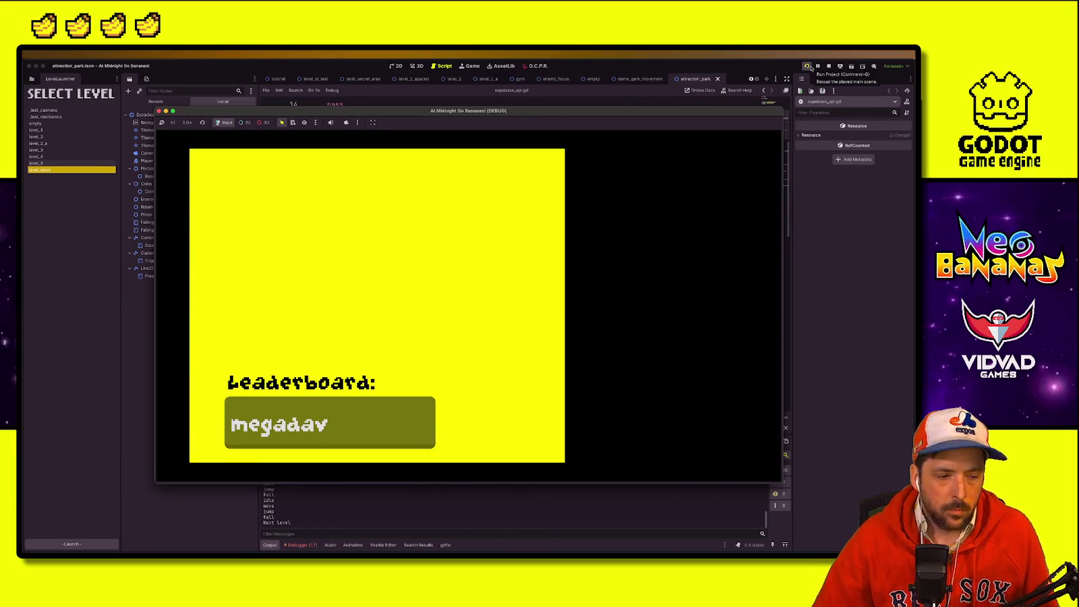
{"action": "left_click", "coordinate": [829, 66]}
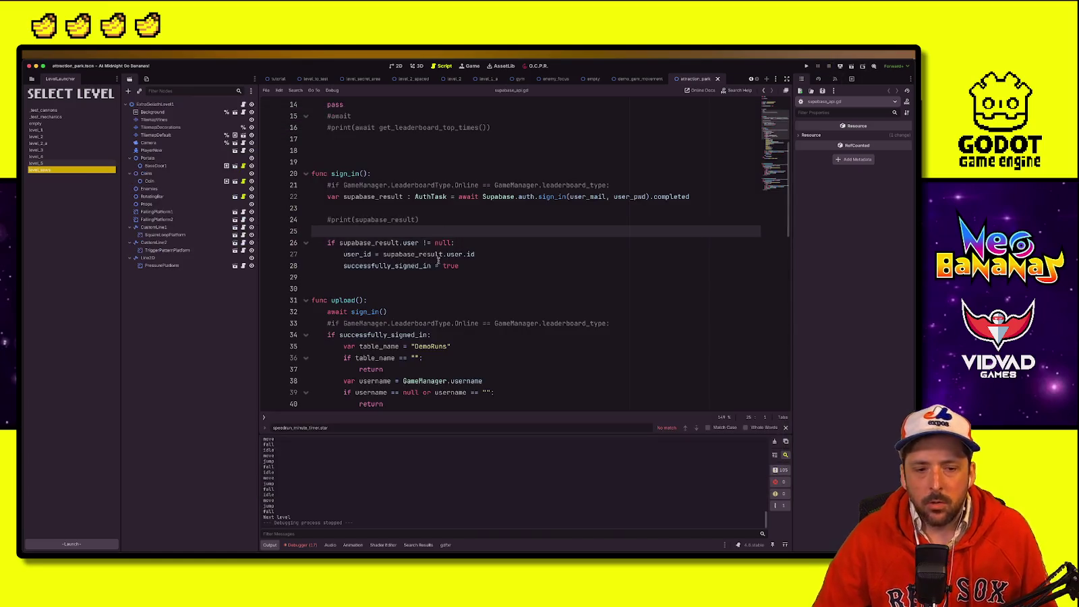
Step: In 2D view, close the attraction_park, demo_gem_movement, empty, enemy_focus, gym and level_2 tabs
{"action": "left_click", "coordinate": [398, 66]}
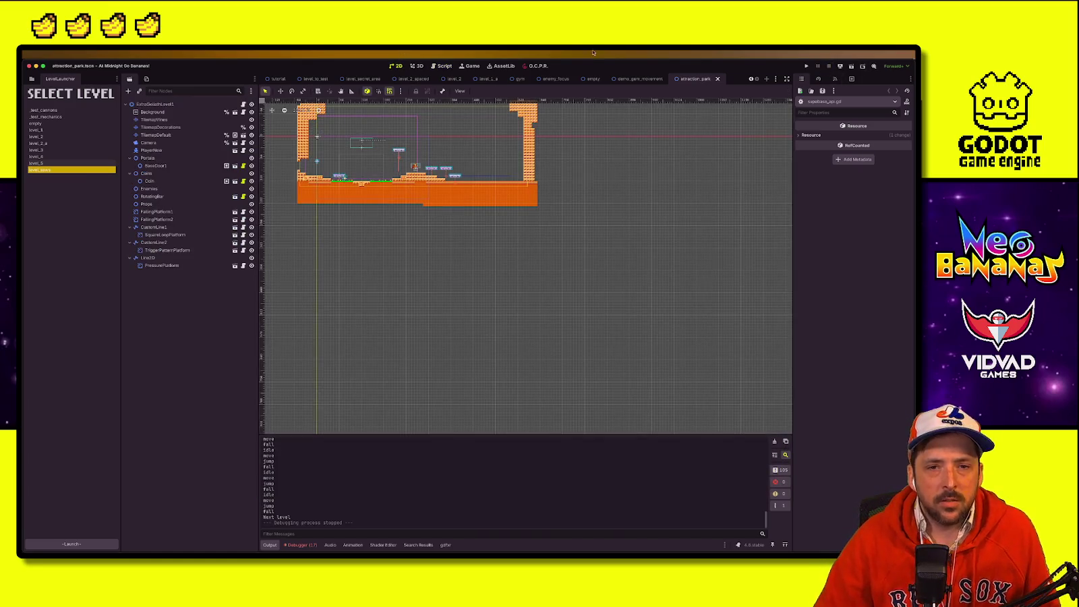
{"action": "left_click", "coordinate": [718, 79]}
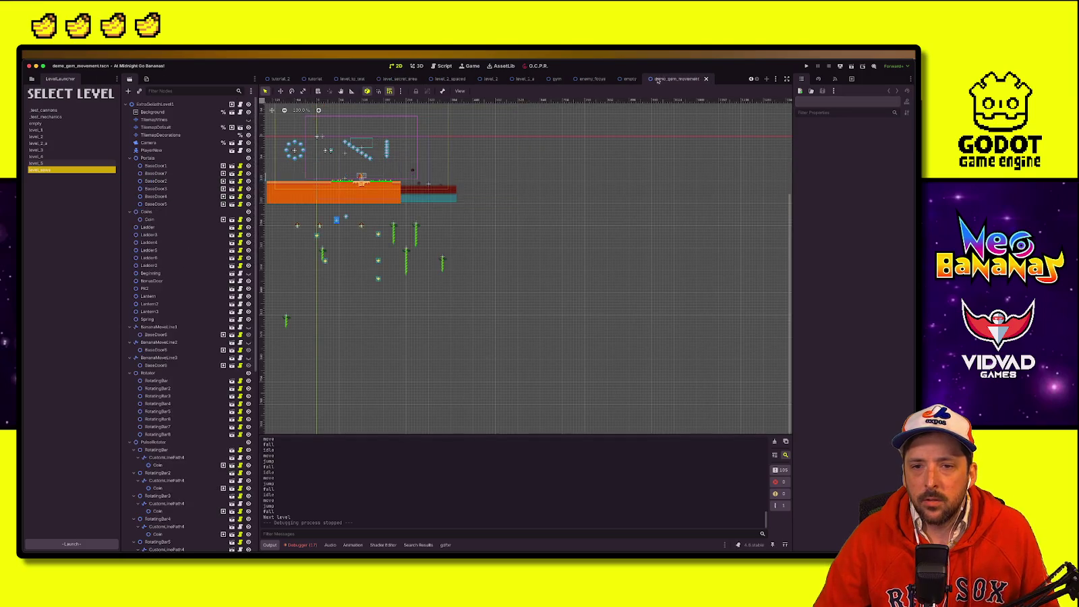
{"action": "left_click", "coordinate": [706, 79]}
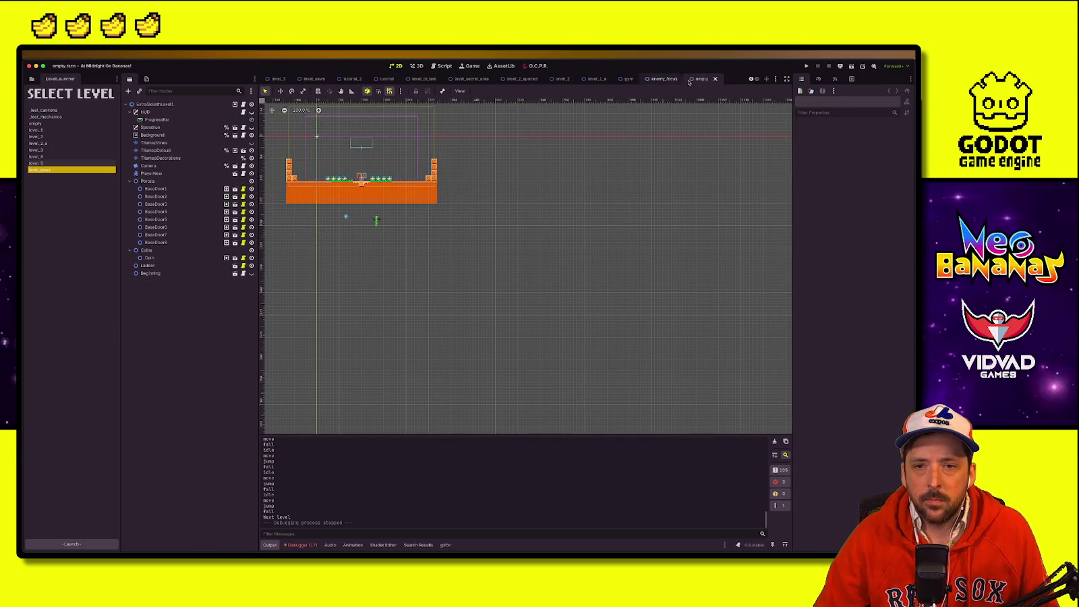
{"action": "left_click", "coordinate": [717, 79]}
{"action": "left_click", "coordinate": [715, 79]}
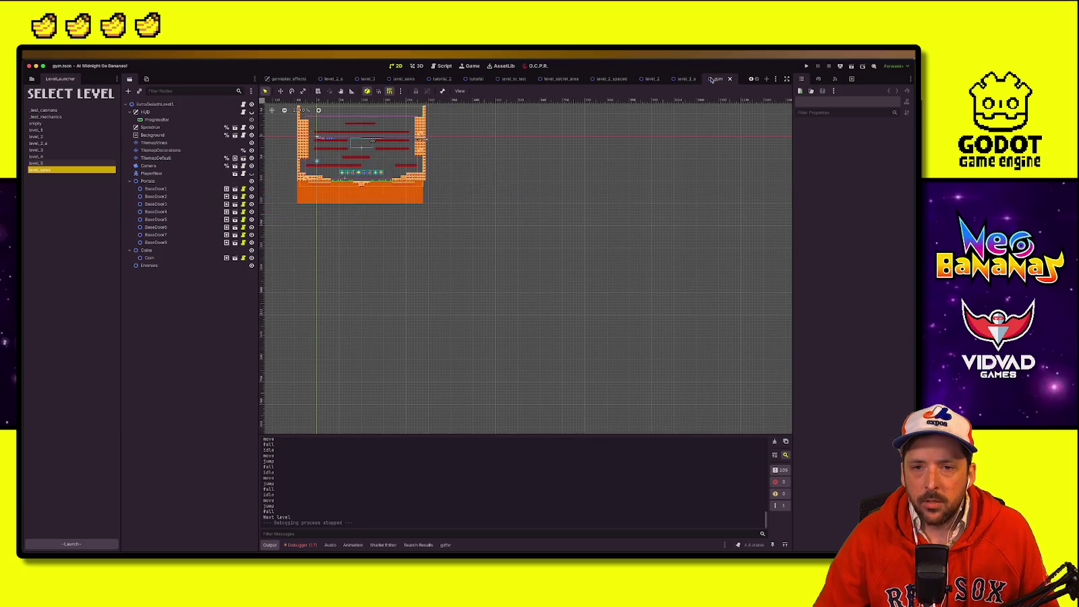
{"action": "left_click", "coordinate": [729, 79]}
{"action": "left_click", "coordinate": [713, 79]}
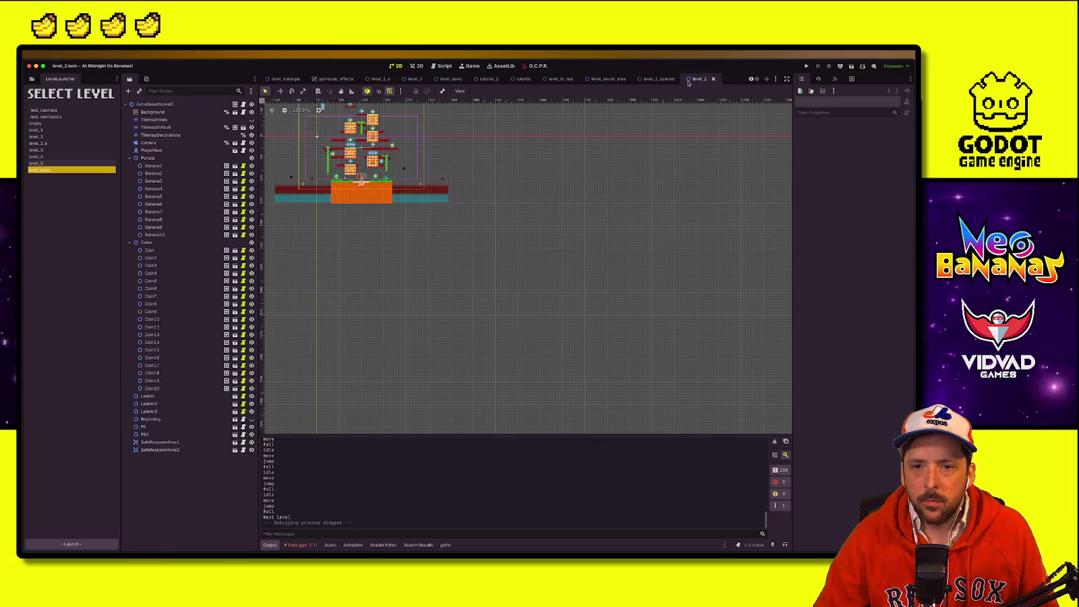
{"action": "left_click", "coordinate": [713, 79]}
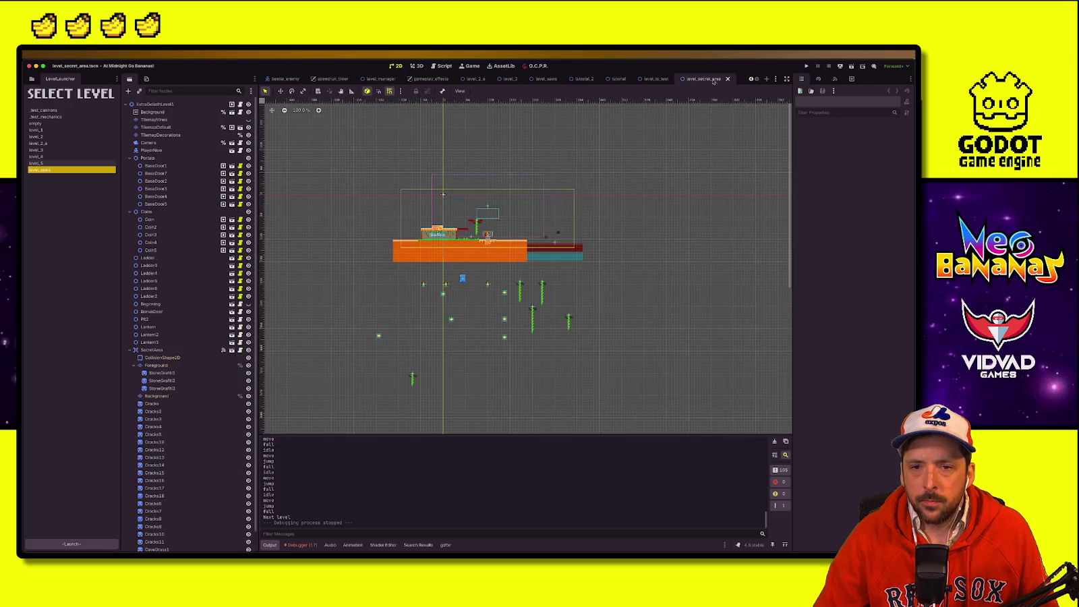
Step: Close all remaining scene tabs and open level_saws.tscn from the FileSystem dock
{"action": "right_click", "coordinate": [714, 80]}
{"action": "left_click", "coordinate": [742, 170]}
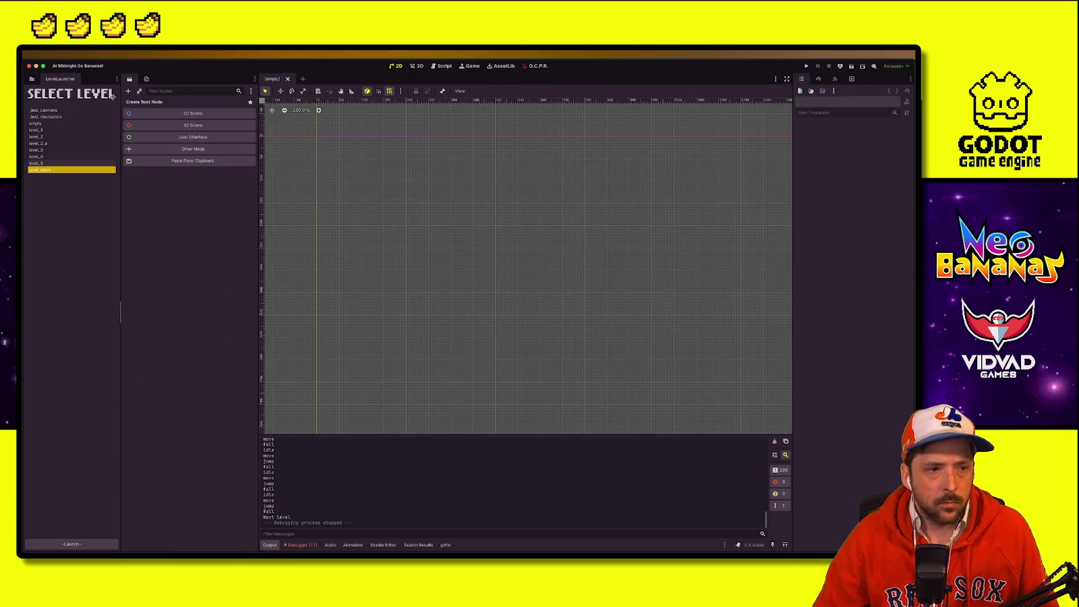
{"action": "left_click", "coordinate": [32, 79]}
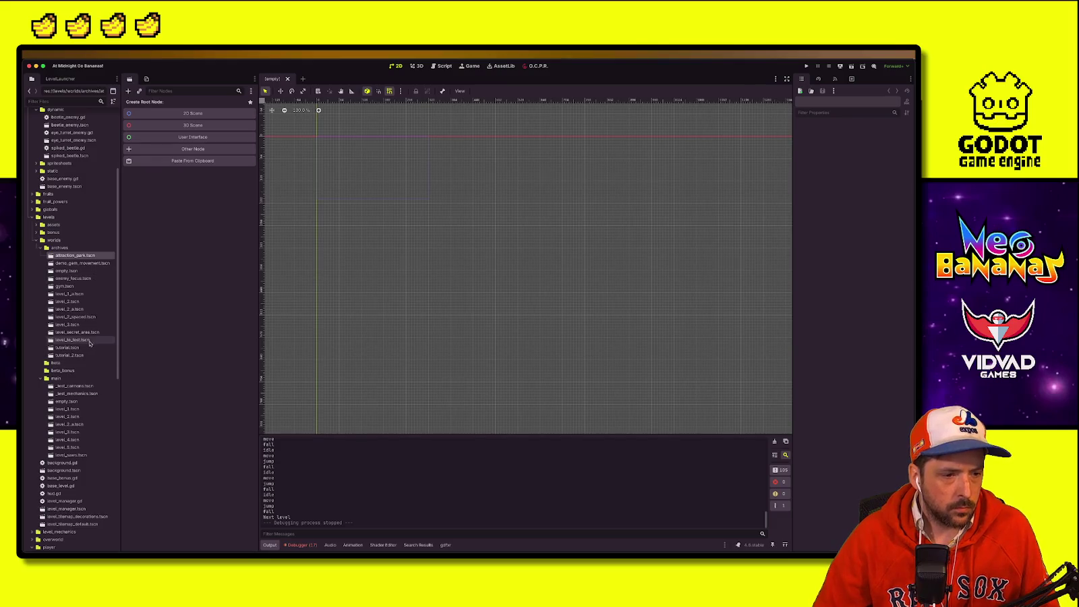
{"action": "double_click", "coordinate": [71, 455]}
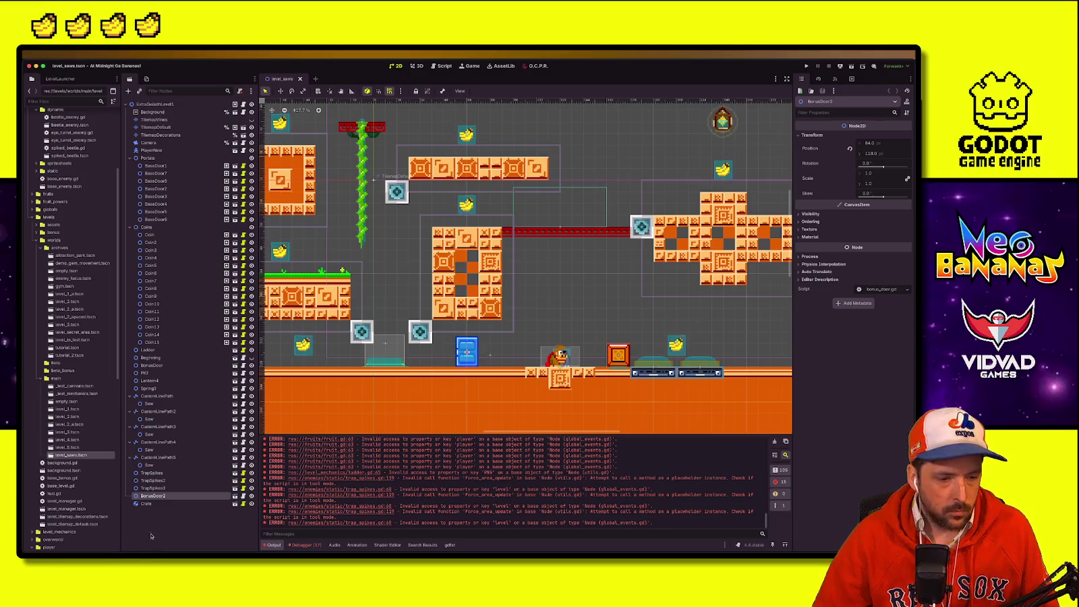
Step: Delete the BonusDoor2 node from the Scene tree
{"action": "right_click", "coordinate": [166, 497]}
{"action": "left_click", "coordinate": [203, 545]}
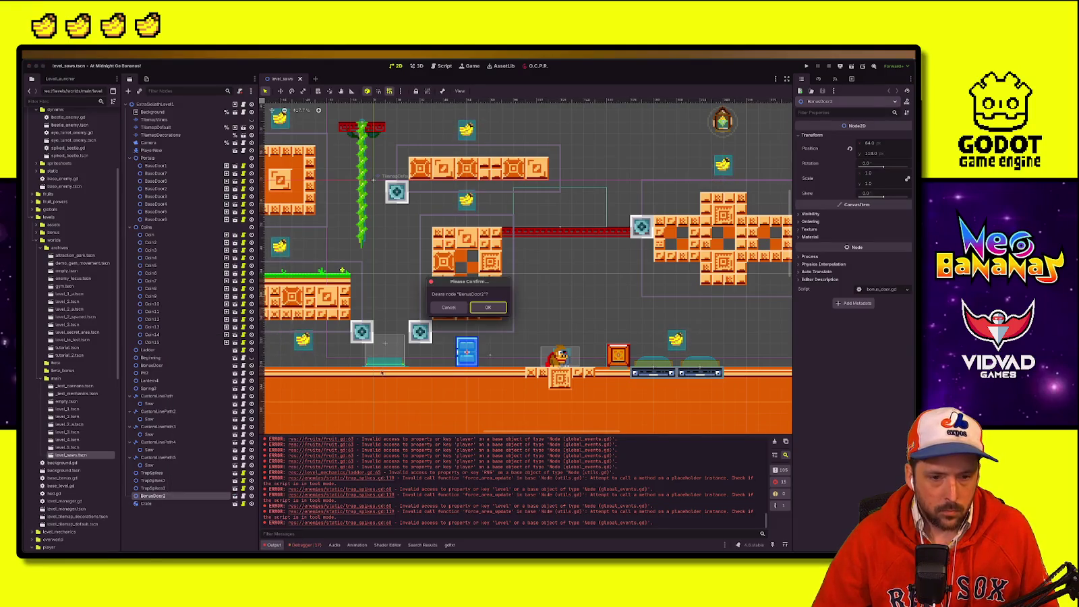
{"action": "left_click", "coordinate": [488, 307]}
Step: Delete the Crate node and look over the remaining level layout
{"action": "left_click", "coordinate": [146, 496]}
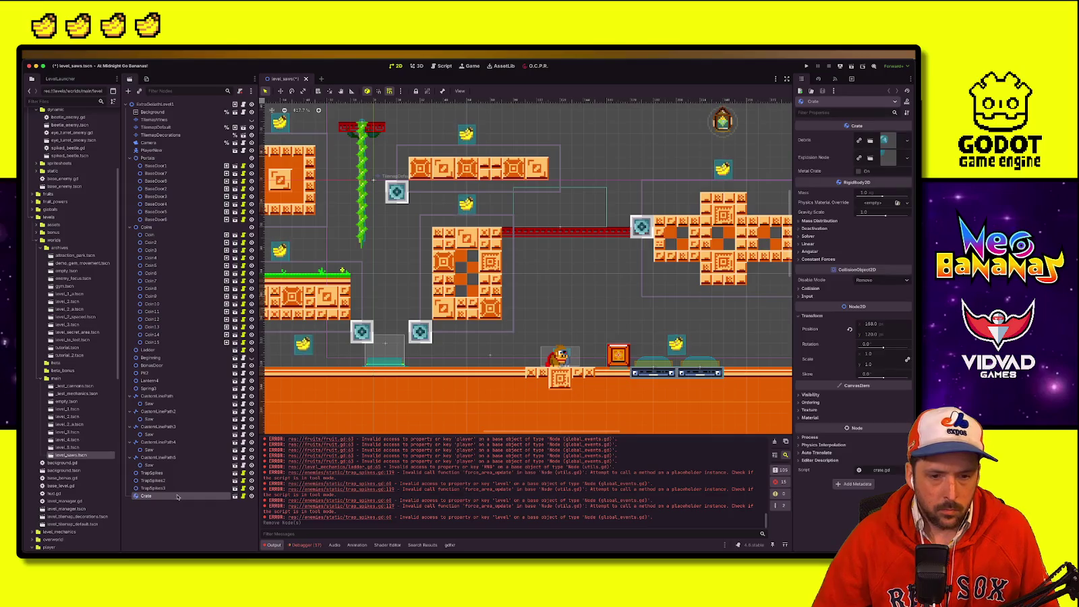
{"action": "right_click", "coordinate": [177, 496]}
{"action": "left_click", "coordinate": [205, 545]}
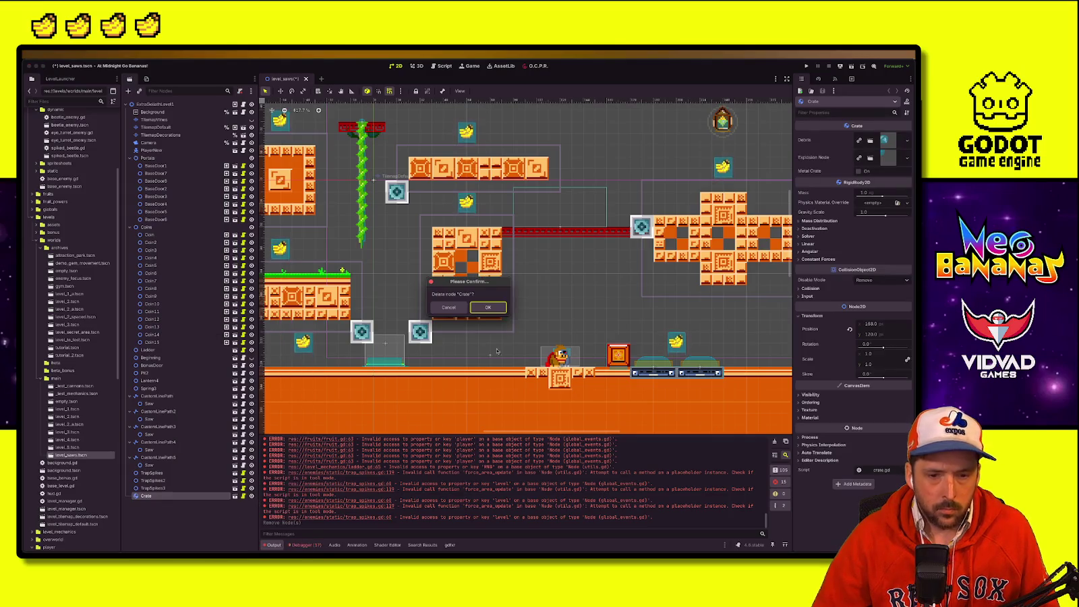
{"action": "left_click", "coordinate": [488, 307]}
{"action": "scroll", "coordinate": [400, 384], "scroll_direction": "down", "scroll_amount": 3}
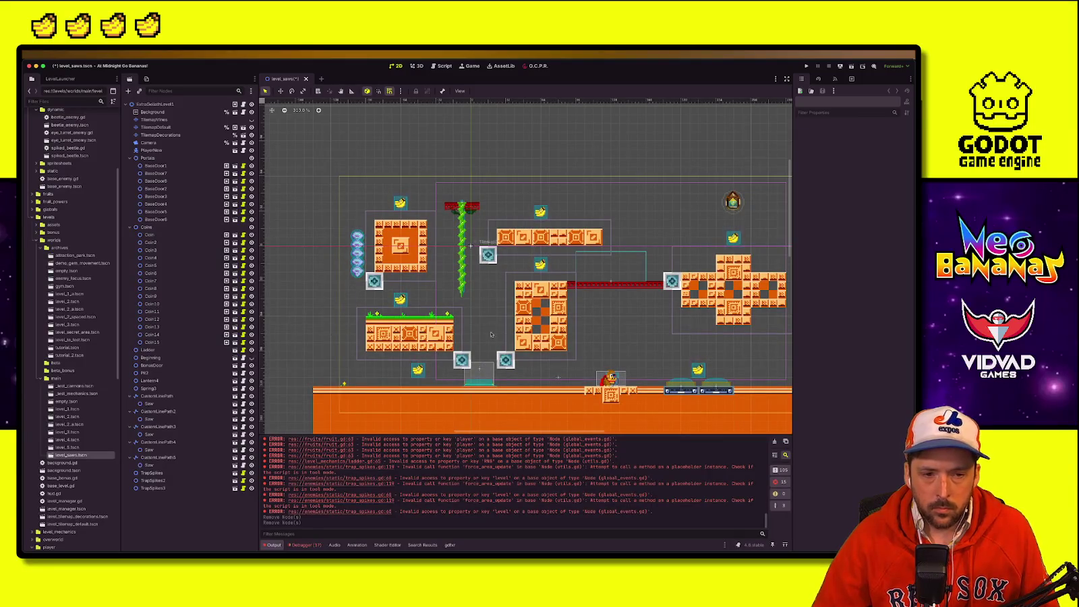
{"action": "scroll", "coordinate": [512, 335], "scroll_direction": "down", "scroll_amount": 1}
{"action": "scroll", "coordinate": [512, 335], "scroll_direction": "right", "scroll_amount": 5}
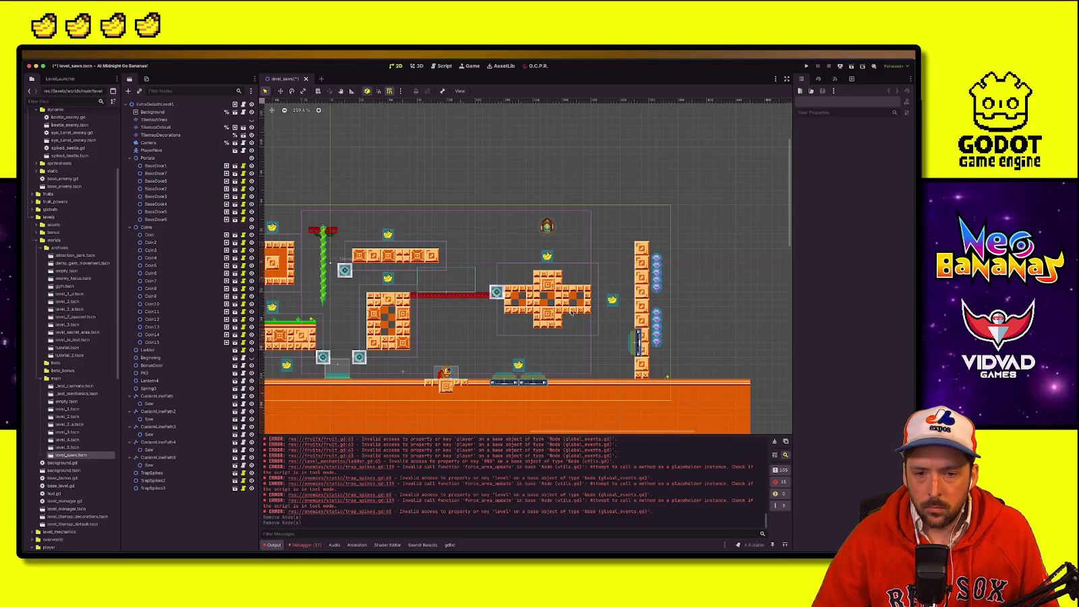
{"action": "scroll", "coordinate": [607, 319], "scroll_direction": "up", "scroll_amount": 1}
{"action": "scroll", "coordinate": [608, 320], "scroll_direction": "up", "scroll_amount": 1}
{"action": "scroll", "coordinate": [608, 320], "scroll_direction": "up", "scroll_amount": 1}
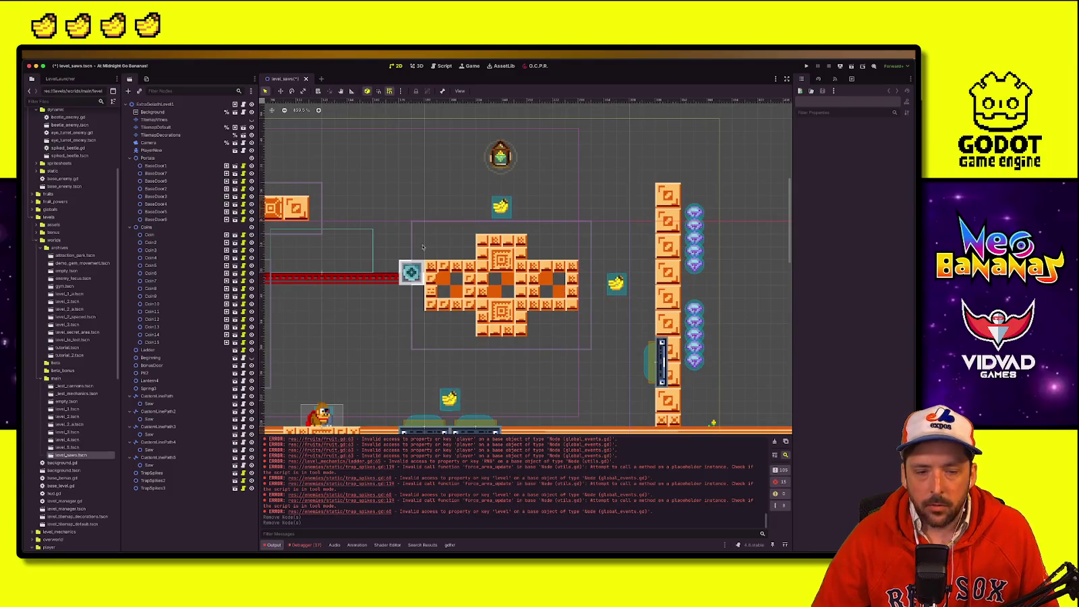
Step: Paint a two-tile-wide column of TilemapDefault platform tiles below the cross-shaped block's right edge
{"action": "left_click", "coordinate": [162, 127]}
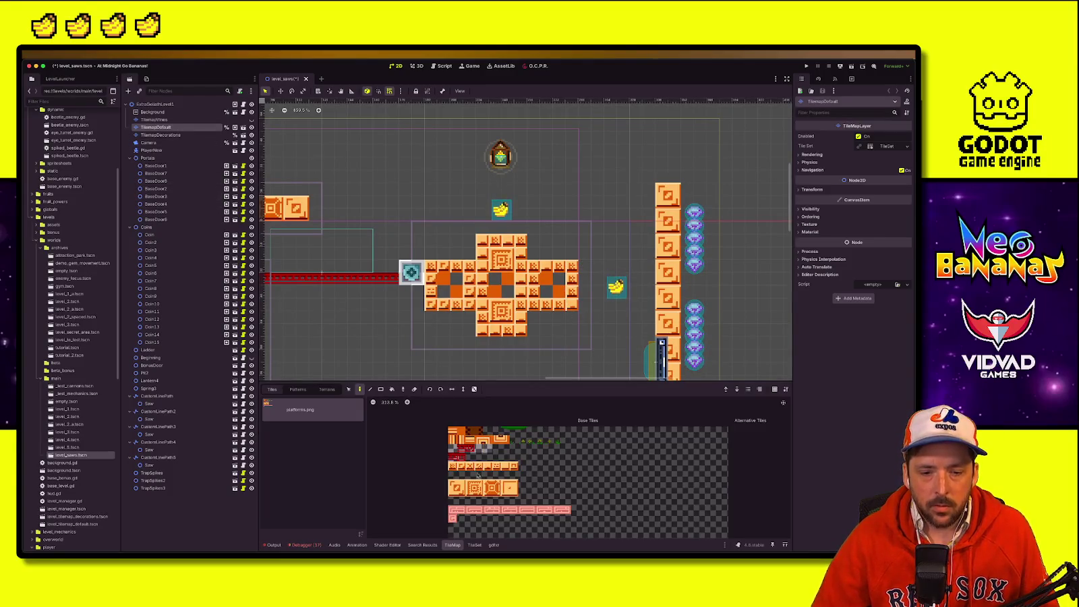
{"action": "scroll", "coordinate": [585, 230], "scroll_direction": "down", "scroll_amount": 2}
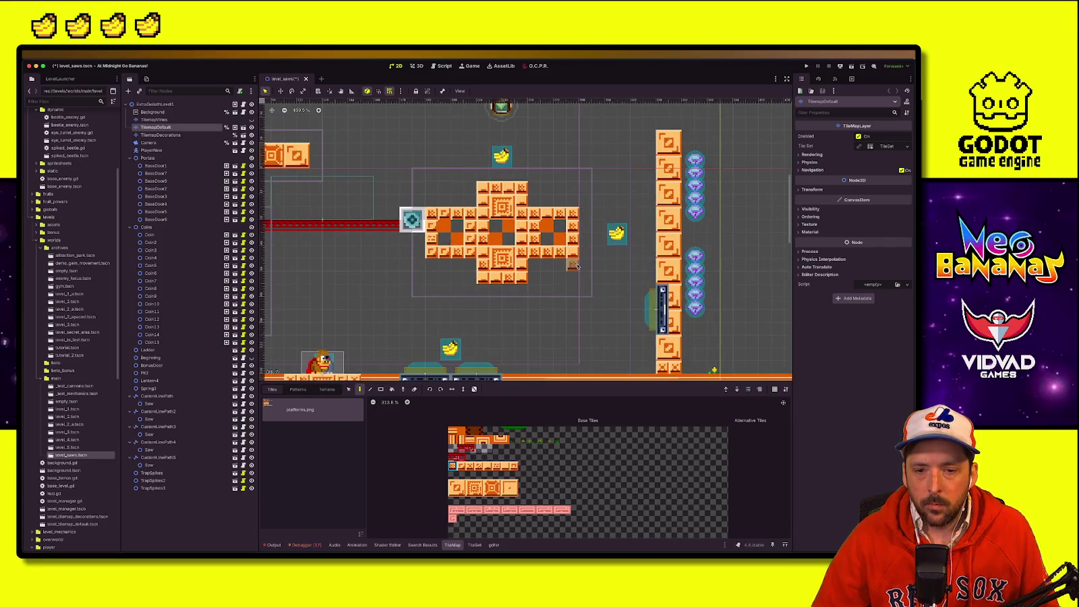
{"action": "left_click_drag", "start_coordinate": [584, 266], "coordinate": [580, 330]}
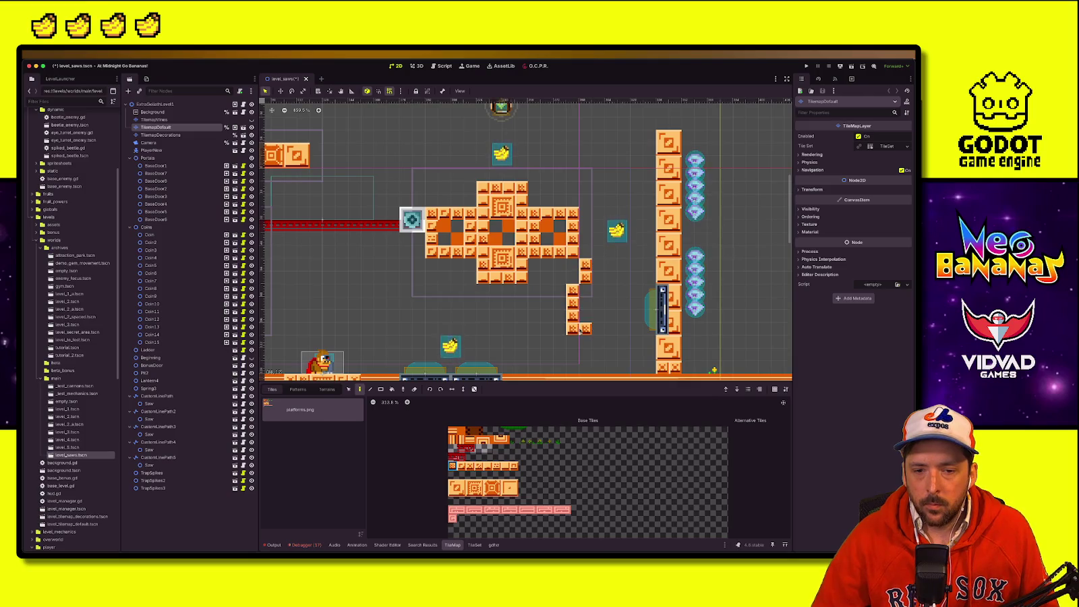
{"action": "left_click_drag", "start_coordinate": [587, 288], "coordinate": [585, 325]}
{"action": "left_click_drag", "start_coordinate": [573, 259], "coordinate": [574, 325]}
{"action": "left_click", "coordinate": [507, 487]}
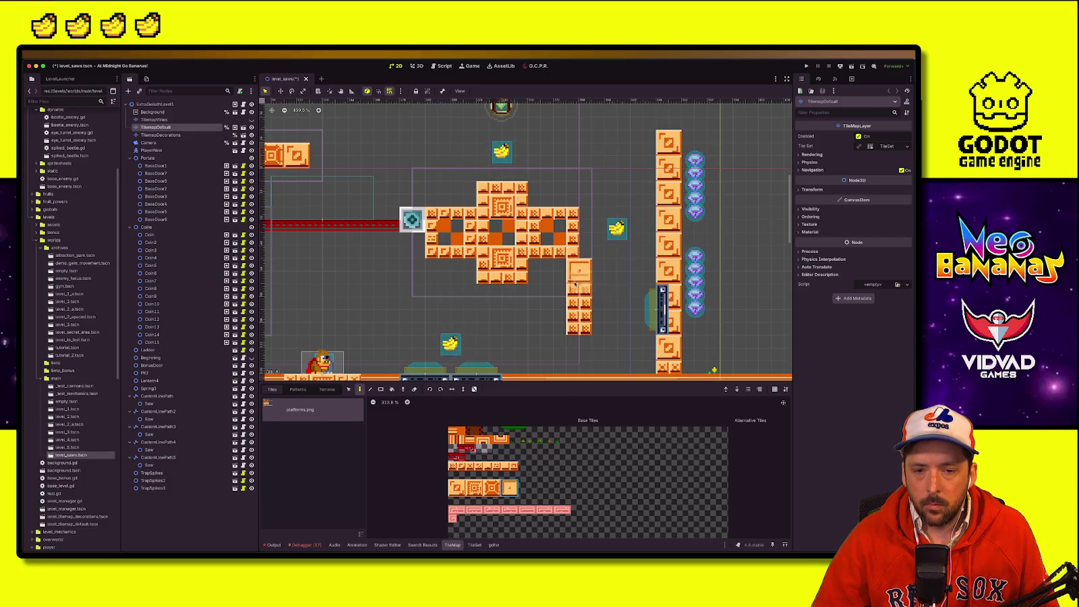
{"action": "left_click", "coordinate": [162, 104]}
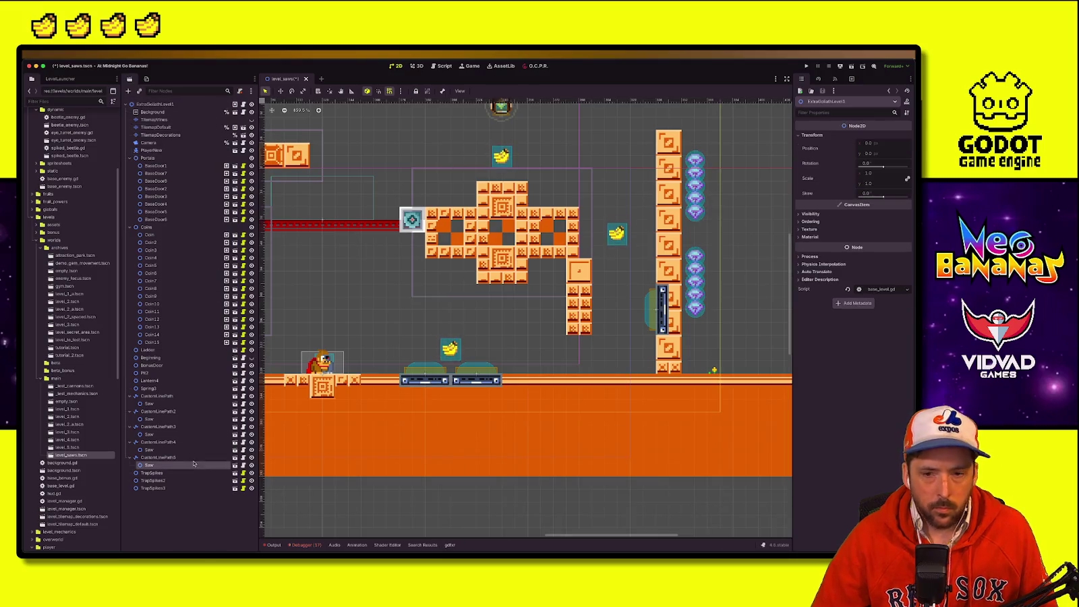
Step: Duplicate a spike trap beside the small orange column, set it to face Right, and save
{"action": "left_click", "coordinate": [195, 458]}
{"action": "left_click", "coordinate": [657, 309]}
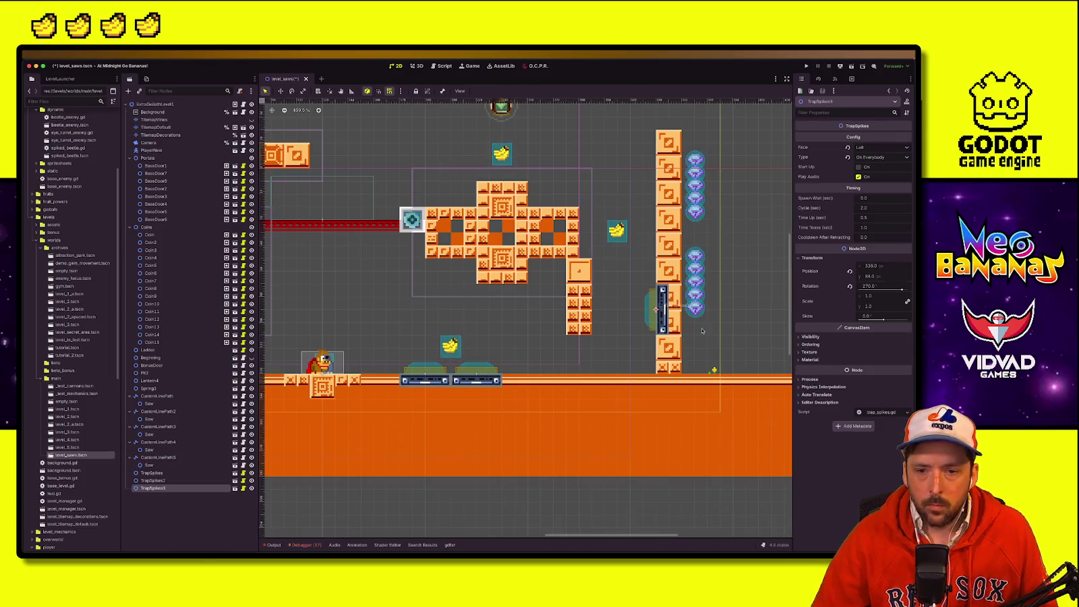
{"action": "key", "text": "super+d"}
{"action": "key", "text": "w"}
{"action": "left_click_drag", "start_coordinate": [660, 309], "coordinate": [602, 298]}
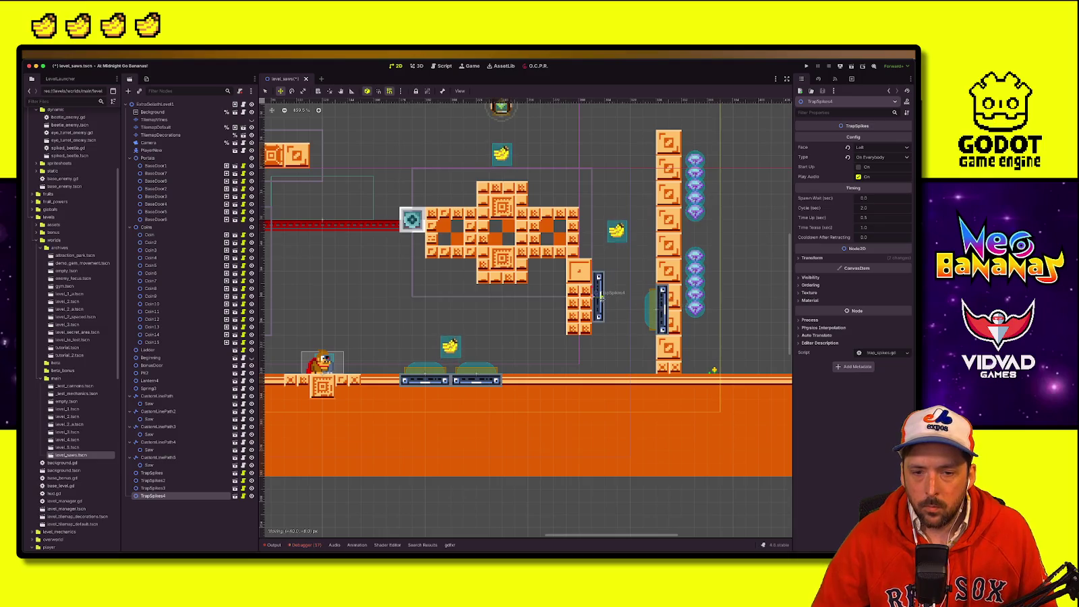
{"action": "left_click", "coordinate": [873, 151]}
{"action": "left_click", "coordinate": [880, 161]}
{"action": "key", "text": "super+s"}
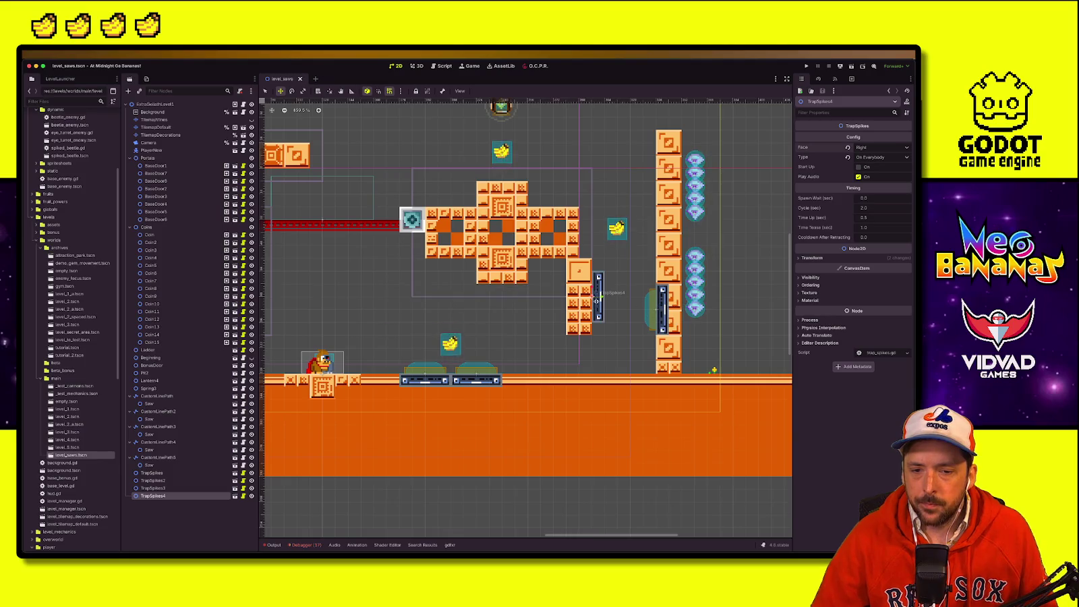
{"action": "left_click_drag", "start_coordinate": [596, 303], "coordinate": [598, 315]}
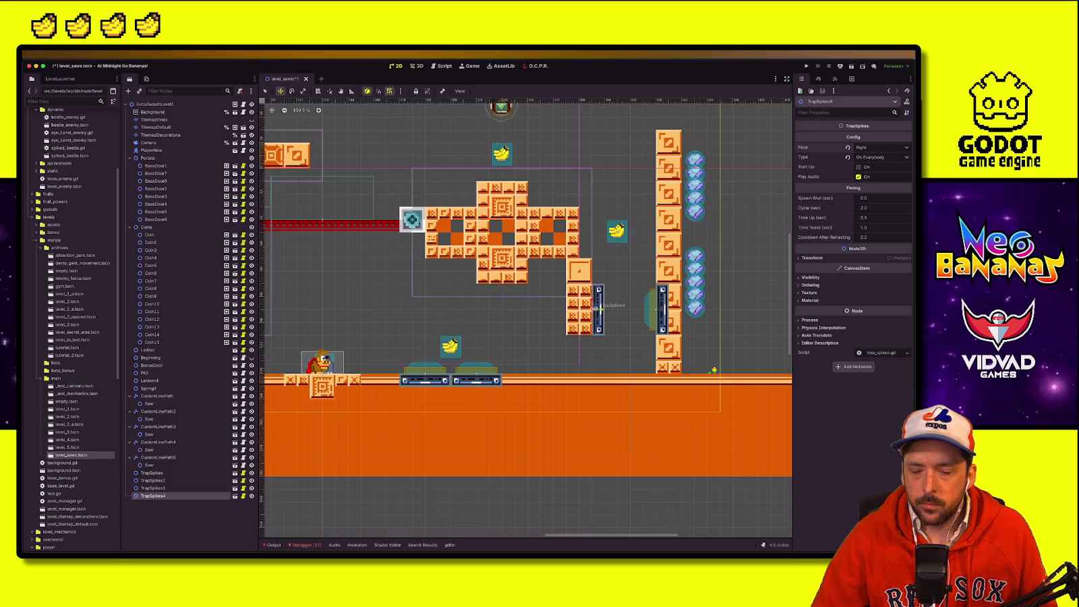
Step: Duplicate TrapSpikes3 up the tall pillar and pick a tile from the TilemapDefault atlas
{"action": "left_click", "coordinate": [661, 309]}
{"action": "key", "text": "ctrl+d"}
{"action": "left_click_drag", "start_coordinate": [661, 309], "coordinate": [662, 257]}
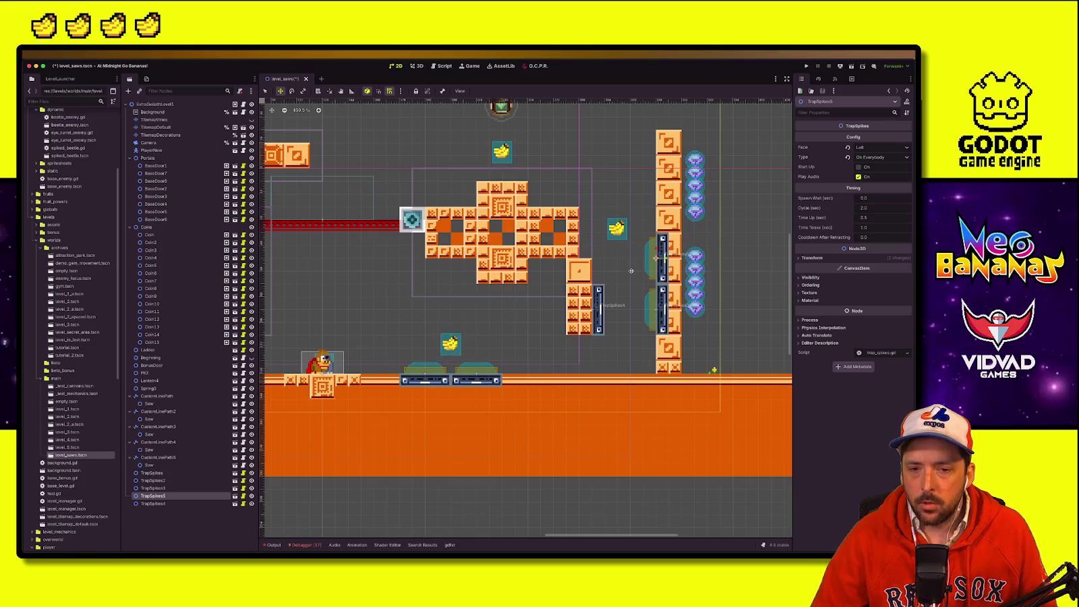
{"action": "left_click", "coordinate": [156, 127]}
{"action": "left_click", "coordinate": [464, 451]}
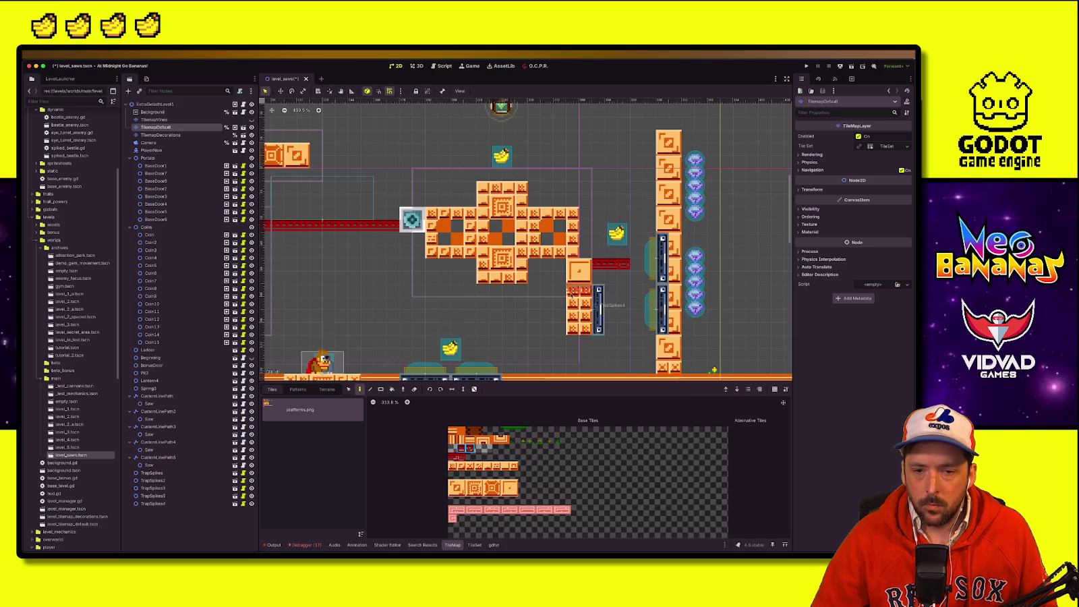
Step: Raise TrapSpikes4 slightly beside the orange block and save the scene
{"action": "left_click", "coordinate": [155, 103]}
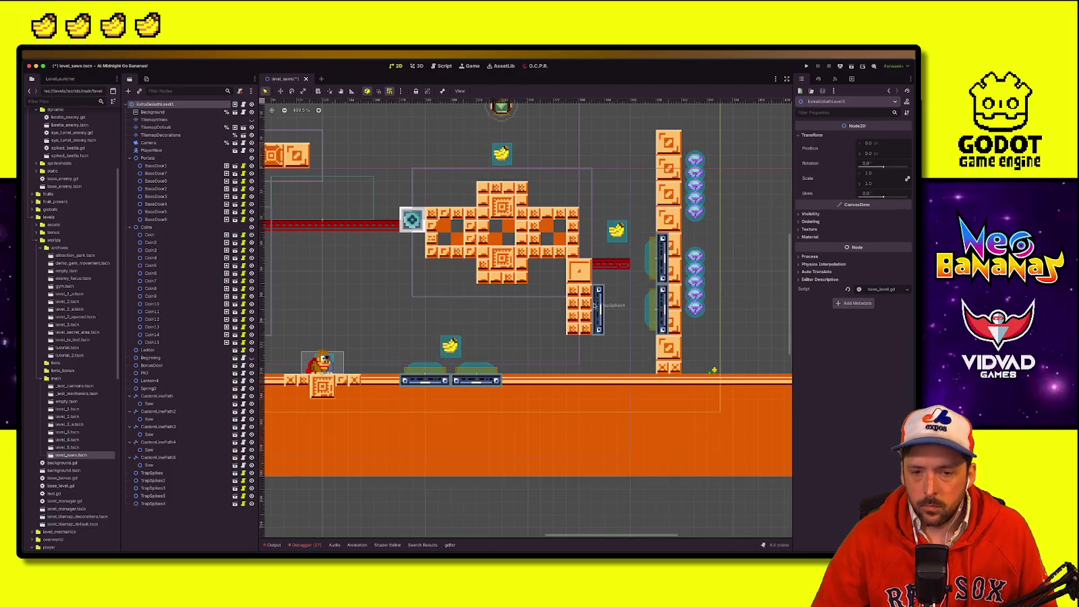
{"action": "left_click", "coordinate": [597, 307]}
{"action": "left_click_drag", "start_coordinate": [599, 309], "coordinate": [598, 298]}
{"action": "key", "text": "ctrl+s"}
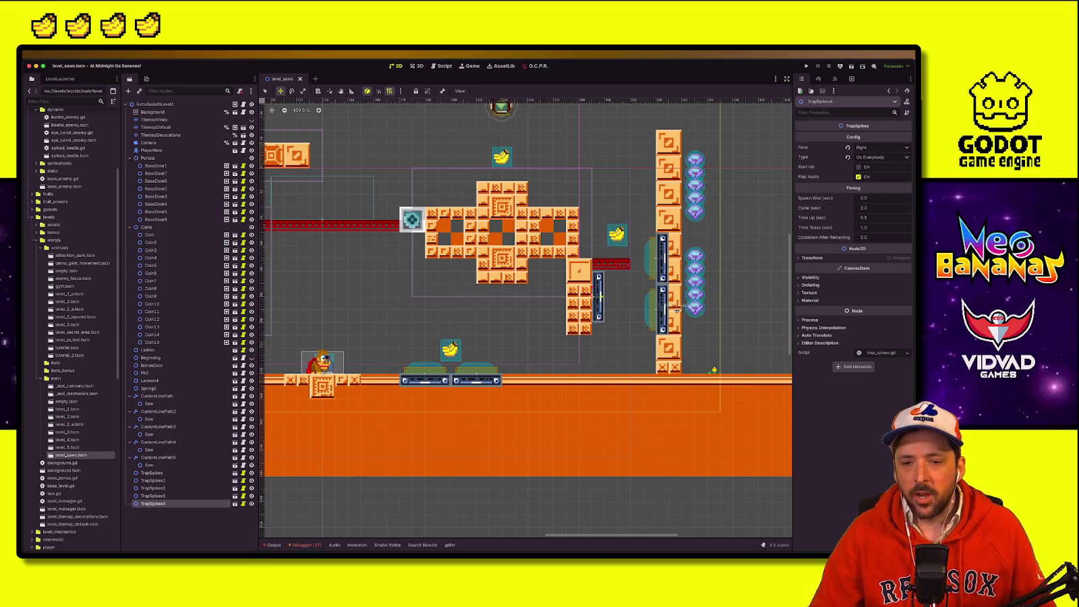
Step: Move TrapSpikes5 beside the upper section of the tall pillar
{"action": "left_click", "coordinate": [661, 312]}
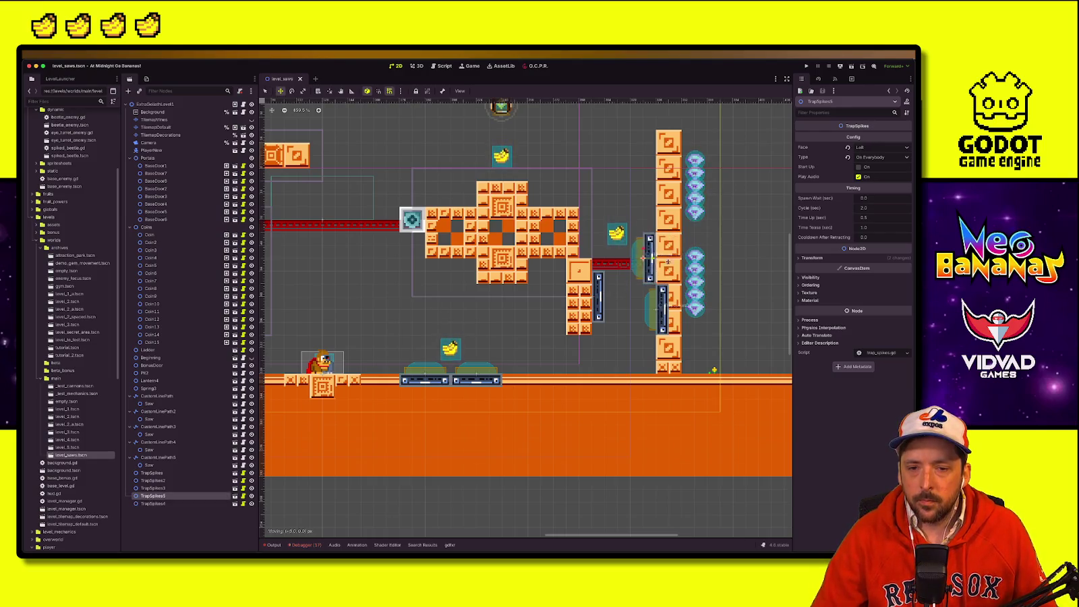
{"action": "left_click_drag", "start_coordinate": [665, 259], "coordinate": [662, 318]}
{"action": "key", "text": "q"}
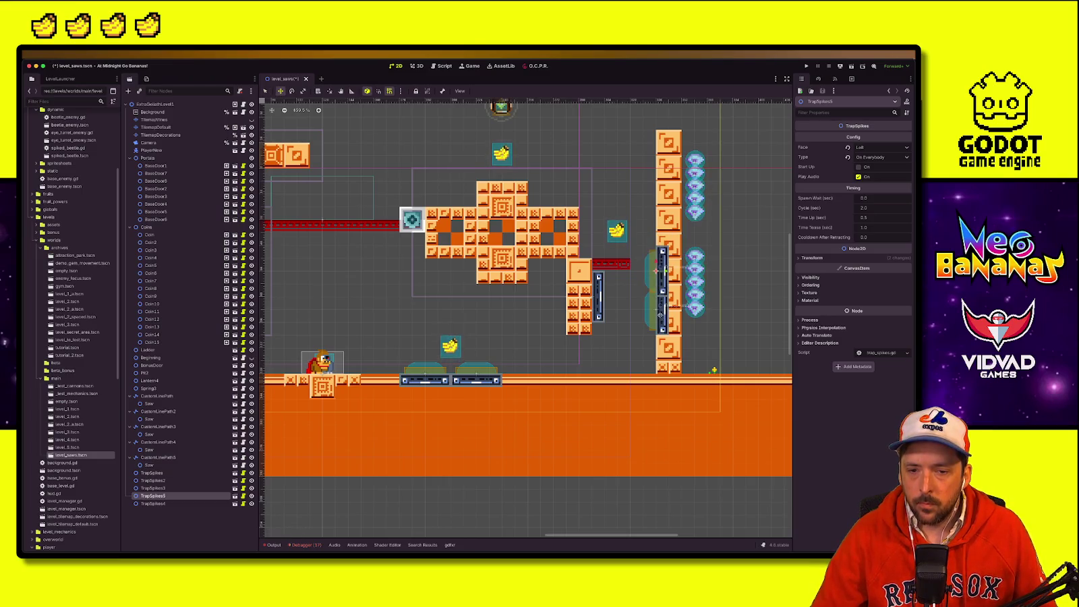
{"action": "left_click_drag", "start_coordinate": [657, 311], "coordinate": [669, 267]}
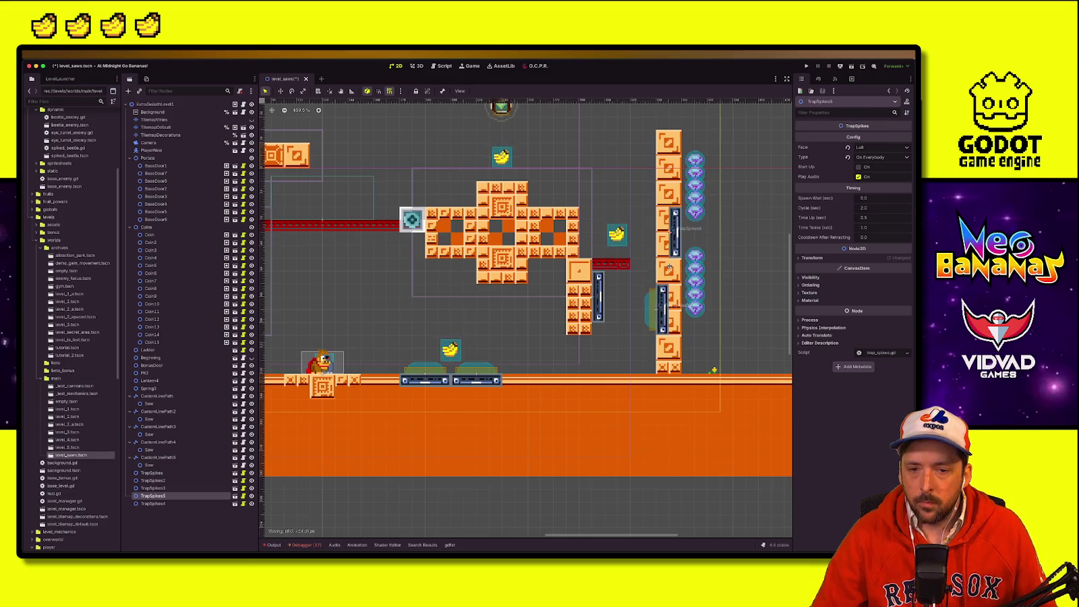
Step: Lower TrapSpikes3 by 8 px, settle TrapSpikes5 against the pillar, and save level_saws
{"action": "left_click", "coordinate": [661, 306]}
{"action": "key", "text": "w"}
{"action": "left_click_drag", "start_coordinate": [660, 309], "coordinate": [658, 322]}
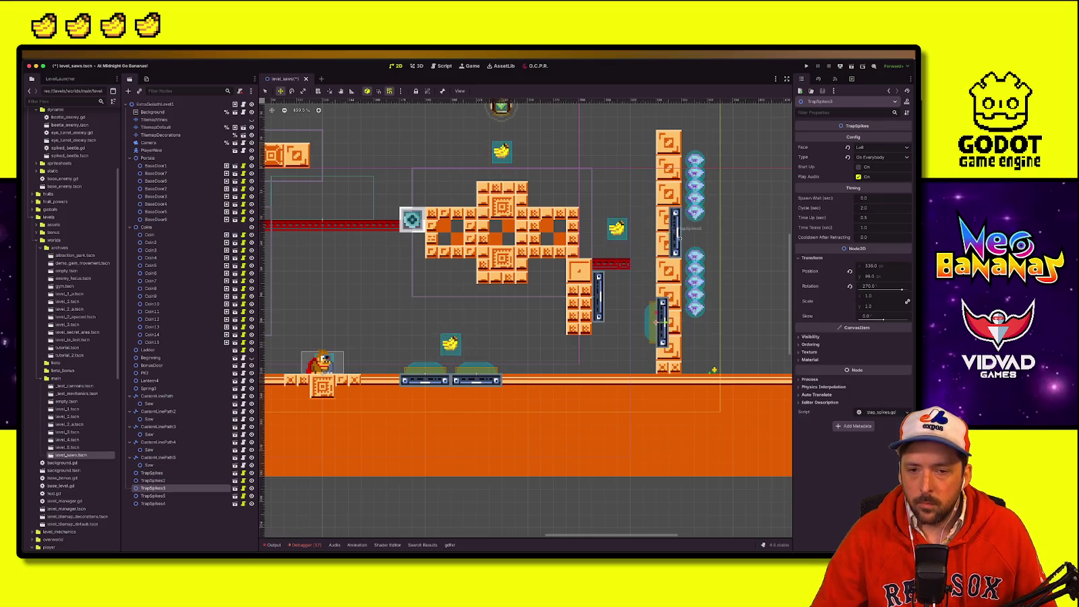
{"action": "left_click", "coordinate": [676, 231]}
{"action": "key", "text": "w"}
{"action": "left_click_drag", "start_coordinate": [675, 232], "coordinate": [664, 270]}
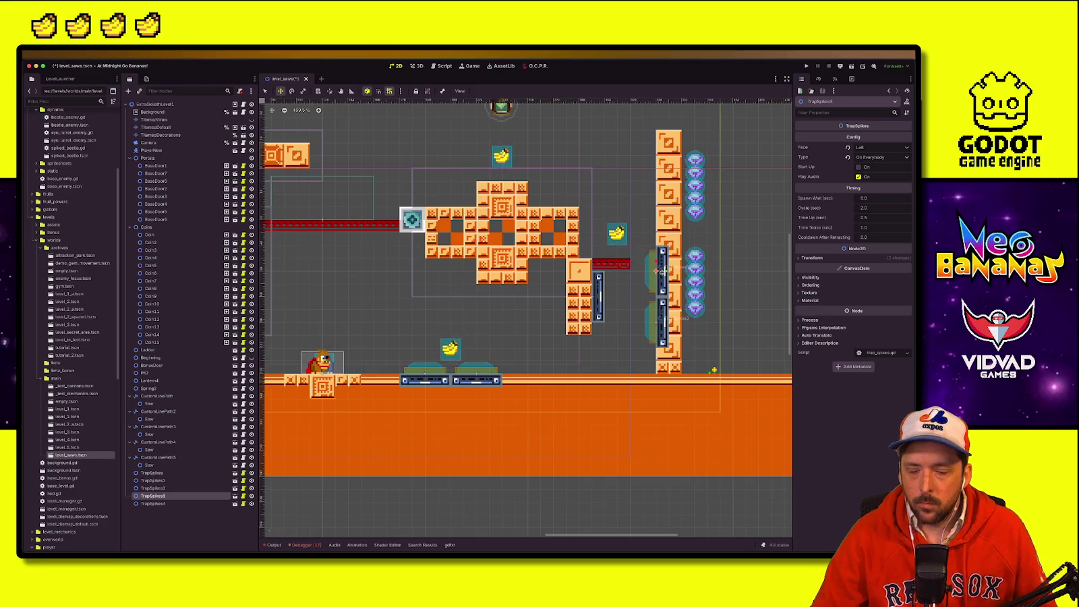
{"action": "key", "text": "ctrl+s"}
{"action": "key", "text": "q"}
{"action": "left_click", "coordinate": [560, 303]}
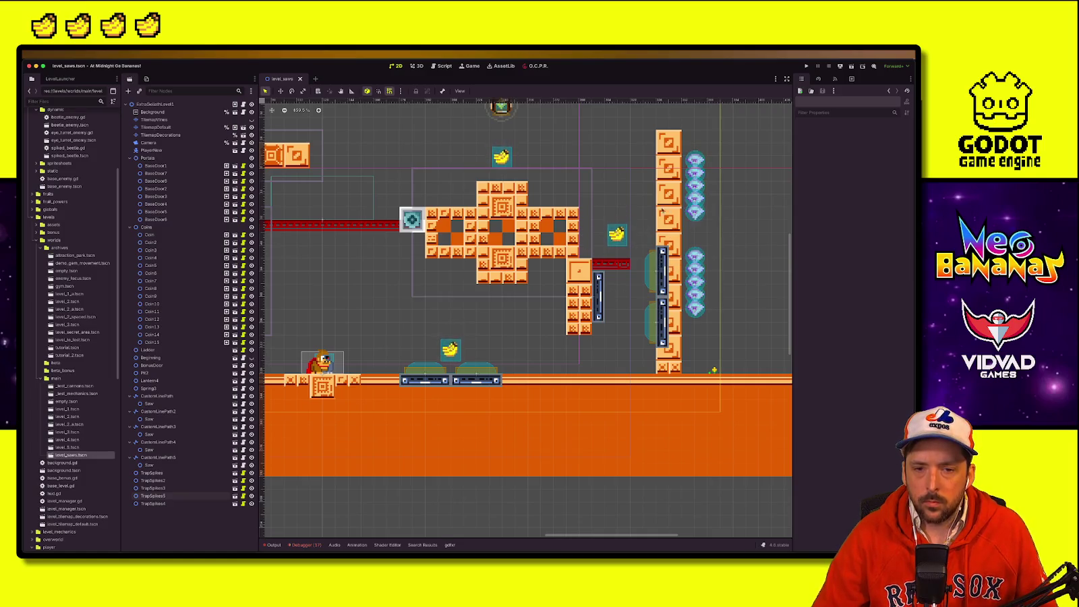
{"action": "left_click", "coordinate": [284, 128]}
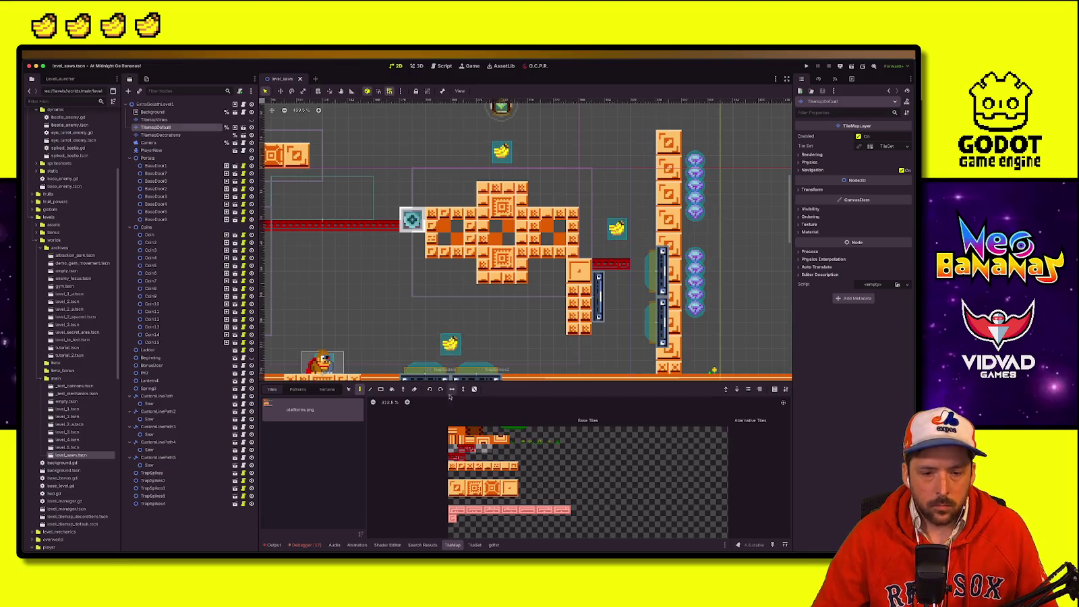
Step: Paint a short red rail left of the tall pillar's top and run the scene
{"action": "left_click", "coordinate": [460, 447]}
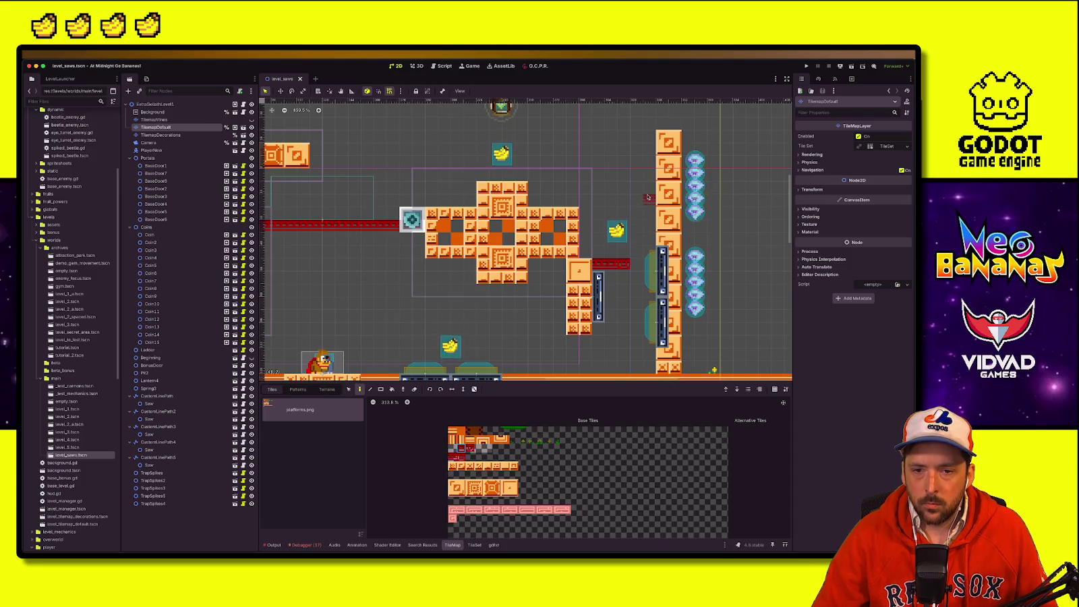
{"action": "left_click_drag", "start_coordinate": [647, 195], "coordinate": [620, 194]}
{"action": "left_click", "coordinate": [474, 447]}
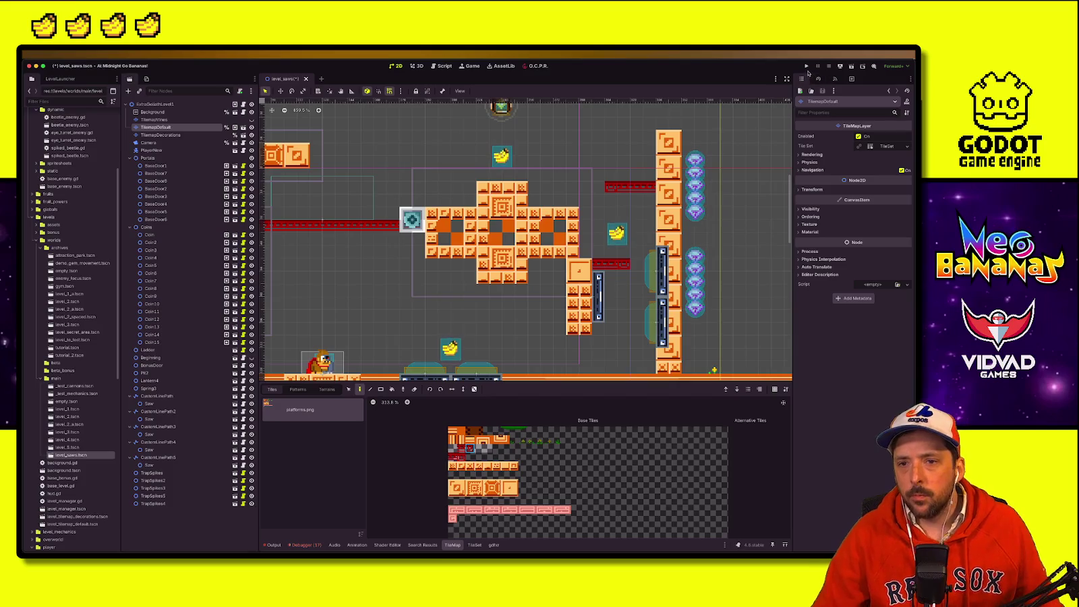
{"action": "left_click", "coordinate": [807, 66]}
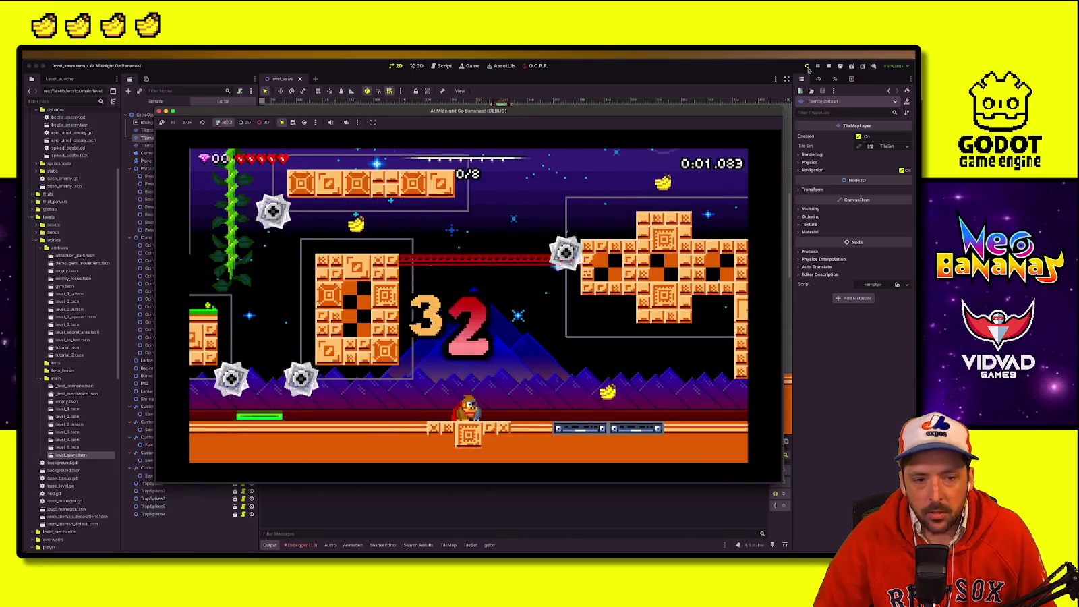
Step: Run right, climb the right wall, then cross the central block and red rail leftward
{"action": "key", "text": "Right"}
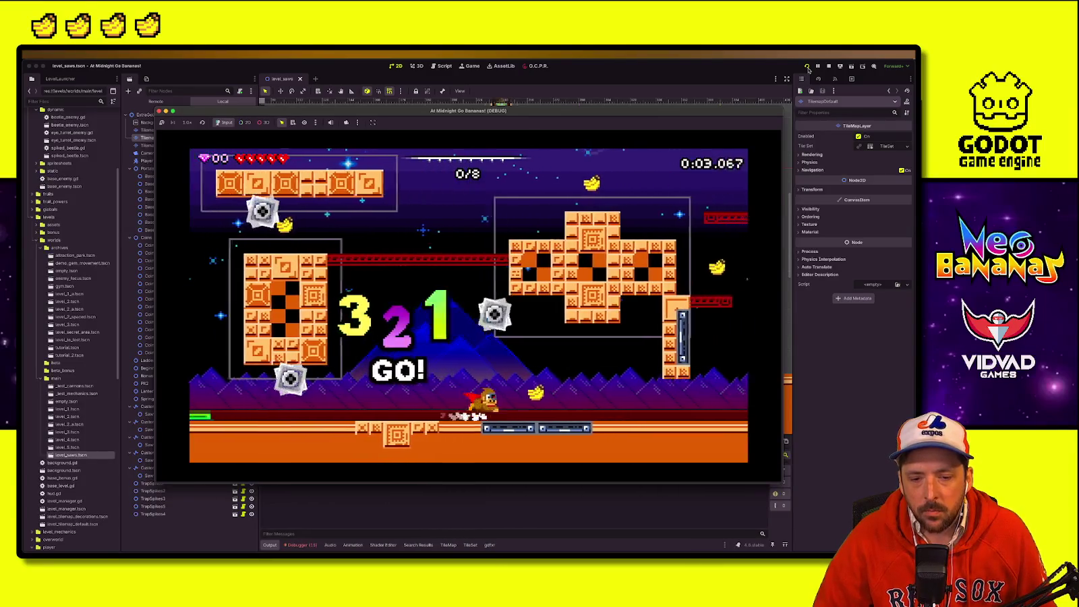
{"action": "key", "text": "Right"}
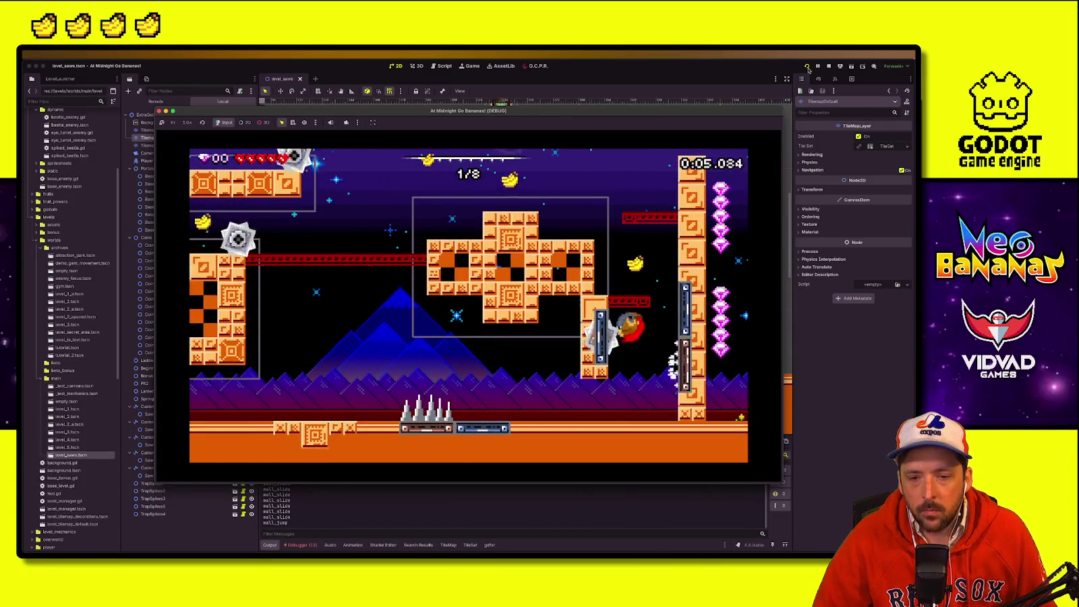
{"action": "key", "text": "Left"}
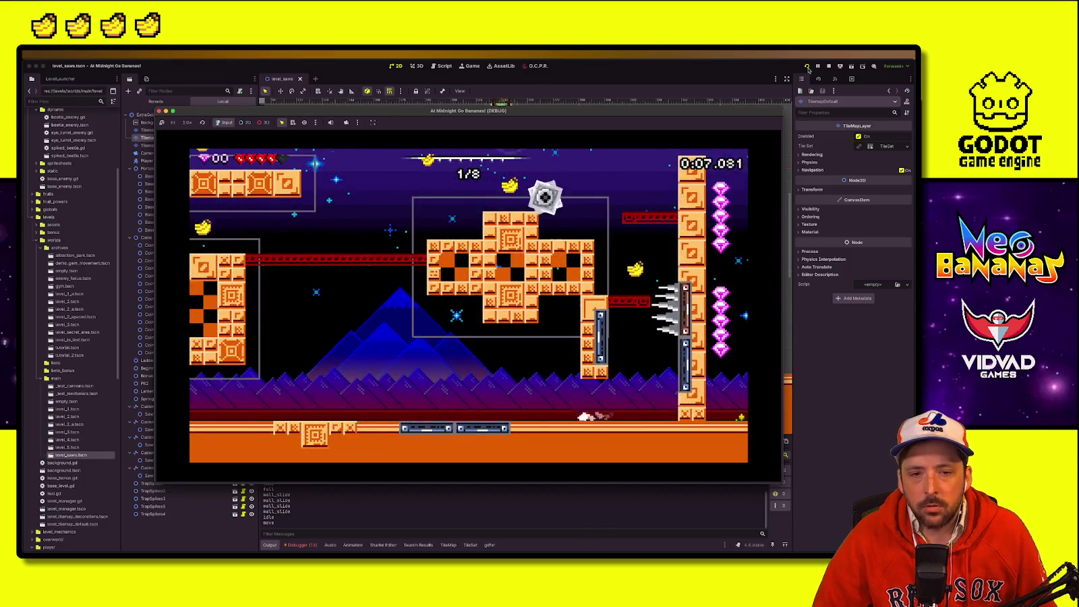
{"action": "key", "text": "Right"}
{"action": "key", "text": "space"}
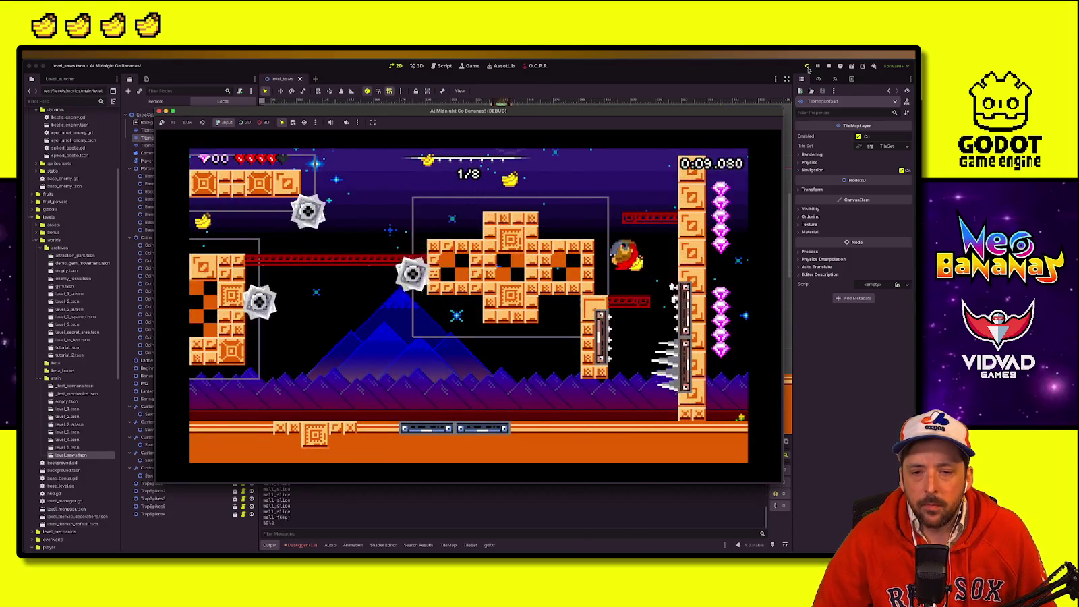
{"action": "key", "text": "Left"}
{"action": "key", "text": "space"}
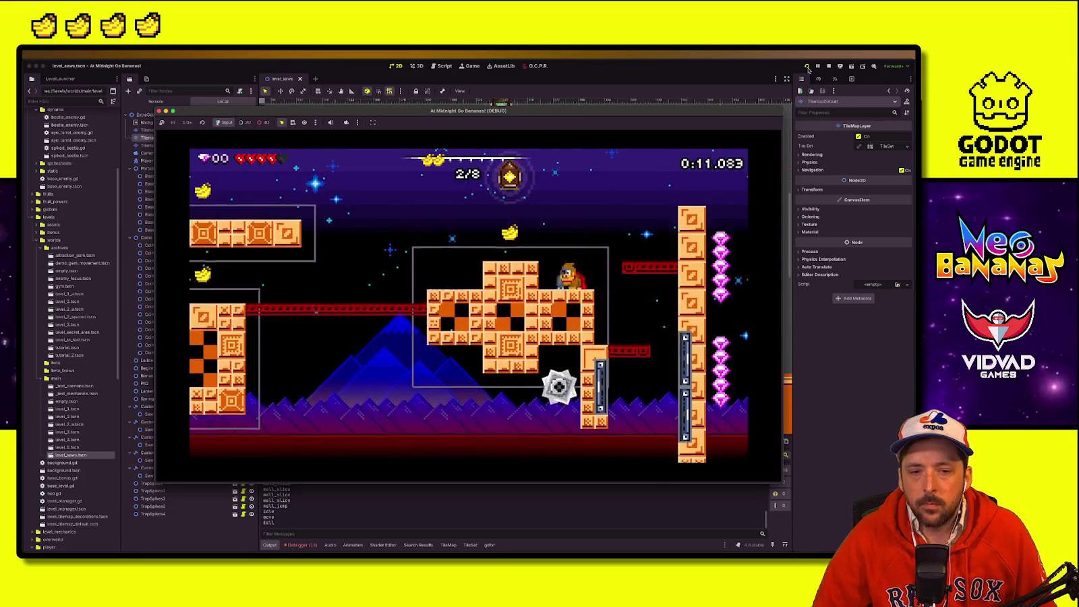
{"action": "key", "text": "Left"}
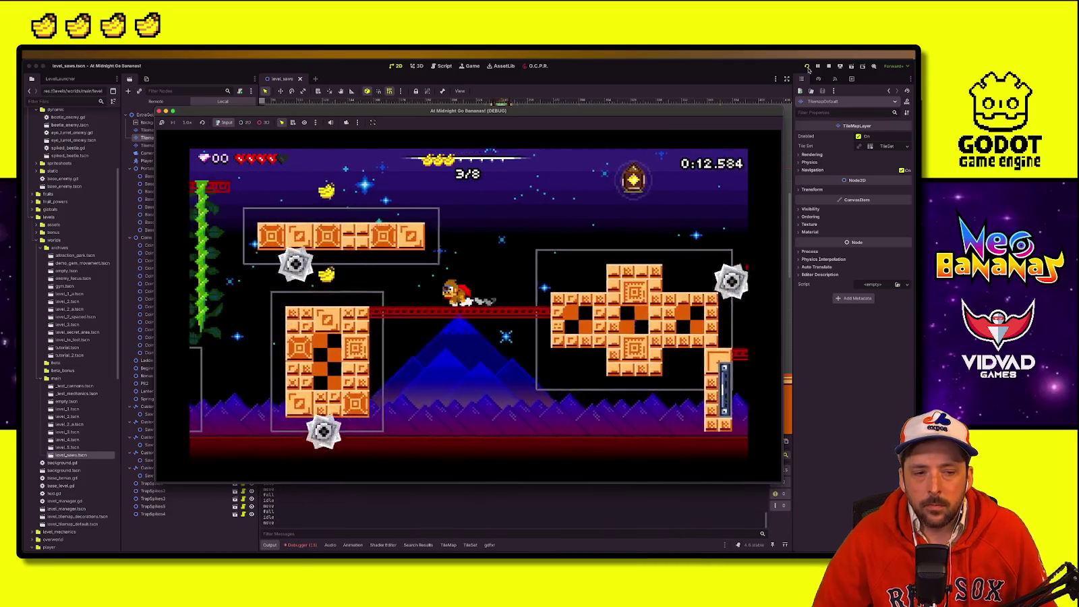
{"action": "key", "text": "Left"}
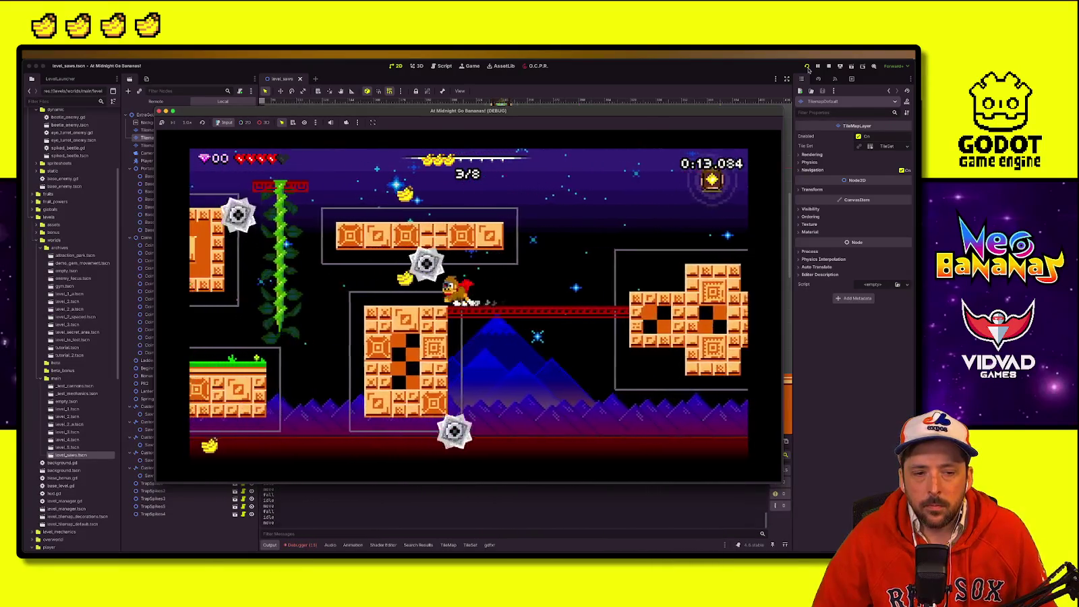
{"action": "key", "text": "Left"}
Step: Climb the vine, then run and jump right to slide down the right-hand wall
{"action": "key", "text": "space"}
{"action": "key", "text": "Up"}
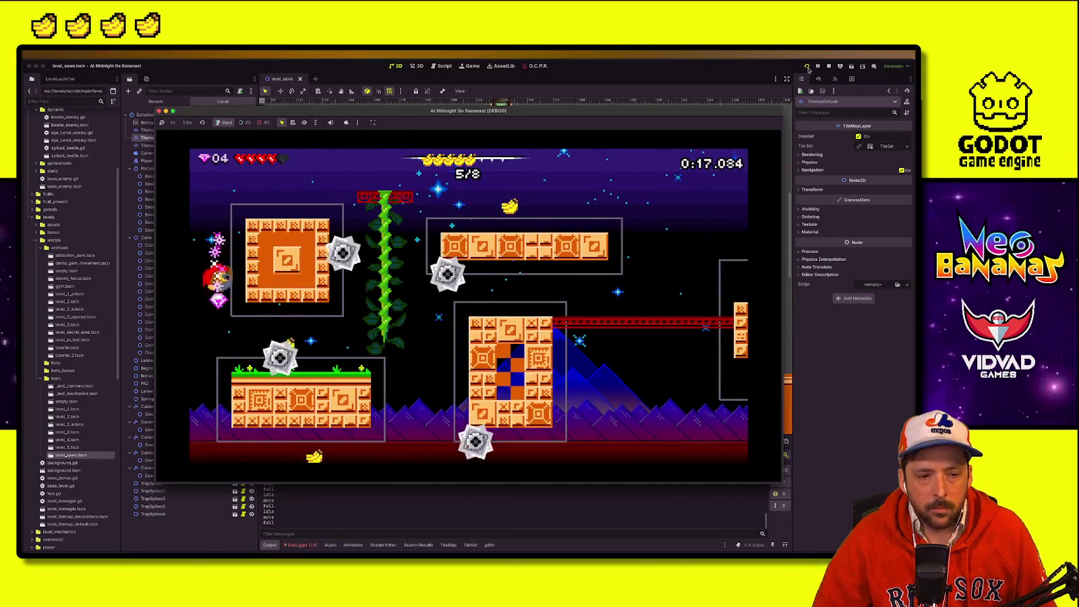
{"action": "key", "text": "Right"}
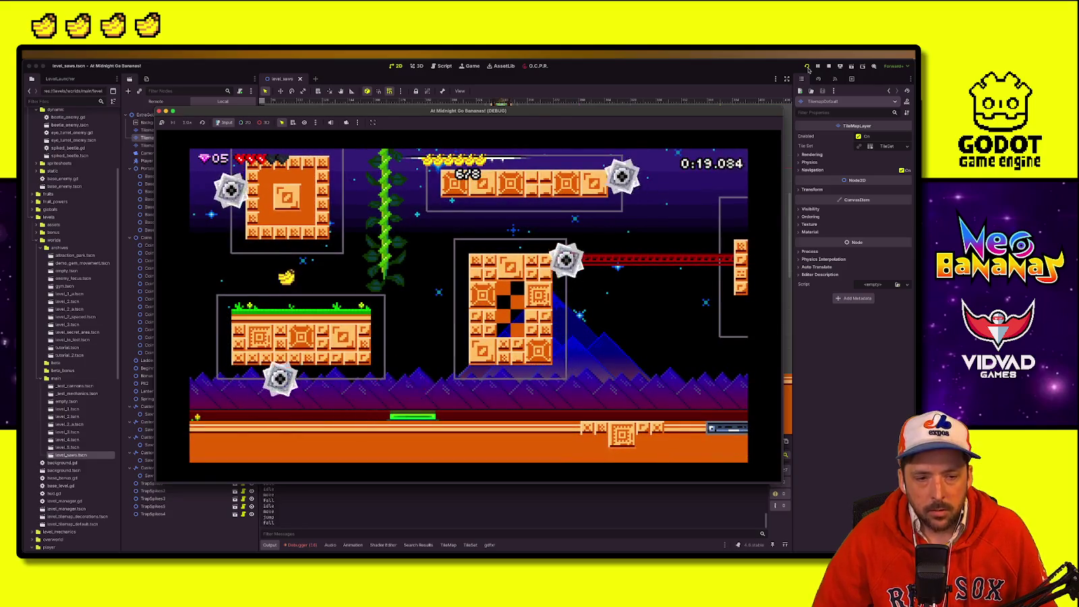
{"action": "key", "text": "Up"}
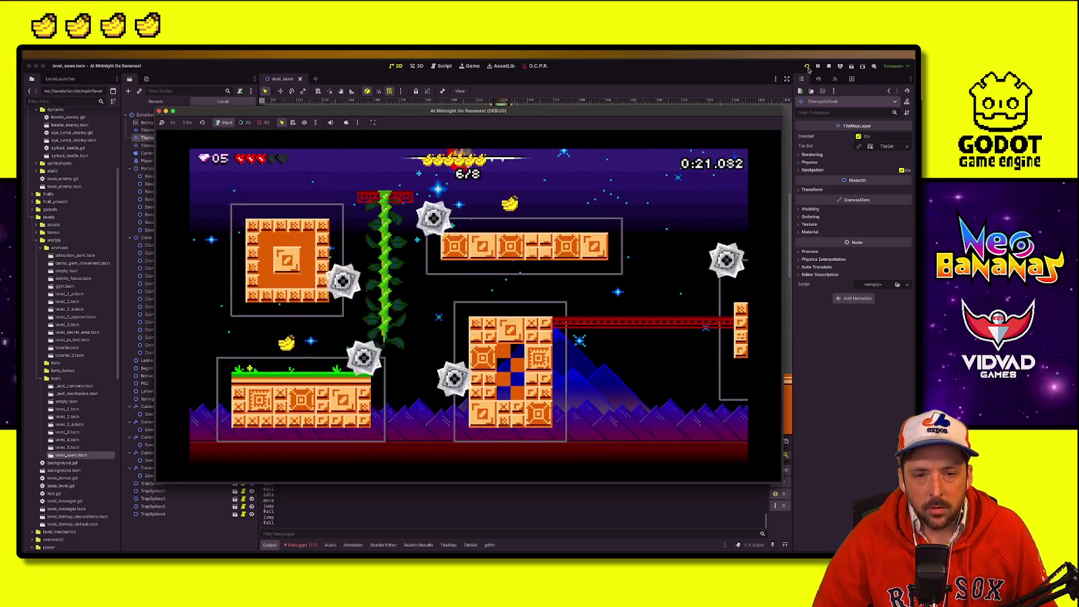
{"action": "key", "text": "Left"}
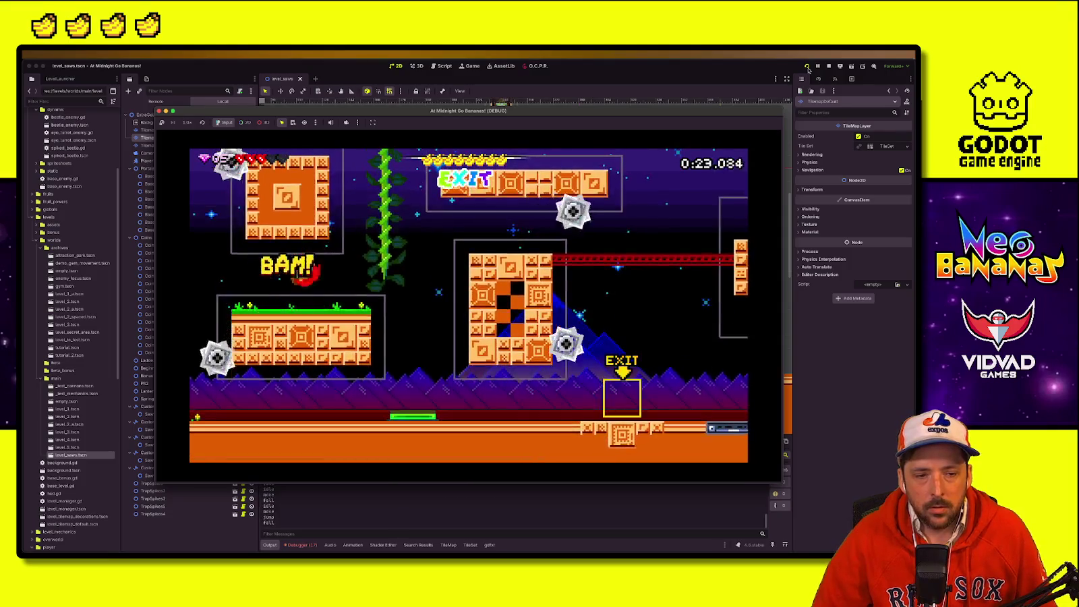
{"action": "key", "text": "Up"}
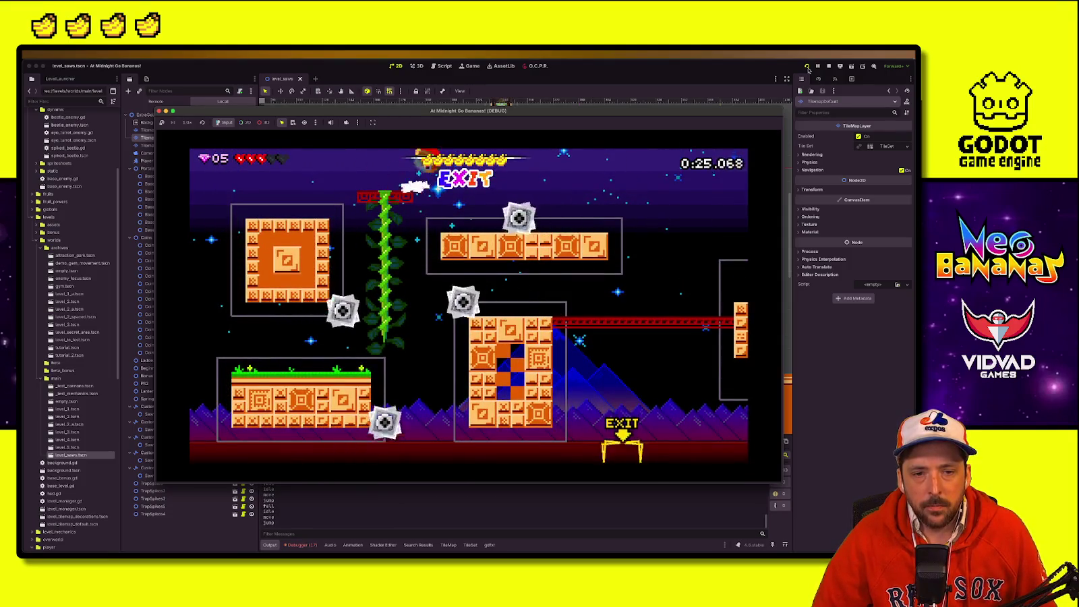
{"action": "key", "text": "Right"}
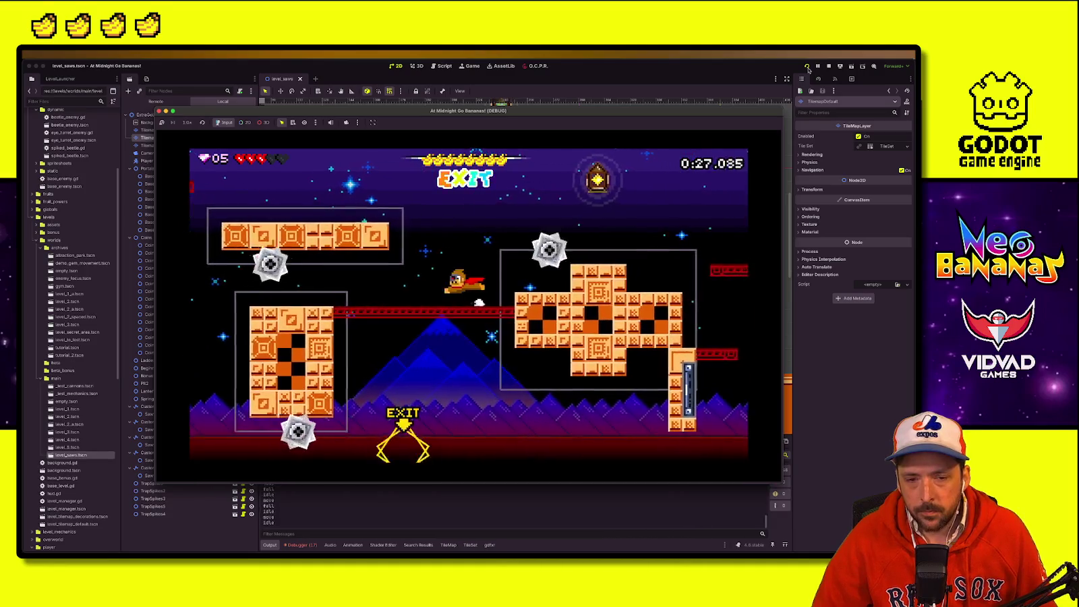
{"action": "key", "text": "space"}
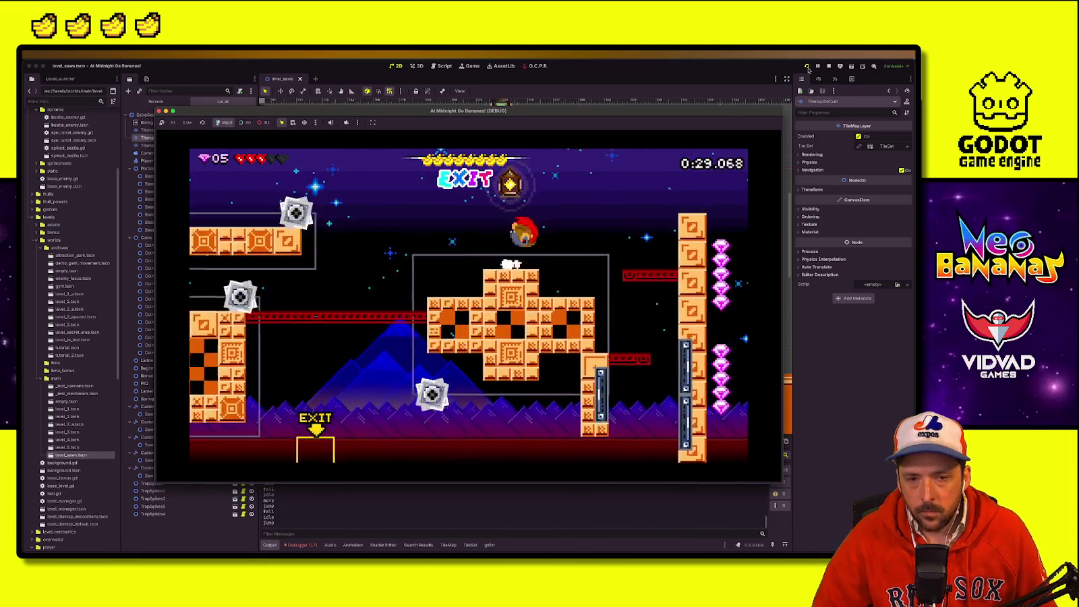
{"action": "key", "text": "Right"}
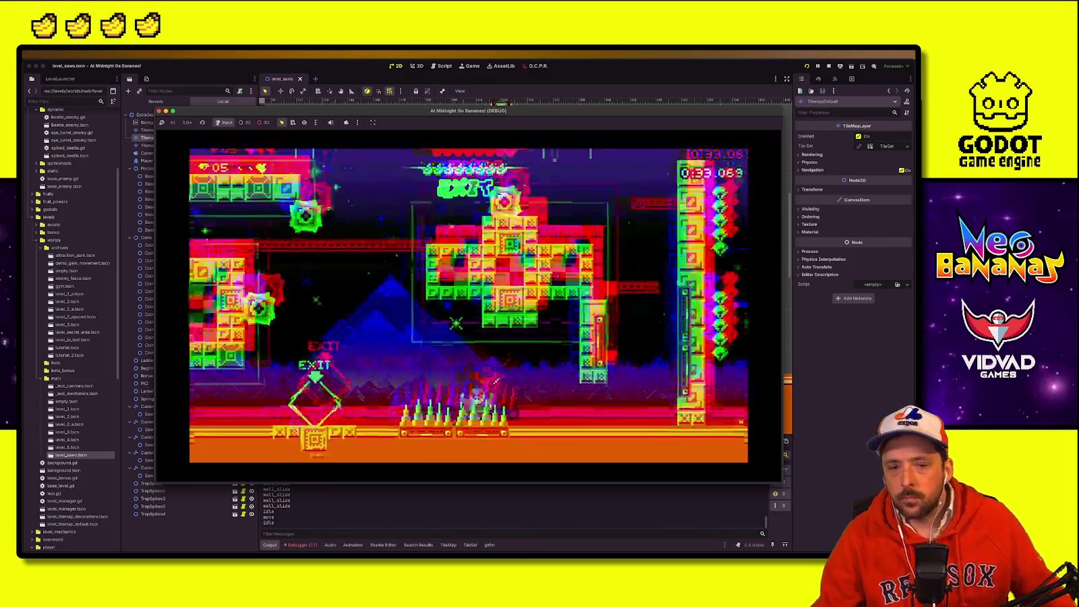
Step: Stop the playtest and move CustomLinePath5's saw path to 88,304 at the level bottom
{"action": "left_click", "coordinate": [830, 66]}
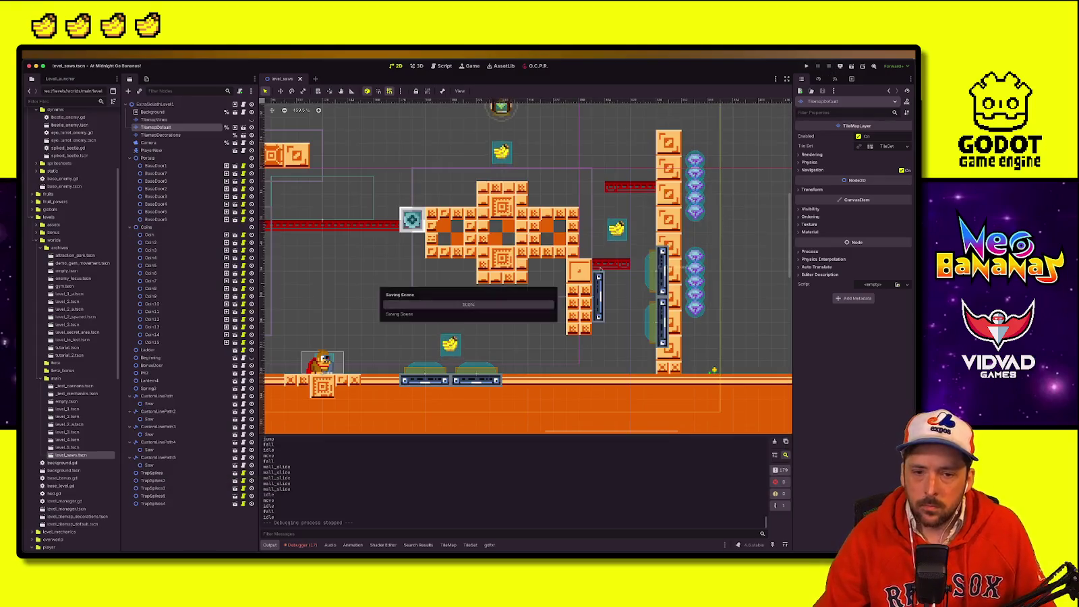
{"action": "left_click", "coordinate": [418, 214]}
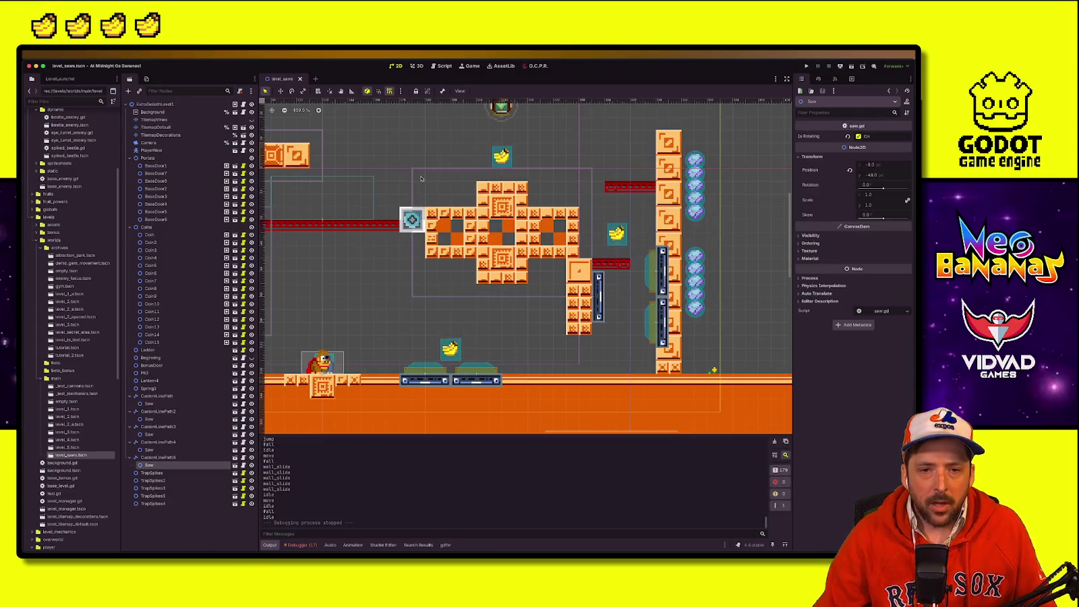
{"action": "left_click", "coordinate": [424, 193]}
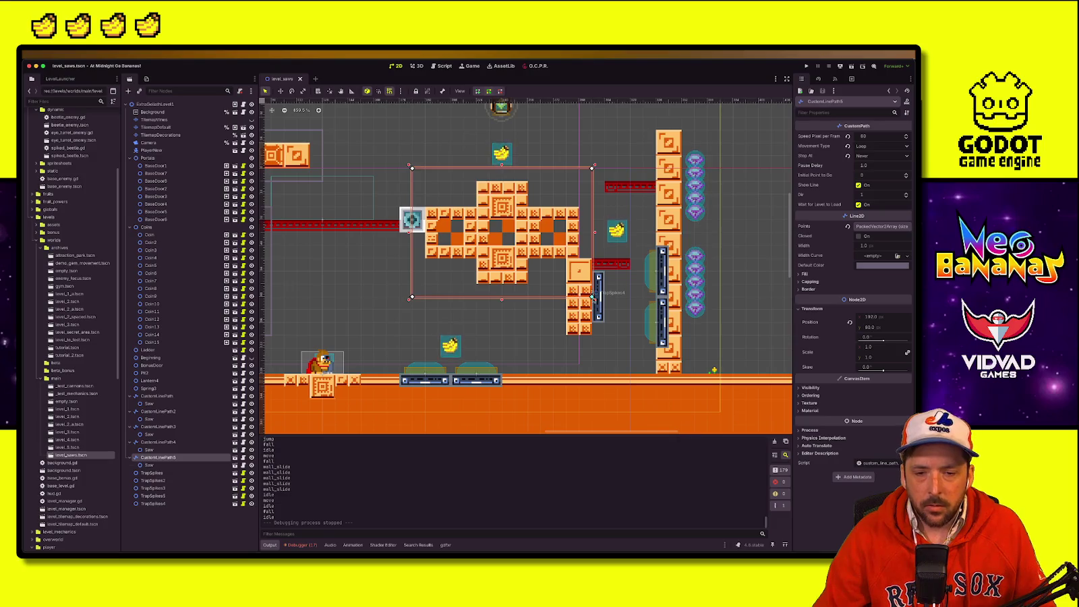
{"action": "scroll", "coordinate": [507, 275], "scroll_direction": "down", "scroll_amount": 3}
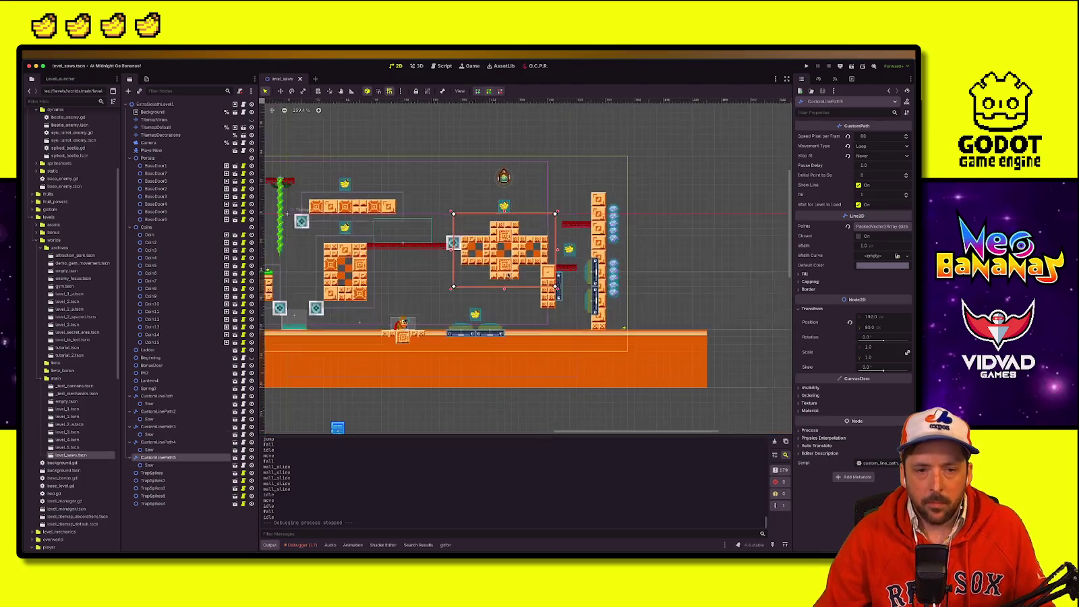
{"action": "mouse_move", "coordinate": [484, 226]}
{"action": "left_mouse_down"}
{"action": "mouse_move", "coordinate": [452, 422]}
{"action": "mouse_move", "coordinate": [389, 428]}
{"action": "mouse_move", "coordinate": [382, 416]}
{"action": "left_mouse_up"}
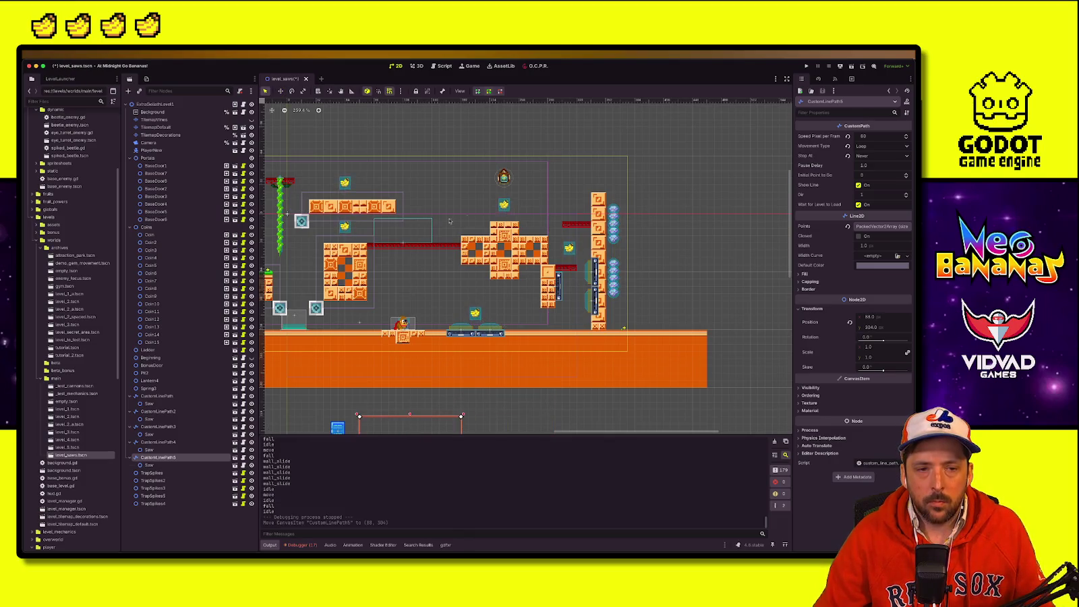
{"action": "scroll", "coordinate": [415, 245], "scroll_direction": "left", "scroll_amount": 3}
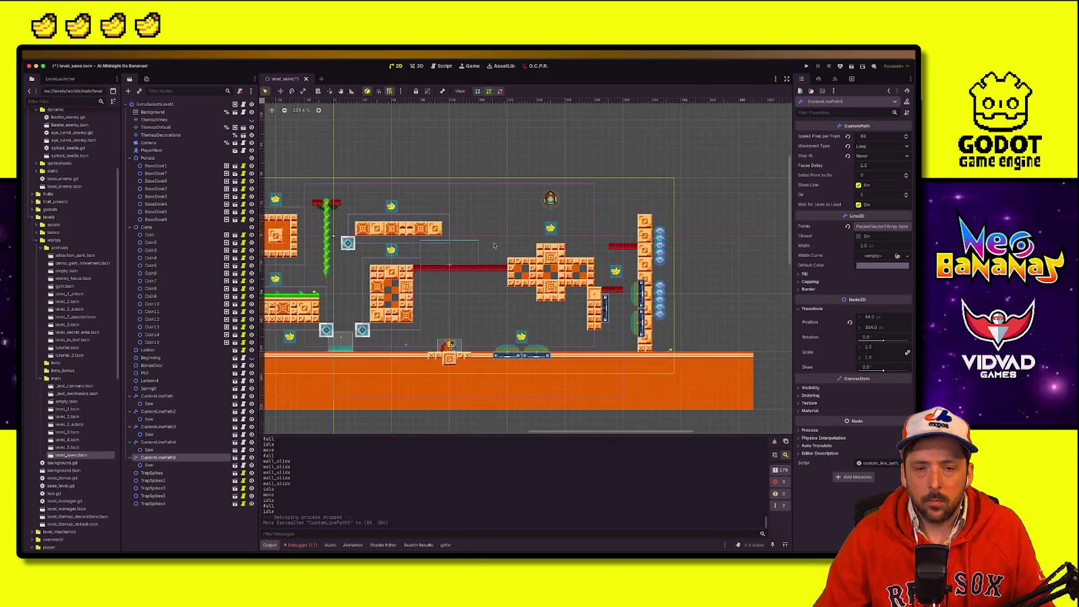
Step: Lower Lantern4 by 16 pixels above the cross-shaped block
{"action": "left_click", "coordinate": [550, 201]}
{"action": "key", "text": "w"}
{"action": "left_click_drag", "start_coordinate": [551, 200], "coordinate": [550, 215]}
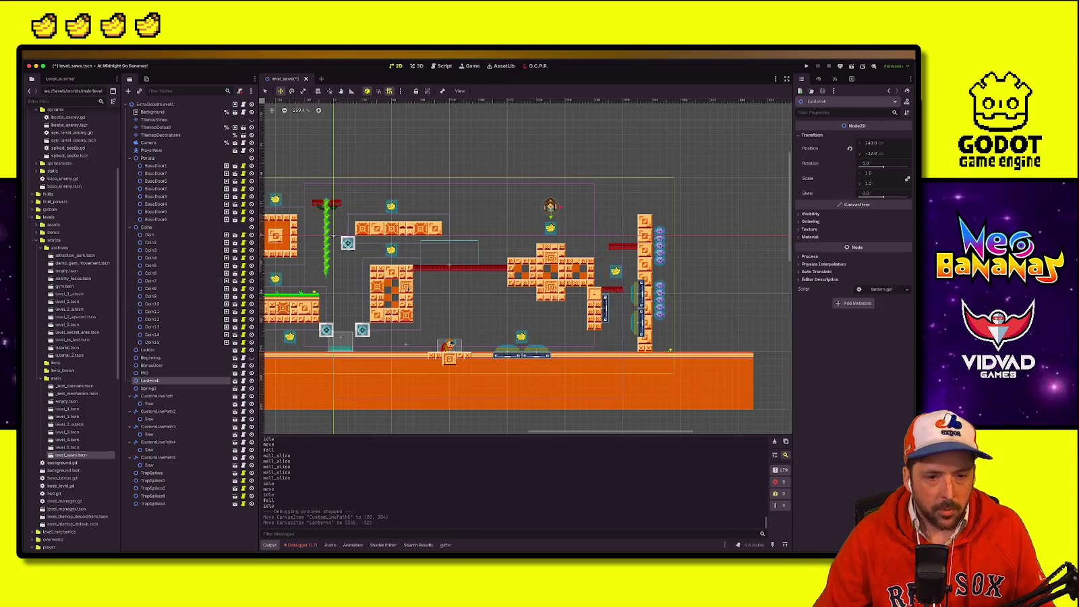
{"action": "scroll", "coordinate": [356, 307], "scroll_direction": "down", "scroll_amount": 1}
{"action": "scroll", "coordinate": [357, 306], "scroll_direction": "down", "scroll_amount": 1}
{"action": "scroll", "coordinate": [59, 289], "scroll_direction": "down", "scroll_amount": 5}
{"action": "scroll", "coordinate": [60, 289], "scroll_direction": "down", "scroll_amount": 1}
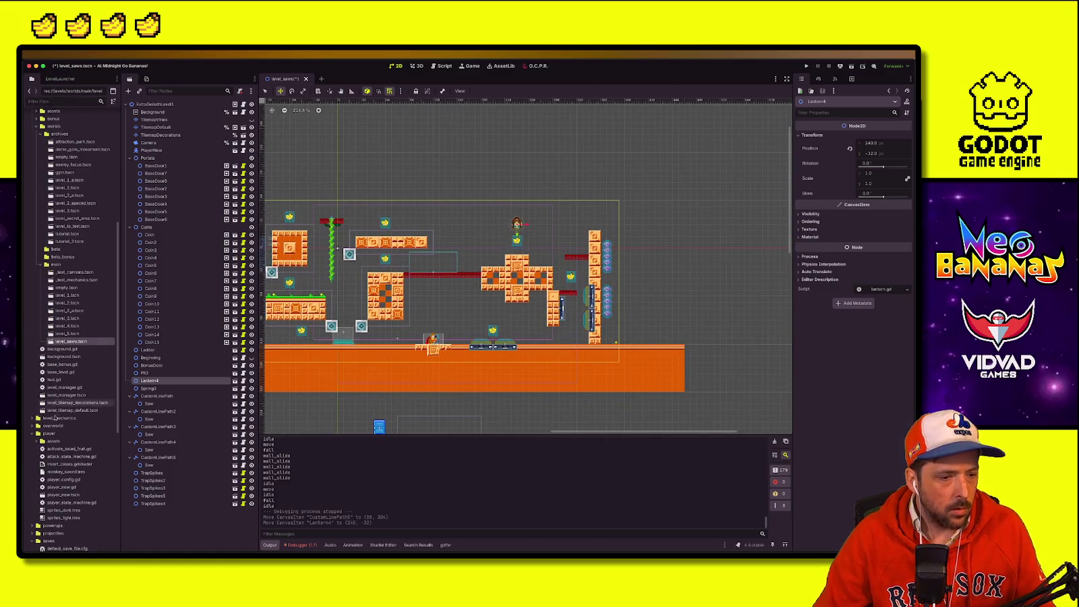
{"action": "left_click", "coordinate": [33, 419]}
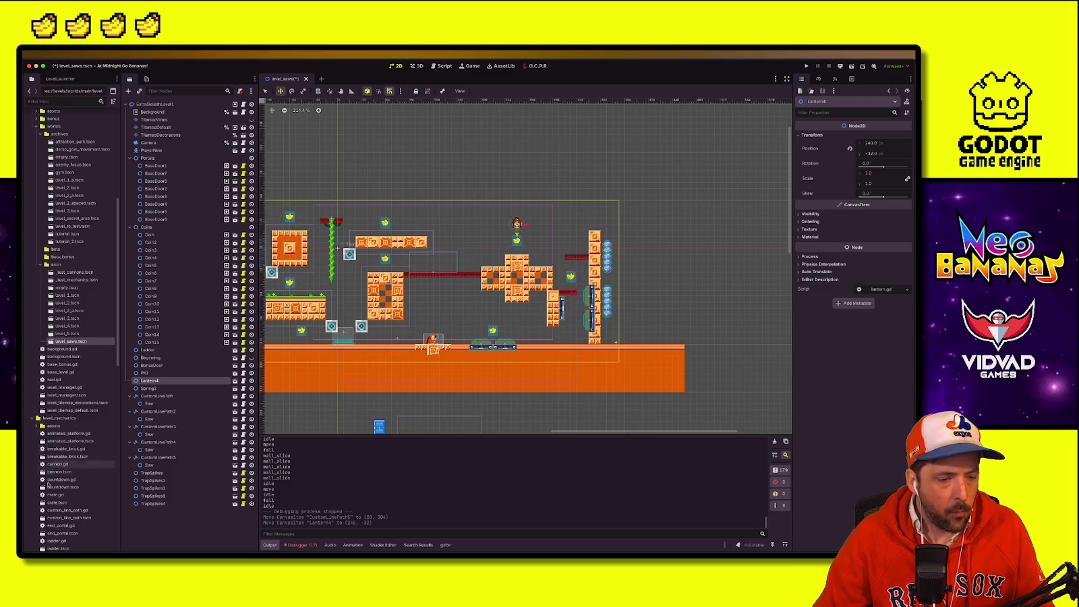
Step: Place a rotating_bar.tscn instance atop the cross-shaped block, then open rotating_bar in its own tab
{"action": "scroll", "coordinate": [64, 487], "scroll_direction": "down", "scroll_amount": 3}
{"action": "scroll", "coordinate": [64, 486], "scroll_direction": "down", "scroll_amount": 2}
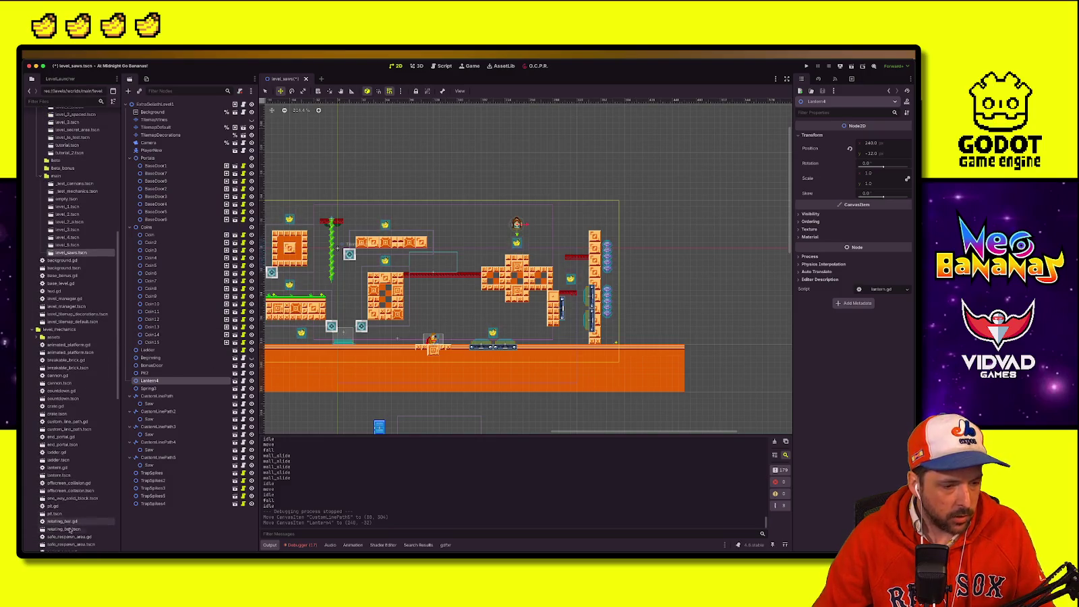
{"action": "mouse_move", "coordinate": [68, 494]}
{"action": "left_mouse_down"}
{"action": "mouse_move", "coordinate": [183, 362]}
{"action": "mouse_move", "coordinate": [169, 516]}
{"action": "mouse_move", "coordinate": [493, 288]}
{"action": "left_mouse_up"}
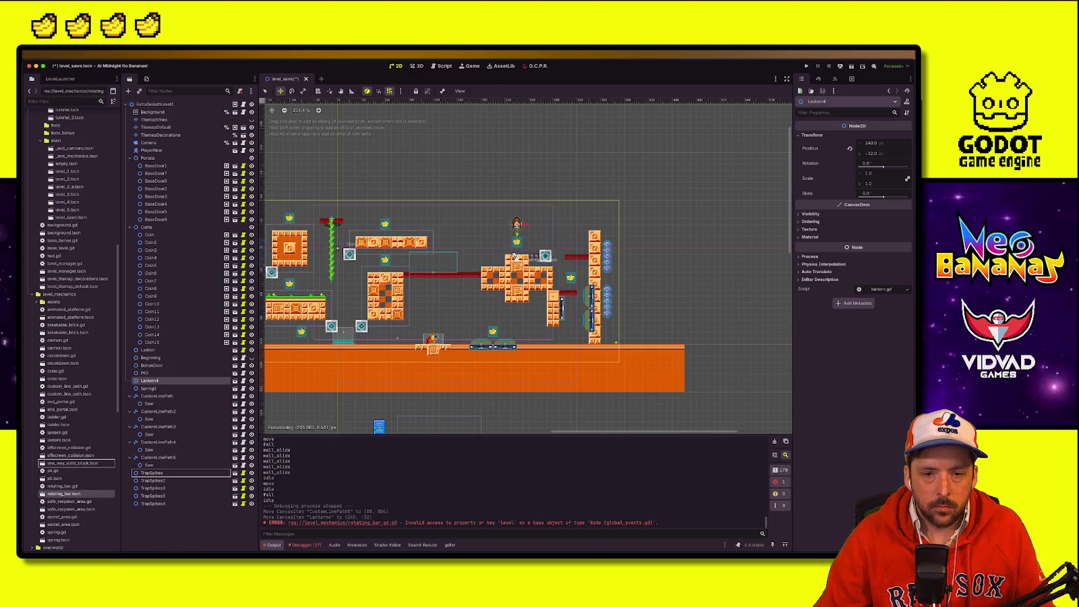
{"action": "left_click_drag", "start_coordinate": [516, 257], "coordinate": [516, 257]}
{"action": "scroll", "coordinate": [519, 255], "scroll_direction": "up", "scroll_amount": 5}
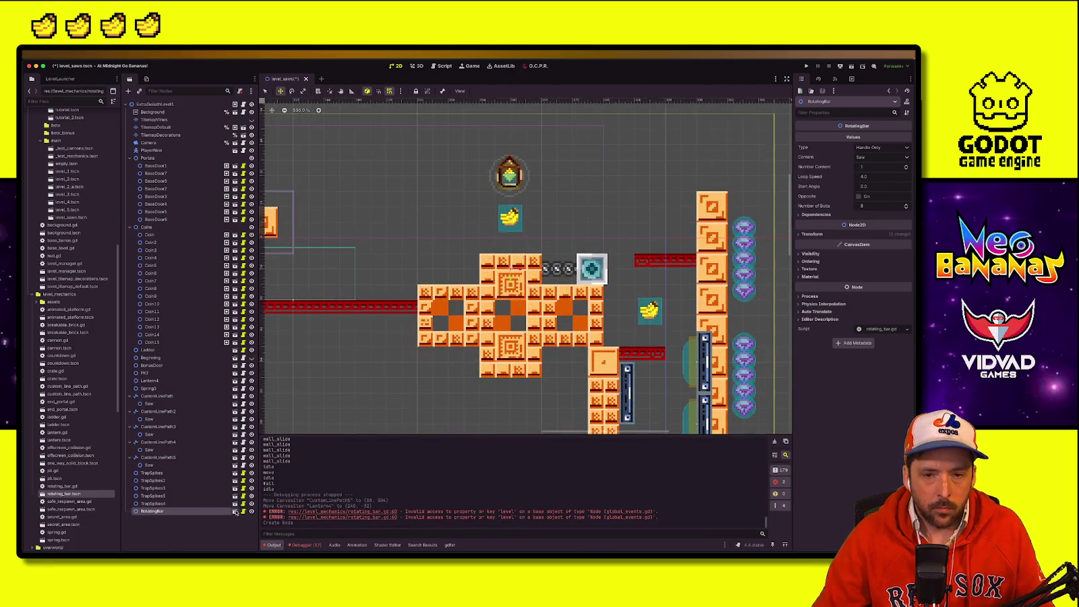
{"action": "double_click", "coordinate": [592, 269]}
{"action": "left_click", "coordinate": [154, 127]}
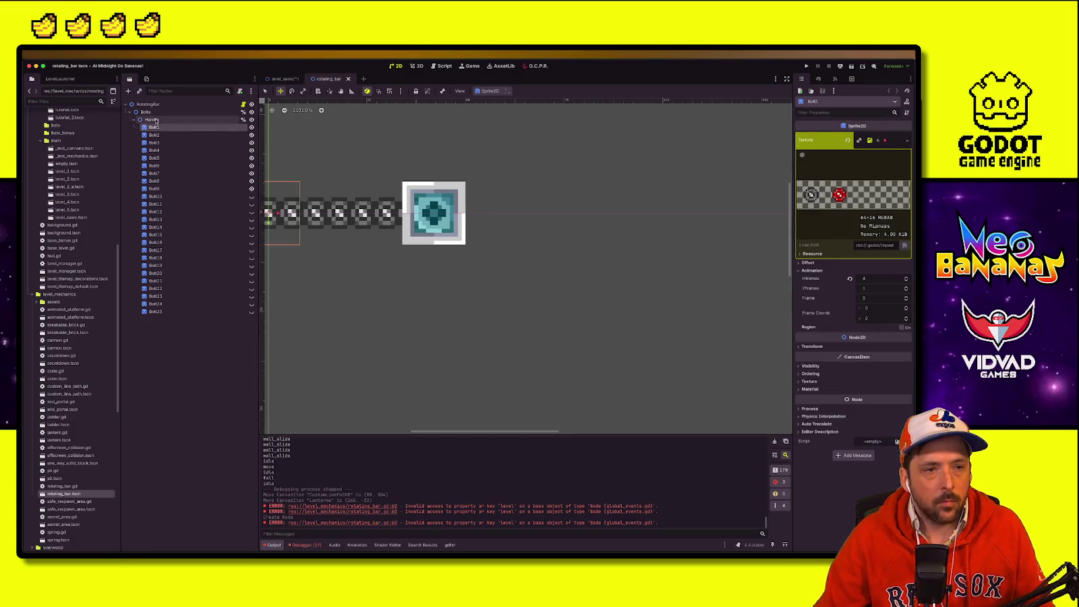
Step: Set the RotatingBar root's Ordering Z Index to 2 so it draws above the blocks
{"action": "left_click", "coordinate": [223, 121]}
{"action": "left_click", "coordinate": [811, 162]}
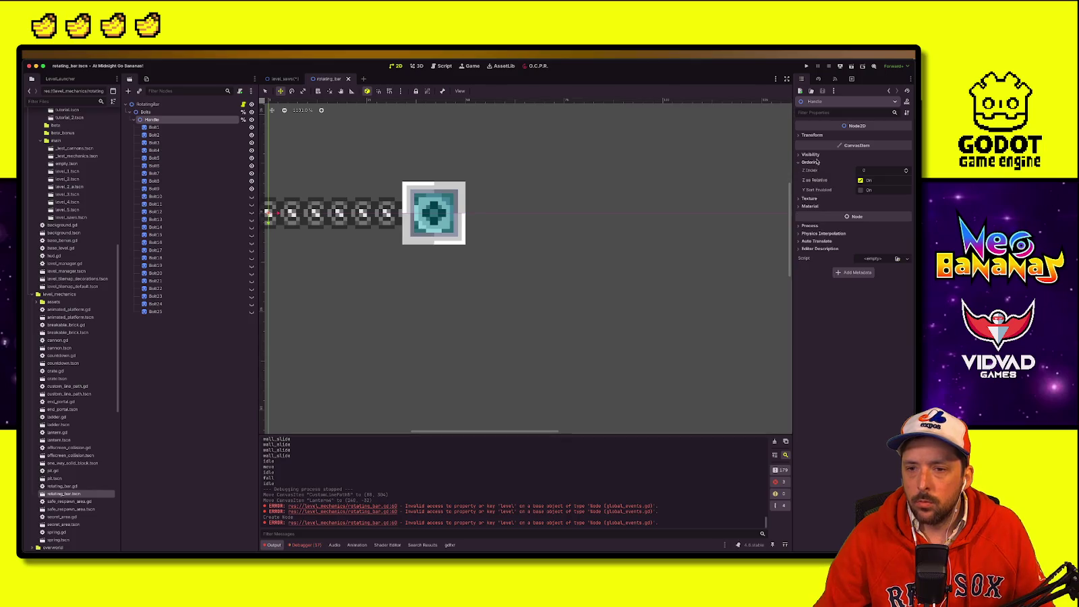
{"action": "left_click", "coordinate": [227, 105]}
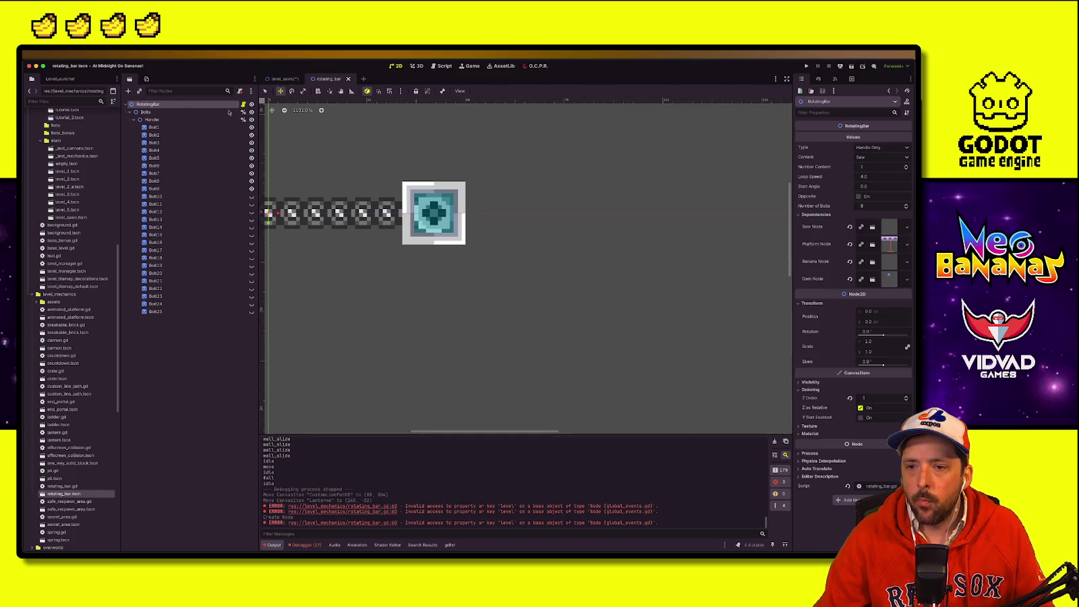
{"action": "left_click", "coordinate": [905, 398]}
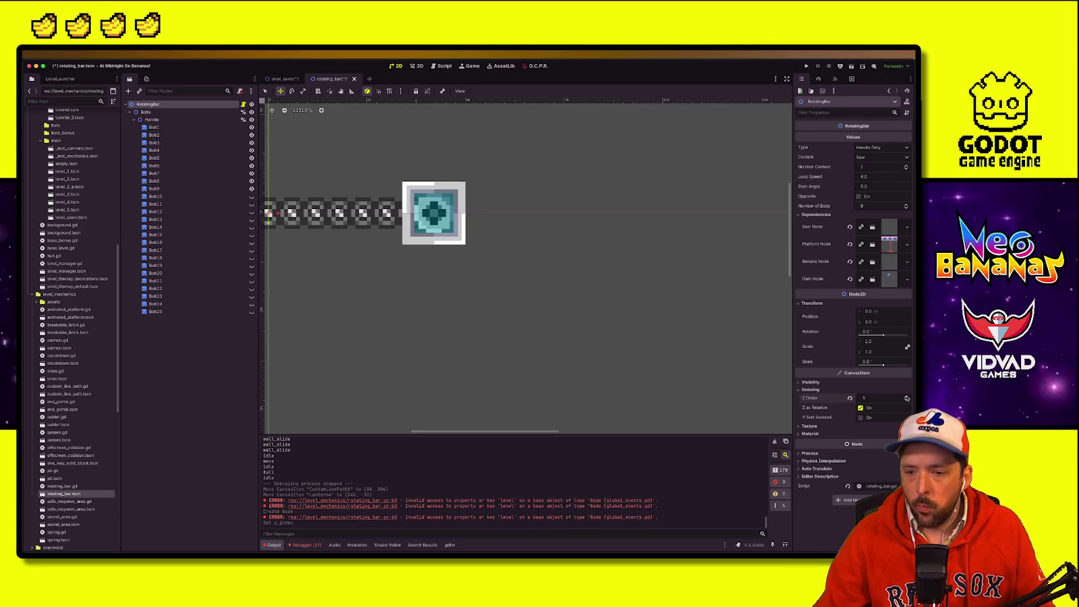
Step: Save rotating_bar.tscn and start a playtest of level_saws
{"action": "key", "text": "ctrl+s"}
{"action": "left_click", "coordinate": [280, 79]}
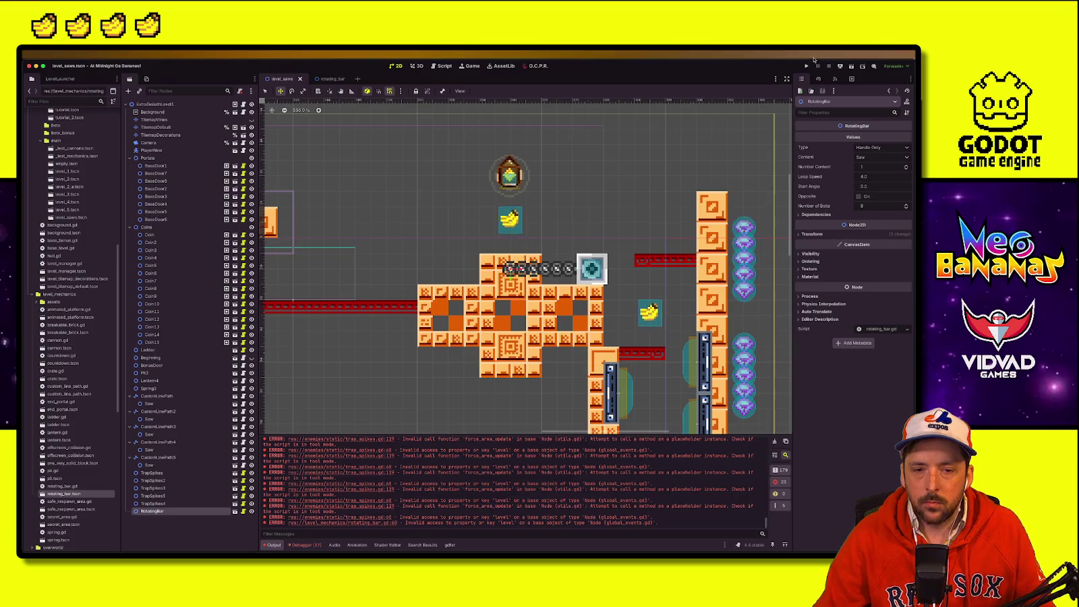
{"action": "left_click", "coordinate": [847, 65]}
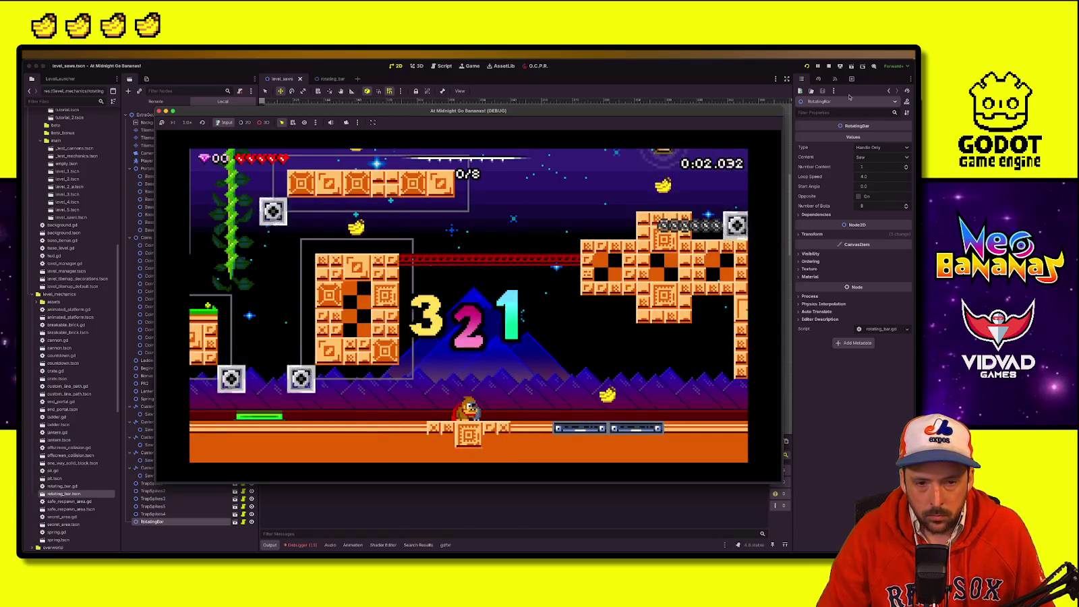
Step: Wall-jump, climb the vine, grab all 8 bananas and reach the exit at 0:21.634, then end the playtest
{"action": "key", "text": "Right"}
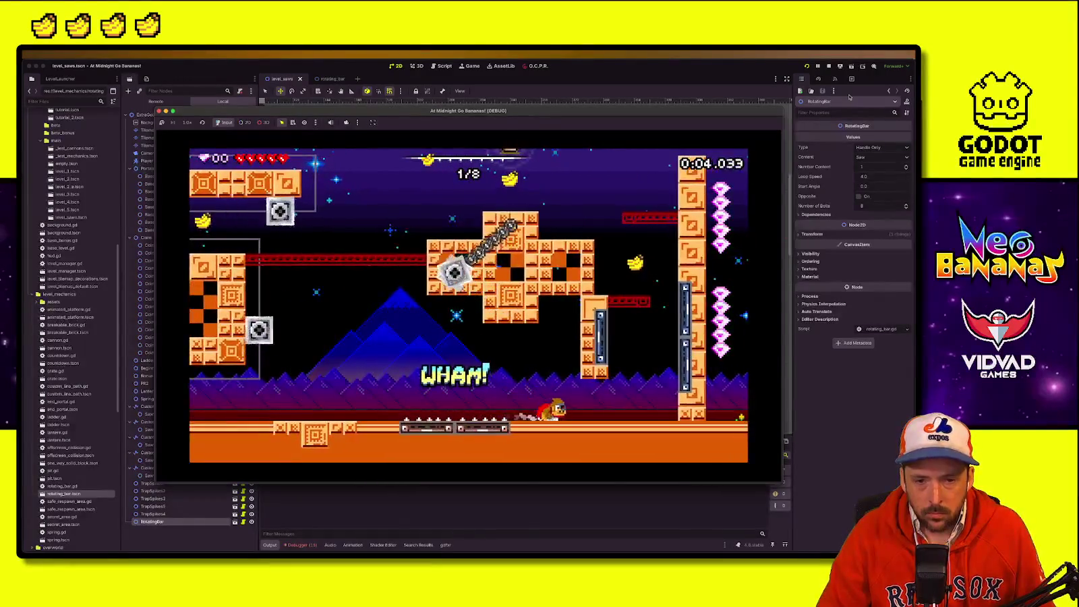
{"action": "key", "text": "space"}
{"action": "key", "text": "space"}
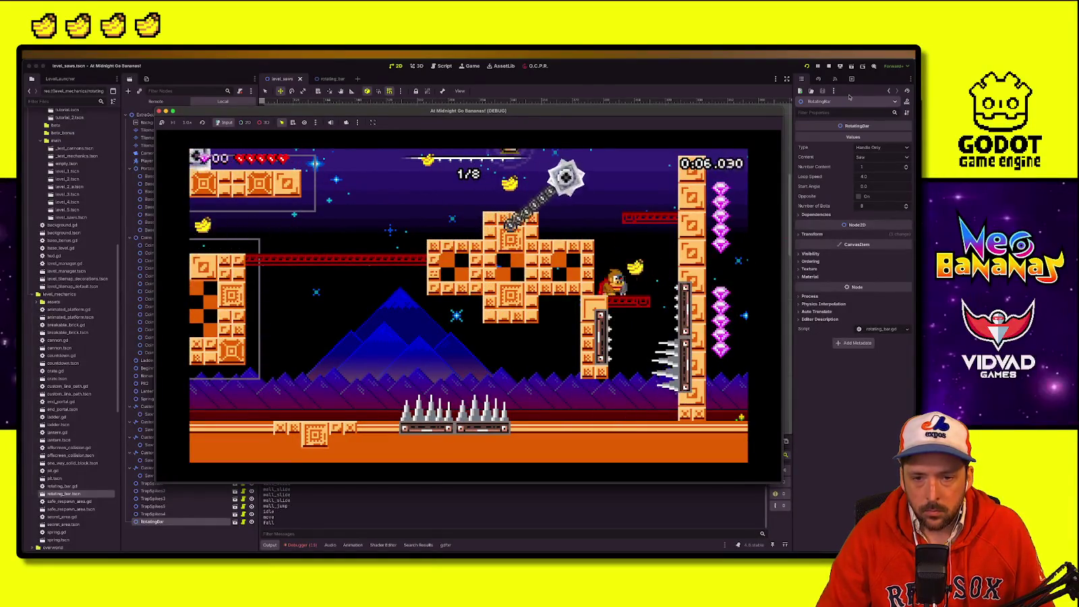
{"action": "key", "text": "Left"}
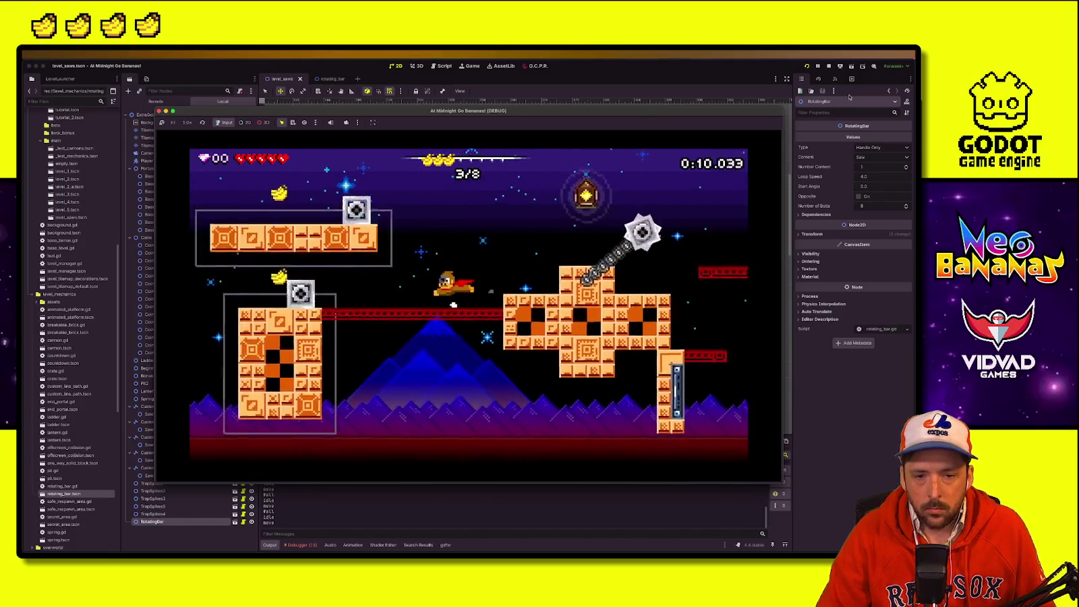
{"action": "key", "text": "Left"}
{"action": "key", "text": "Up"}
{"action": "key", "text": "Up"}
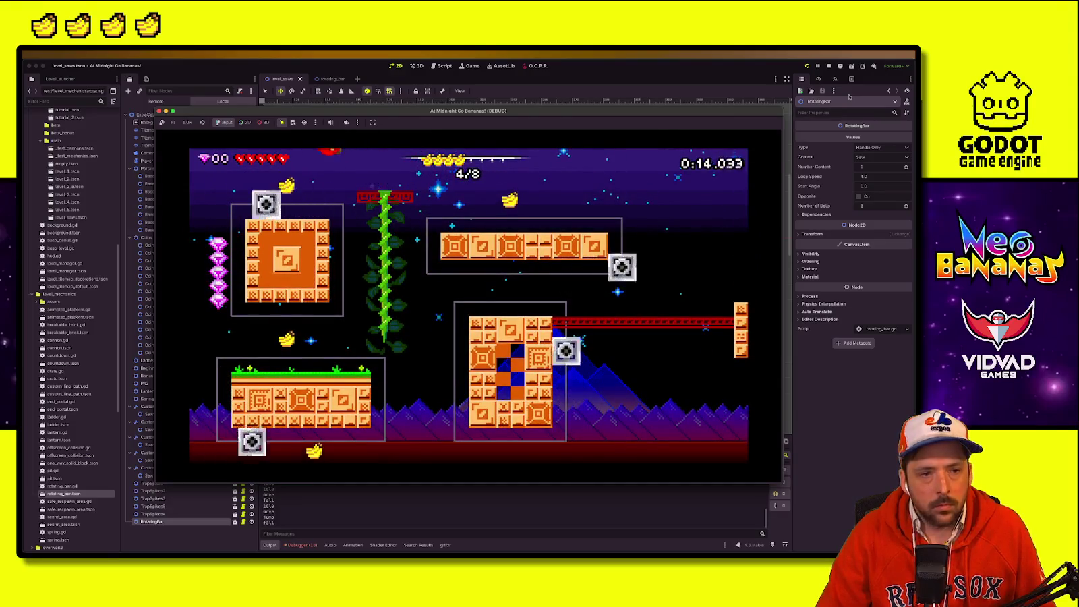
{"action": "key", "text": "Right"}
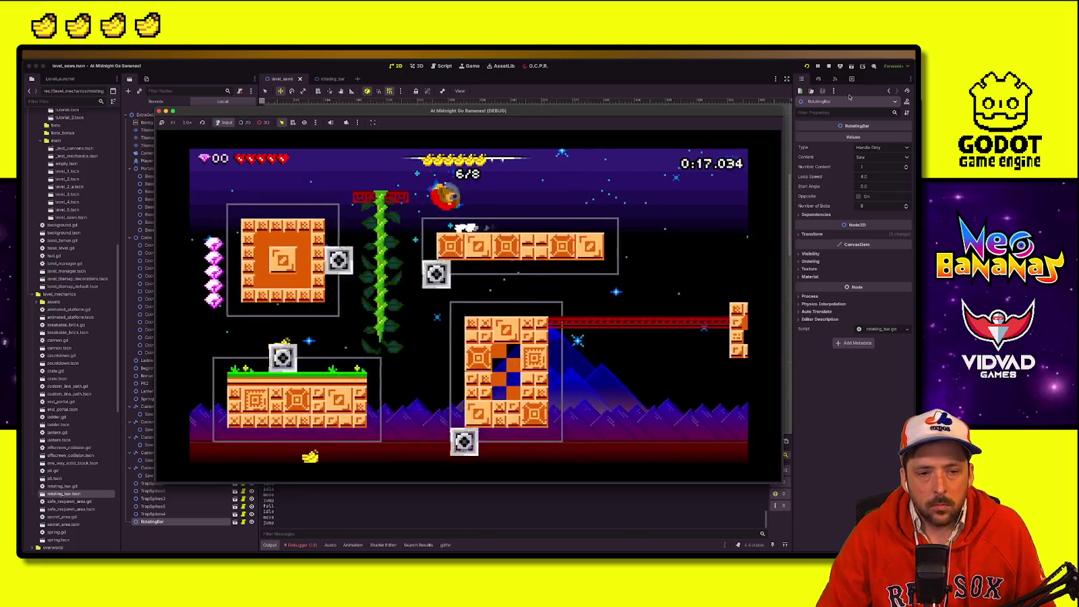
{"action": "key", "text": "Left"}
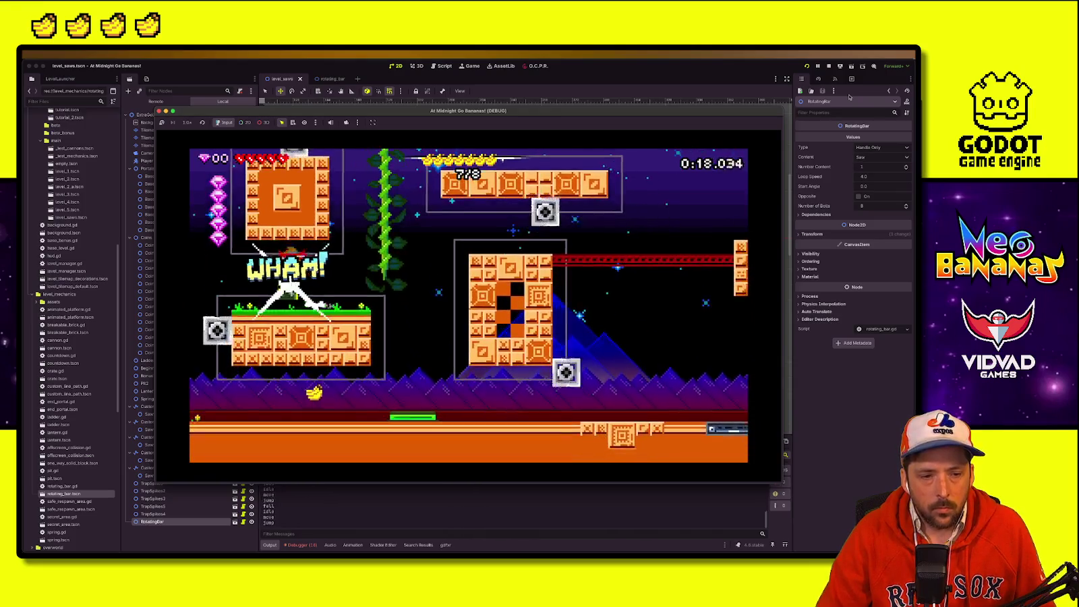
{"action": "key", "text": "Right"}
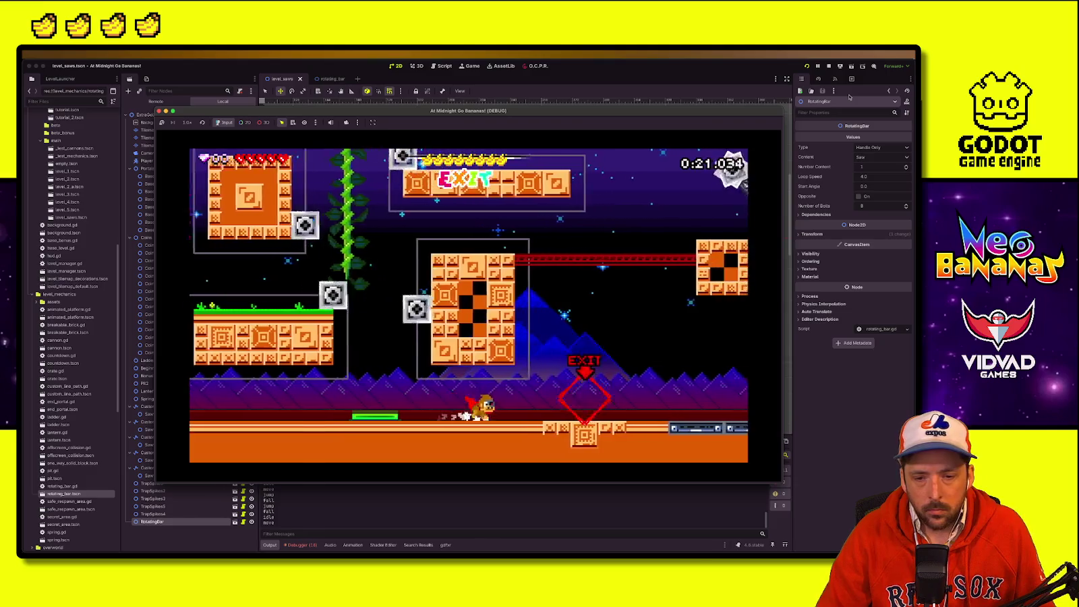
{"action": "key", "text": "Right"}
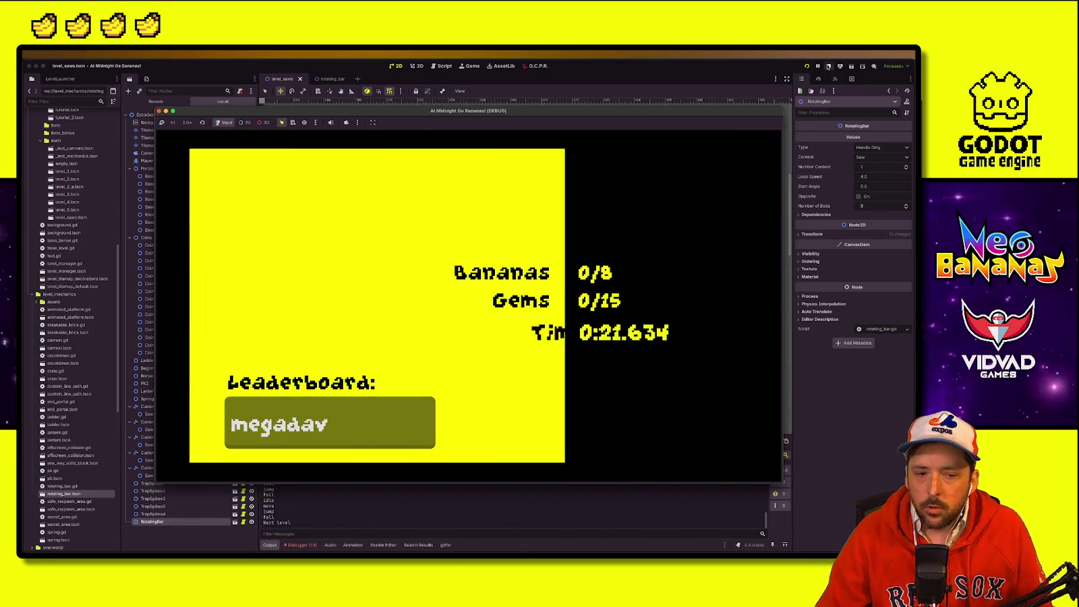
{"action": "key", "text": "super+period"}
{"action": "scroll", "coordinate": [544, 244], "scroll_direction": "down", "scroll_amount": 3}
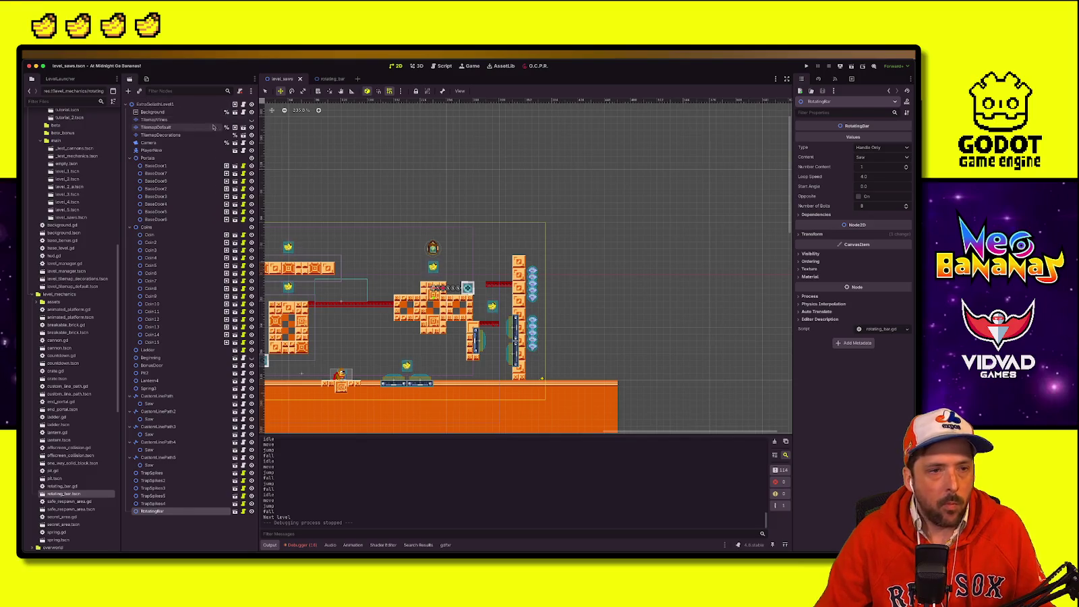
Step: Box-select gems Coin11–Coin15 and nudge them slightly right
{"action": "left_click", "coordinate": [217, 105]}
{"action": "left_click", "coordinate": [552, 318]}
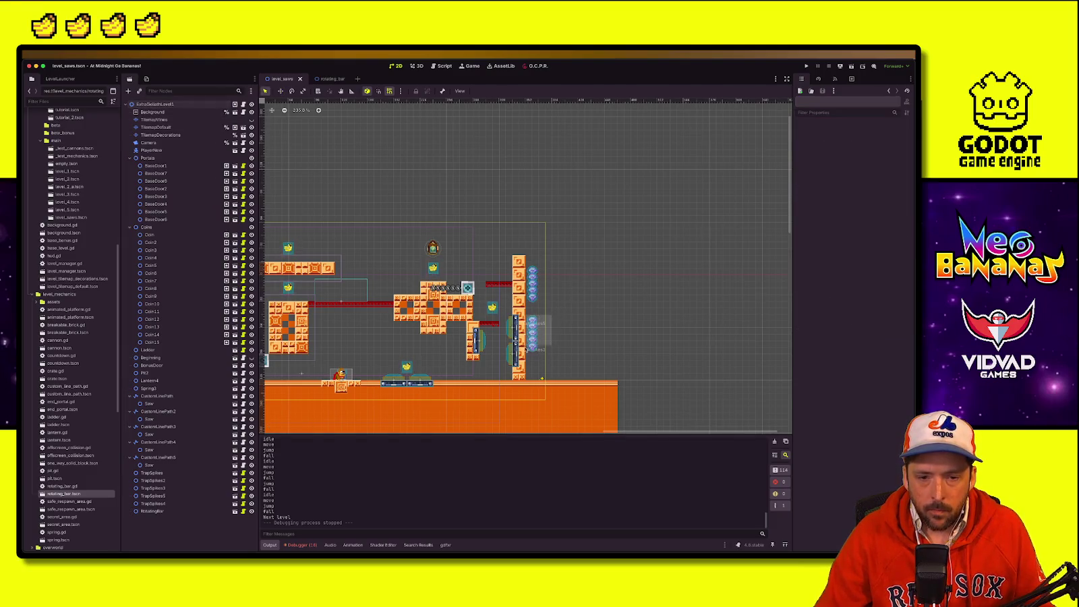
{"action": "left_click_drag", "start_coordinate": [529, 358], "coordinate": [533, 346]}
{"action": "key", "text": "w"}
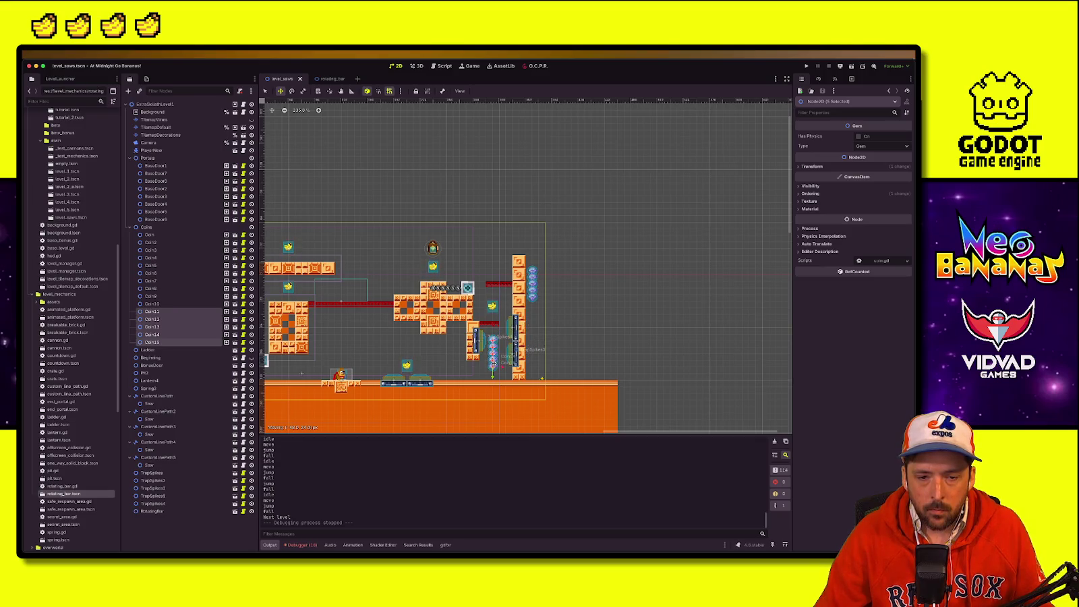
{"action": "left_click_drag", "start_coordinate": [493, 362], "coordinate": [495, 364]}
{"action": "key", "text": "Right"}
{"action": "key", "text": "Right"}
{"action": "key", "text": "Right"}
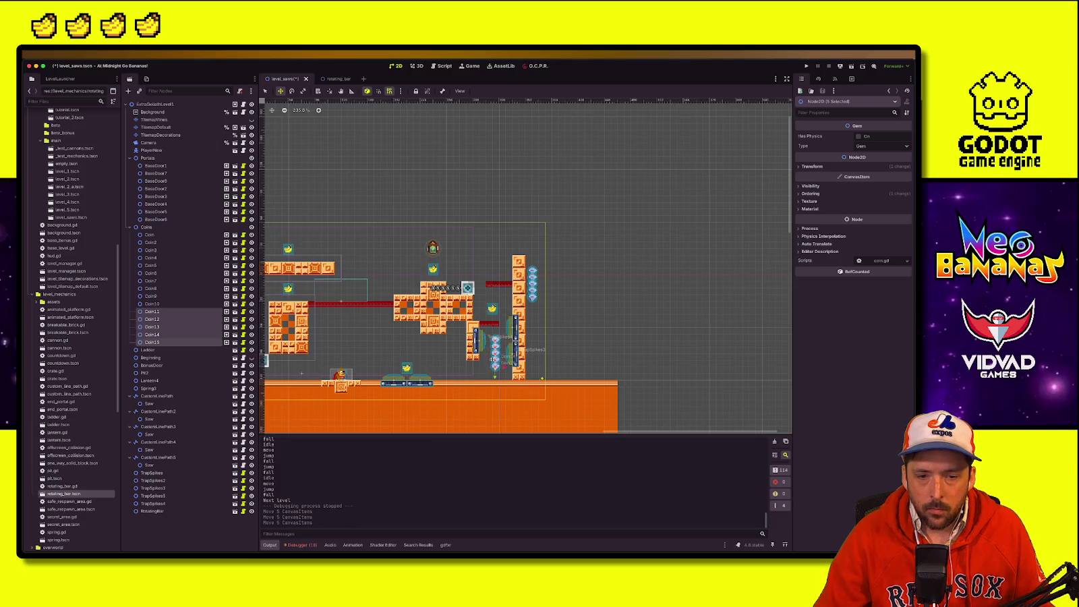
{"action": "key", "text": "q"}
{"action": "left_click", "coordinate": [577, 266]}
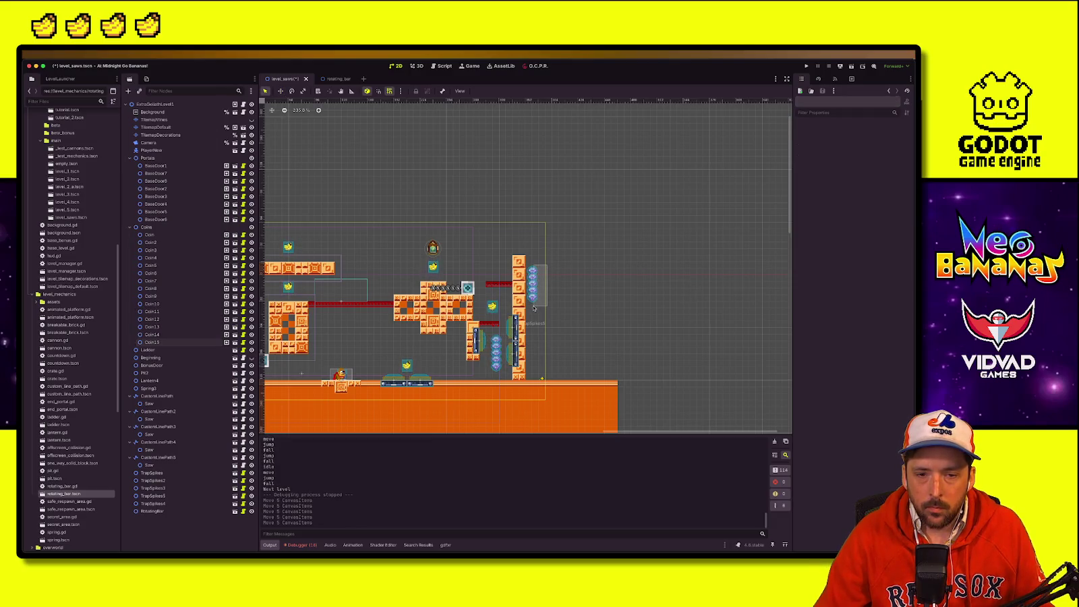
Step: Move the Coin6–Coin10 gem column left, then shift it back about 40 px right
{"action": "key", "text": "w"}
{"action": "left_click_drag", "start_coordinate": [533, 303], "coordinate": [534, 301]}
{"action": "key", "text": "ctrl+z"}
{"action": "left_click_drag", "start_coordinate": [558, 266], "coordinate": [526, 312]}
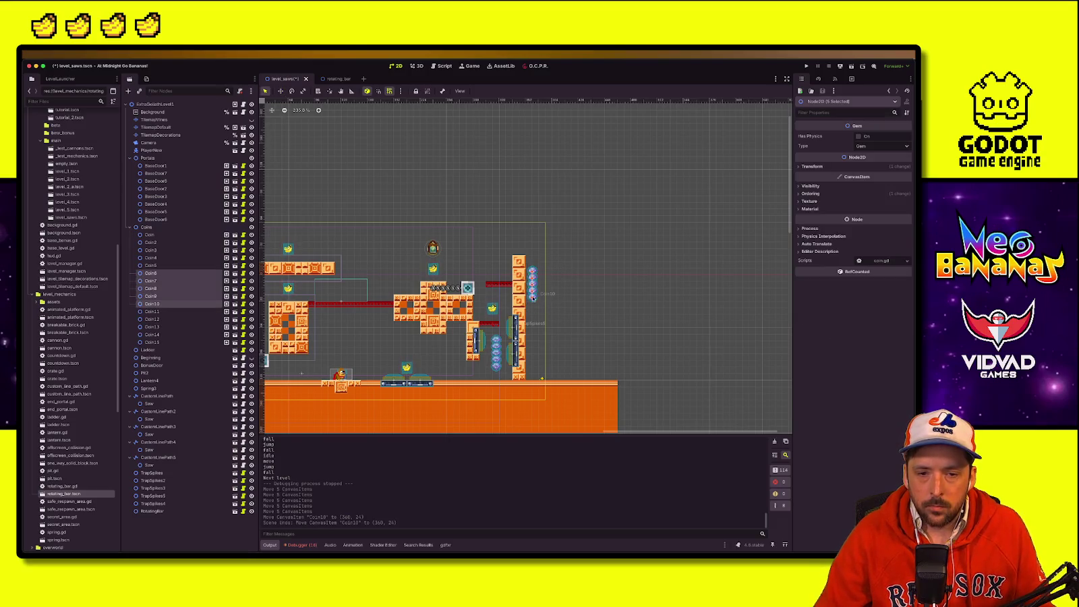
{"action": "left_click_drag", "start_coordinate": [381, 352], "coordinate": [304, 337]}
{"action": "scroll", "coordinate": [514, 348], "scroll_direction": "left", "scroll_amount": 5}
{"action": "mouse_move", "coordinate": [433, 331]}
{"action": "left_mouse_down"}
{"action": "mouse_move", "coordinate": [460, 331]}
{"action": "mouse_move", "coordinate": [467, 348]}
{"action": "left_mouse_up"}
{"action": "left_click", "coordinate": [474, 301]}
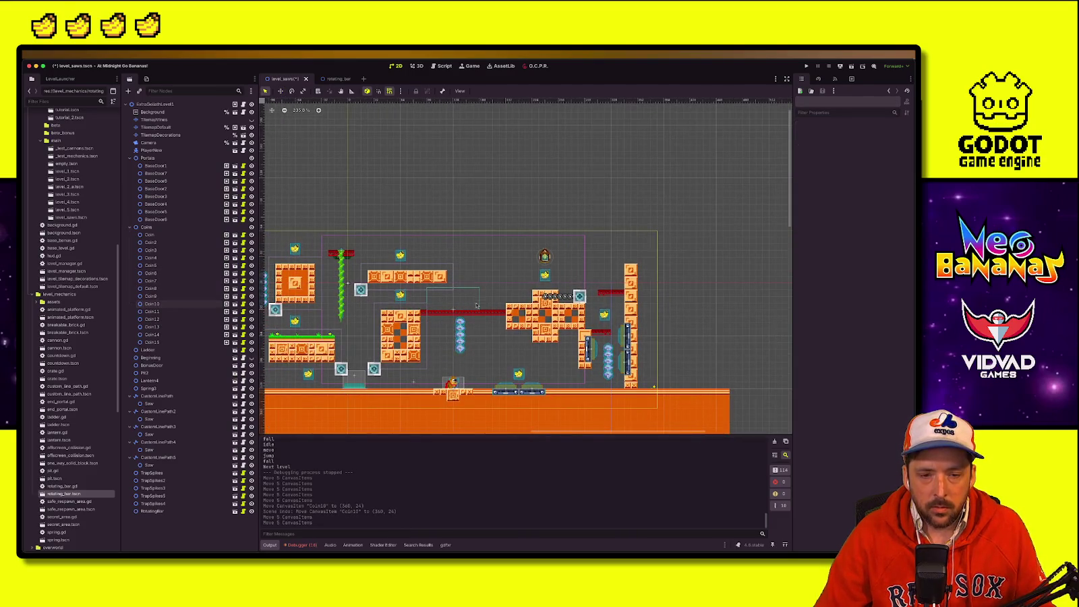
Step: Reselect the Coin6–Coin10 column and shift it slightly left beside the checkered block
{"action": "scroll", "coordinate": [465, 307], "scroll_direction": "up", "scroll_amount": 3}
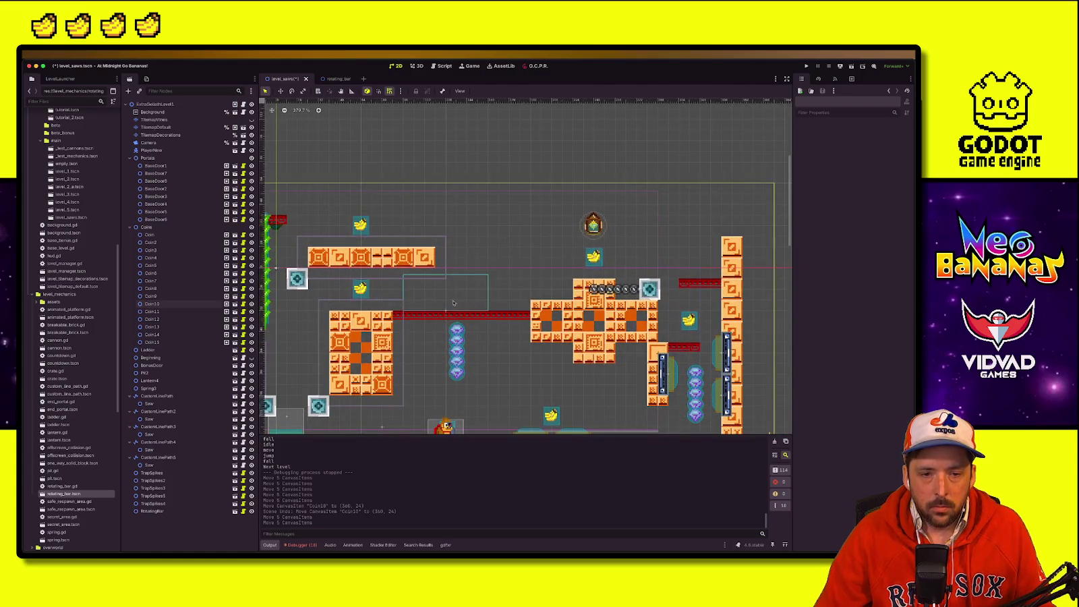
{"action": "mouse_move", "coordinate": [476, 393]}
{"action": "left_mouse_down"}
{"action": "mouse_move", "coordinate": [452, 327]}
{"action": "mouse_move", "coordinate": [425, 332]}
{"action": "left_mouse_up"}
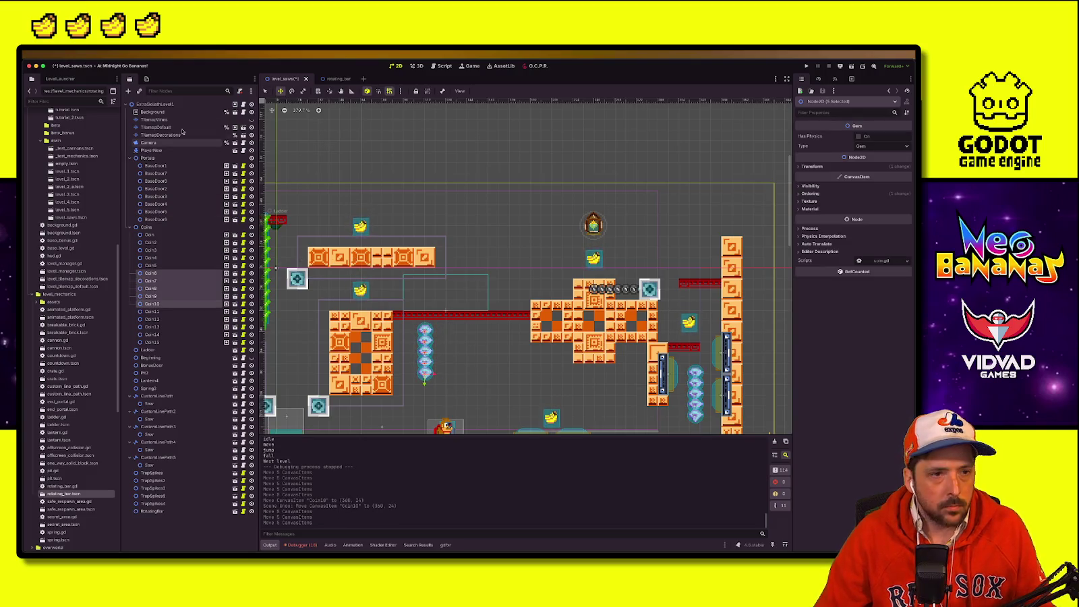
{"action": "left_click", "coordinate": [406, 333]}
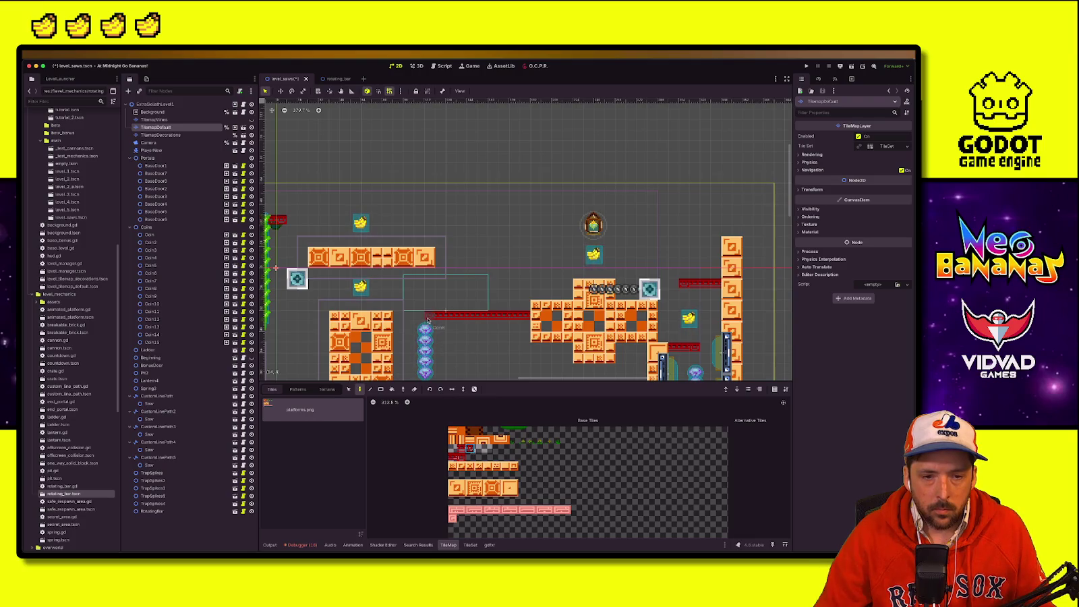
{"action": "left_click_drag", "start_coordinate": [526, 334], "coordinate": [558, 231]}
{"action": "left_click", "coordinate": [427, 205]}
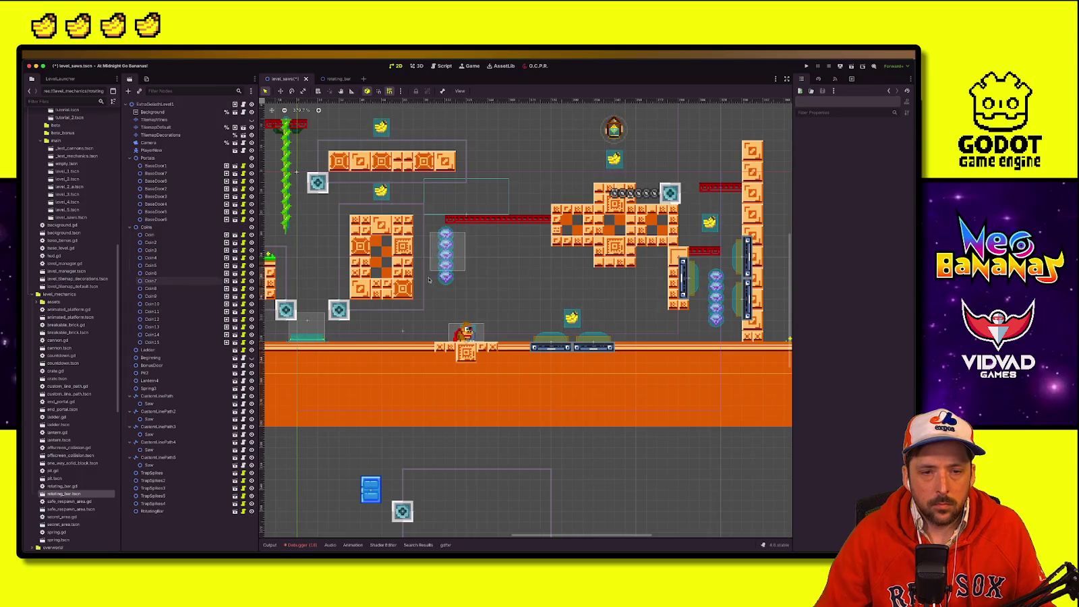
{"action": "left_click_drag", "start_coordinate": [429, 280], "coordinate": [464, 231]}
{"action": "left_click_drag", "start_coordinate": [425, 273], "coordinate": [425, 273]}
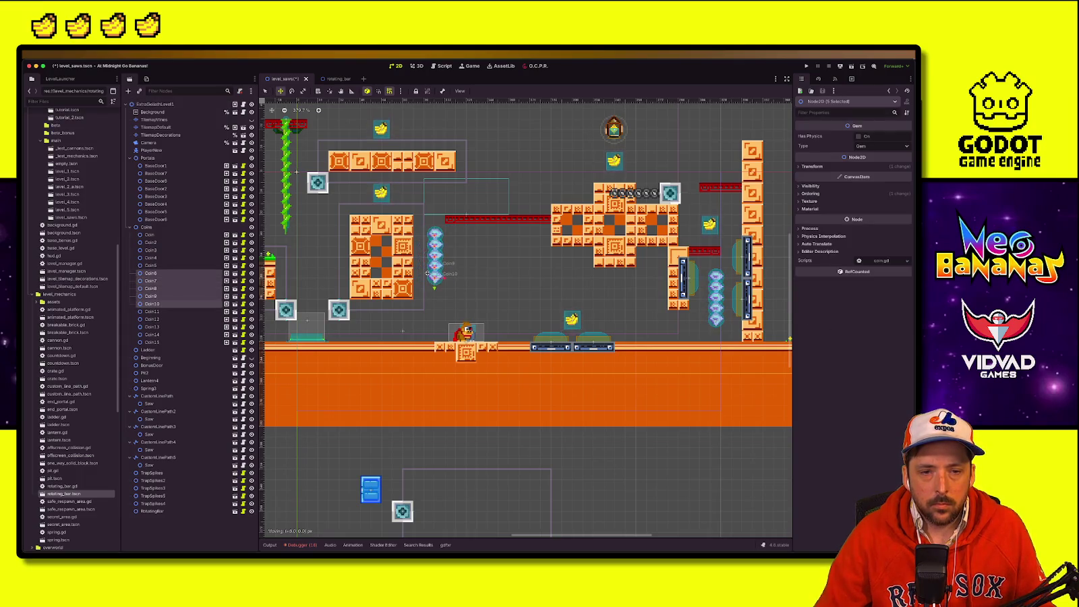
Step: Save level_saws and select the spike trap to view its settings
{"action": "key", "text": "ctrl+s"}
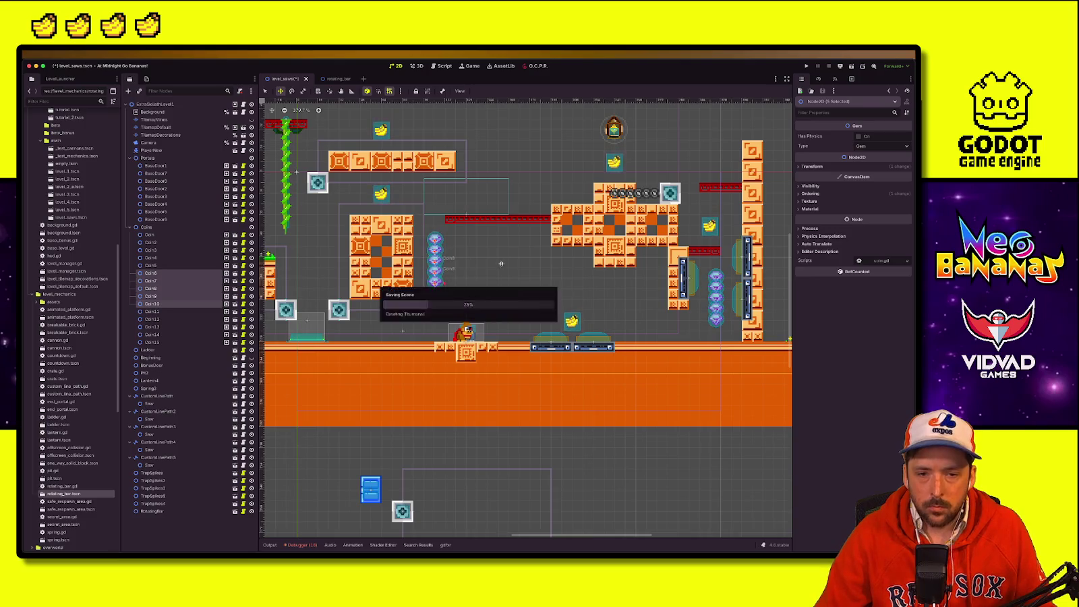
{"action": "key", "text": "q"}
{"action": "left_click", "coordinate": [539, 281]}
{"action": "left_click", "coordinate": [567, 327]}
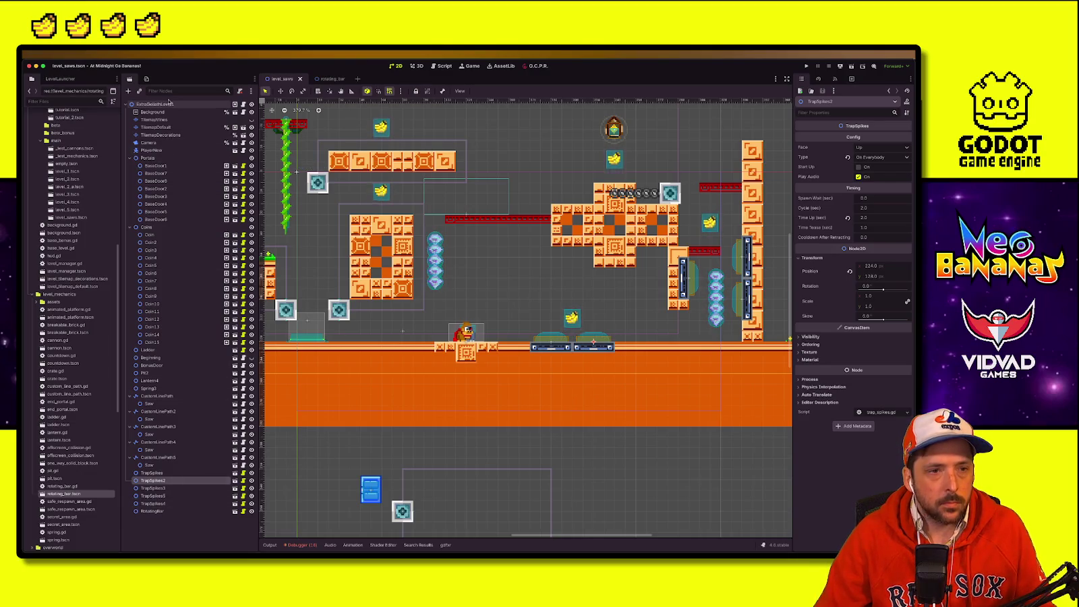
Step: Paint orange crate block tiles on the floor just right of the two blue platforms
{"action": "left_click", "coordinate": [155, 127]}
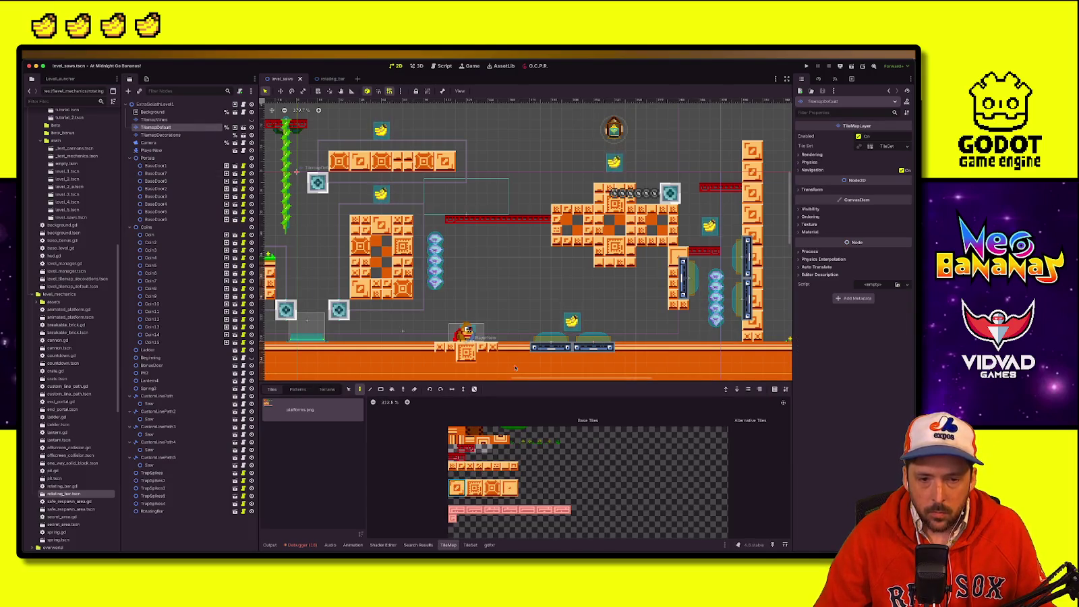
{"action": "left_click", "coordinate": [505, 324]}
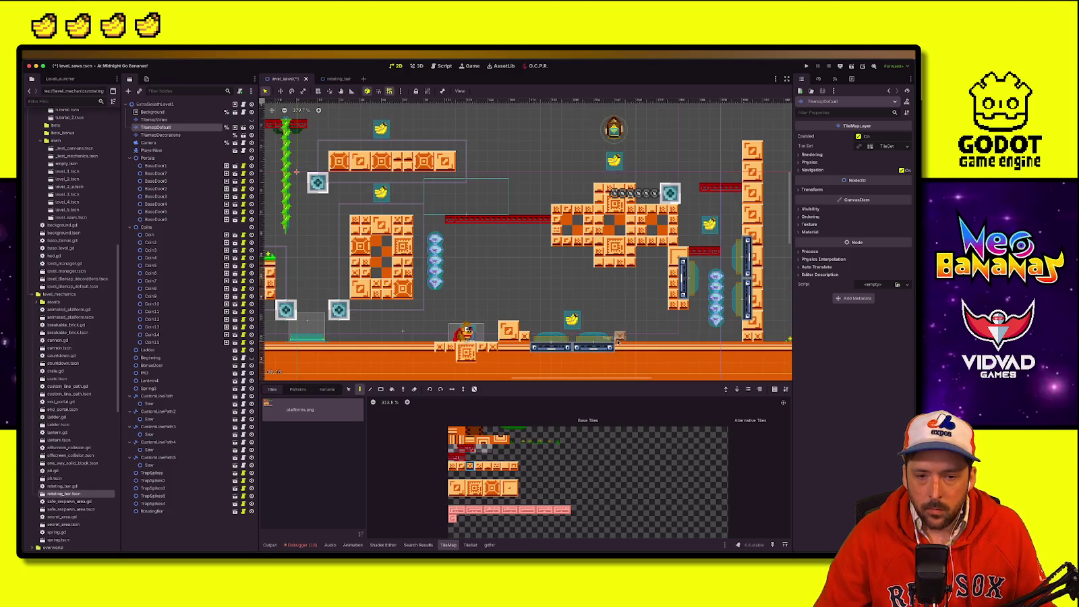
{"action": "left_click_drag", "start_coordinate": [518, 491], "coordinate": [484, 463]}
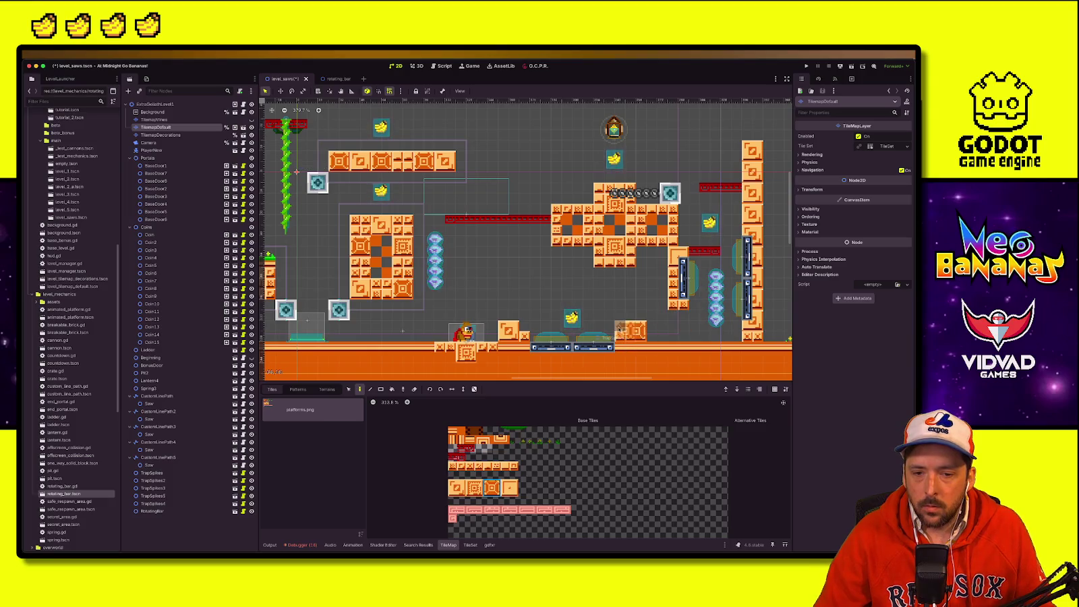
{"action": "left_click_drag", "start_coordinate": [626, 329], "coordinate": [619, 340]}
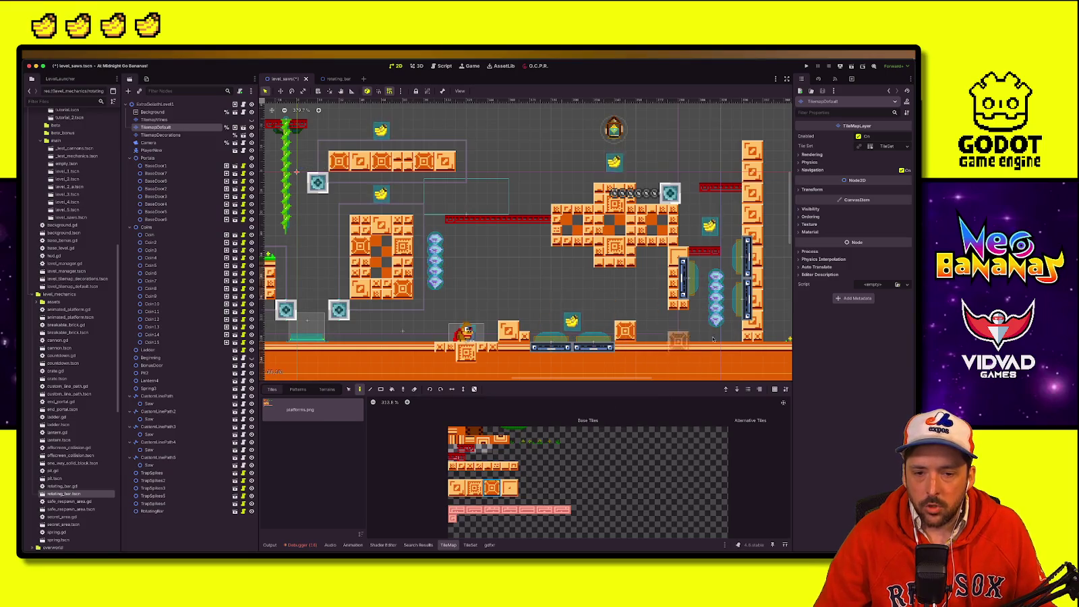
{"action": "left_click", "coordinate": [156, 104]}
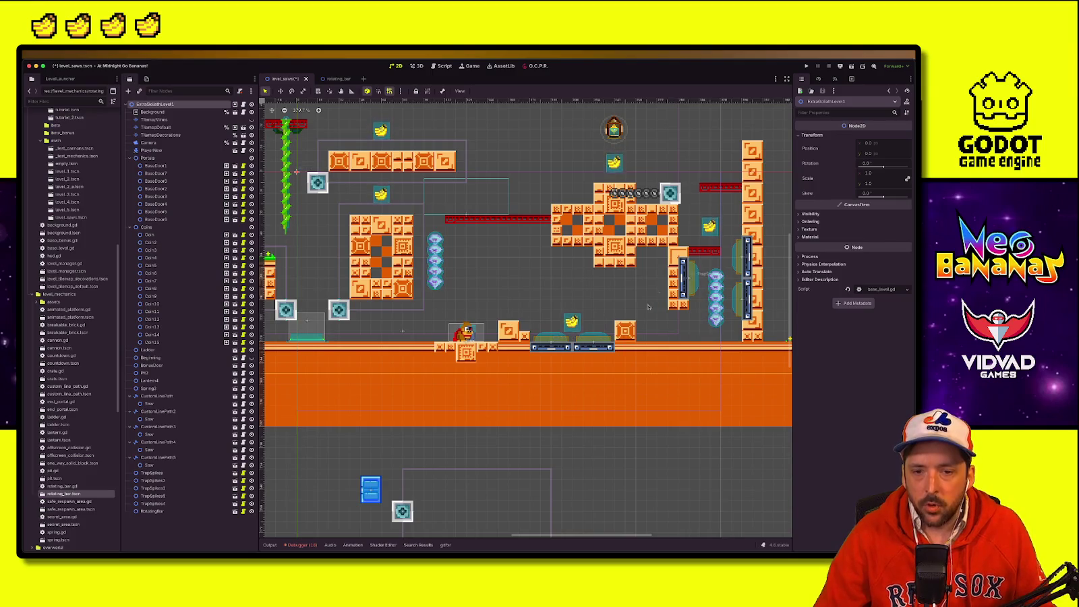
Step: Set the Camera's Limit Left to -152 by entering -120-32
{"action": "scroll", "coordinate": [570, 288], "scroll_direction": "down", "scroll_amount": 2}
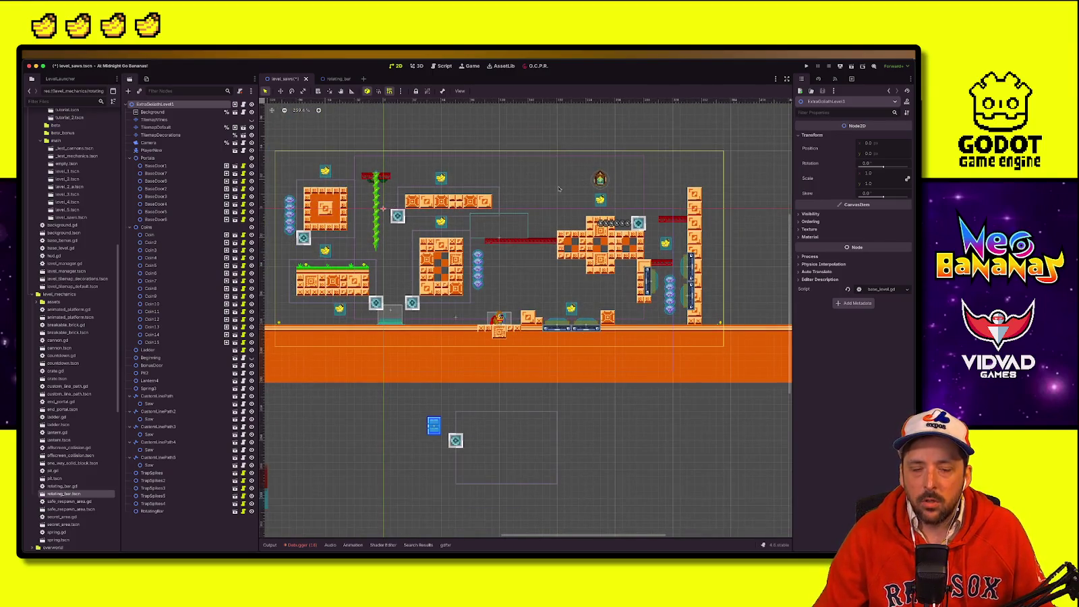
{"action": "scroll", "coordinate": [558, 188], "scroll_direction": "left", "scroll_amount": 5}
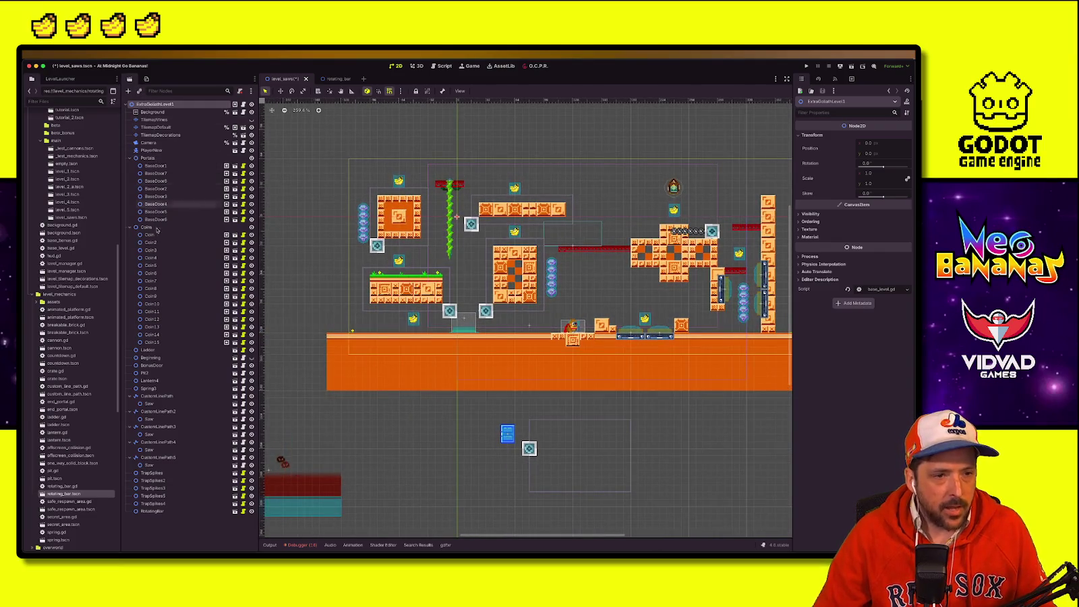
{"action": "left_click", "coordinate": [148, 142]}
{"action": "left_click", "coordinate": [883, 276]}
{"action": "type", "text": "-120-3"}
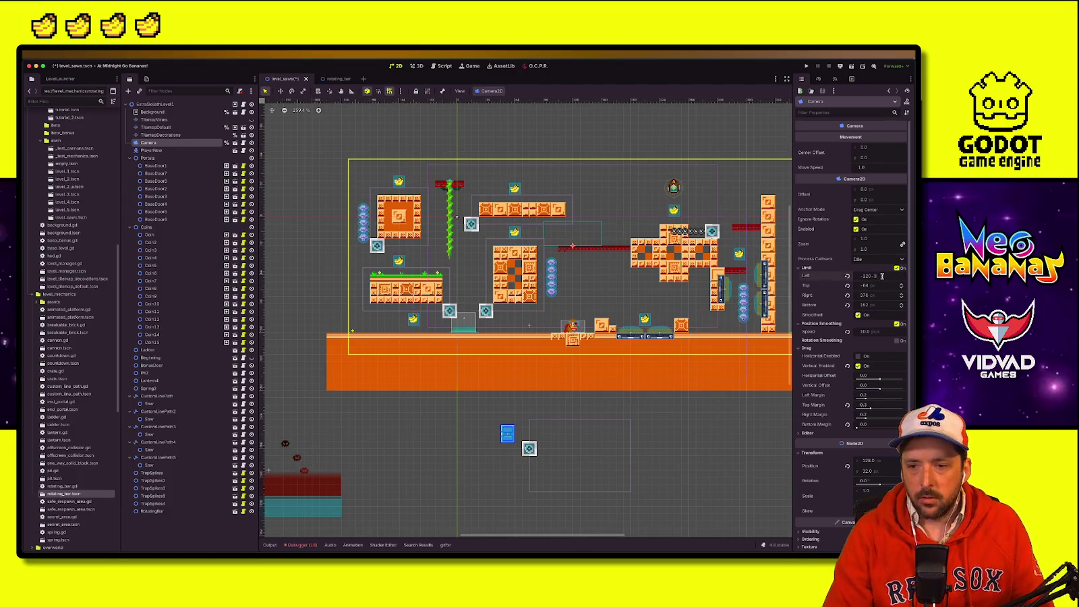
{"action": "type", "text": "2"}
{"action": "key", "text": "Return"}
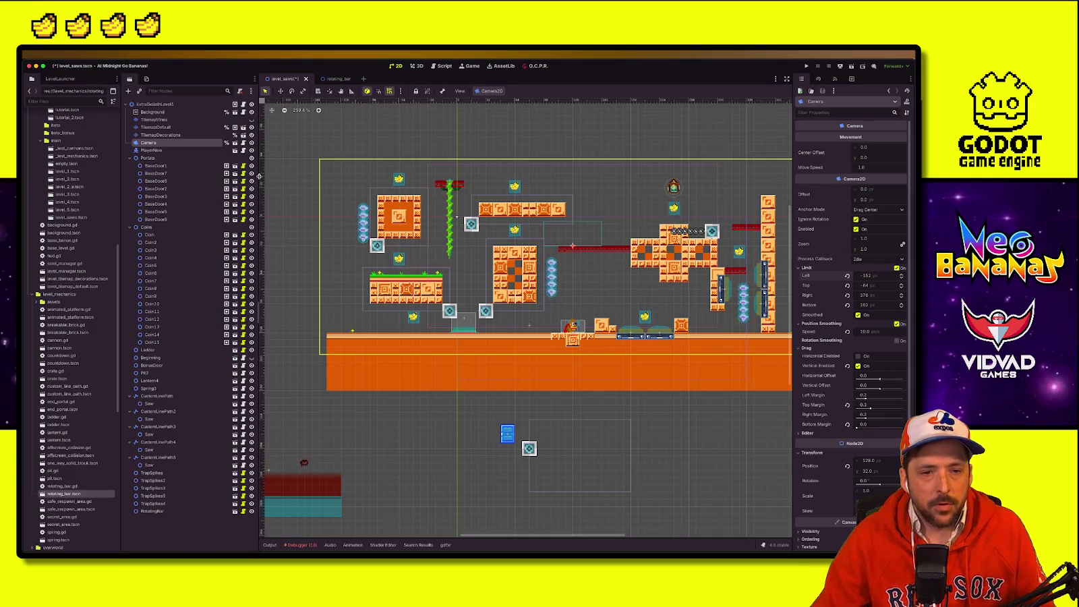
Step: Select the TilemapDefault layer holding the platform tiles
{"action": "scroll", "coordinate": [592, 292], "scroll_direction": "right", "scroll_amount": 3}
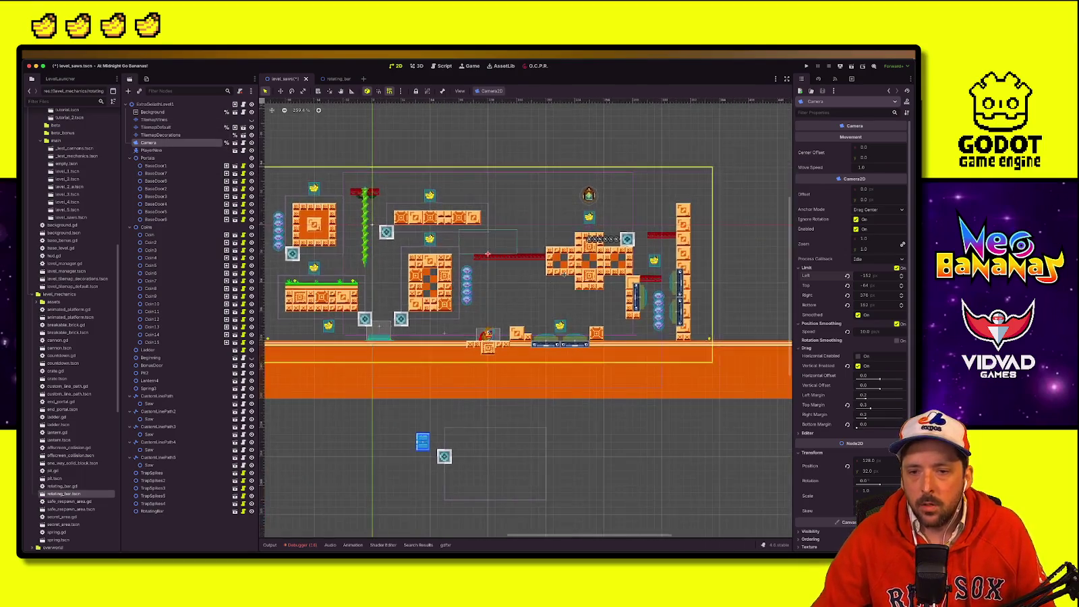
{"action": "left_click", "coordinate": [155, 120]}
{"action": "left_click", "coordinate": [158, 135]}
{"action": "left_click", "coordinate": [167, 127]}
{"action": "left_click", "coordinate": [169, 128]}
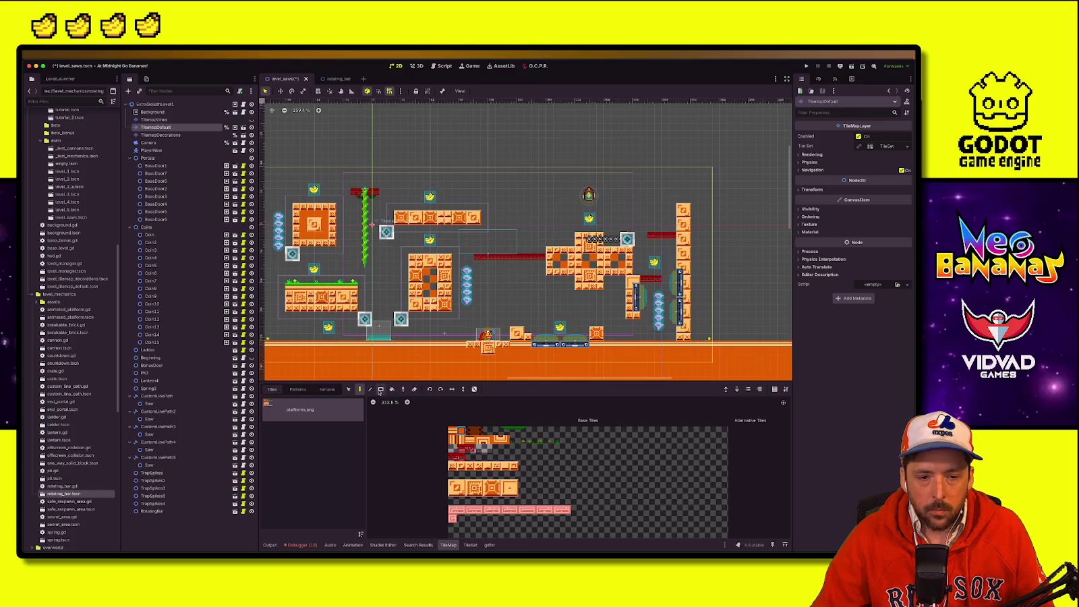
Step: Paint a tall orange wall up from the ground and widen it leftward
{"action": "left_click_drag", "start_coordinate": [692, 351], "coordinate": [705, 148]}
{"action": "left_click", "coordinate": [161, 135]}
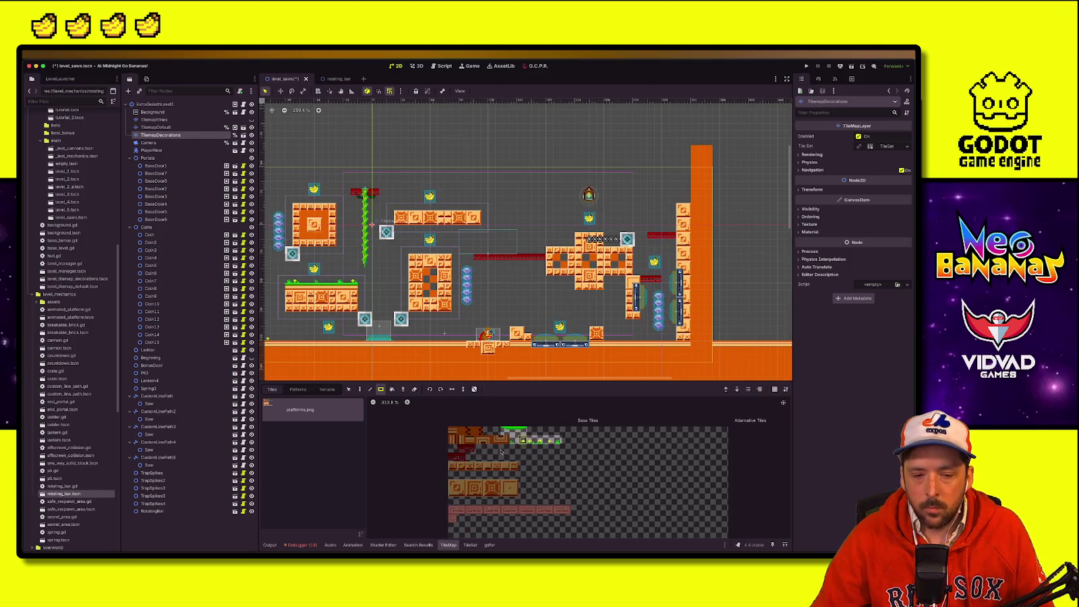
{"action": "left_click", "coordinate": [156, 127]}
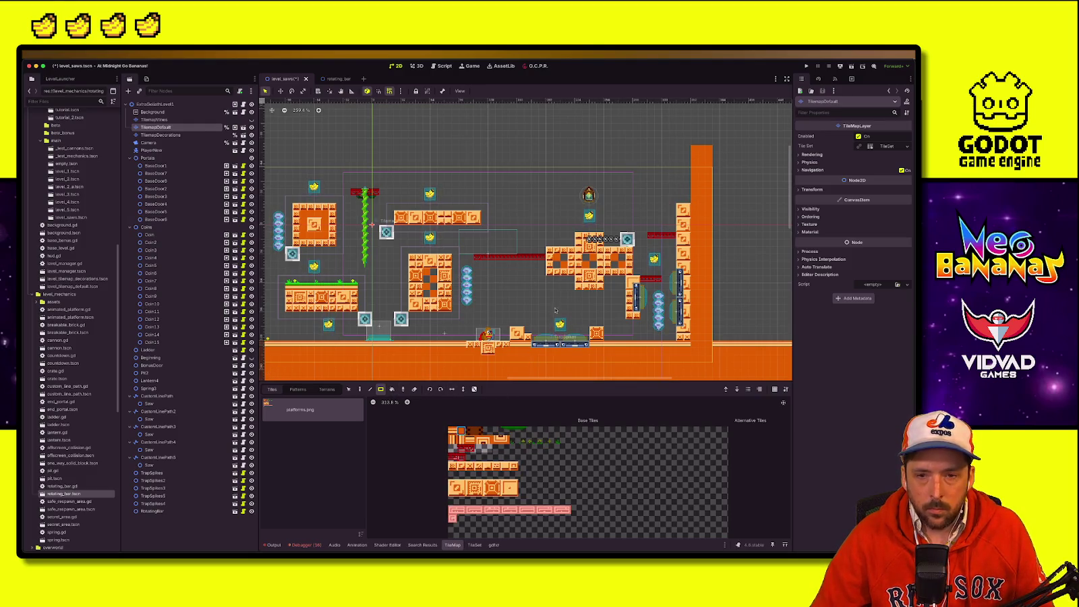
{"action": "mouse_move", "coordinate": [681, 203]}
{"action": "left_mouse_down"}
{"action": "mouse_move", "coordinate": [683, 147]}
{"action": "mouse_move", "coordinate": [716, 340]}
{"action": "mouse_move", "coordinate": [723, 147]}
{"action": "left_mouse_up"}
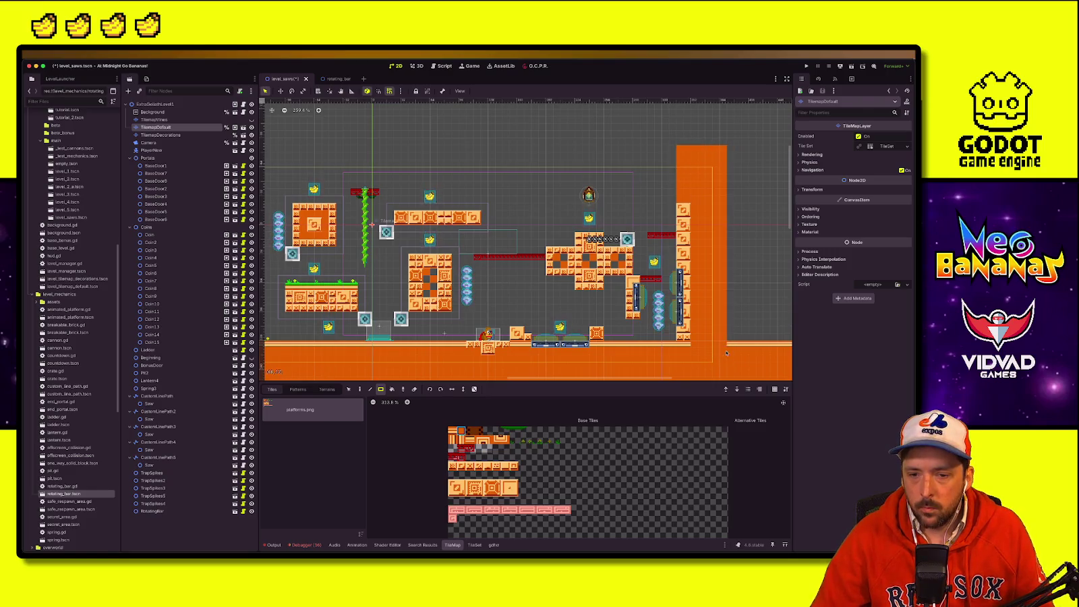
{"action": "scroll", "coordinate": [668, 204], "scroll_direction": "up", "scroll_amount": 1}
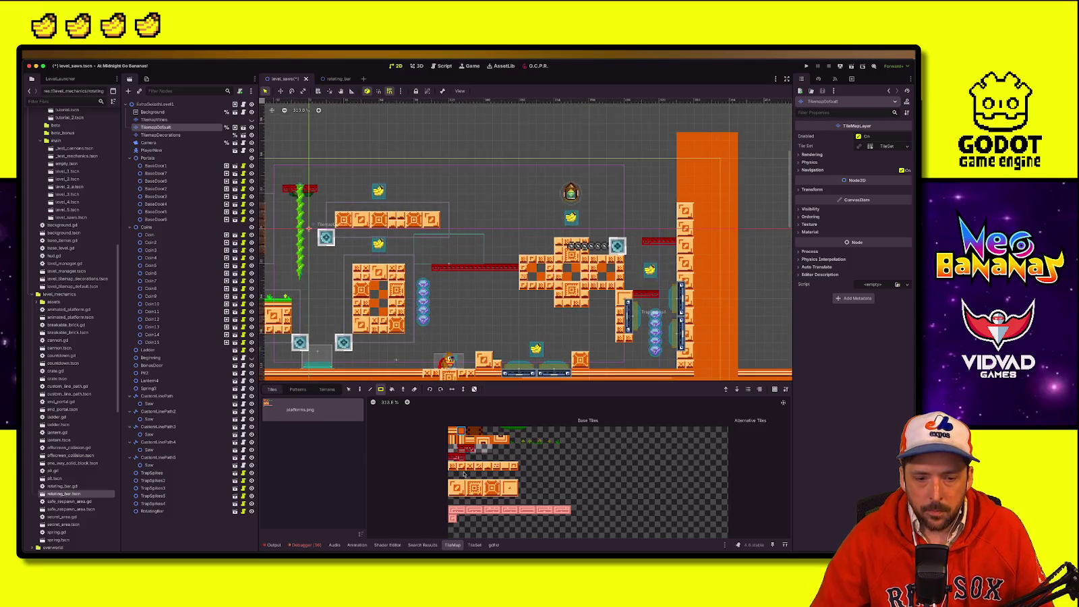
{"action": "mouse_move", "coordinate": [672, 207]}
{"action": "left_mouse_down"}
{"action": "mouse_move", "coordinate": [664, 154]}
{"action": "mouse_move", "coordinate": [667, 168]}
{"action": "left_mouse_up"}
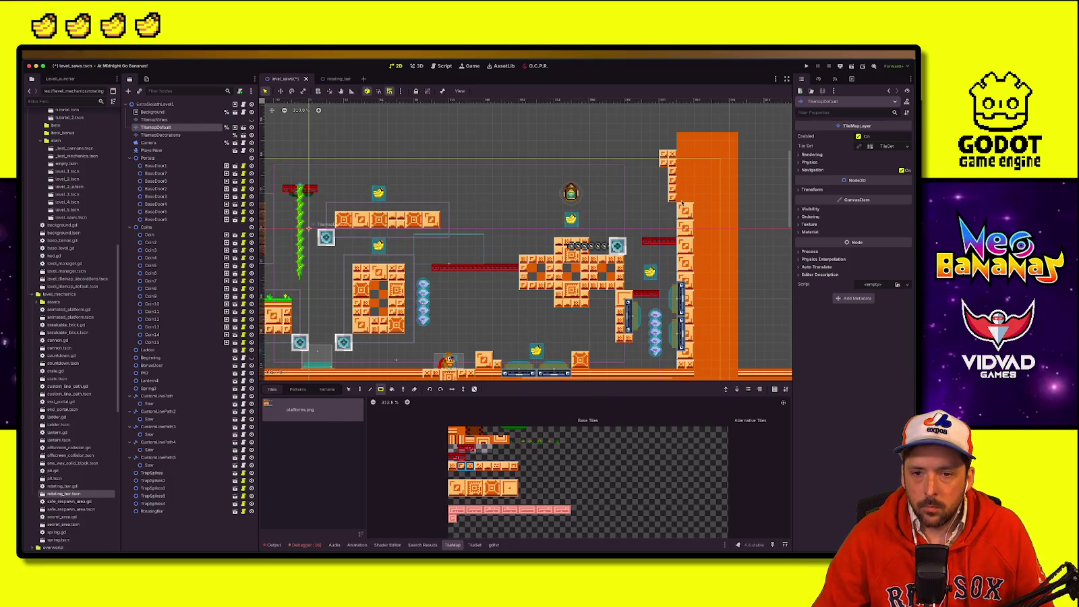
Step: Patch the gaps in the right orange wall, replacing the patterned tile with plain orange
{"action": "left_click", "coordinate": [510, 488]}
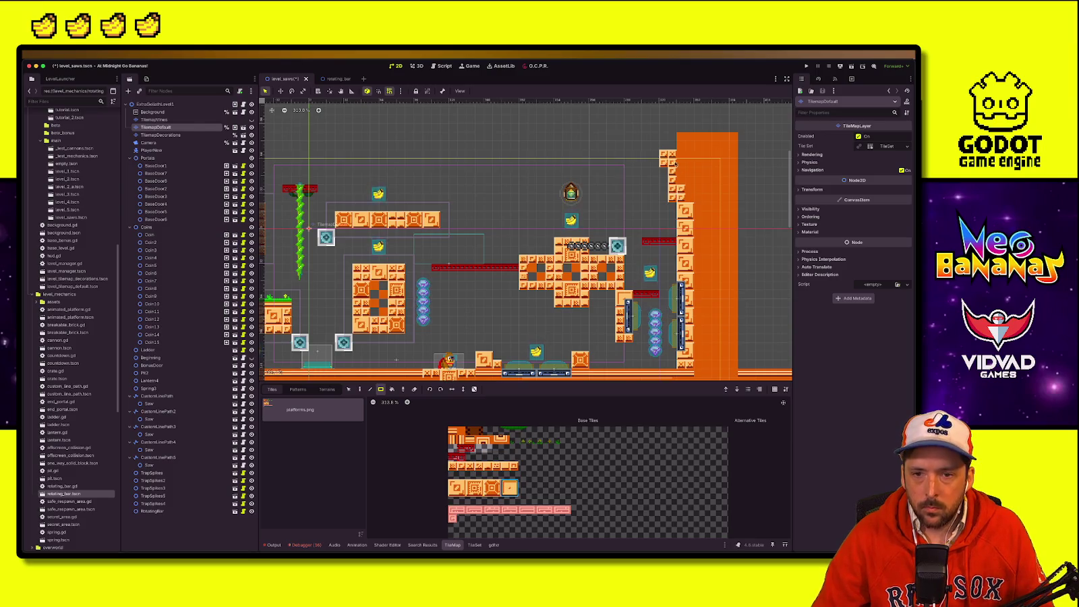
{"action": "left_click", "coordinate": [672, 178]}
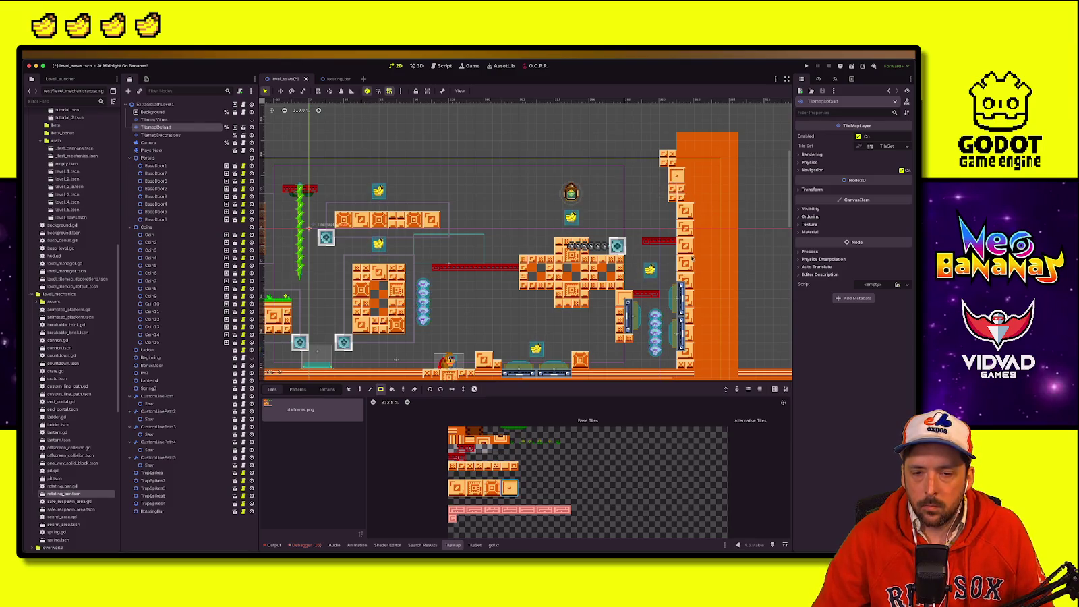
{"action": "left_click_drag", "start_coordinate": [487, 465], "coordinate": [498, 465]}
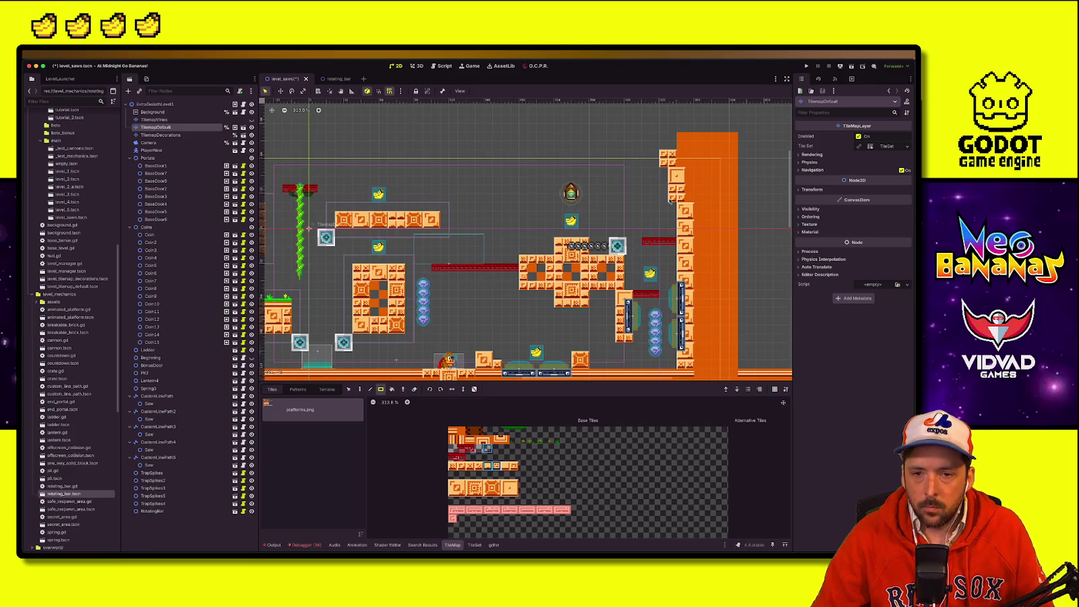
{"action": "left_click", "coordinate": [678, 189]}
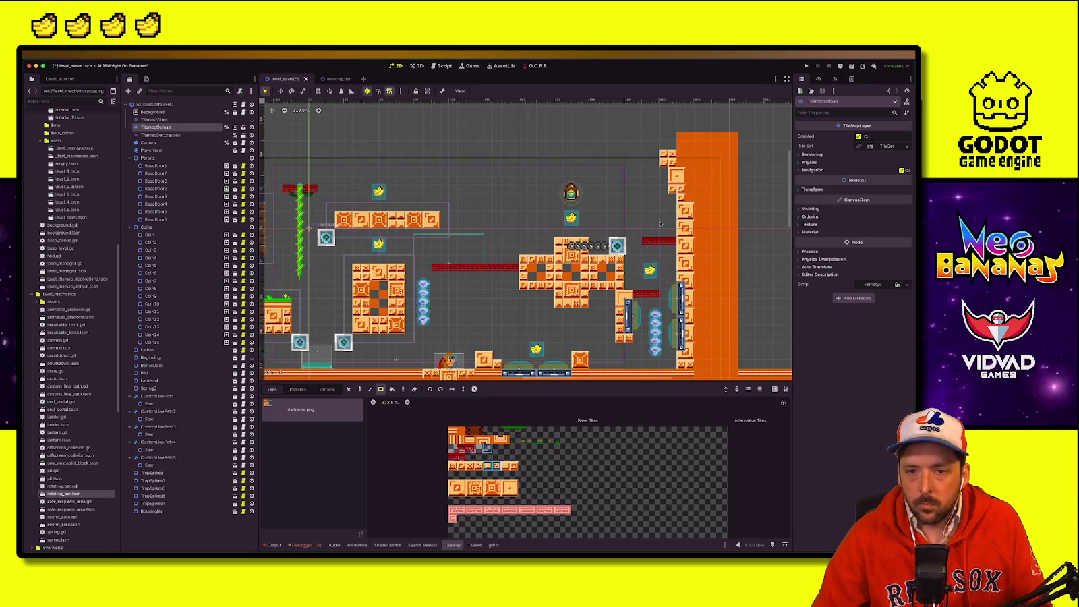
{"action": "left_click", "coordinate": [479, 465]}
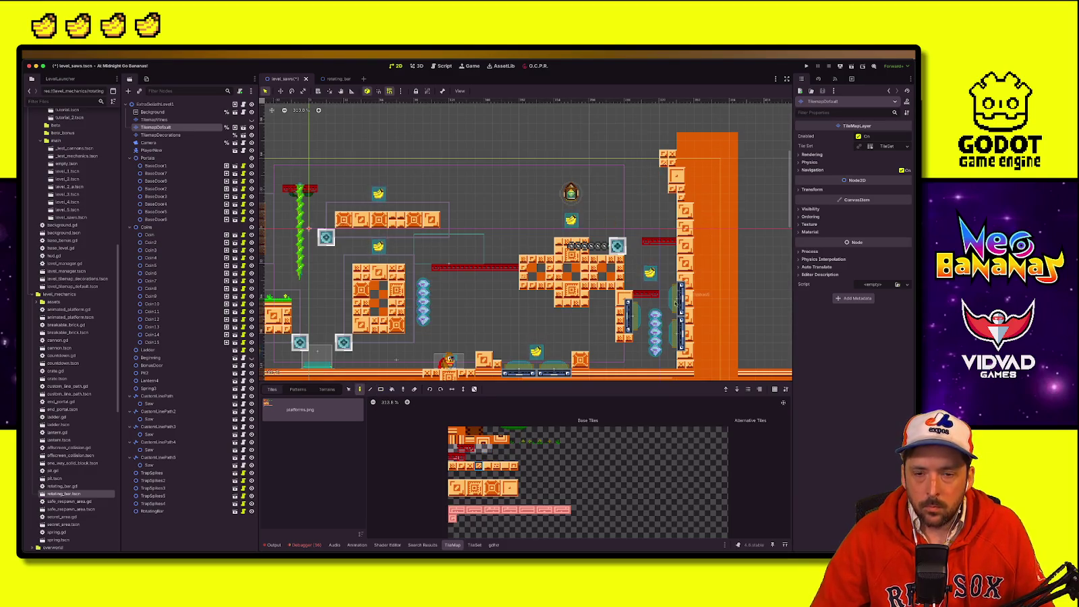
{"action": "scroll", "coordinate": [675, 303], "scroll_direction": "up", "scroll_amount": 3}
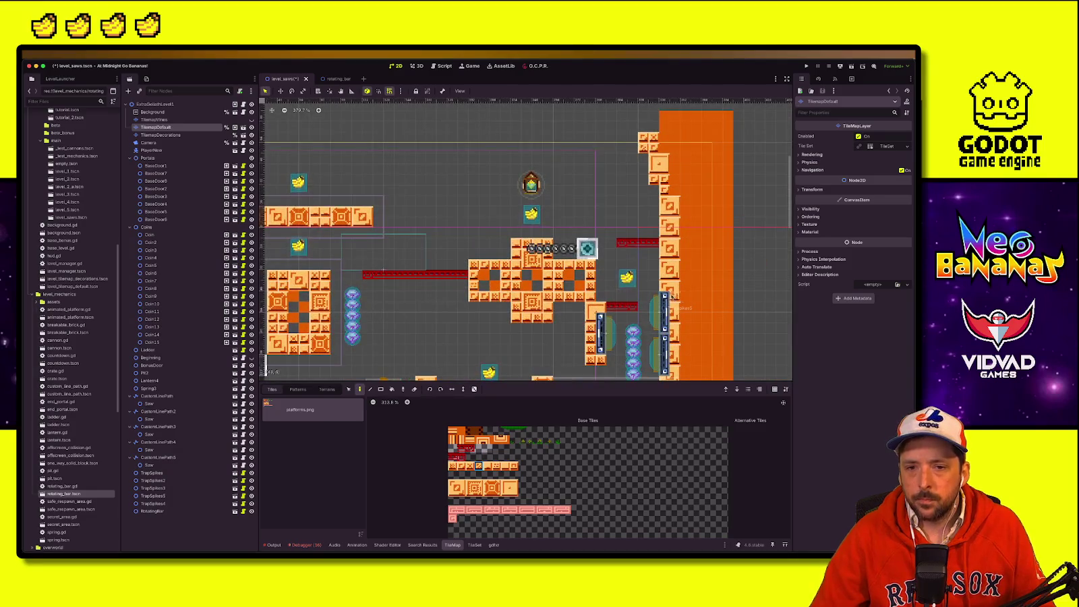
{"action": "scroll", "coordinate": [672, 297], "scroll_direction": "down", "scroll_amount": 2}
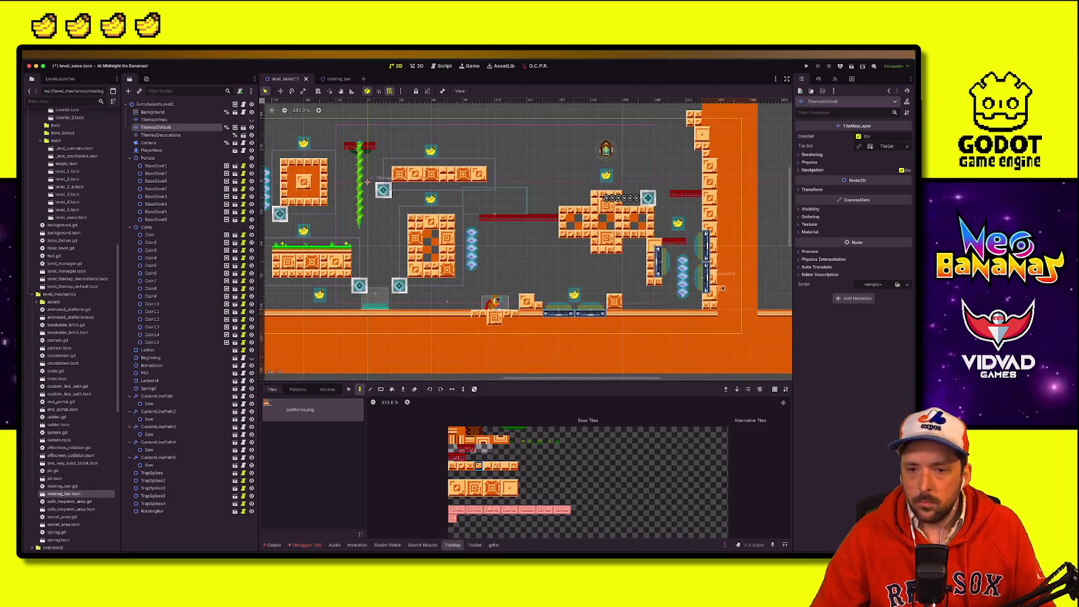
{"action": "left_click_drag", "start_coordinate": [474, 488], "coordinate": [491, 487]}
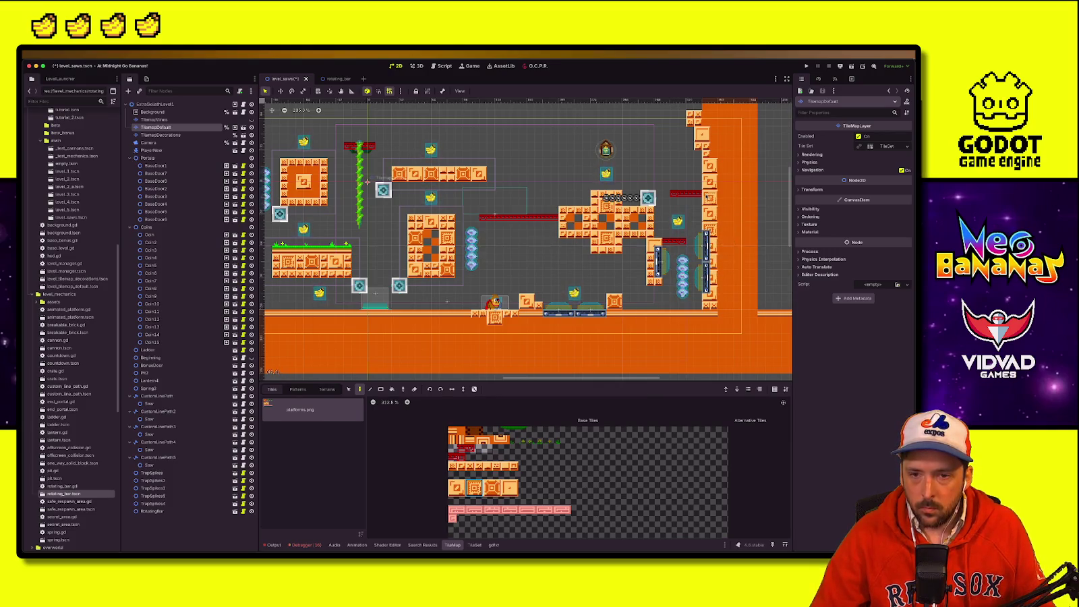
{"action": "left_click", "coordinate": [510, 487]}
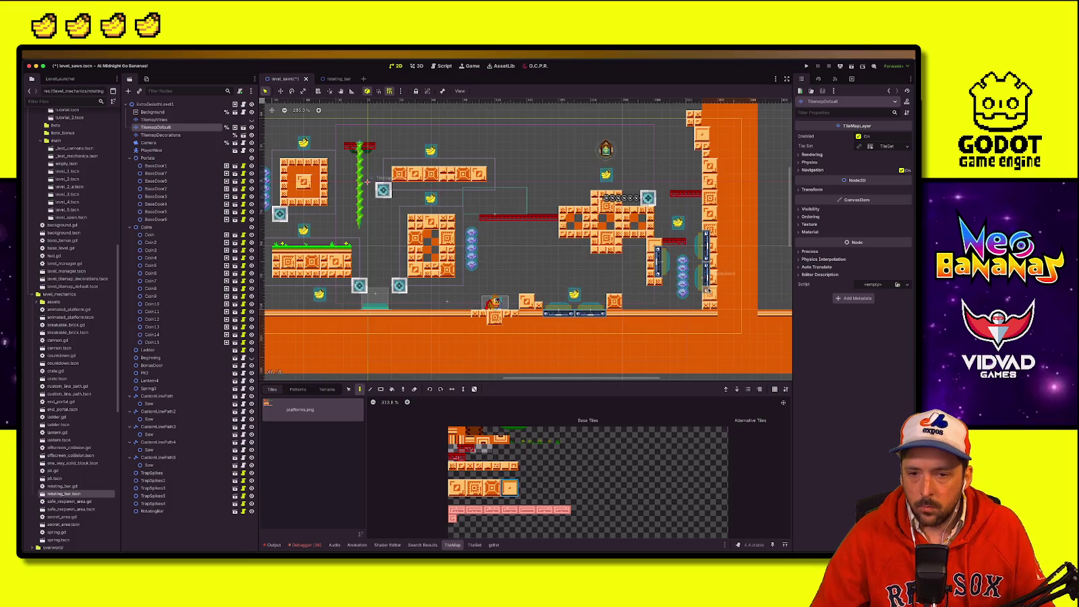
{"action": "left_click", "coordinate": [709, 165]}
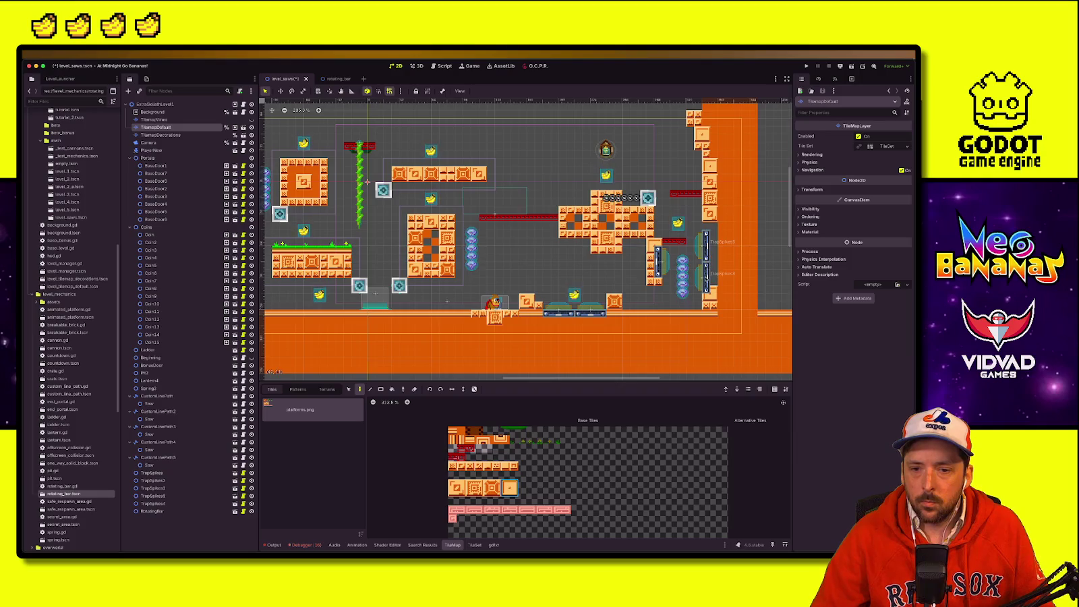
Step: Draw a tall orange wall along the level's left edge with the Rect tool, adding a corner tile
{"action": "left_click", "coordinate": [469, 467]}
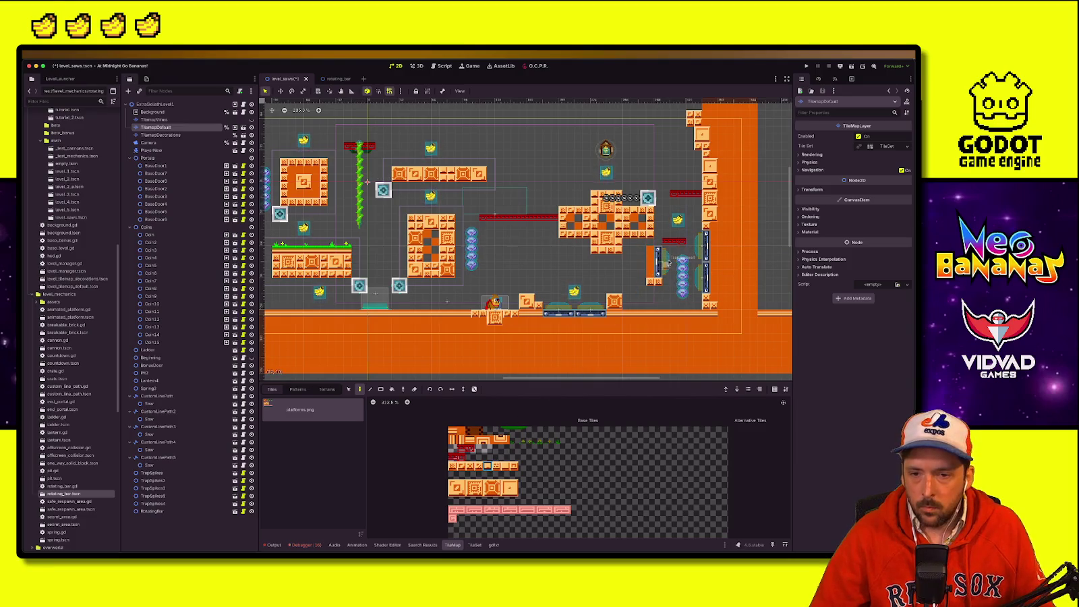
{"action": "left_click", "coordinate": [506, 466]}
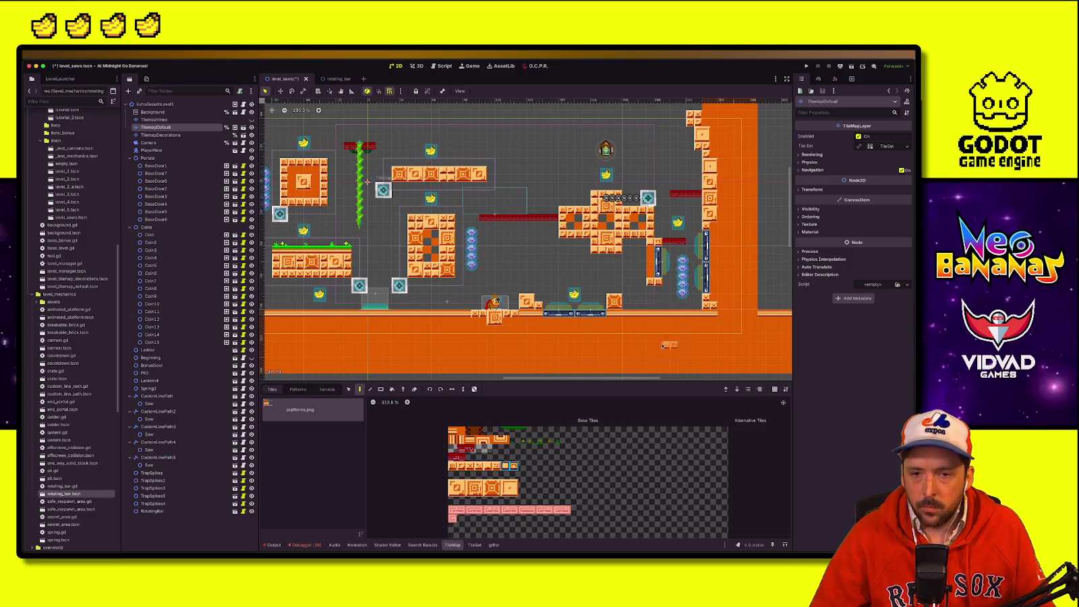
{"action": "scroll", "coordinate": [668, 324], "scroll_direction": "down", "scroll_amount": 2}
{"action": "scroll", "coordinate": [690, 235], "scroll_direction": "down", "scroll_amount": 1}
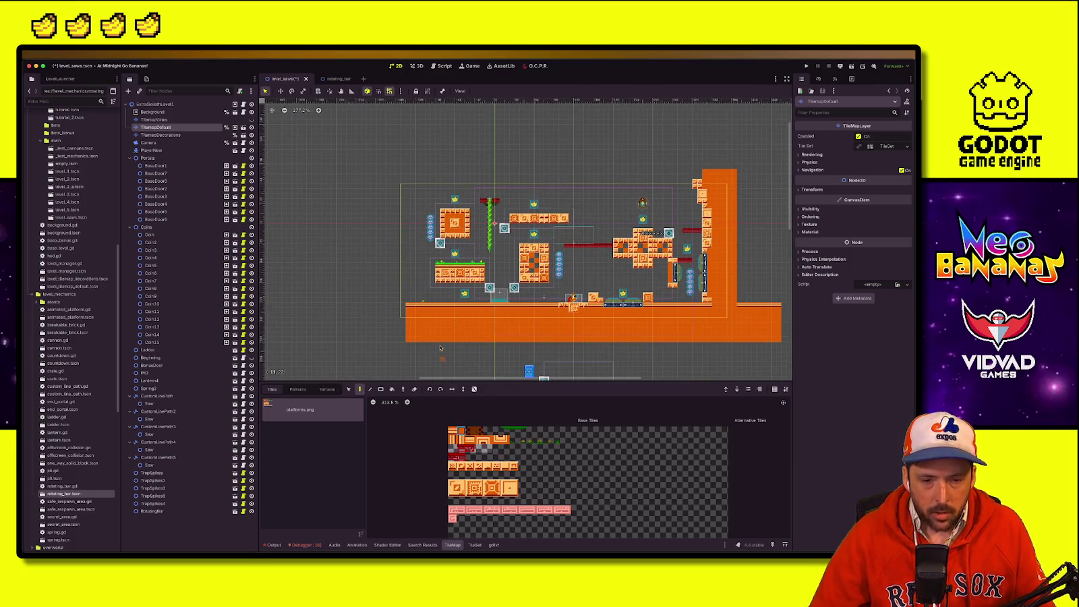
{"action": "left_click", "coordinate": [381, 390]}
{"action": "left_click_drag", "start_coordinate": [404, 341], "coordinate": [389, 179]}
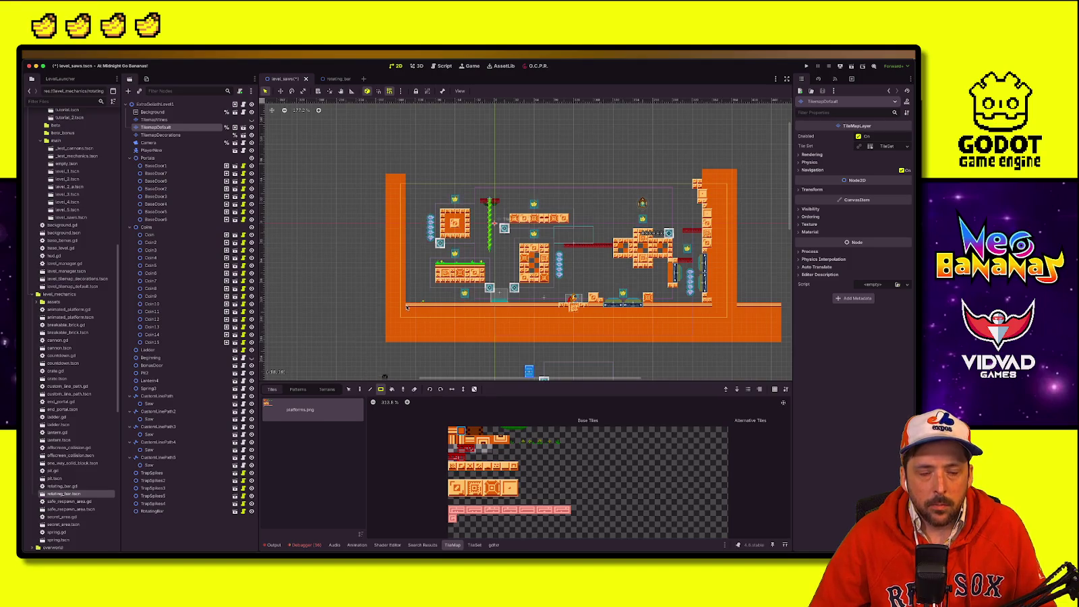
{"action": "scroll", "coordinate": [415, 307], "scroll_direction": "up", "scroll_amount": 4}
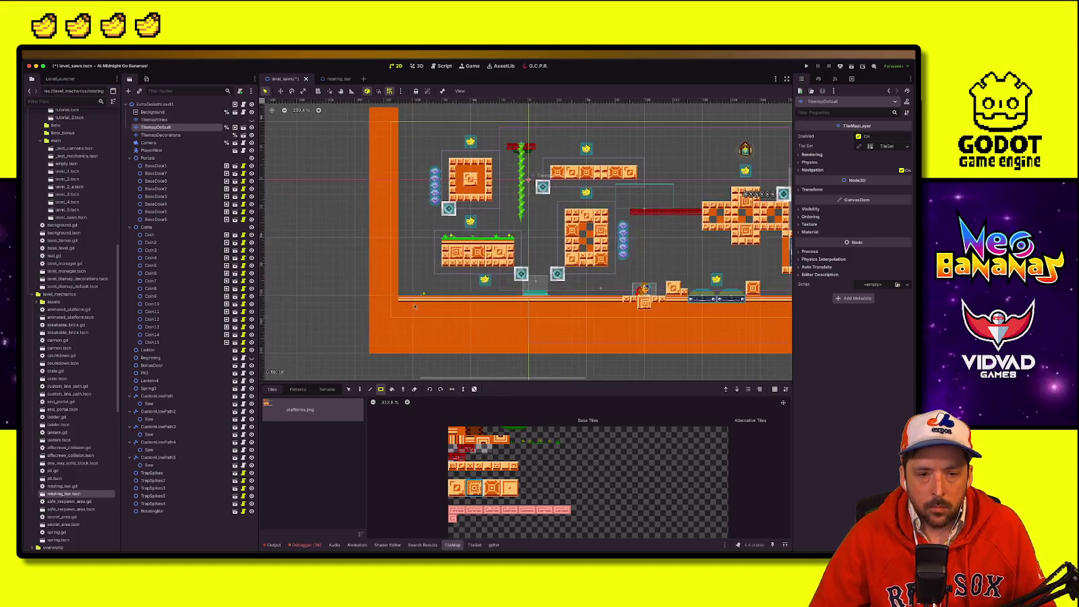
{"action": "left_click", "coordinate": [360, 389]}
{"action": "left_click", "coordinate": [405, 289]}
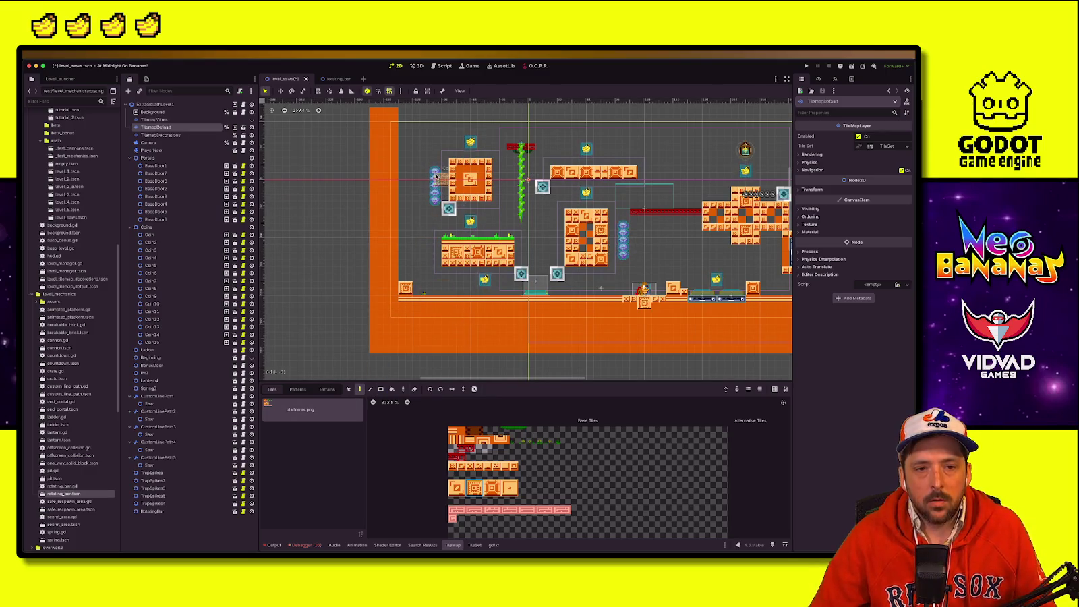
{"action": "left_click", "coordinate": [207, 106]}
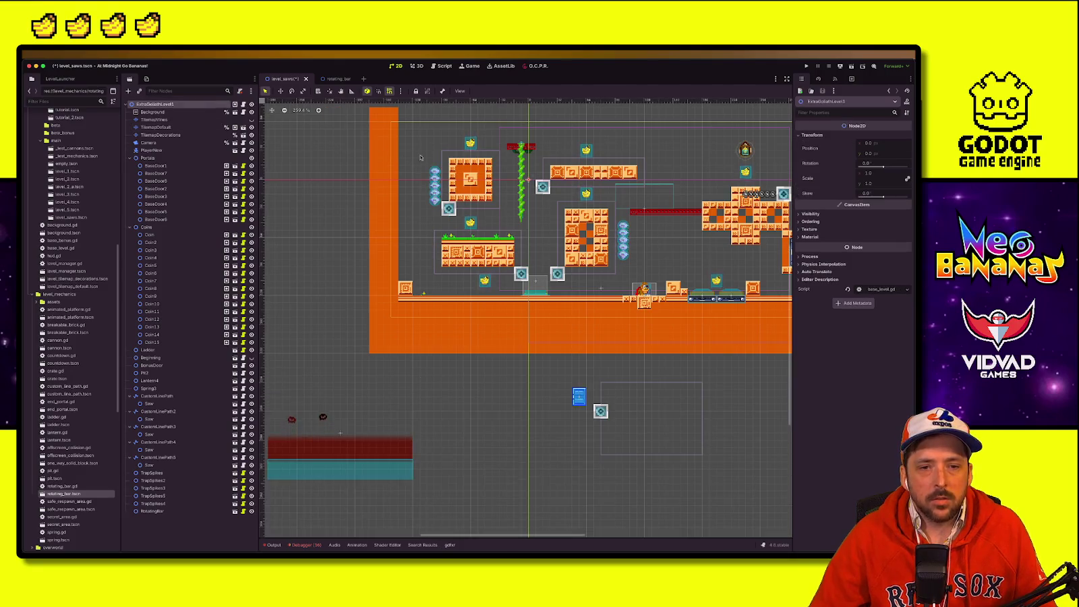
Step: Move Coin through Coin5 by (-8, -8), up and to the left
{"action": "left_click", "coordinate": [149, 234]}
{"action": "left_click", "coordinate": [150, 265], "text": "shift"}
{"action": "key", "text": "w"}
{"action": "left_click_drag", "start_coordinate": [436, 194], "coordinate": [428, 187]}
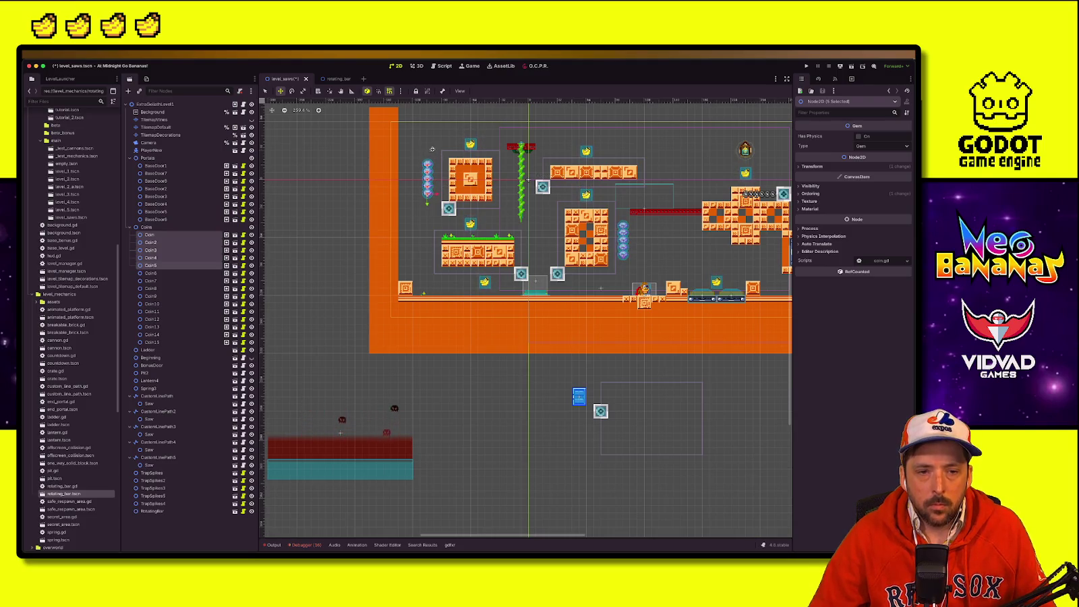
Step: Paint a column of brick tiles lining the inner face of the new left wall
{"action": "left_click", "coordinate": [162, 127]}
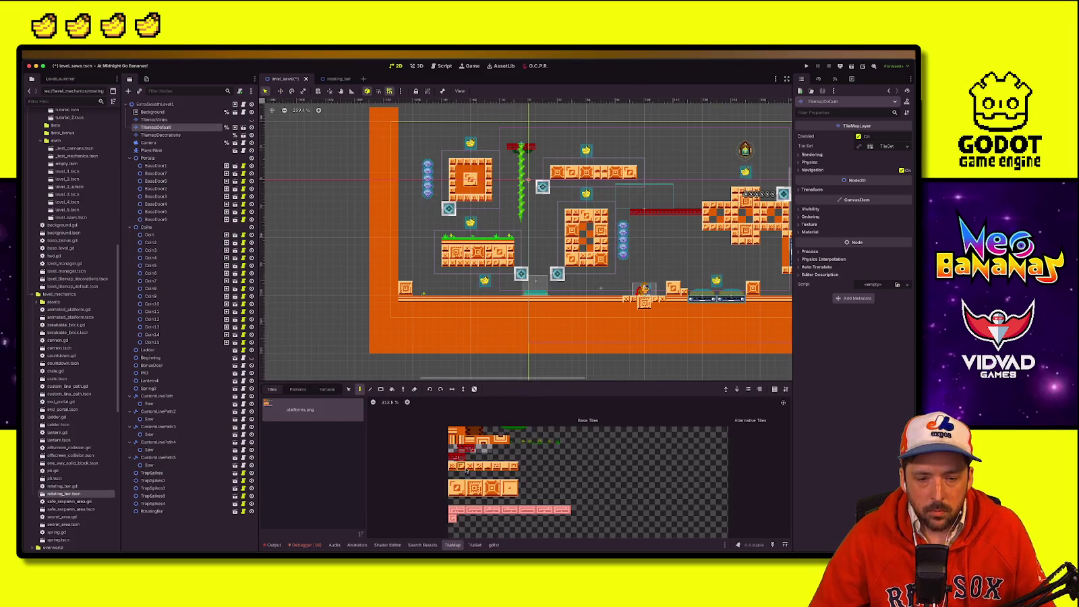
{"action": "mouse_move", "coordinate": [402, 240]}
{"action": "left_mouse_down"}
{"action": "mouse_move", "coordinate": [416, 109]}
{"action": "mouse_move", "coordinate": [405, 135]}
{"action": "left_mouse_up"}
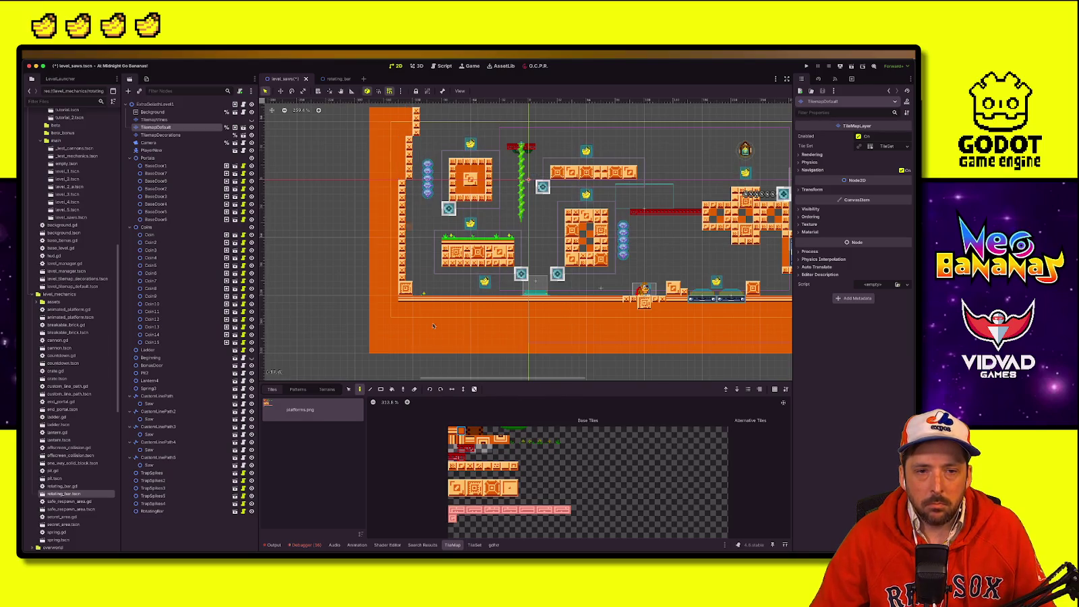
{"action": "left_click", "coordinate": [486, 466]}
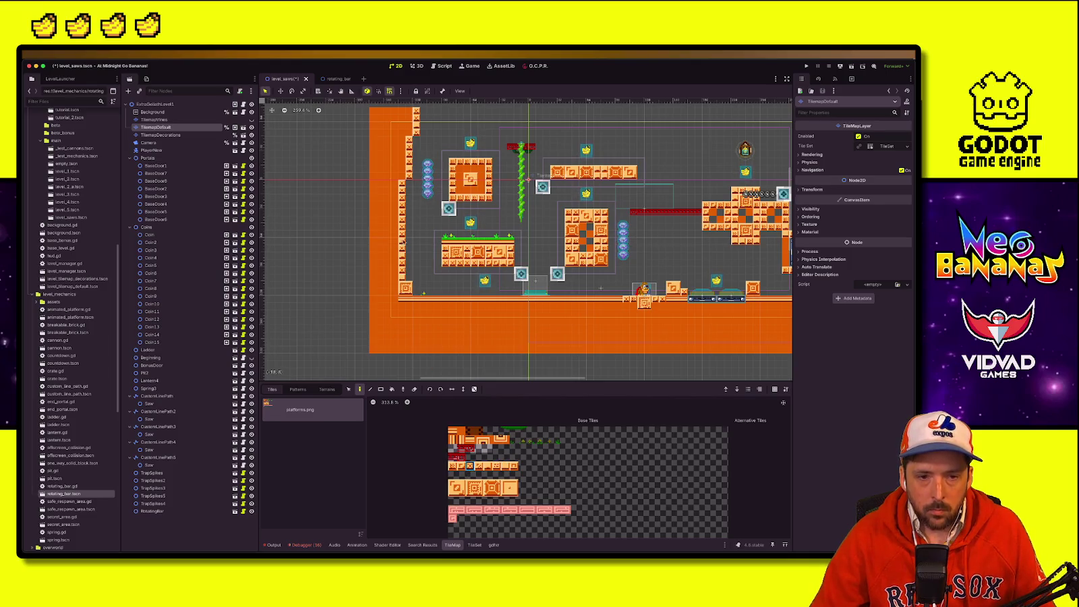
{"action": "left_click", "coordinate": [452, 465]}
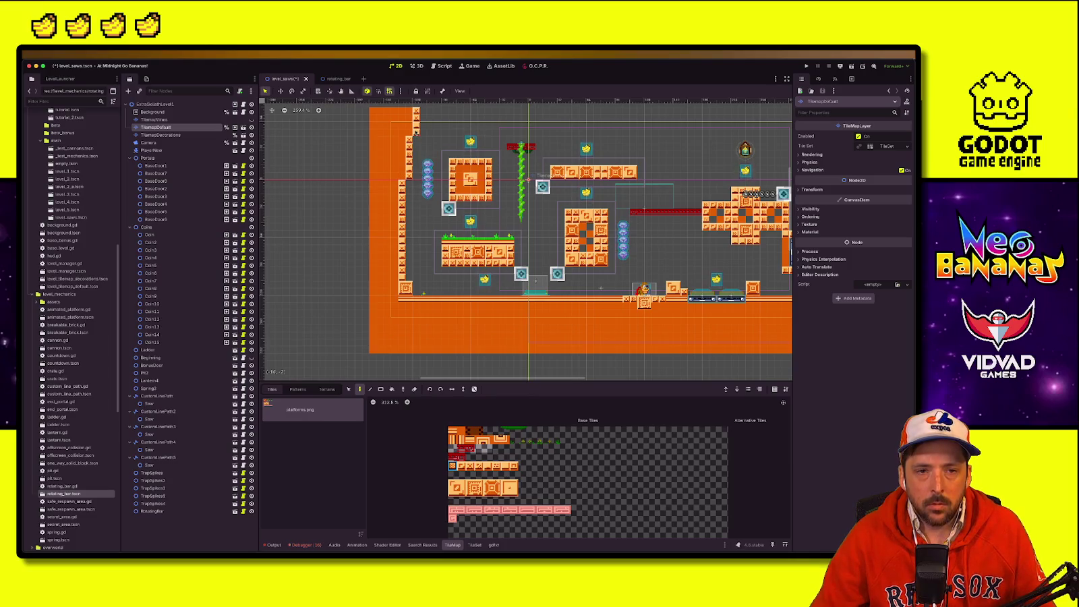
{"action": "left_click", "coordinate": [476, 488]}
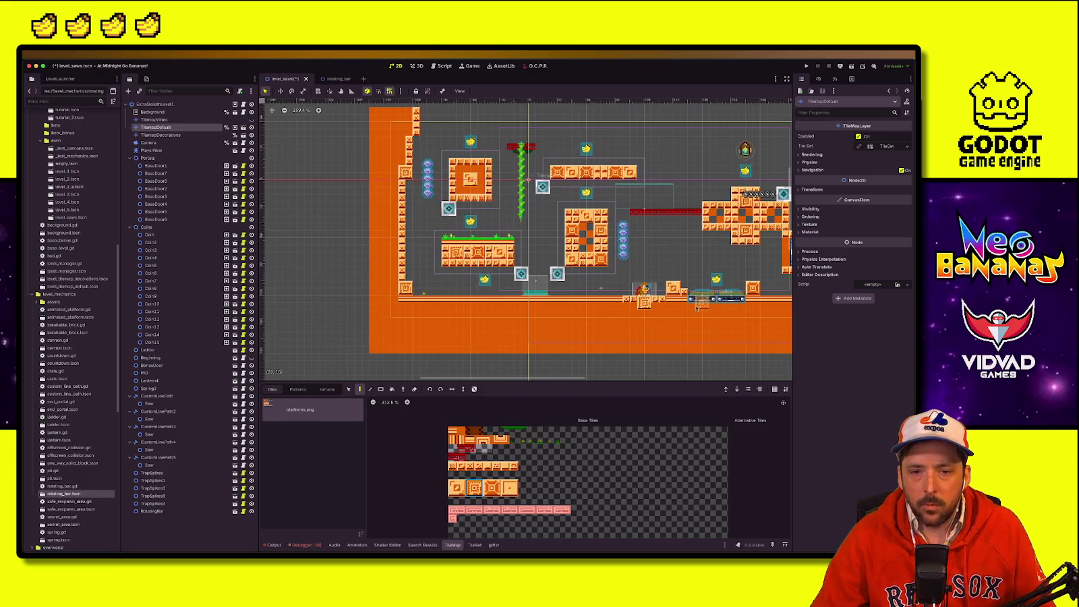
{"action": "scroll", "coordinate": [526, 240], "scroll_direction": "right", "scroll_amount": 5}
{"action": "scroll", "coordinate": [526, 239], "scroll_direction": "up", "scroll_amount": 2}
{"action": "scroll", "coordinate": [521, 312], "scroll_direction": "right", "scroll_amount": 1}
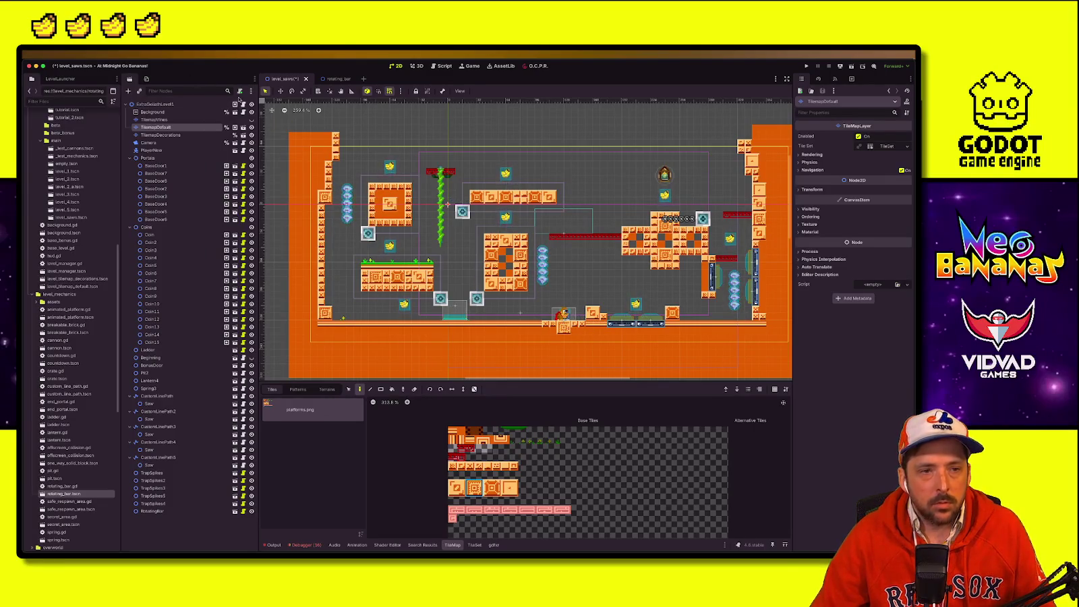
Step: Duplicate Spring3, move the copy 128 px left near the left wall, and save
{"action": "left_click", "coordinate": [189, 104]}
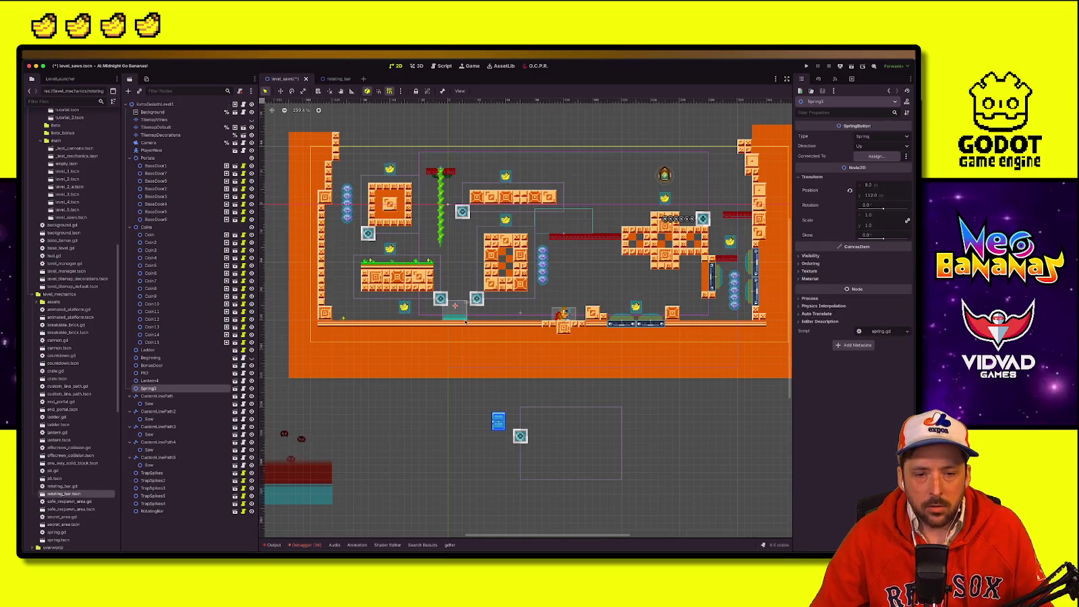
{"action": "key", "text": "ctrl+z"}
{"action": "key", "text": "ctrl+shift+w"}
{"action": "key", "text": "Escape"}
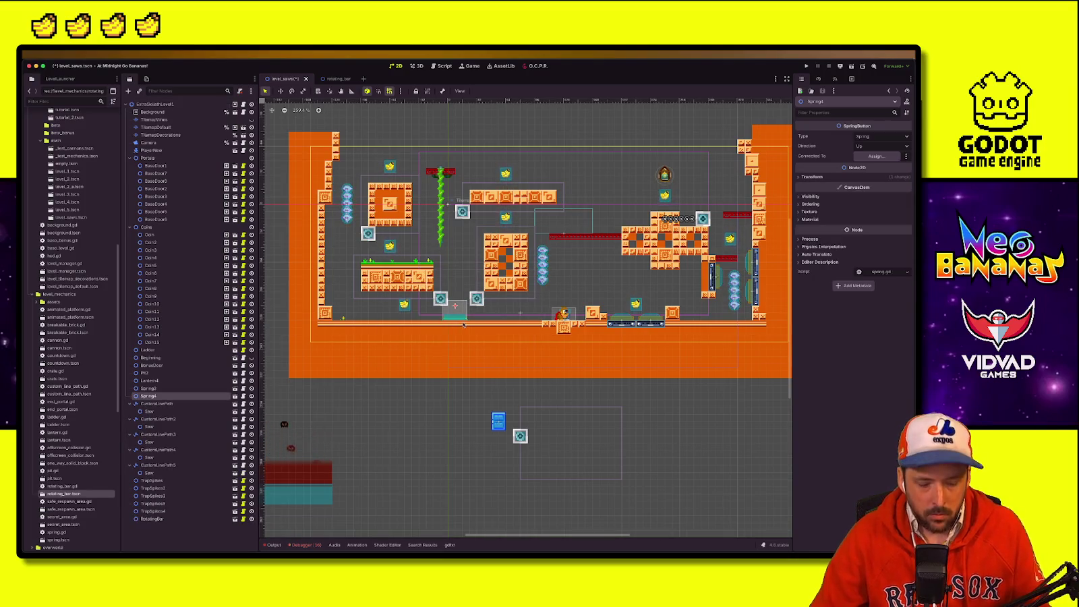
{"action": "key", "text": "ctrl+d"}
{"action": "key", "text": "w"}
{"action": "key", "text": "Delete"}
{"action": "key", "text": "ctrl+z"}
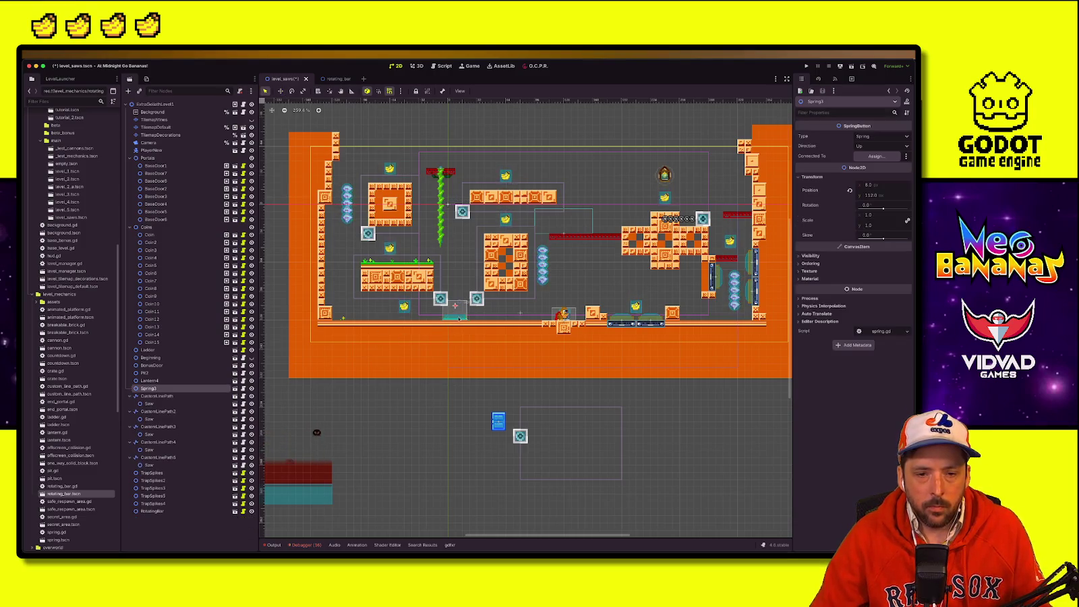
{"action": "key", "text": "ctrl+z"}
{"action": "left_click_drag", "start_coordinate": [447, 317], "coordinate": [348, 317]}
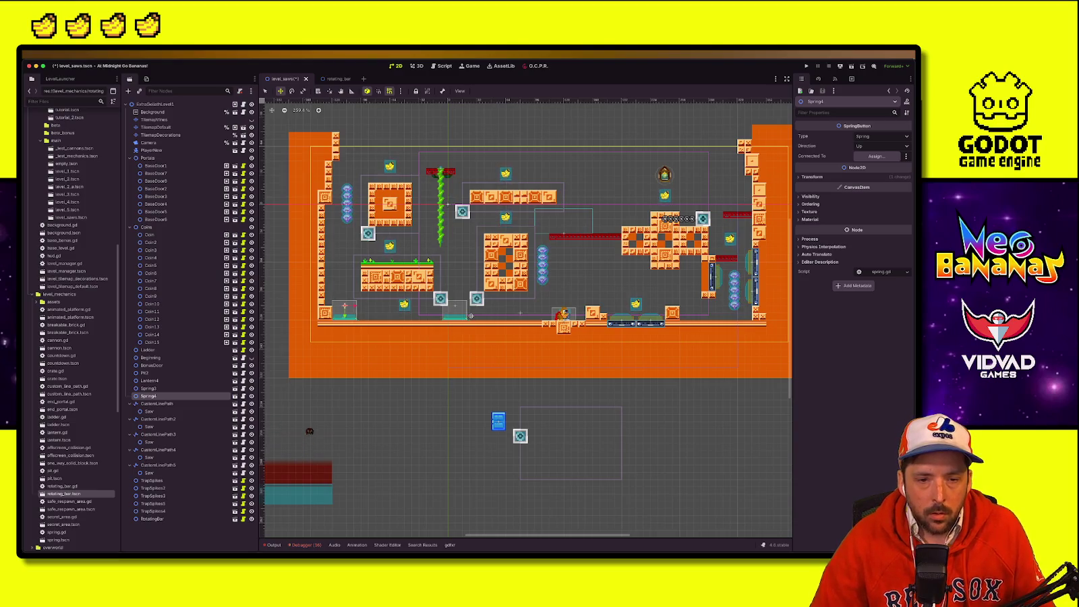
{"action": "key", "text": "ctrl+s"}
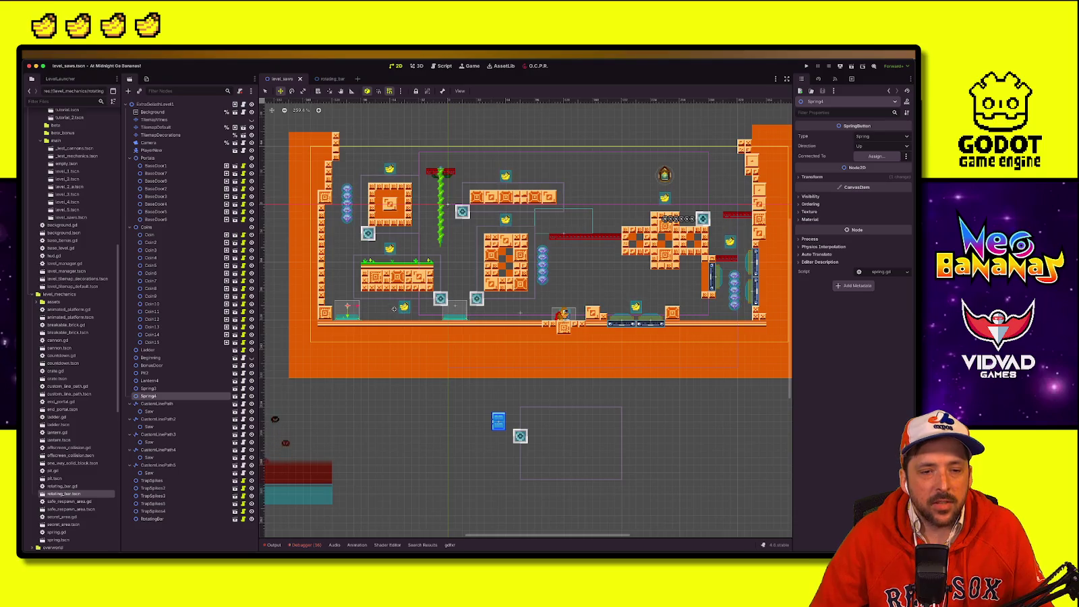
Step: Move the floor-level banana 72 px right, past the second blue platform
{"action": "key", "text": "q"}
{"action": "left_click", "coordinate": [405, 307]}
{"action": "key", "text": "w"}
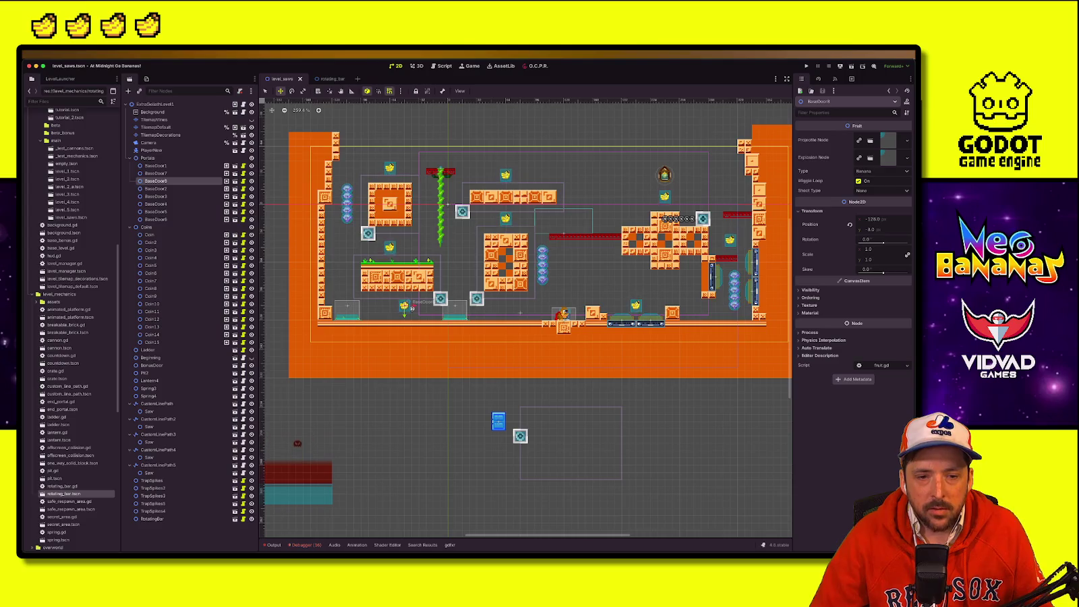
{"action": "left_click_drag", "start_coordinate": [404, 307], "coordinate": [508, 309]}
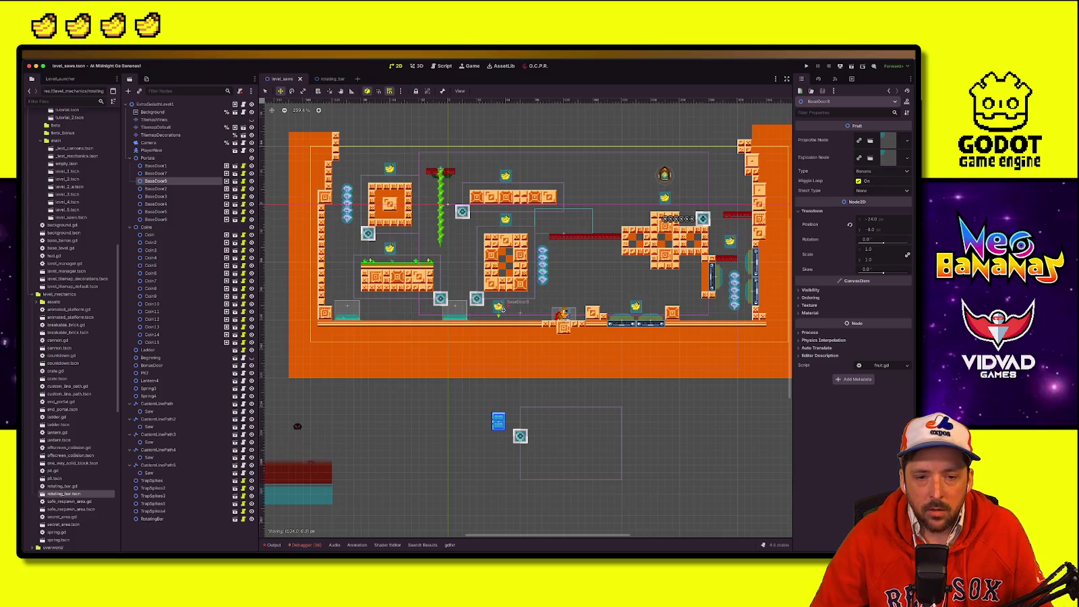
{"action": "scroll", "coordinate": [351, 314], "scroll_direction": "up", "scroll_amount": 2}
{"action": "left_click", "coordinate": [351, 315]}
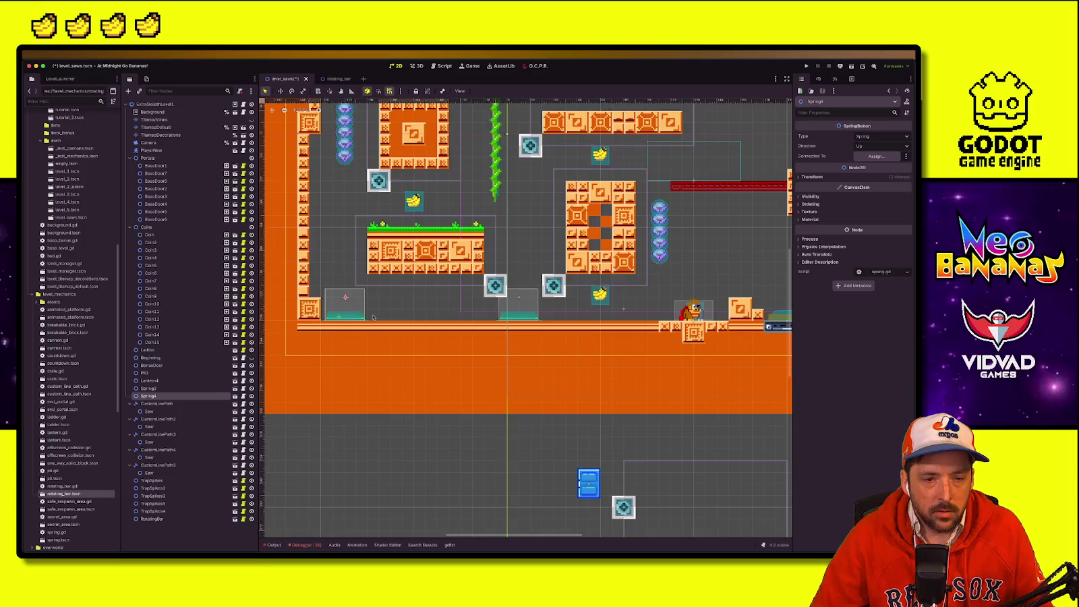
Step: Duplicate the spring and shift three springs right along the floor under the grassy platform
{"action": "key", "text": "ctrl+d"}
{"action": "left_click_drag", "start_coordinate": [351, 314], "coordinate": [431, 313]}
{"action": "key", "text": "ctrl+d"}
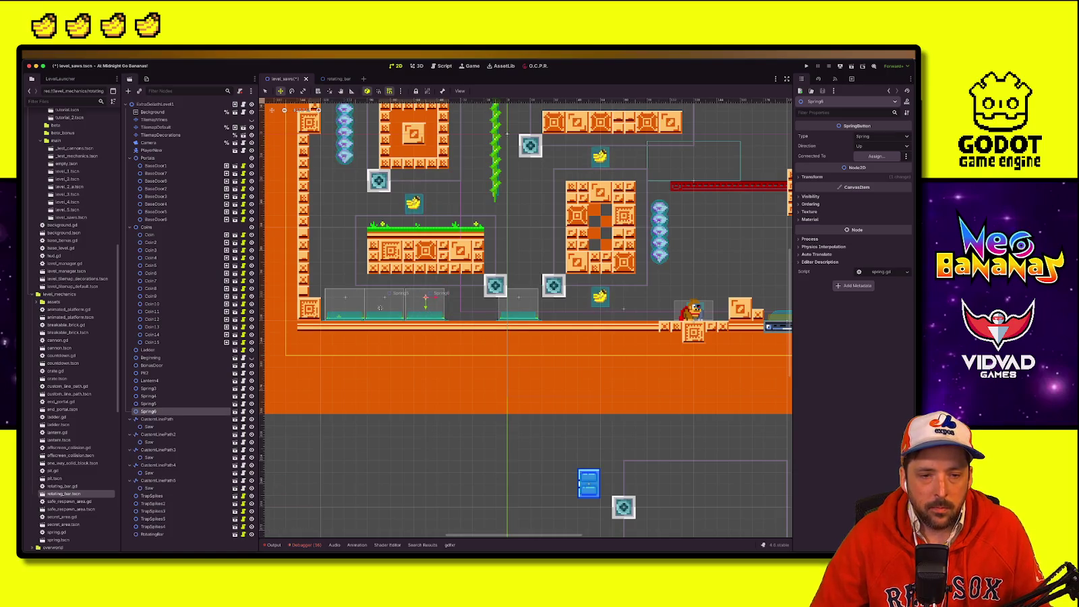
{"action": "key", "text": "q"}
{"action": "left_click", "coordinate": [385, 298]}
{"action": "left_click", "coordinate": [345, 297], "text": "shift"}
{"action": "left_click", "coordinate": [426, 298], "text": "shift"}
{"action": "key", "text": "w"}
{"action": "left_click_drag", "start_coordinate": [376, 309], "coordinate": [411, 309]}
Step: Duplicate a spring as Spring7, set its Direction to Down, raise it under the platform, and save
{"action": "key", "text": "q"}
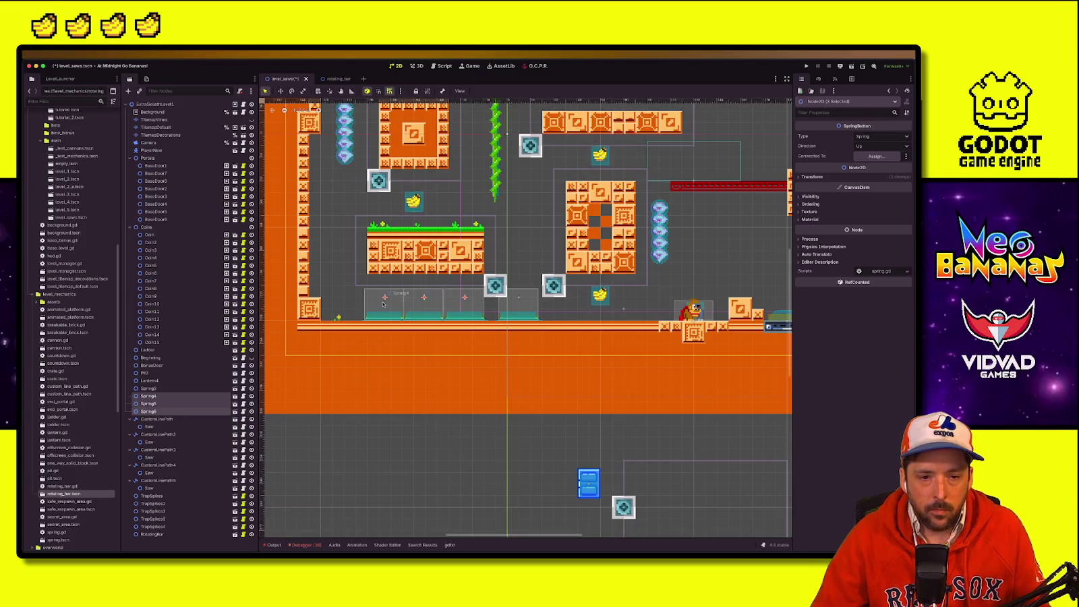
{"action": "left_click", "coordinate": [384, 297]}
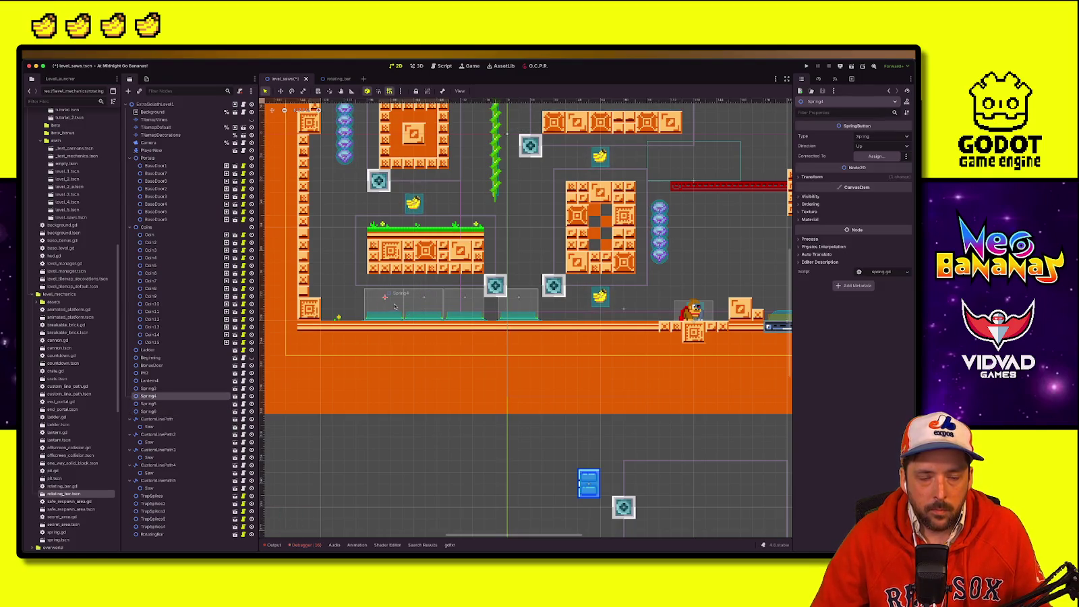
{"action": "key", "text": "ctrl+d"}
{"action": "key", "text": "w"}
{"action": "left_click", "coordinate": [881, 136]}
{"action": "left_click", "coordinate": [881, 146]}
{"action": "left_click", "coordinate": [872, 165]}
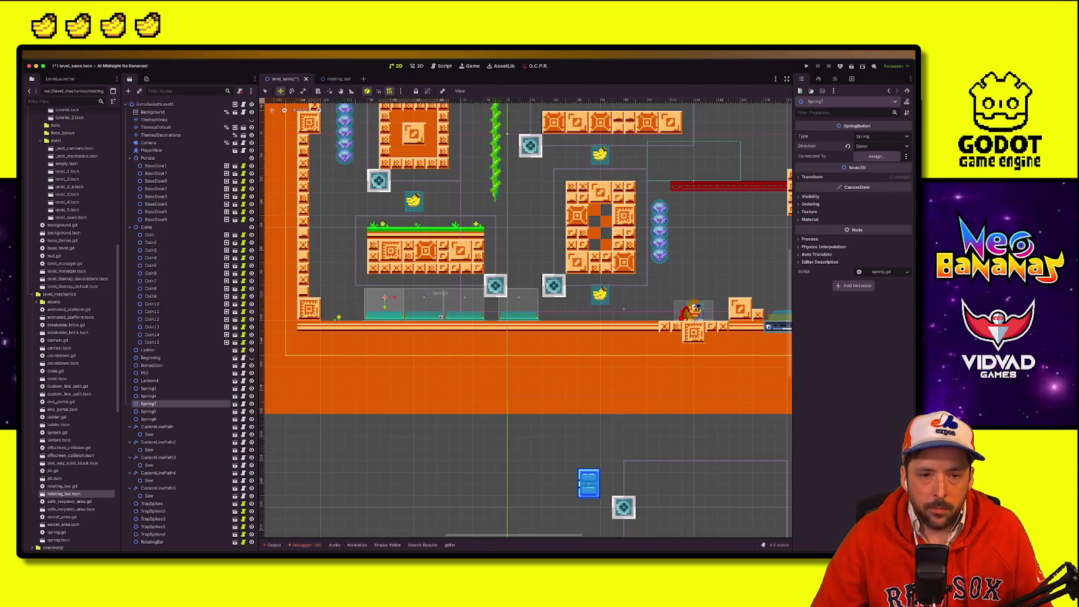
{"action": "left_click_drag", "start_coordinate": [386, 296], "coordinate": [385, 282]}
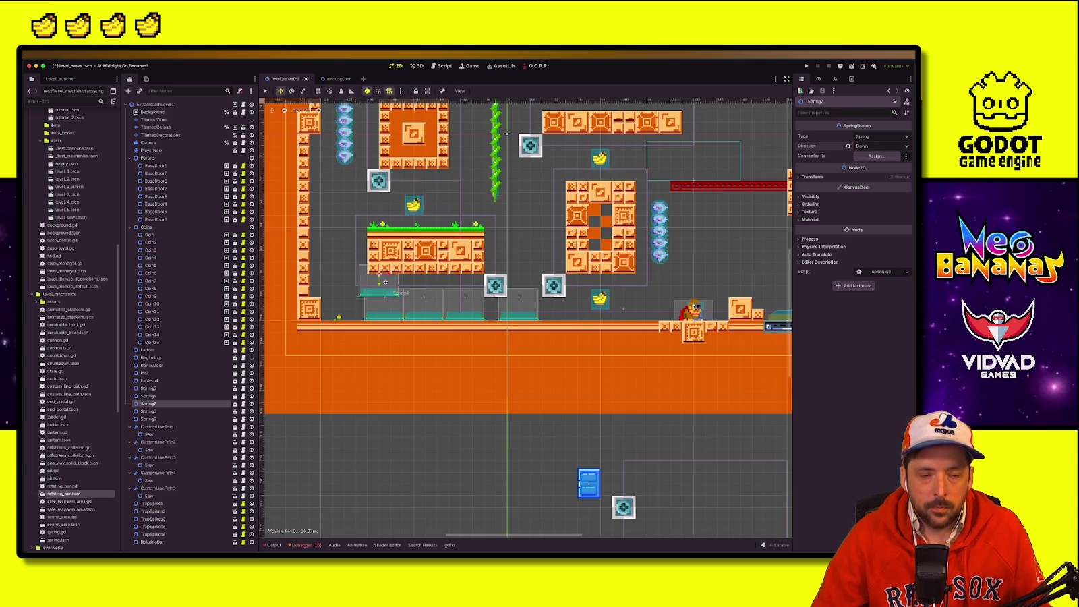
{"action": "key", "text": "ctrl+s"}
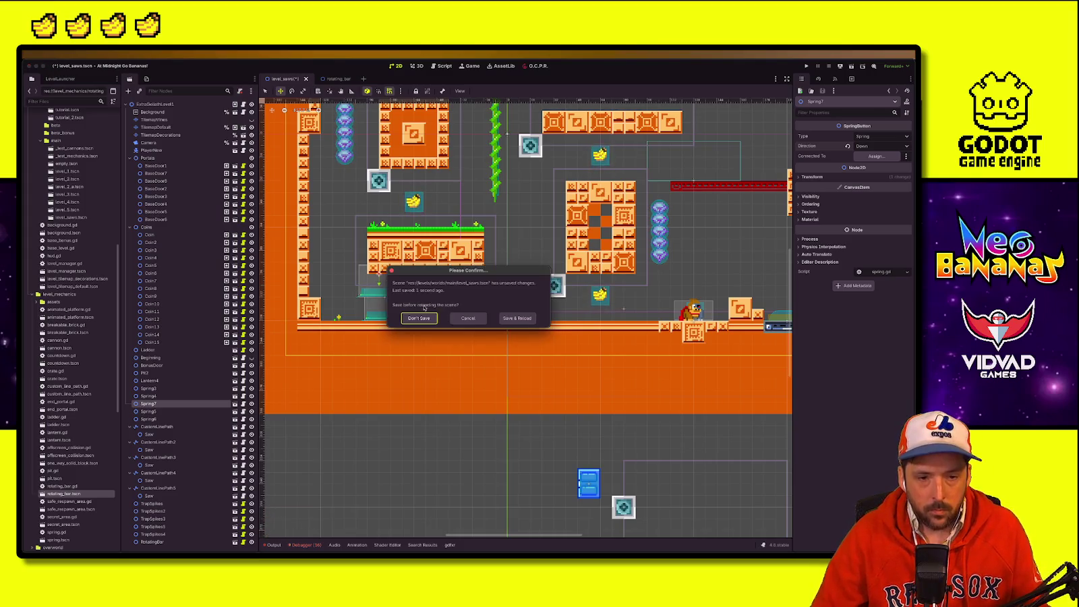
Step: Nudge the downward spring slightly right, keep its type as Spring, and save again
{"action": "key", "text": "Escape"}
{"action": "mouse_move", "coordinate": [370, 290]}
{"action": "left_mouse_down"}
{"action": "mouse_move", "coordinate": [405, 290]}
{"action": "mouse_move", "coordinate": [390, 290]}
{"action": "left_mouse_up"}
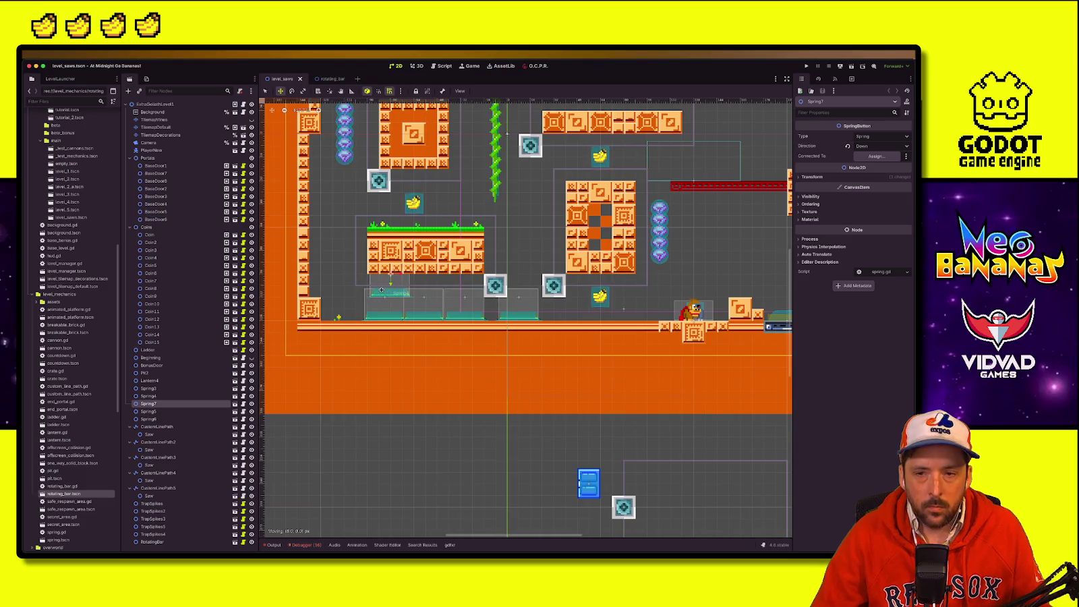
{"action": "left_click", "coordinate": [879, 138]}
{"action": "left_click", "coordinate": [873, 148]}
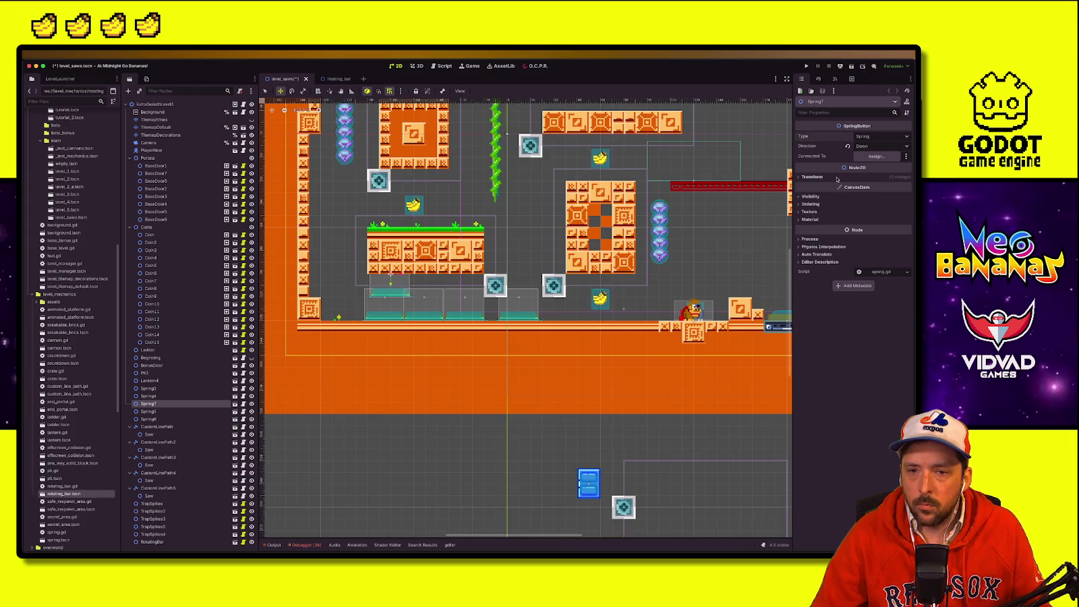
{"action": "left_click", "coordinate": [838, 178]}
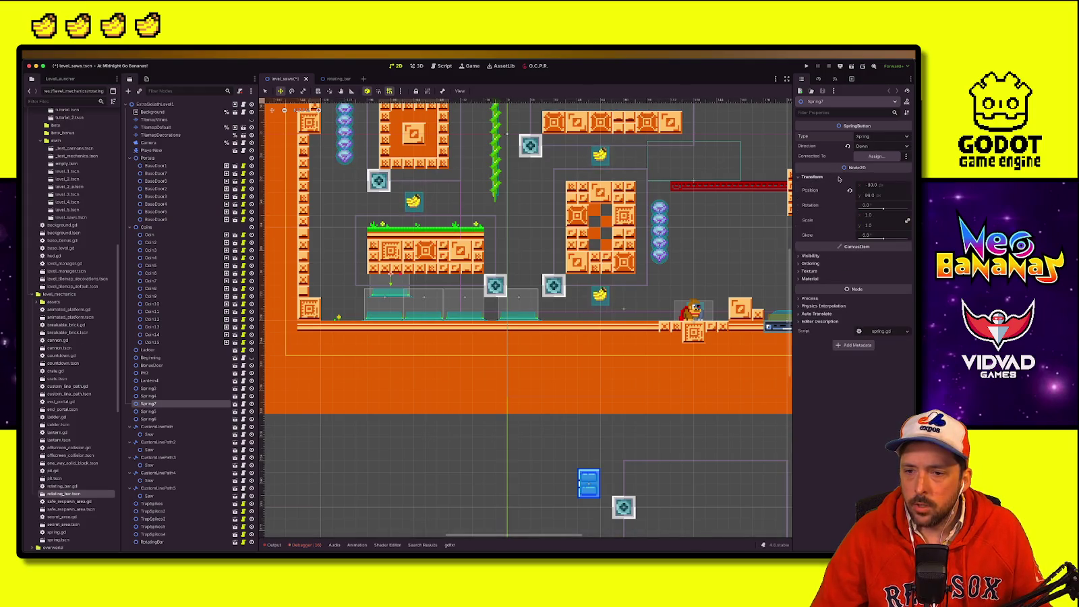
{"action": "key", "text": "ctrl+s"}
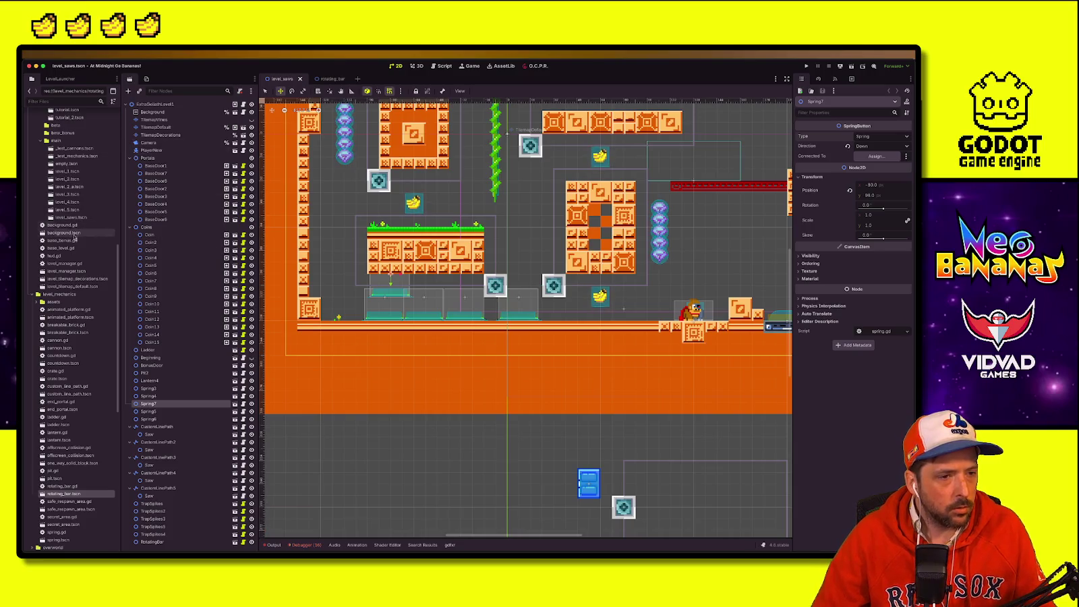
Step: Open archived scenes level_2_a, level_2_spaced, level_3, level_secret_area, level_to_test, tutorial and tutorial_2
{"action": "scroll", "coordinate": [59, 227], "scroll_direction": "up", "scroll_amount": 3}
{"action": "scroll", "coordinate": [59, 227], "scroll_direction": "up", "scroll_amount": 2}
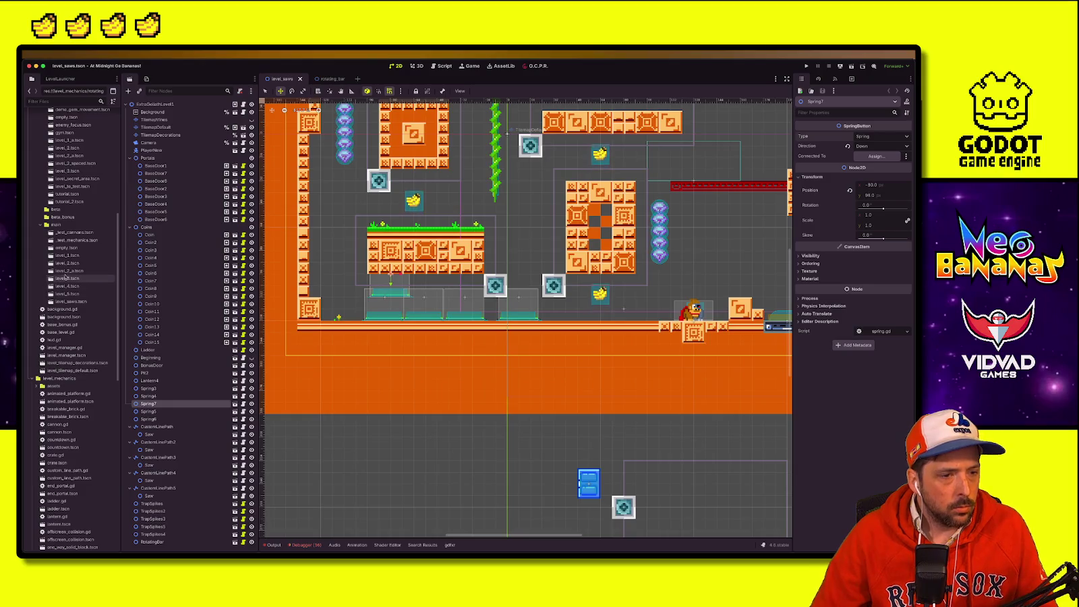
{"action": "scroll", "coordinate": [71, 289], "scroll_direction": "up", "scroll_amount": 1}
{"action": "scroll", "coordinate": [70, 289], "scroll_direction": "up", "scroll_amount": 10}
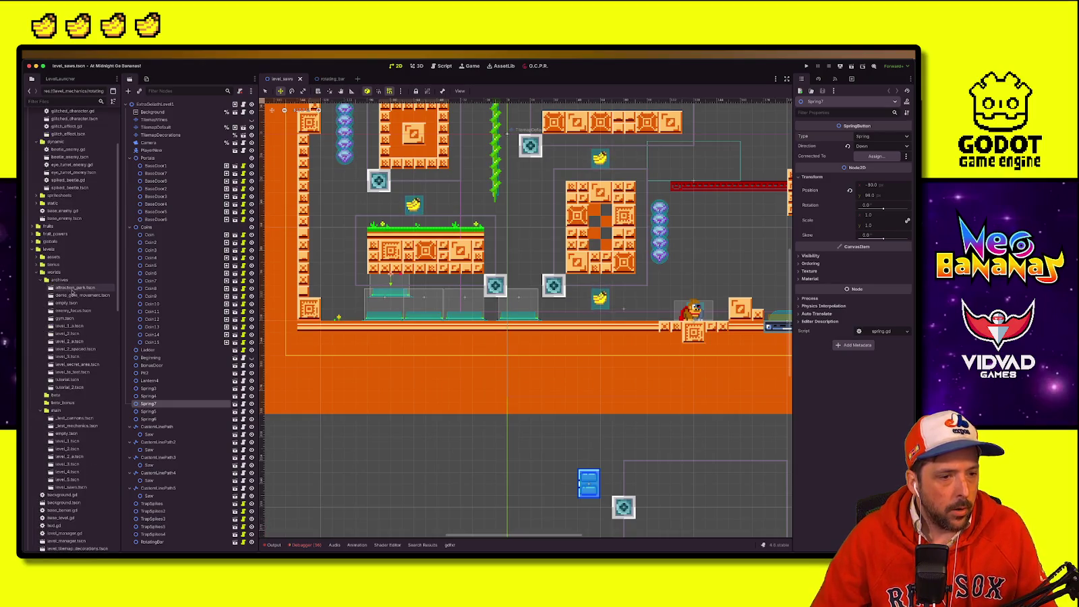
{"action": "left_click", "coordinate": [66, 341]}
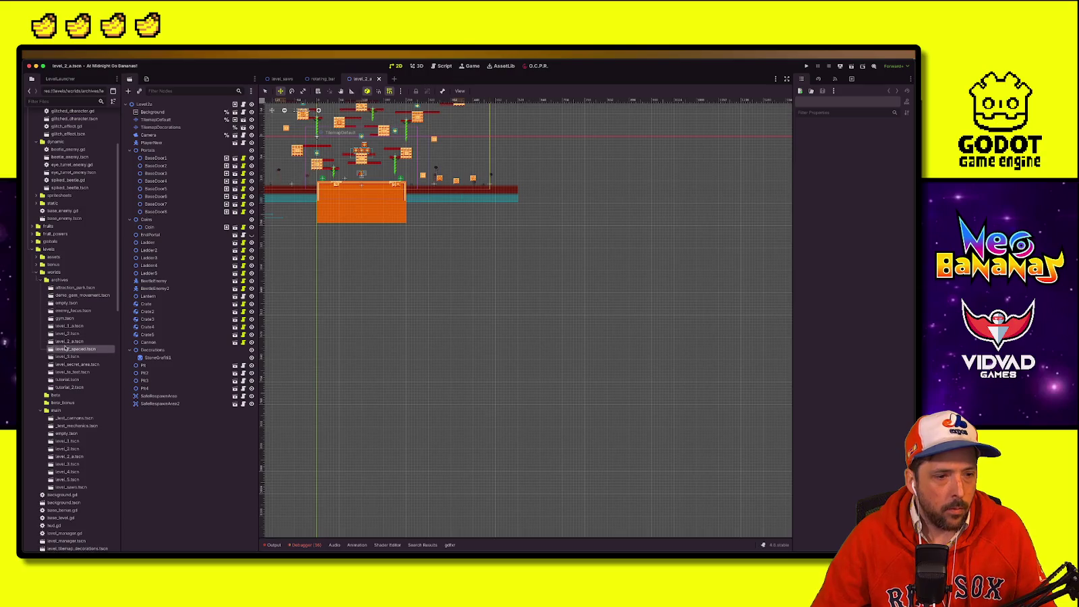
{"action": "double_click", "coordinate": [65, 348]}
{"action": "double_click", "coordinate": [66, 356]}
{"action": "double_click", "coordinate": [74, 365]}
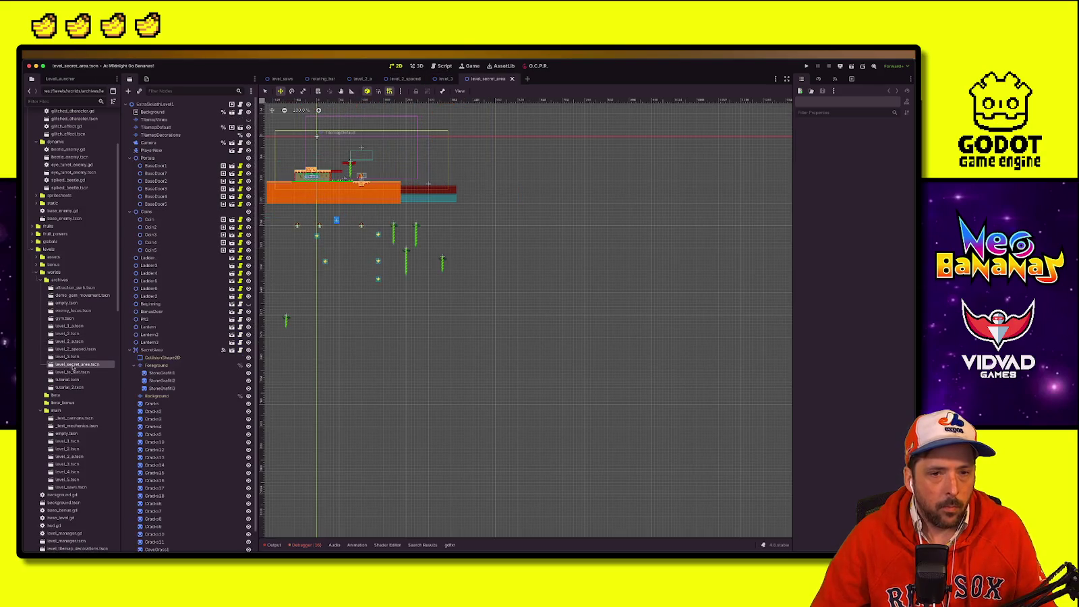
{"action": "double_click", "coordinate": [70, 373]}
{"action": "double_click", "coordinate": [67, 380]}
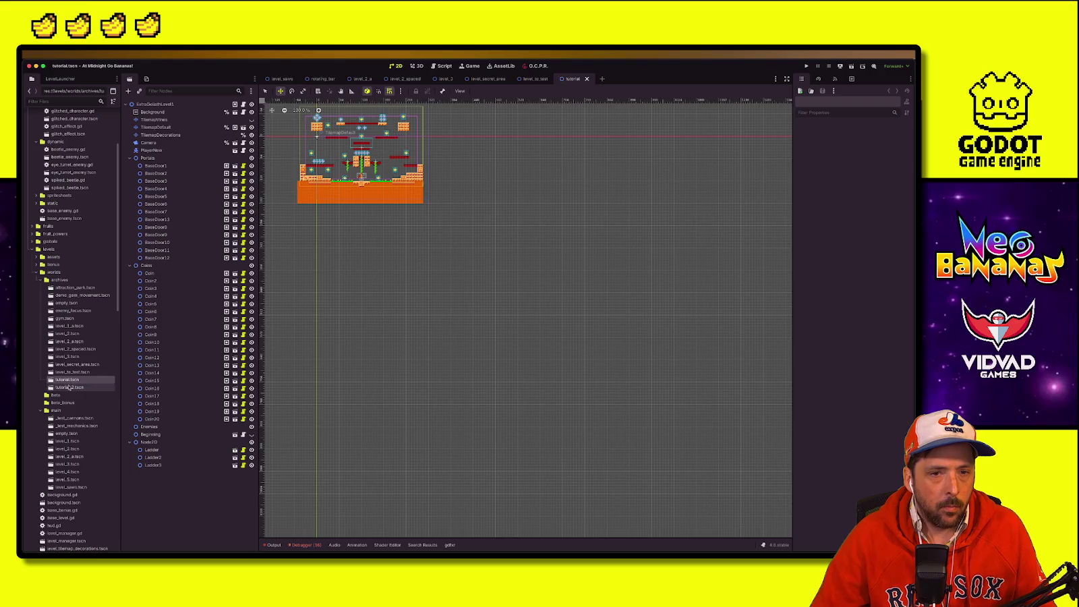
{"action": "double_click", "coordinate": [68, 388]}
Step: Open enemy_focus, demo_gem_movement, attraction_park and _test_mechanics, and inspect a spring in _test_mechanics
{"action": "double_click", "coordinate": [72, 310]}
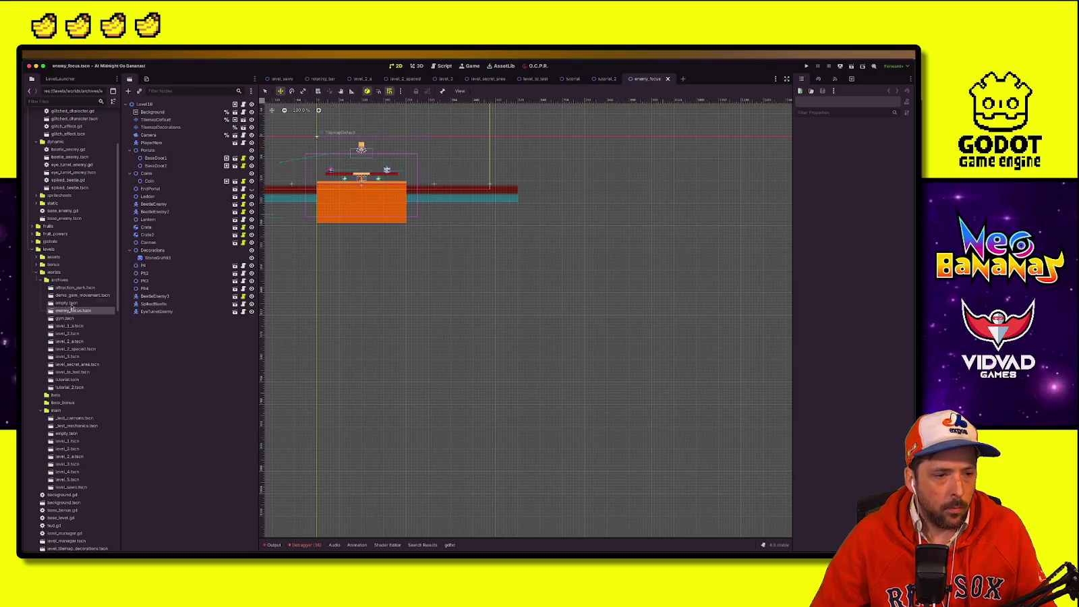
{"action": "double_click", "coordinate": [76, 295]}
{"action": "double_click", "coordinate": [77, 288]}
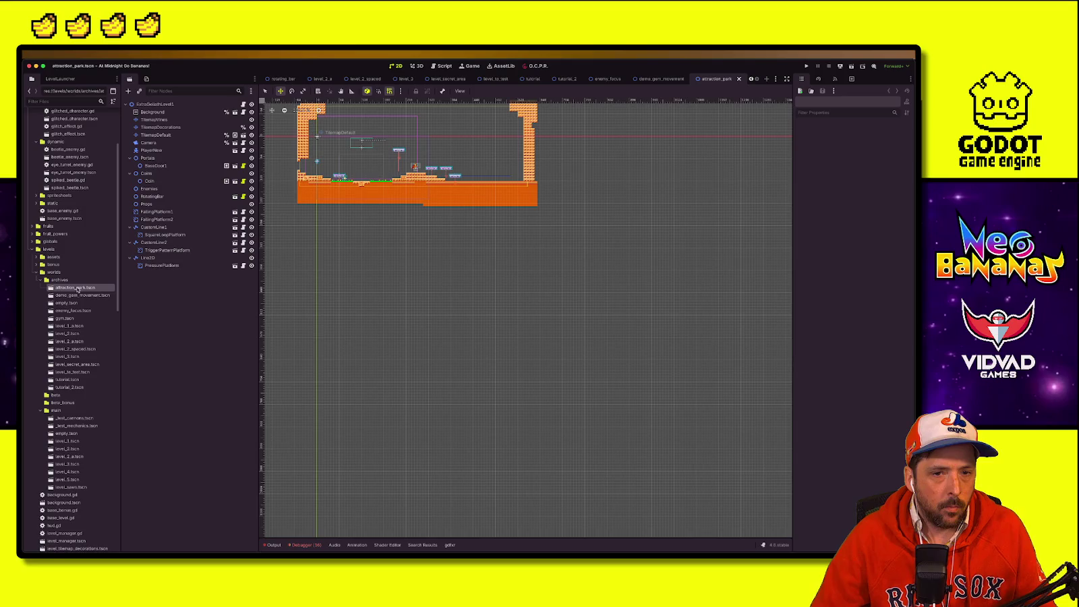
{"action": "double_click", "coordinate": [74, 425]}
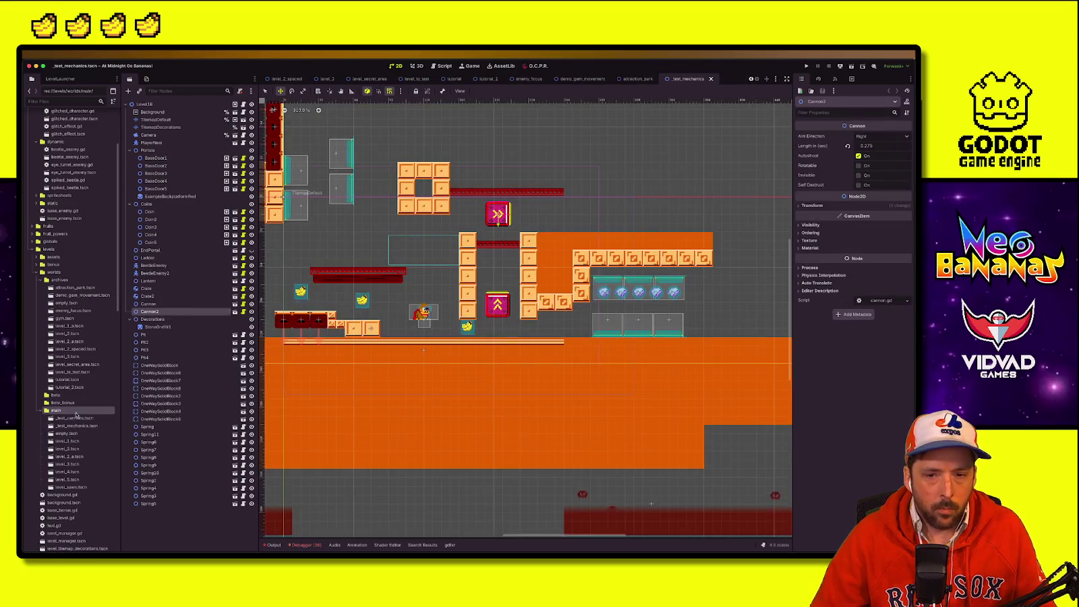
{"action": "left_click", "coordinate": [39, 410]}
{"action": "left_click", "coordinate": [634, 262]}
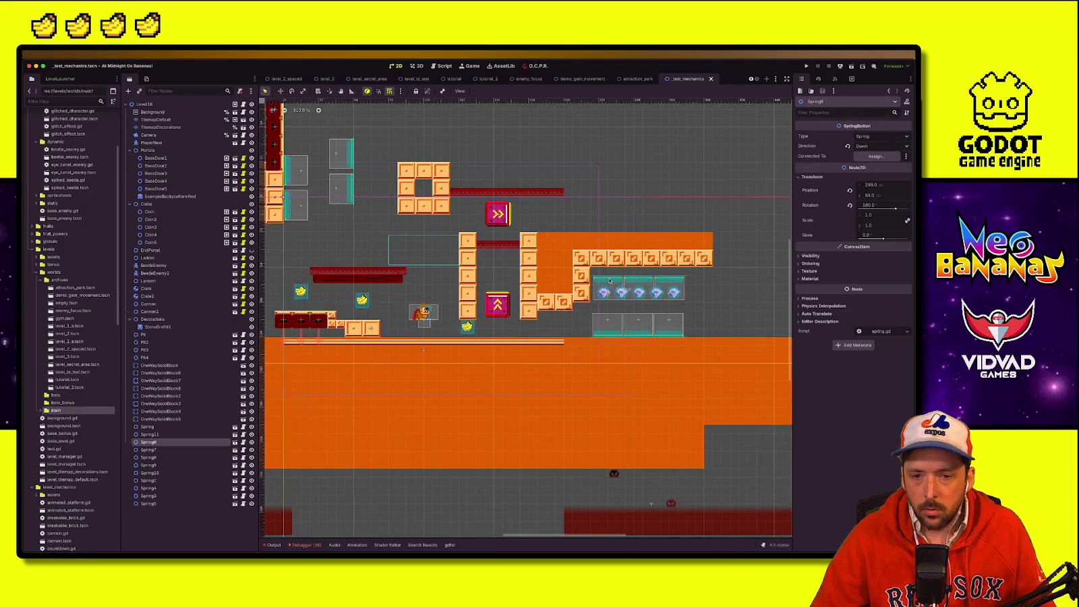
{"action": "left_click", "coordinate": [706, 279]}
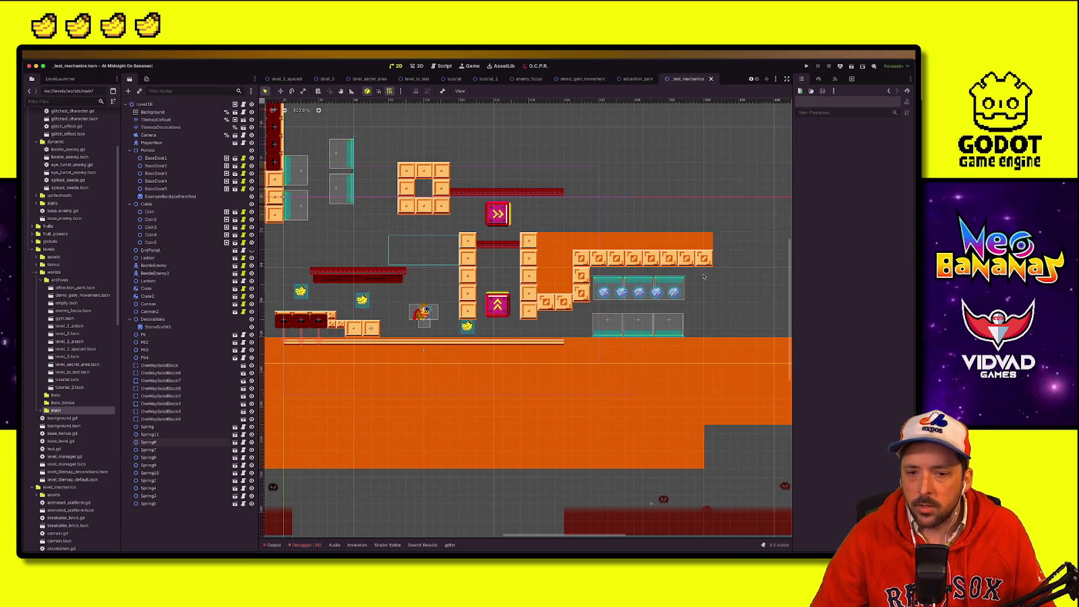
Step: Close the attraction_park, demo_gem_movement, enemy_focus and _test_mechanics tabs and return to level_saws
{"action": "left_click", "coordinate": [631, 78]}
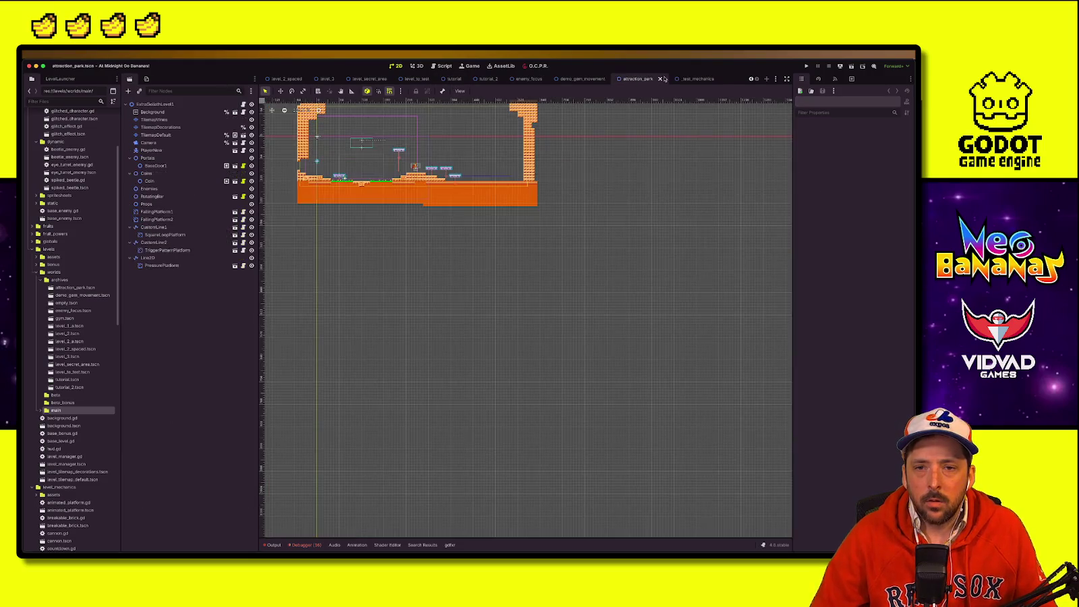
{"action": "left_click", "coordinate": [661, 79]}
{"action": "left_click", "coordinate": [648, 79]}
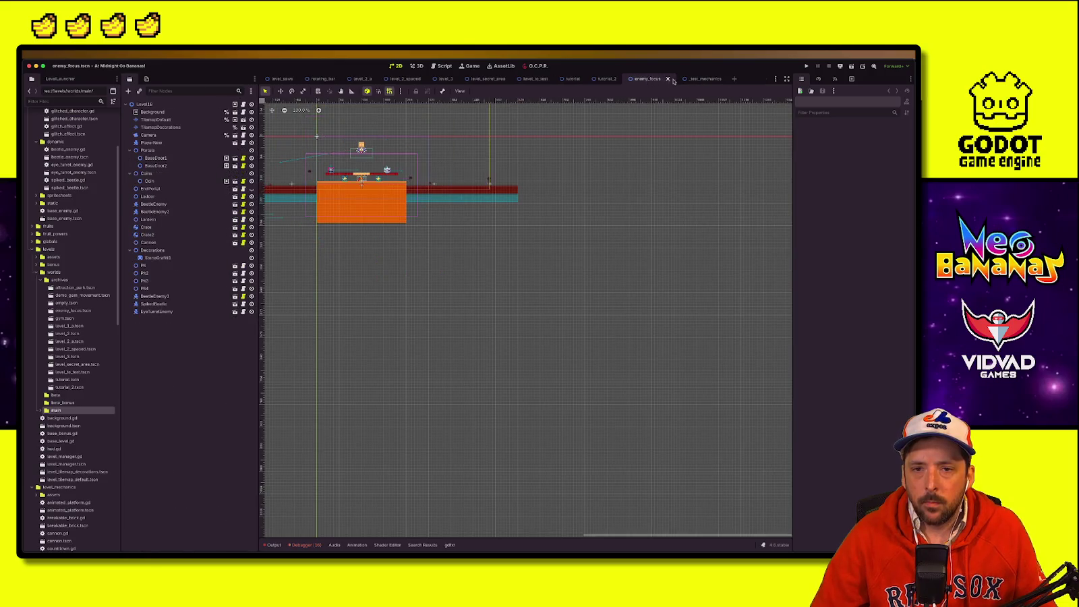
{"action": "left_click", "coordinate": [667, 79]}
{"action": "left_click", "coordinate": [672, 79]}
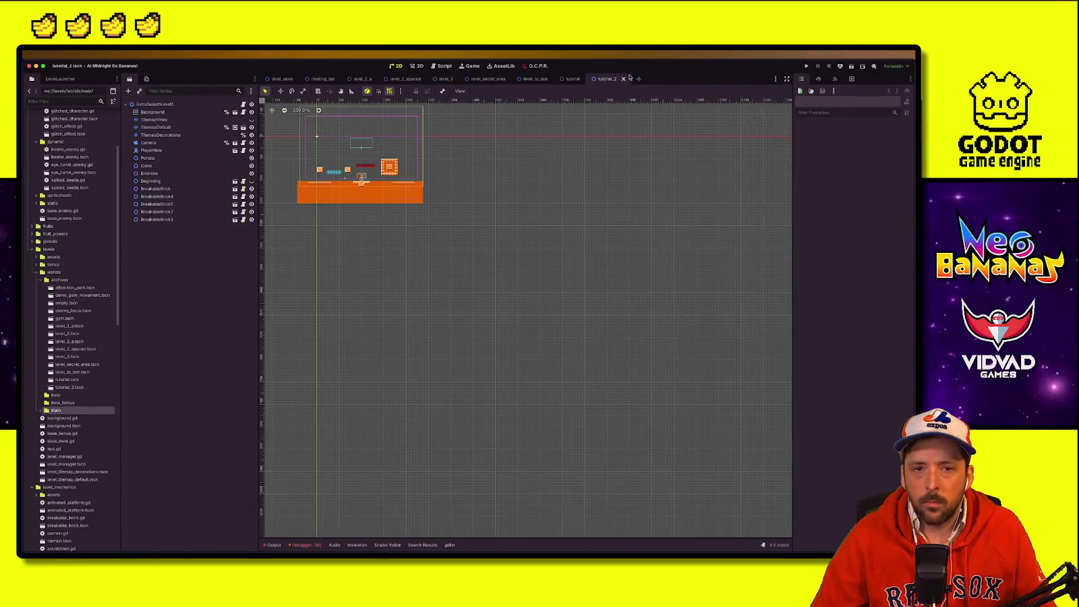
{"action": "left_click", "coordinate": [488, 79]}
{"action": "left_click", "coordinate": [405, 79]}
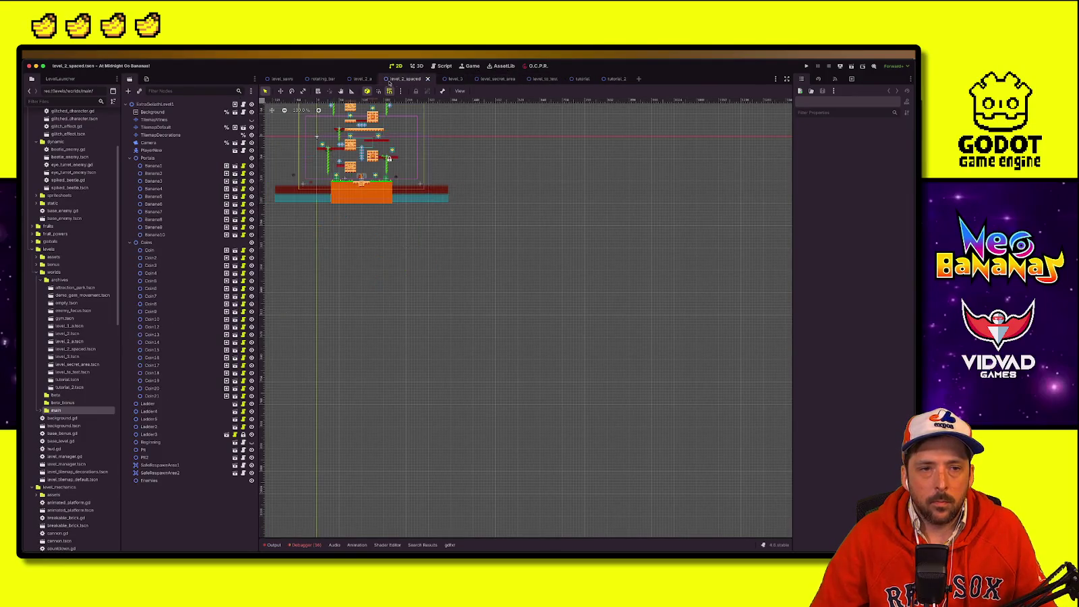
{"action": "left_click", "coordinate": [282, 79]}
{"action": "scroll", "coordinate": [402, 258], "scroll_direction": "up", "scroll_amount": 2}
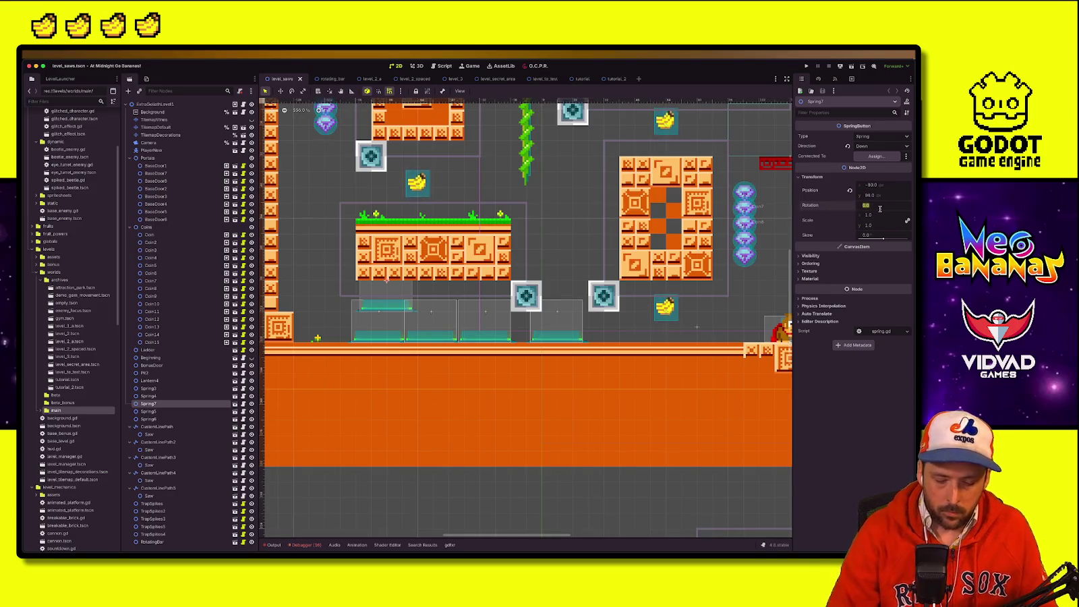
Step: Flip a spring to -180 degrees, lower it 16 px, and undo the stray saw-path move and extra duplicates
{"action": "key", "text": "Return"}
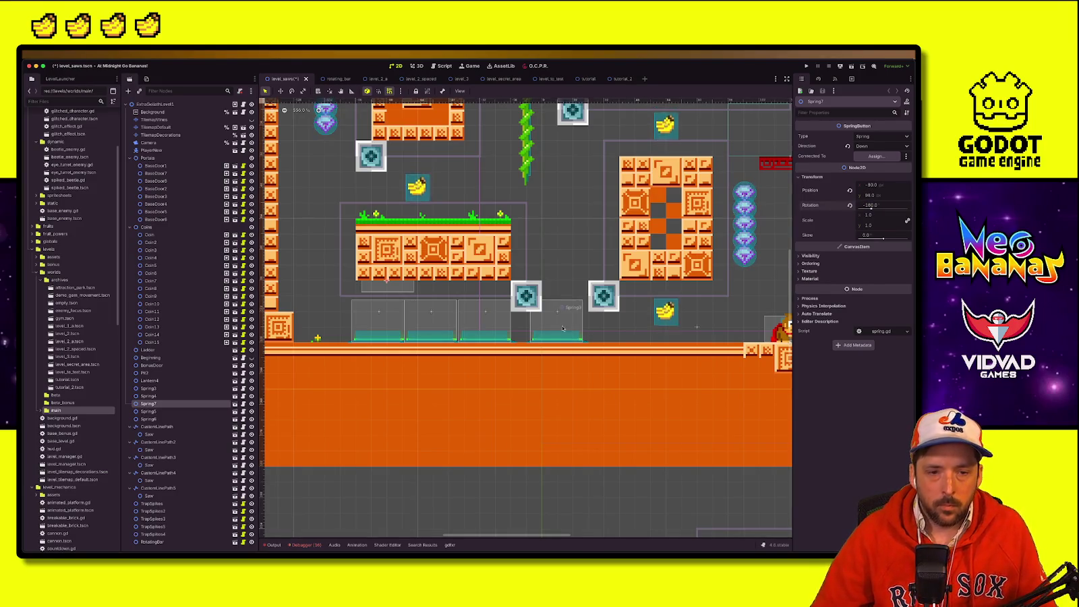
{"action": "mouse_move", "coordinate": [389, 272]}
{"action": "left_mouse_down"}
{"action": "mouse_move", "coordinate": [392, 305]}
{"action": "mouse_move", "coordinate": [462, 305]}
{"action": "left_mouse_up"}
{"action": "key", "text": "ctrl+d"}
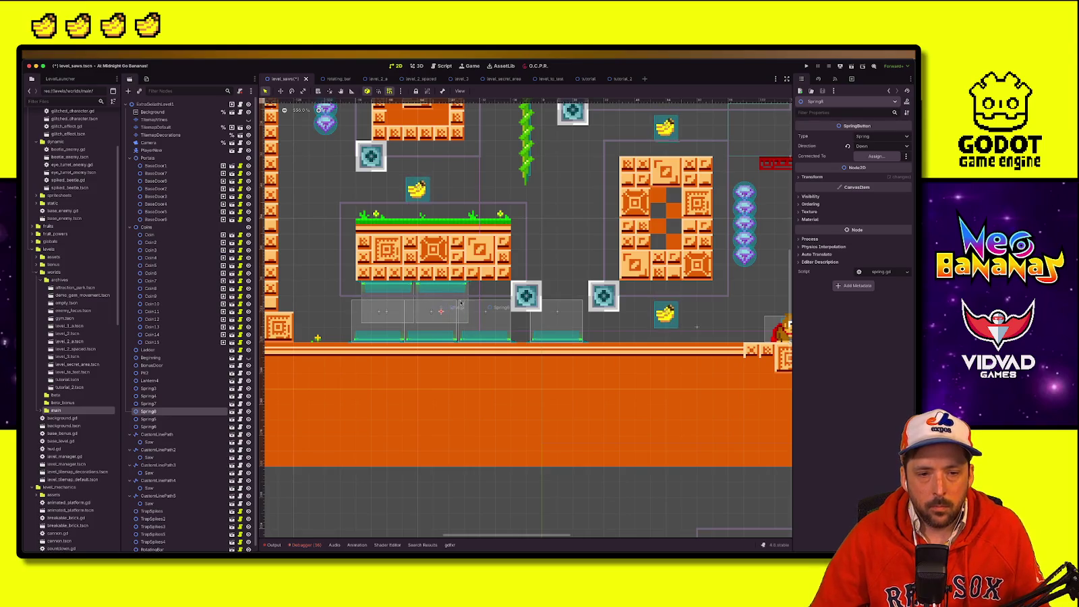
{"action": "left_click_drag", "start_coordinate": [526, 297], "coordinate": [588, 296]}
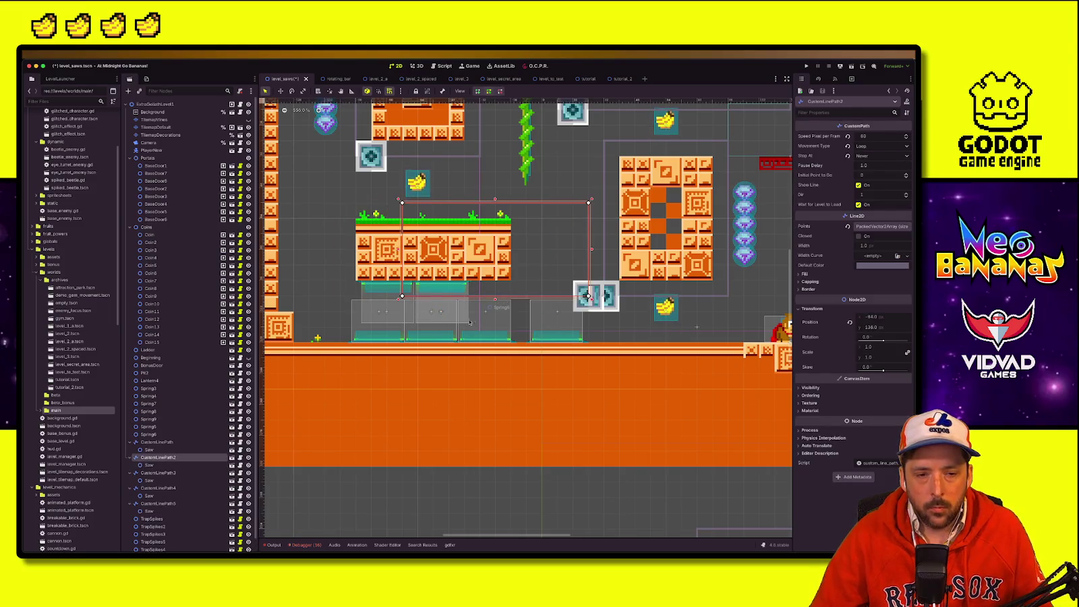
{"action": "key", "text": "ctrl+z"}
{"action": "left_click", "coordinate": [164, 433]}
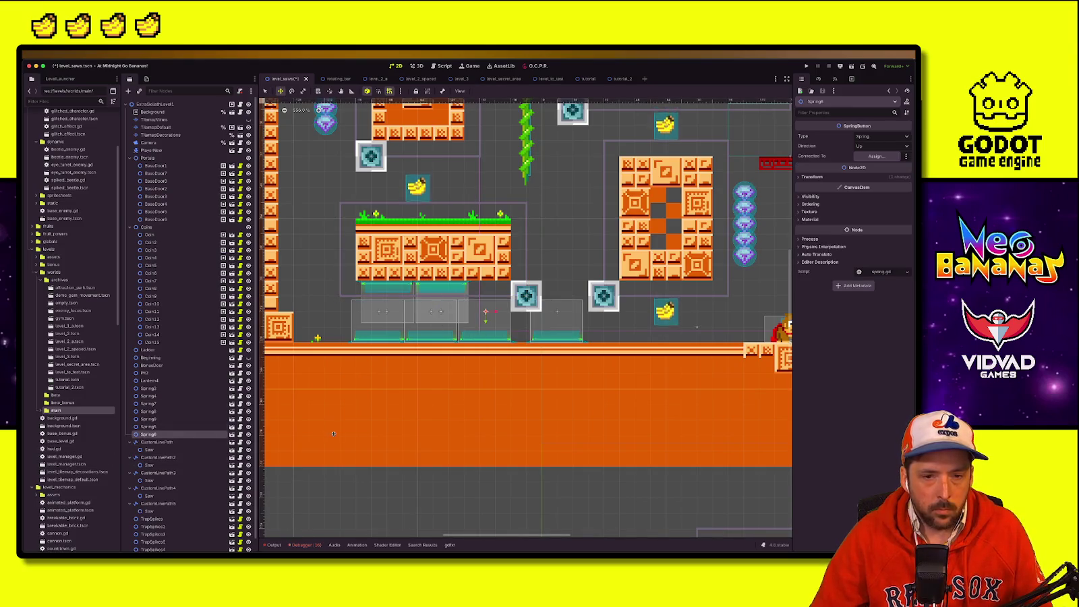
{"action": "key", "text": "ctrl+z"}
{"action": "key", "text": "ctrl+d"}
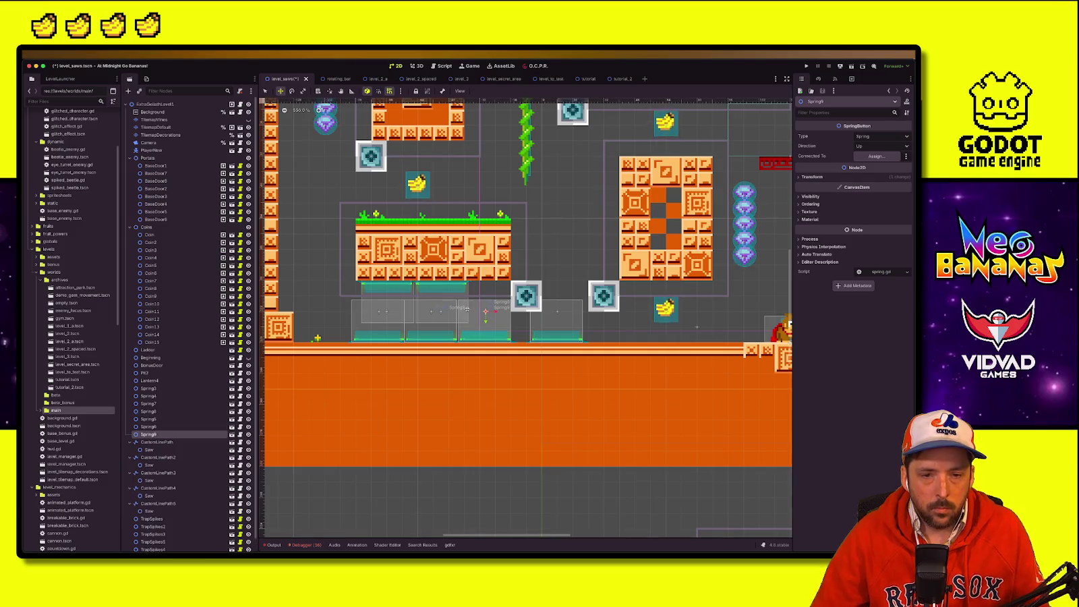
{"action": "key", "text": "ctrl+z"}
Step: Move Spring6 left under the grassy platform's left end and save level_saws
{"action": "key", "text": "q"}
{"action": "left_click", "coordinate": [558, 335]}
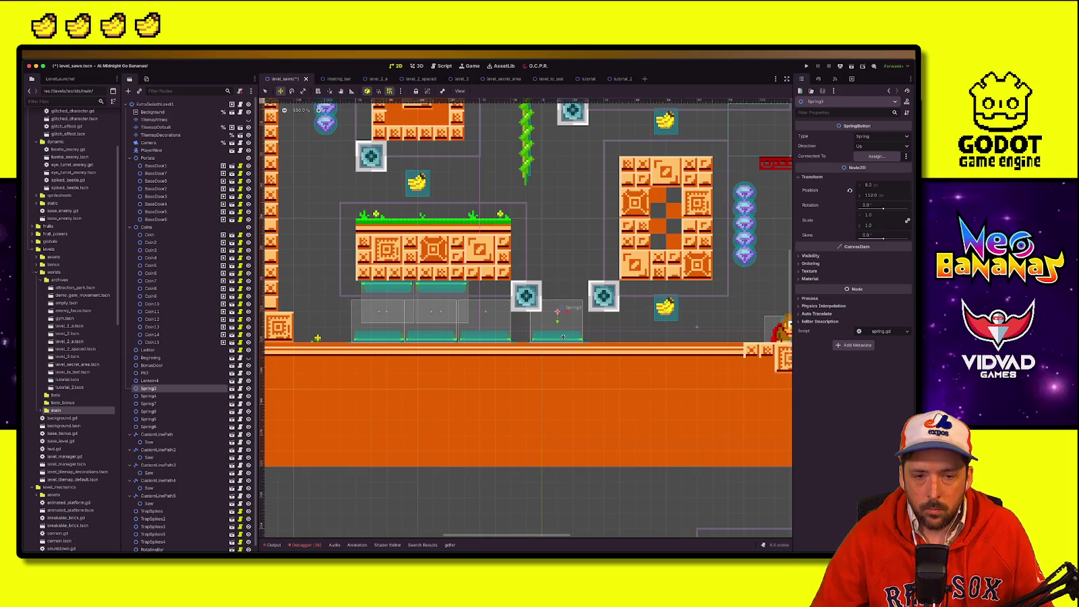
{"action": "left_click", "coordinate": [496, 340]}
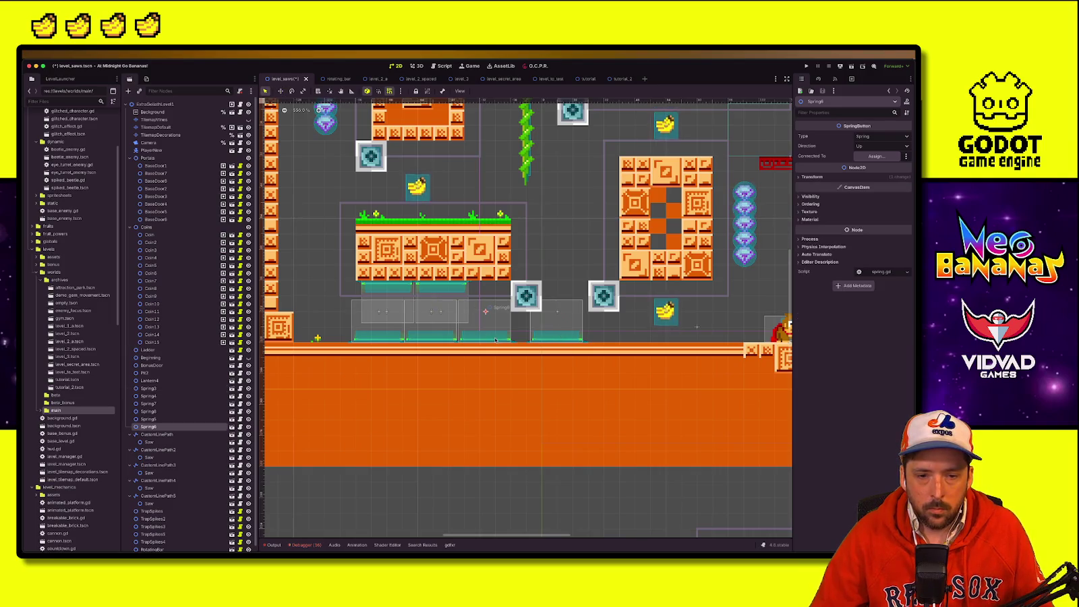
{"action": "mouse_move", "coordinate": [490, 333]}
{"action": "left_mouse_down"}
{"action": "mouse_move", "coordinate": [486, 425]}
{"action": "mouse_move", "coordinate": [332, 324]}
{"action": "left_mouse_up"}
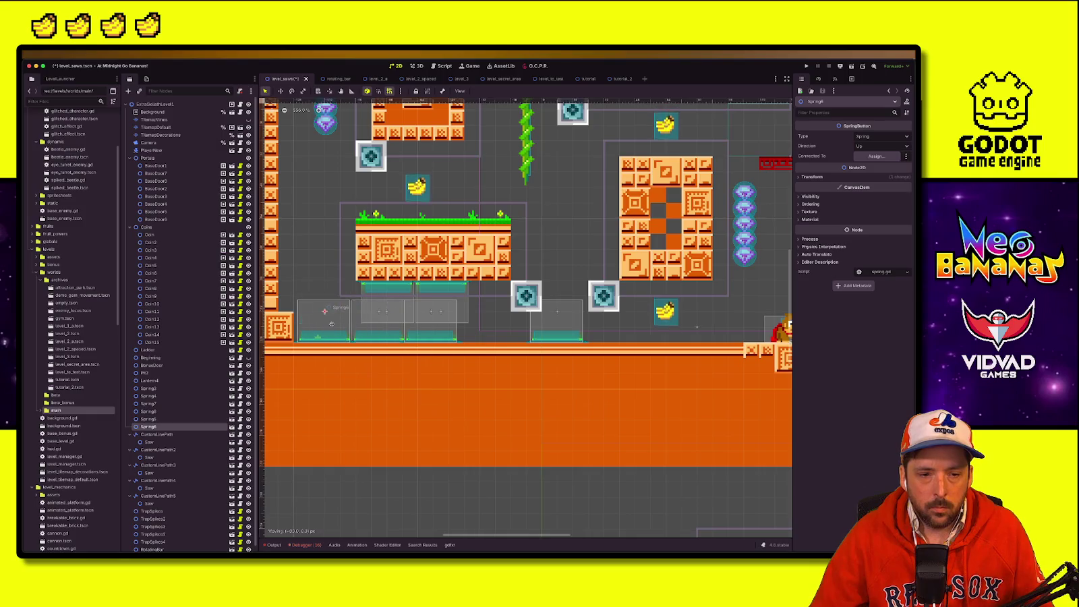
{"action": "key", "text": "ctrl+s"}
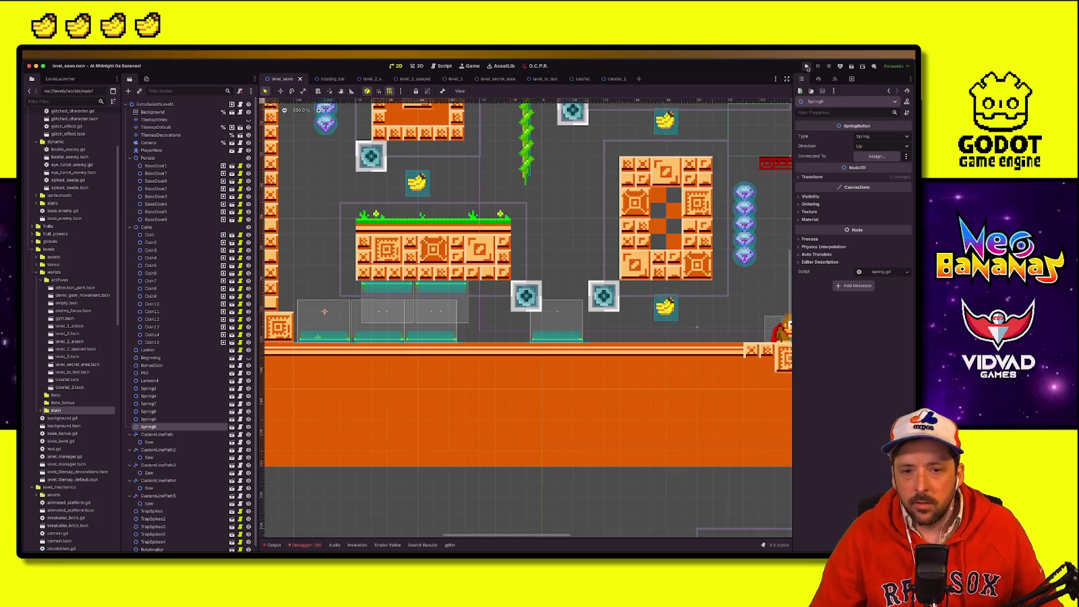
Step: Nudge Spring3 slightly to the right
{"action": "scroll", "coordinate": [555, 320], "scroll_direction": "down", "scroll_amount": 2}
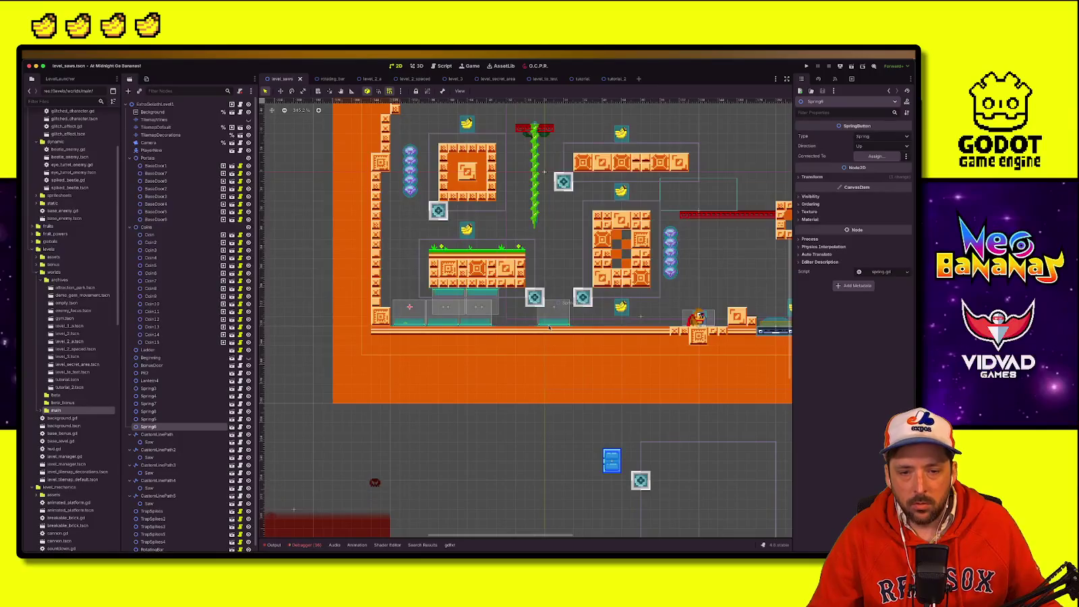
{"action": "left_click", "coordinate": [554, 319]}
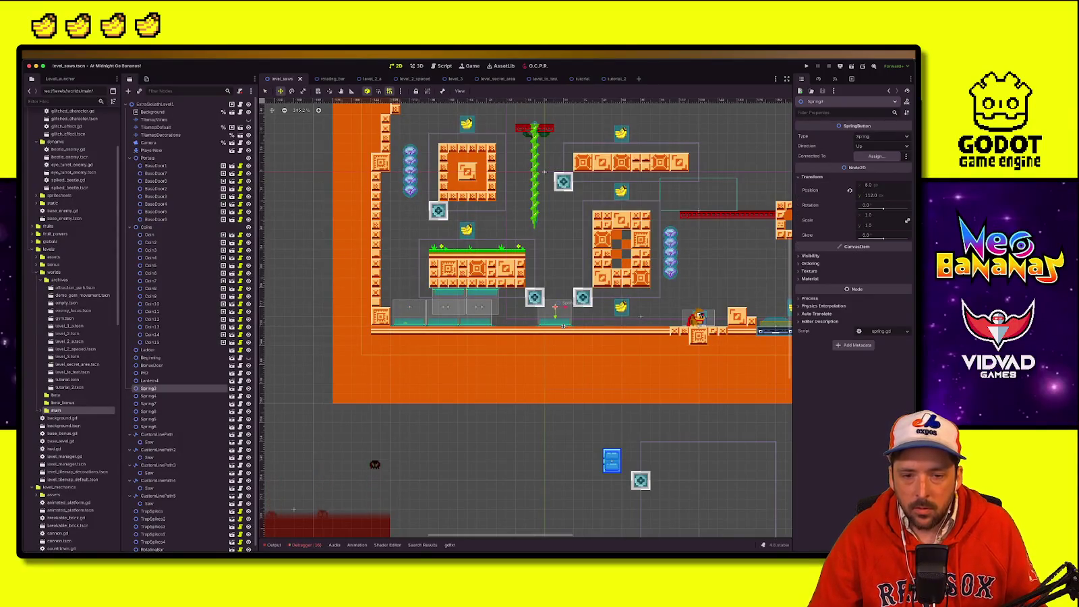
{"action": "key", "text": "Right"}
Step: Launch level_saws and play through the left-wall jumps and the vine to grab a banana
{"action": "left_click", "coordinate": [806, 67]}
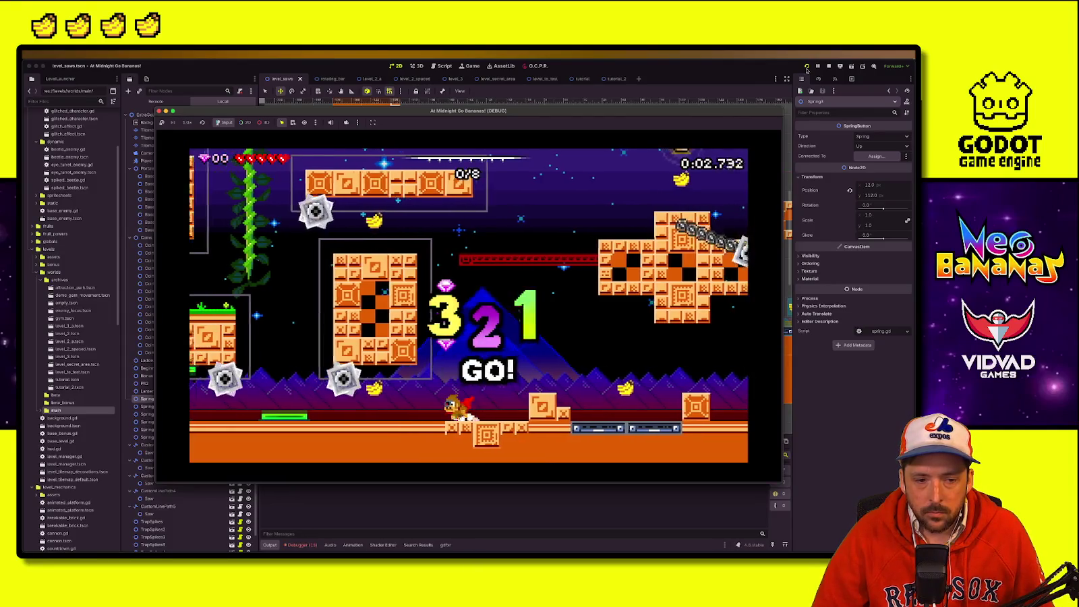
{"action": "key", "text": "Left"}
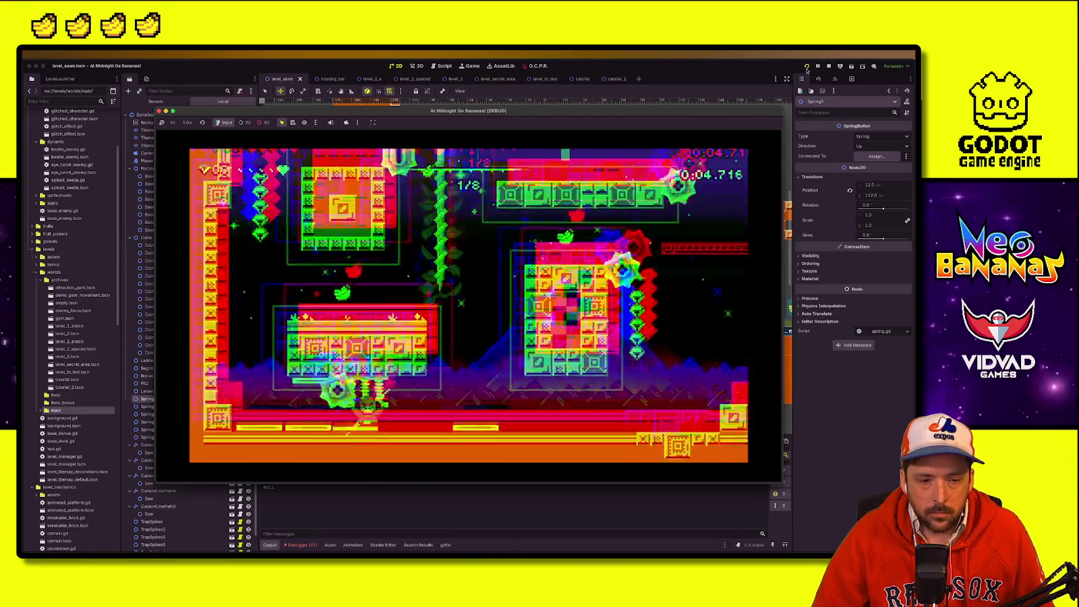
{"action": "key", "text": "space"}
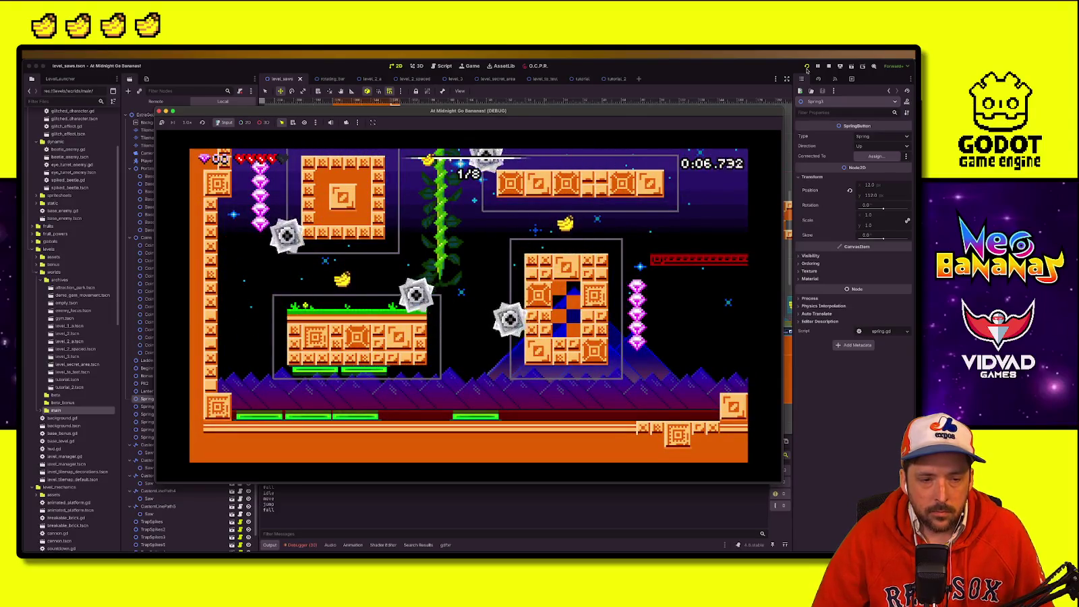
{"action": "key", "text": "space"}
{"action": "key", "text": "Right"}
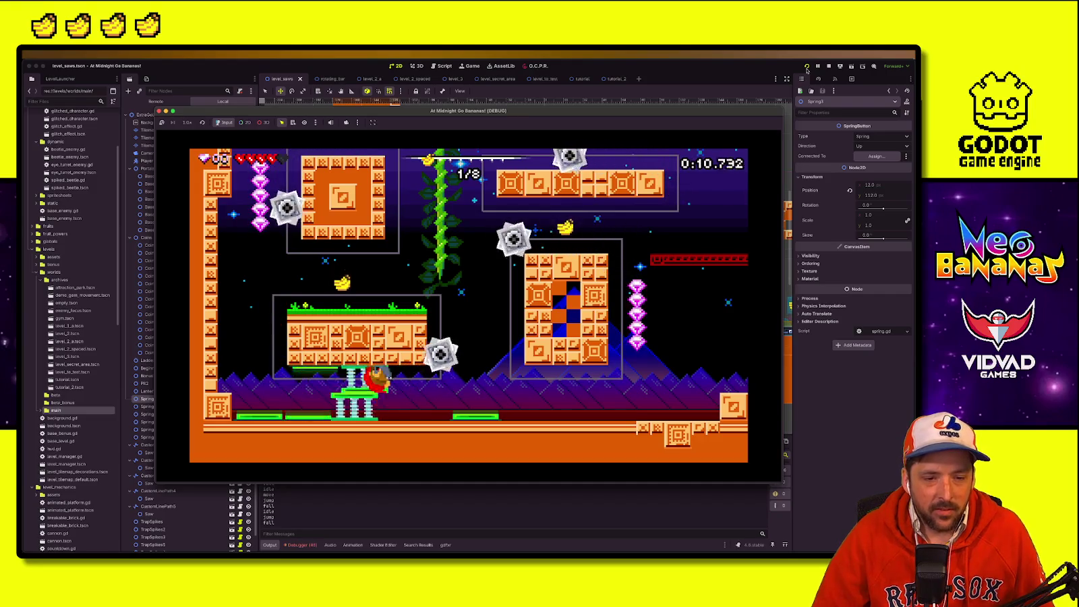
{"action": "key", "text": "Left"}
{"action": "key", "text": "space"}
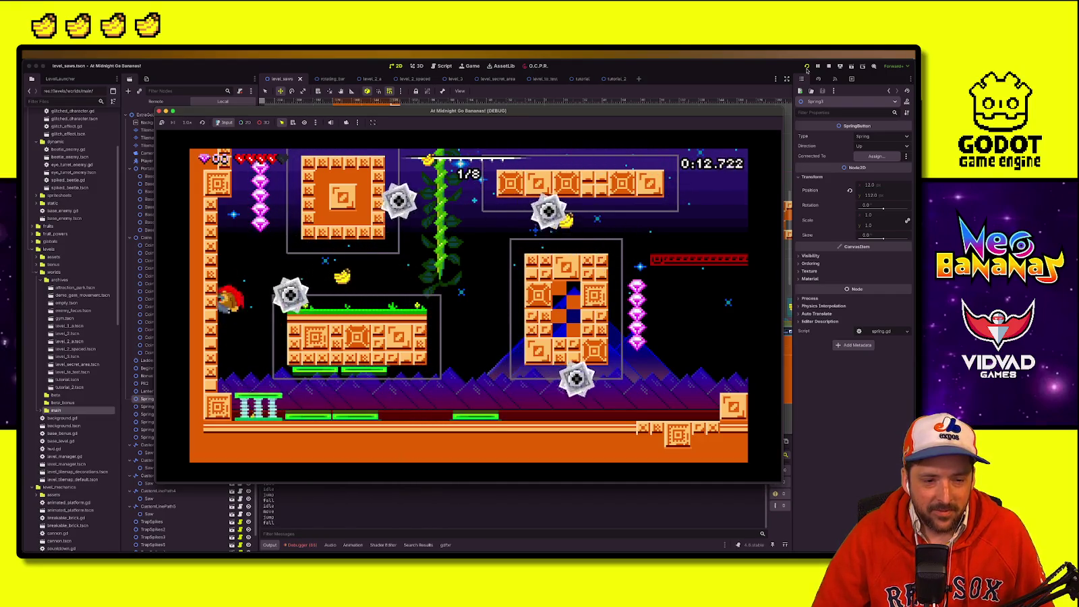
{"action": "key", "text": "space"}
{"action": "key", "text": "Right"}
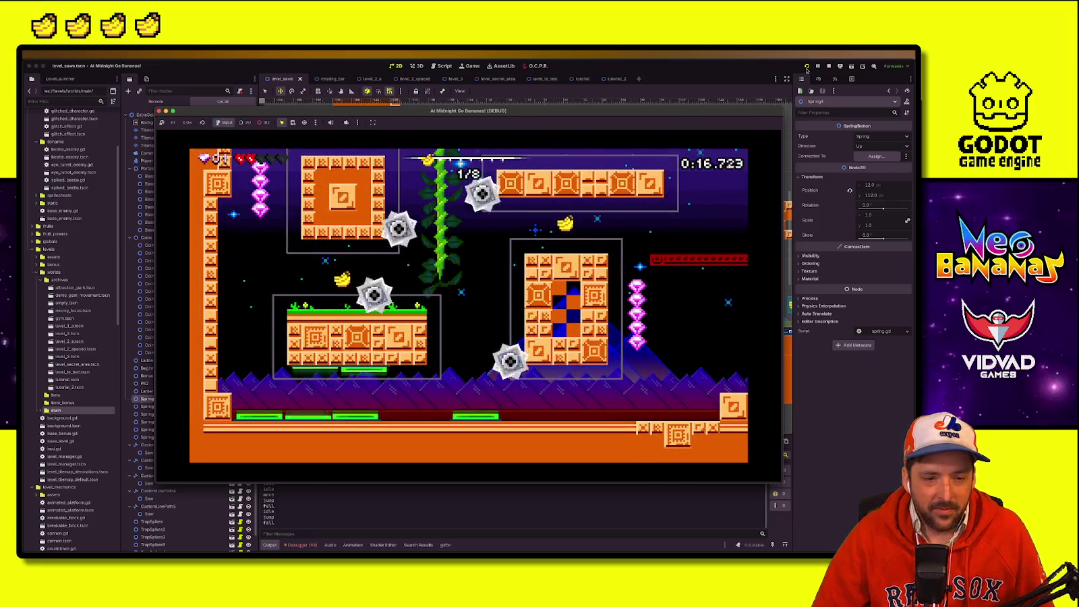
{"action": "key", "text": "space"}
{"action": "key", "text": "Left"}
{"action": "key", "text": "space"}
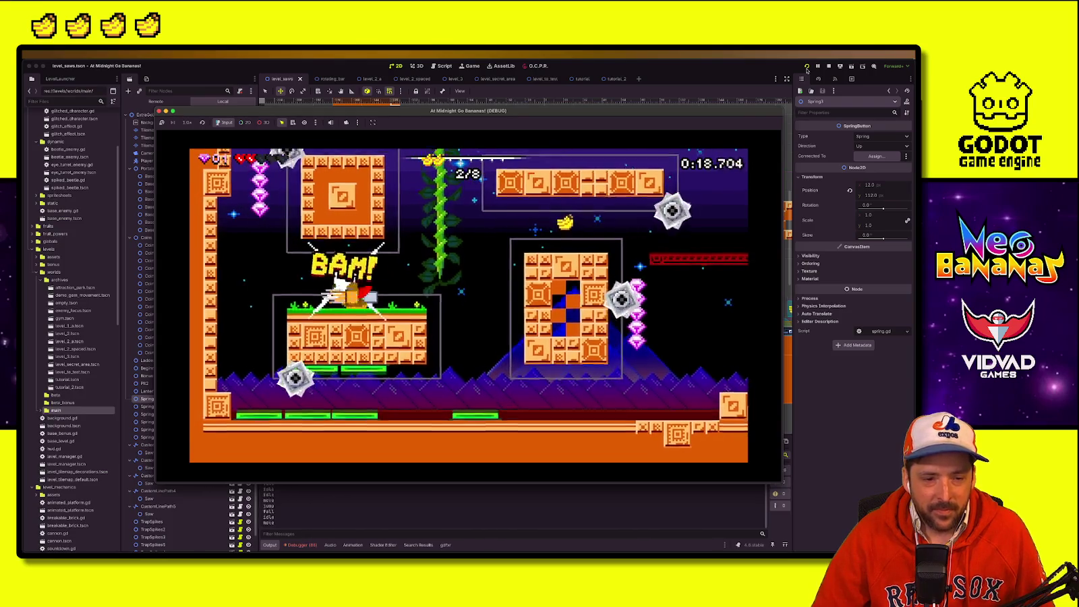
{"action": "key", "text": "Right"}
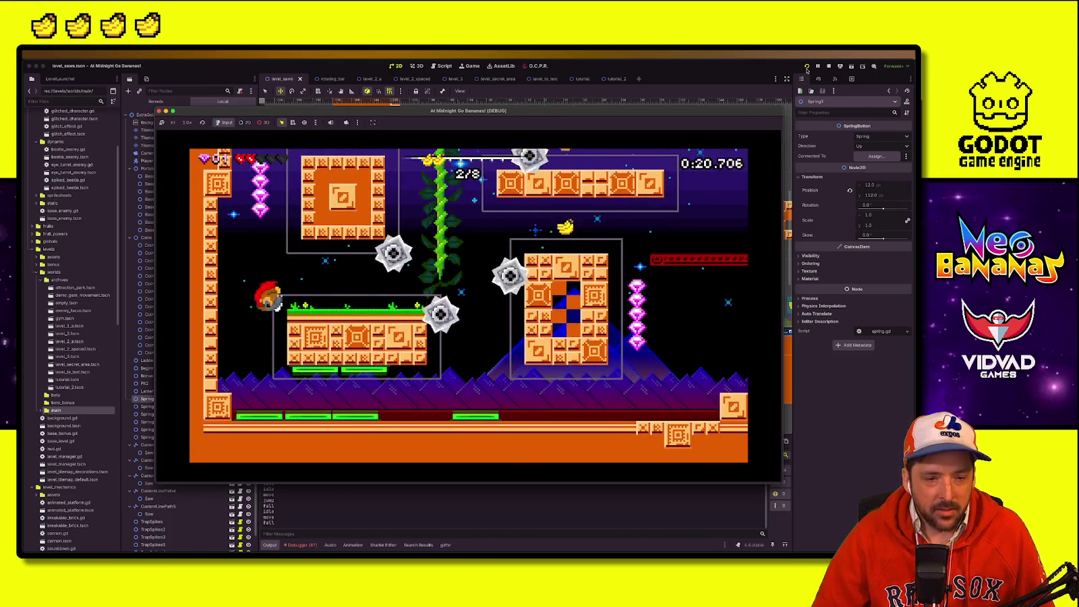
Step: Bounce on the springs, climb the vine, cross the level collecting gems and bananas, then stop the game
{"action": "key", "text": "Right"}
{"action": "key", "text": "Left"}
{"action": "key", "text": "Right"}
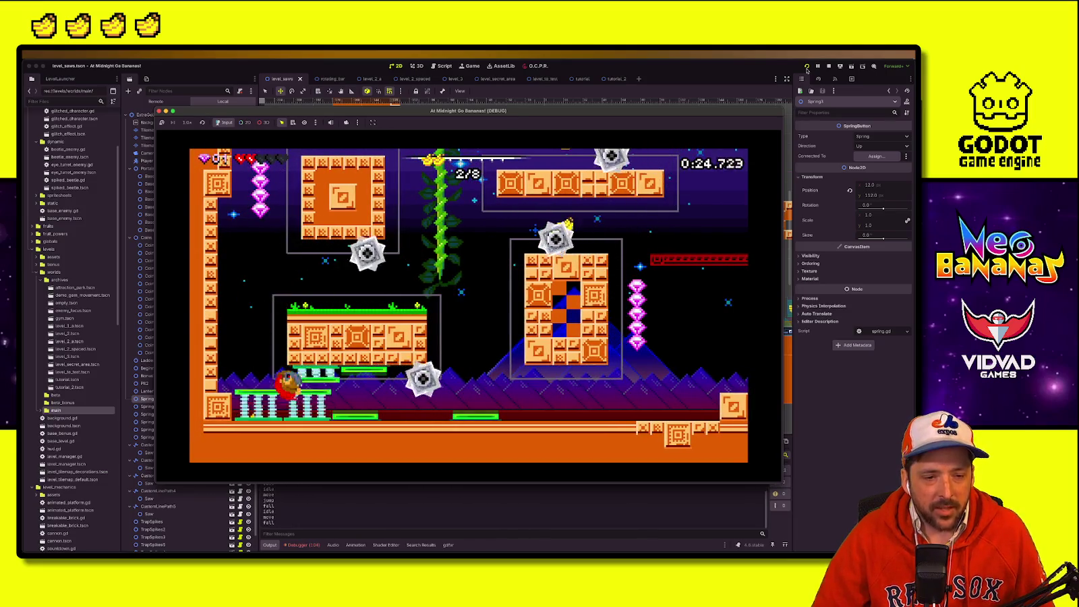
{"action": "key", "text": "Left"}
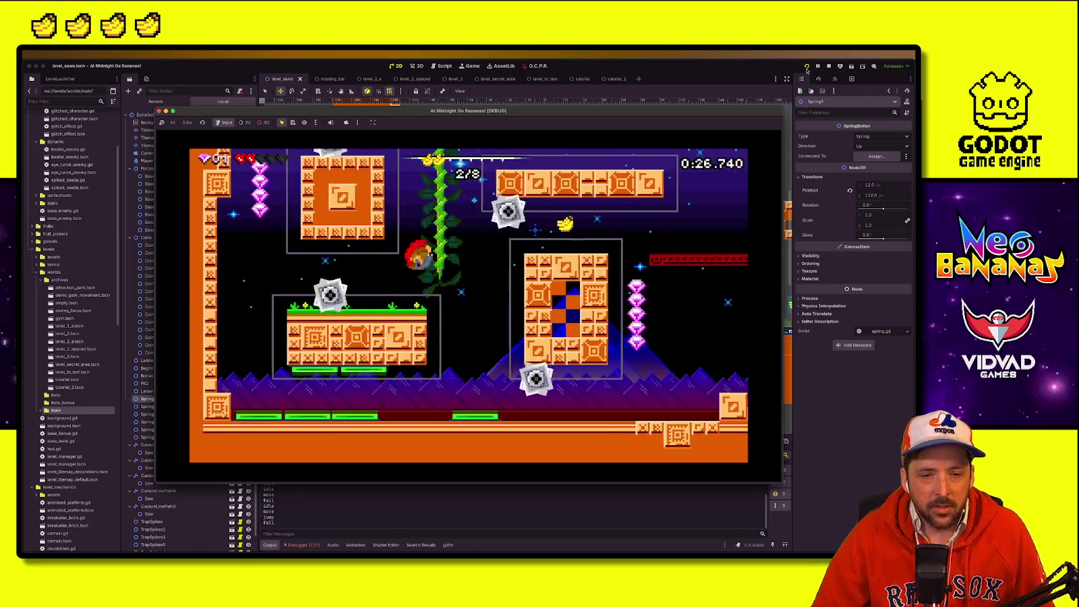
{"action": "key", "text": "Left"}
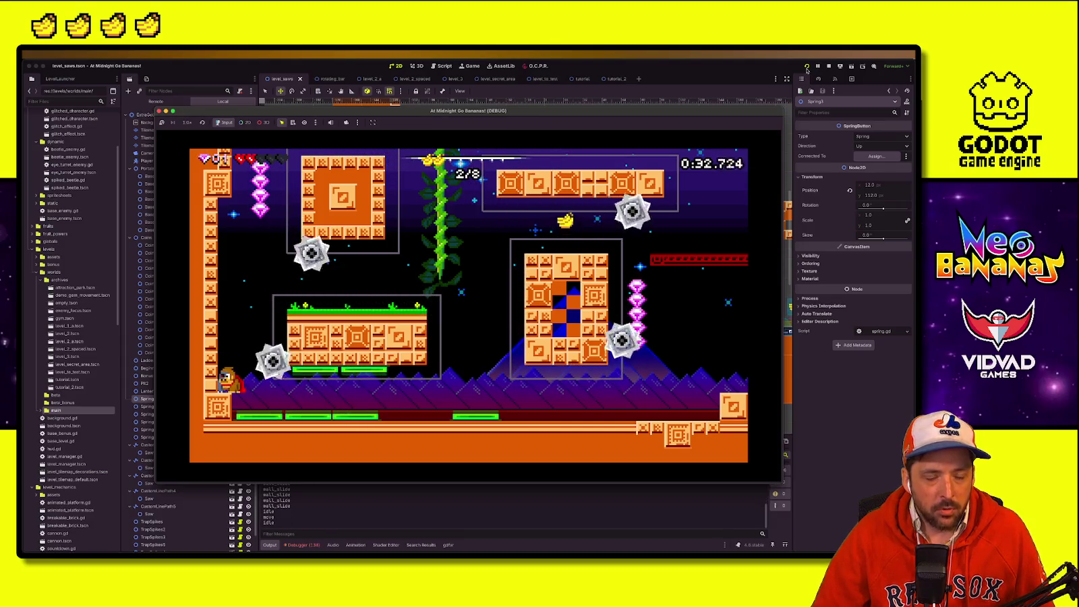
{"action": "key", "text": "Right"}
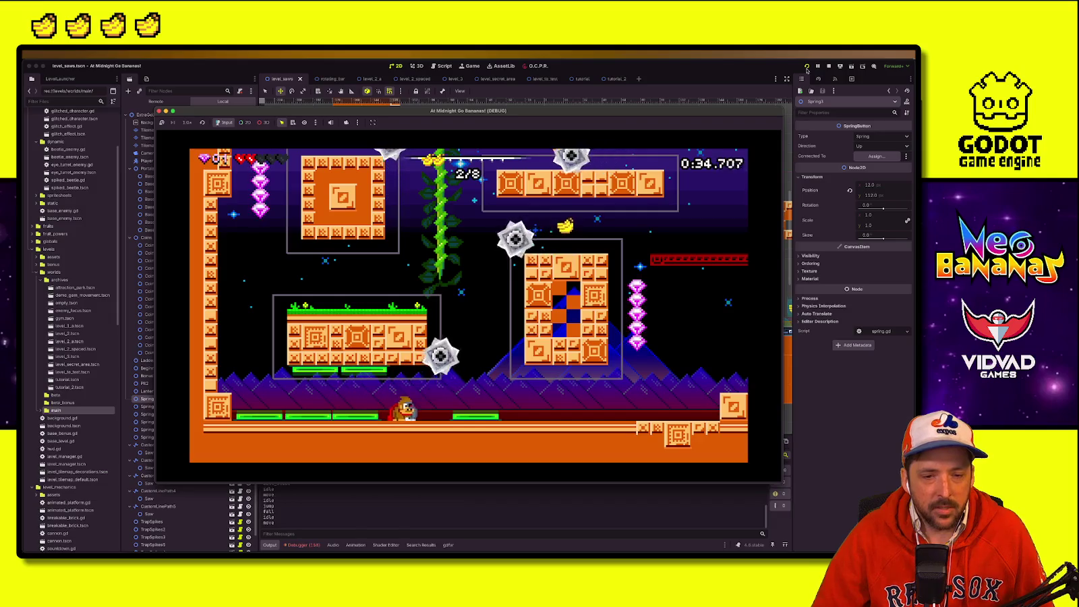
{"action": "key", "text": "Right"}
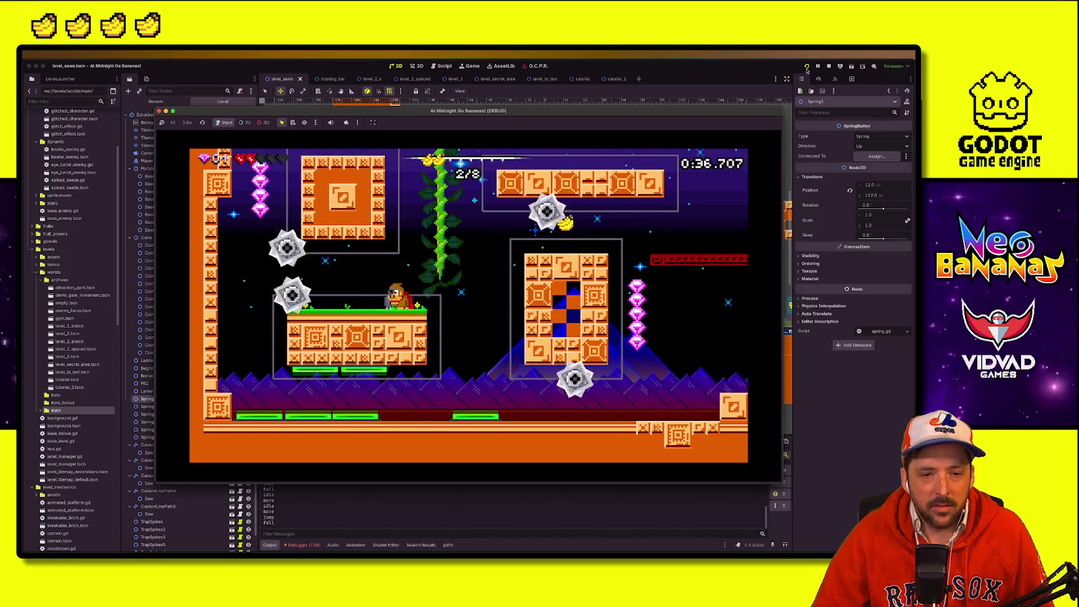
{"action": "key", "text": "Up"}
{"action": "key", "text": "Left"}
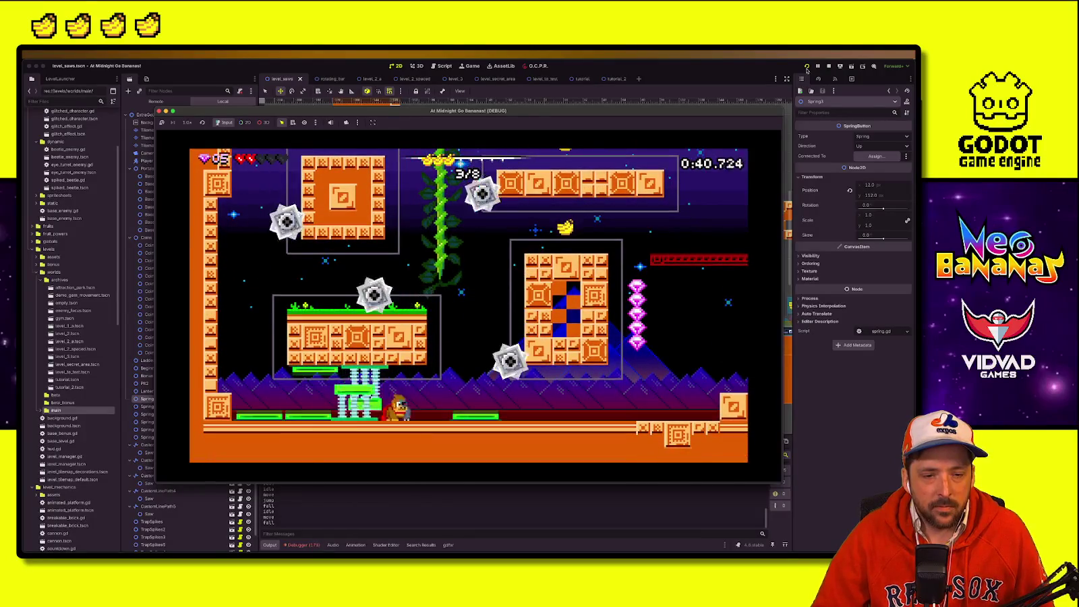
{"action": "key", "text": "space"}
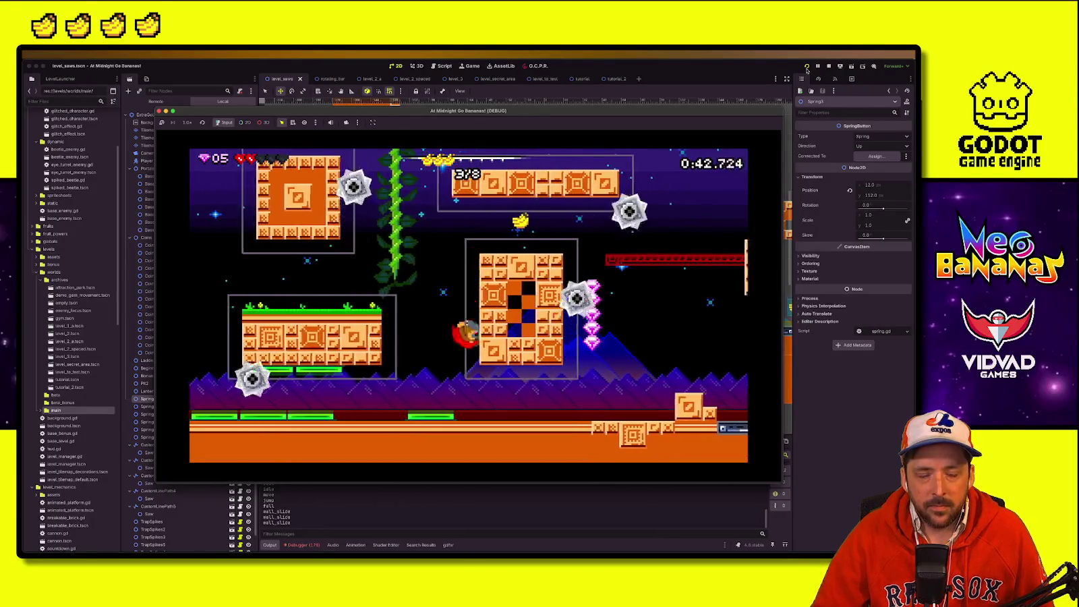
{"action": "key", "text": "Up"}
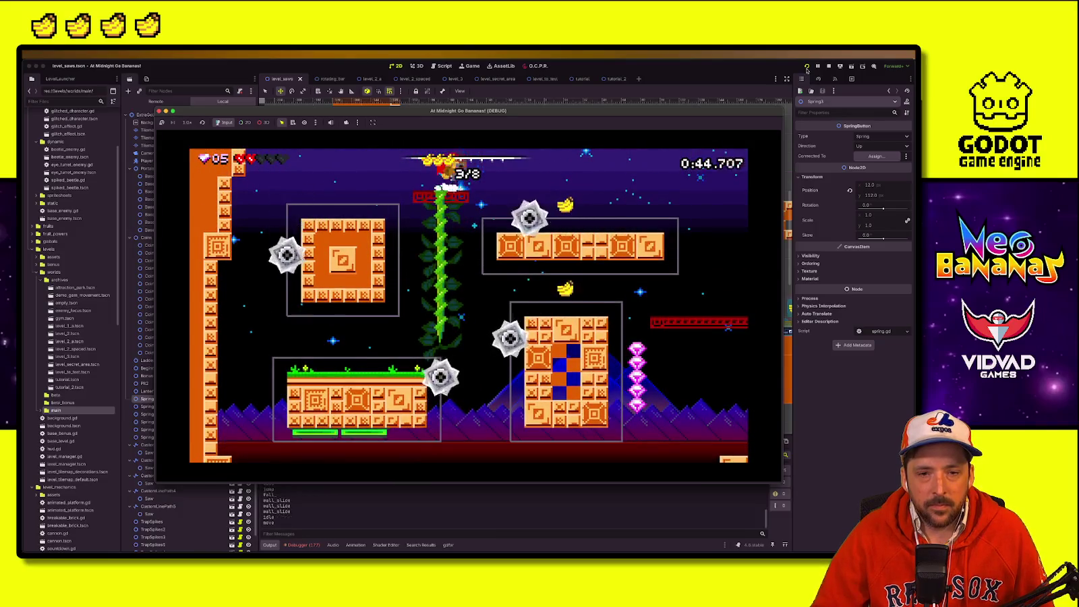
{"action": "key", "text": "Right"}
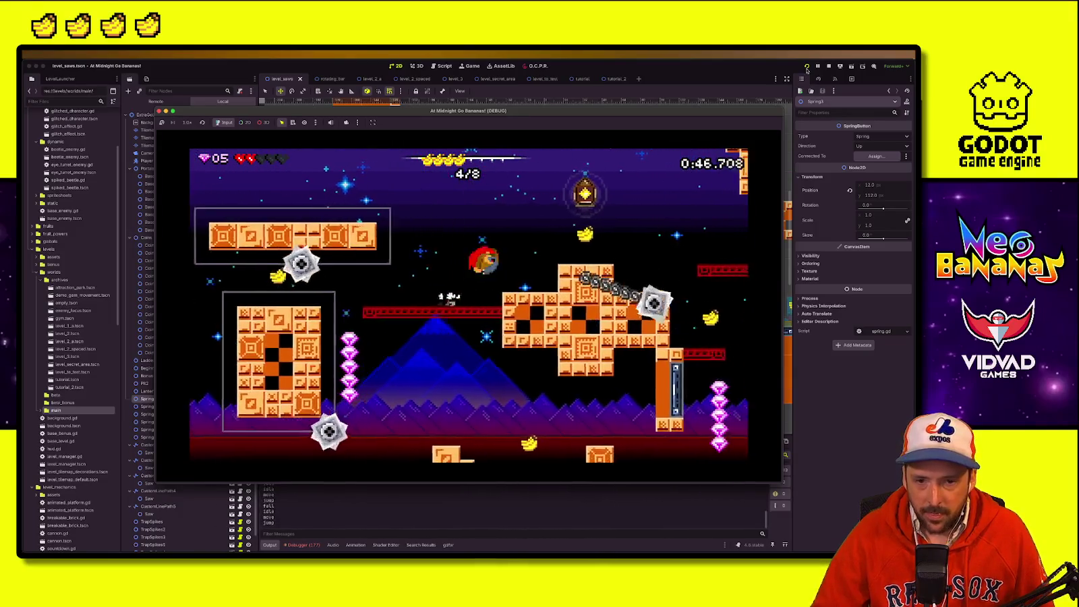
{"action": "key", "text": "Right"}
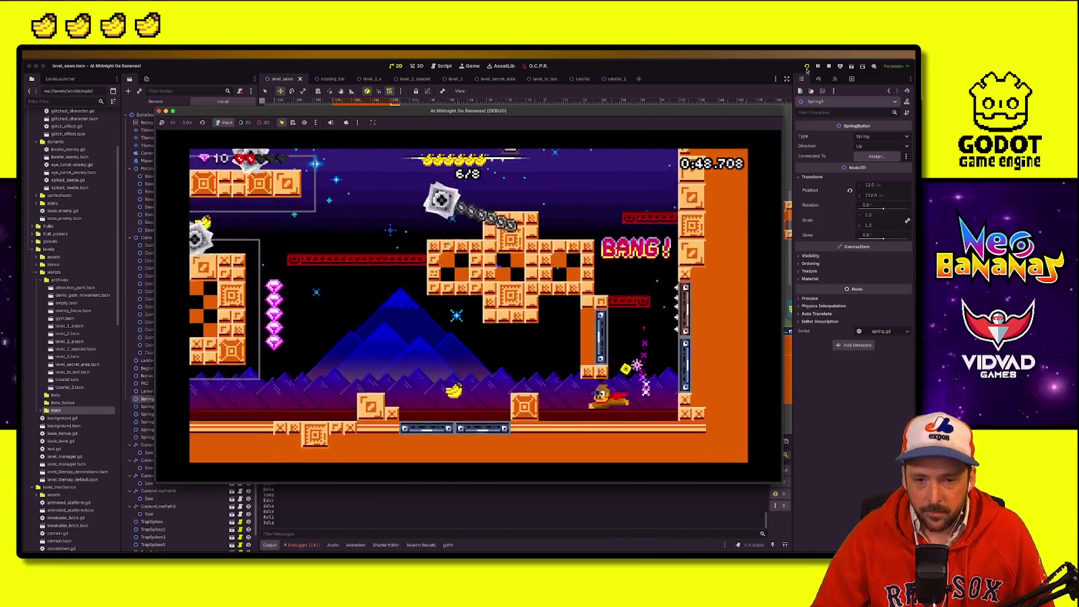
{"action": "key", "text": "Left"}
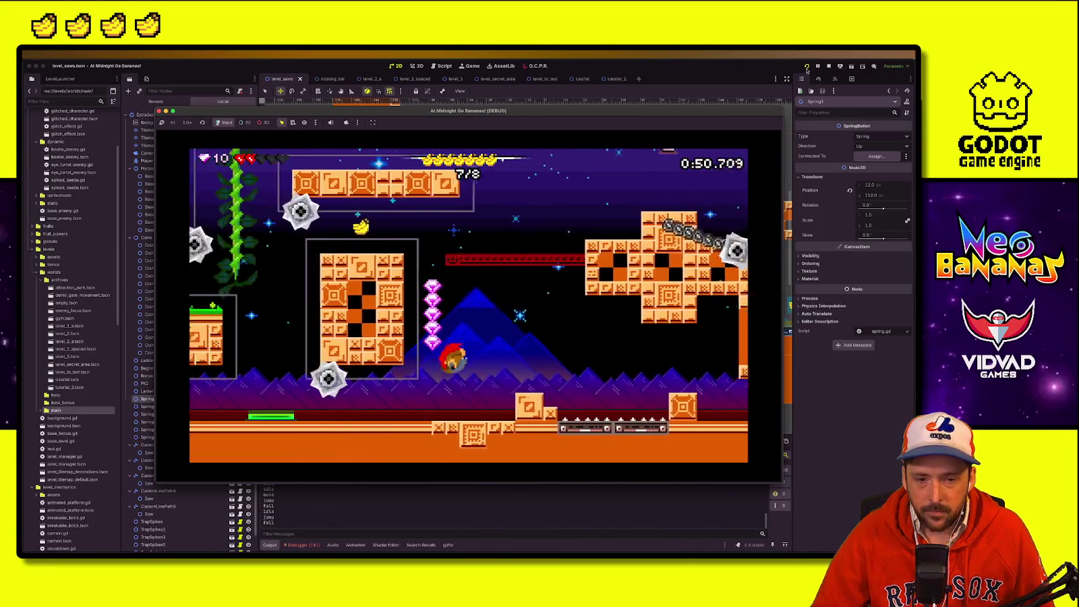
{"action": "key", "text": "Left"}
{"action": "key", "text": "space"}
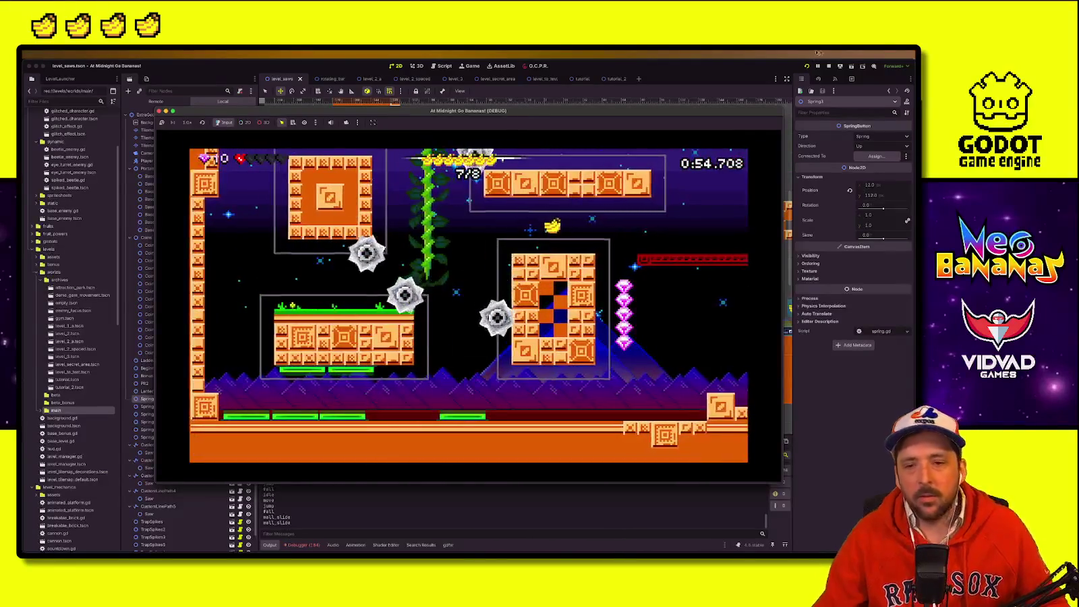
{"action": "left_click", "coordinate": [829, 65]}
Step: Try moving Spring3 right, undo it, and select the decorations tile layer
{"action": "left_click_drag", "start_coordinate": [442, 294], "coordinate": [479, 292]}
{"action": "key", "text": "ctrl+z"}
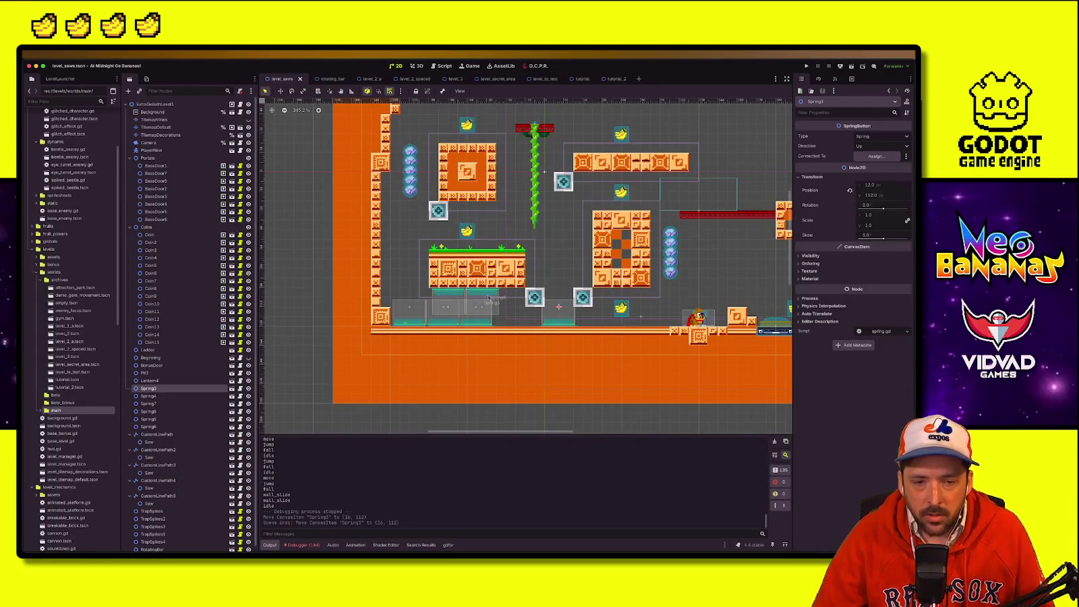
{"action": "scroll", "coordinate": [425, 304], "scroll_direction": "up", "scroll_amount": 2}
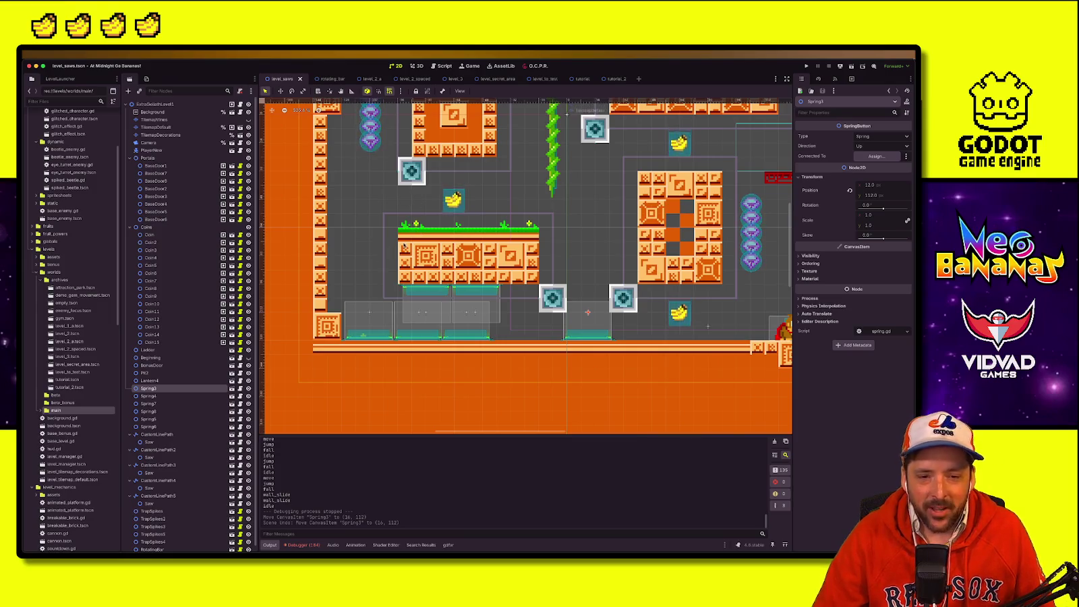
{"action": "scroll", "coordinate": [404, 247], "scroll_direction": "down", "scroll_amount": 2}
{"action": "left_click", "coordinate": [421, 224]}
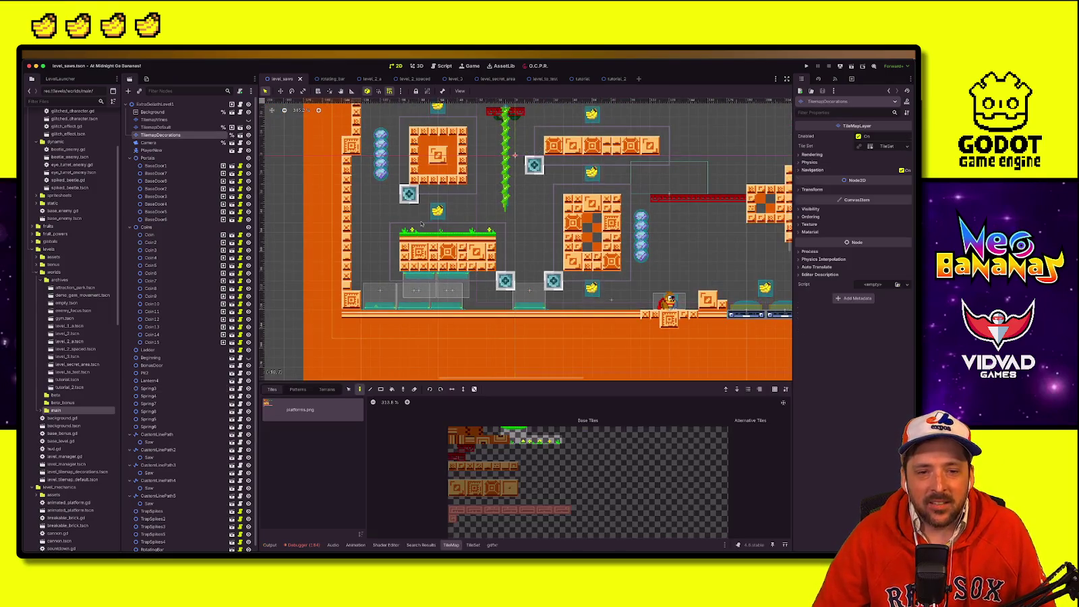
{"action": "scroll", "coordinate": [414, 268], "scroll_direction": "up", "scroll_amount": 2}
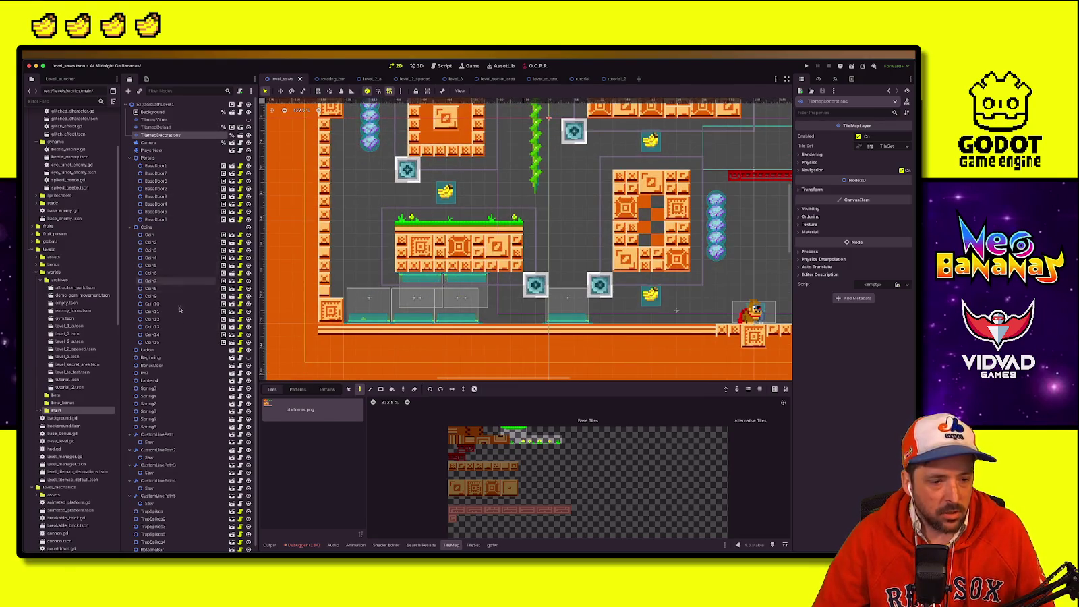
{"action": "scroll", "coordinate": [168, 280], "scroll_direction": "down", "scroll_amount": 1}
Step: Select Spring7 and Spring8 and raise them slightly, then select TilemapDefault
{"action": "left_click", "coordinate": [157, 413]}
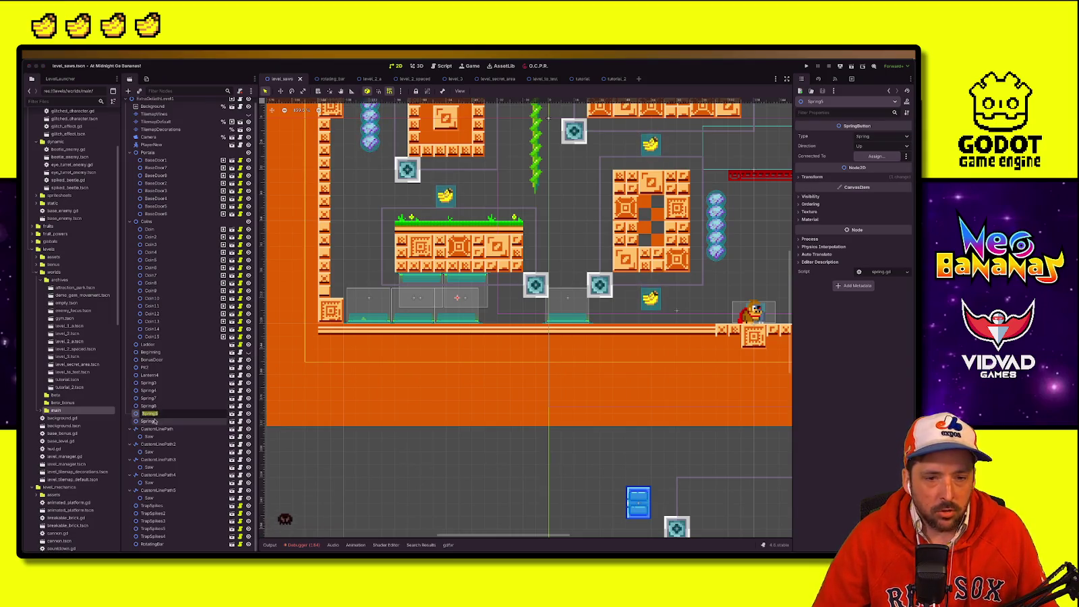
{"action": "left_click", "coordinate": [160, 421]}
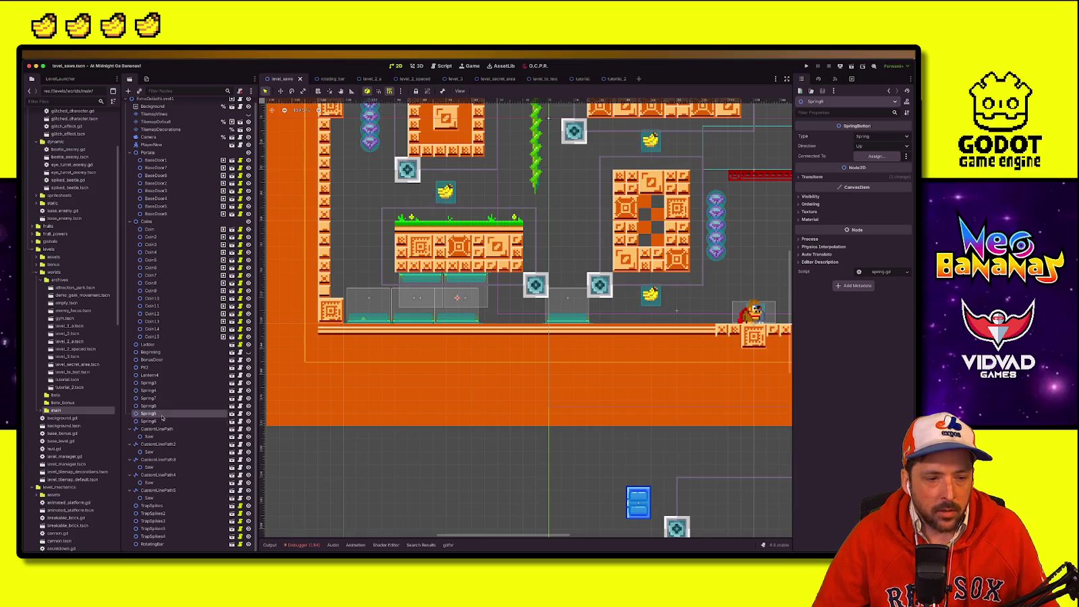
{"action": "left_click", "coordinate": [159, 398]}
{"action": "left_click", "coordinate": [160, 406], "text": "shift"}
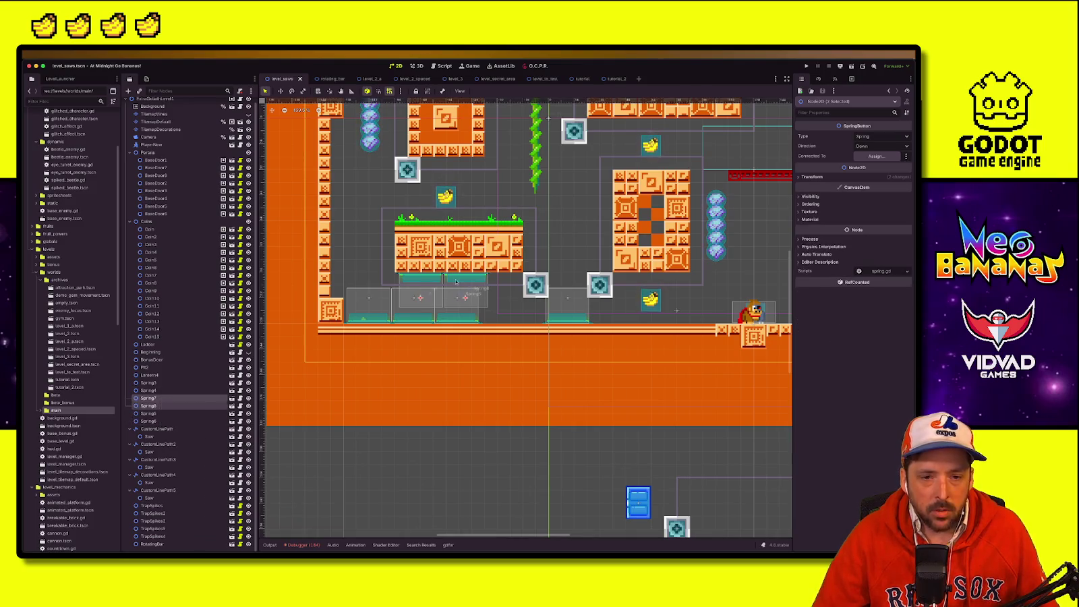
{"action": "left_click_drag", "start_coordinate": [423, 284], "coordinate": [422, 274]}
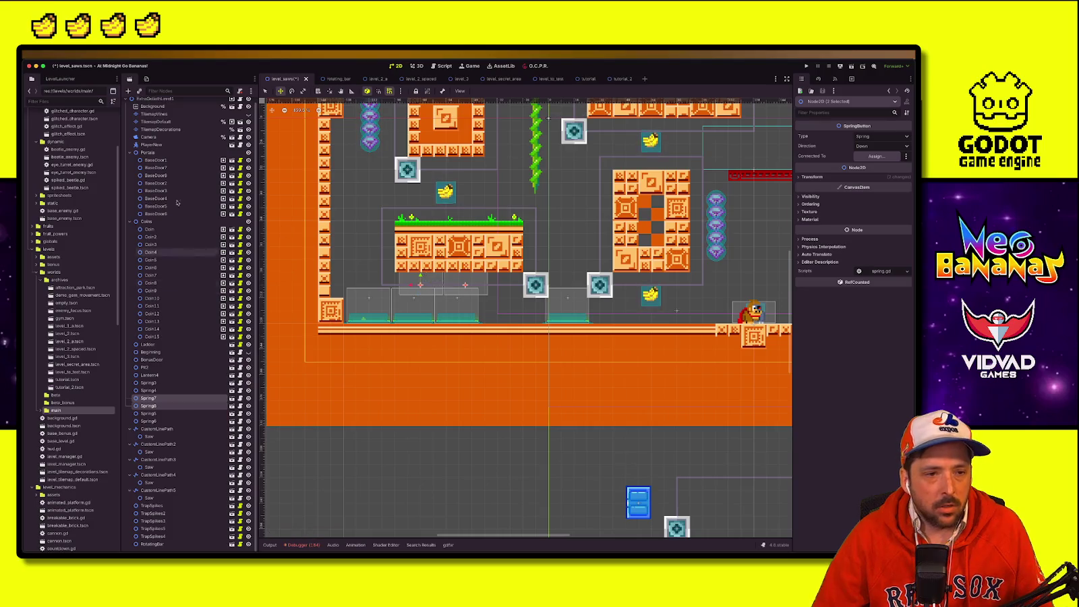
{"action": "scroll", "coordinate": [172, 175], "scroll_direction": "up", "scroll_amount": 1}
{"action": "left_click", "coordinate": [155, 126]}
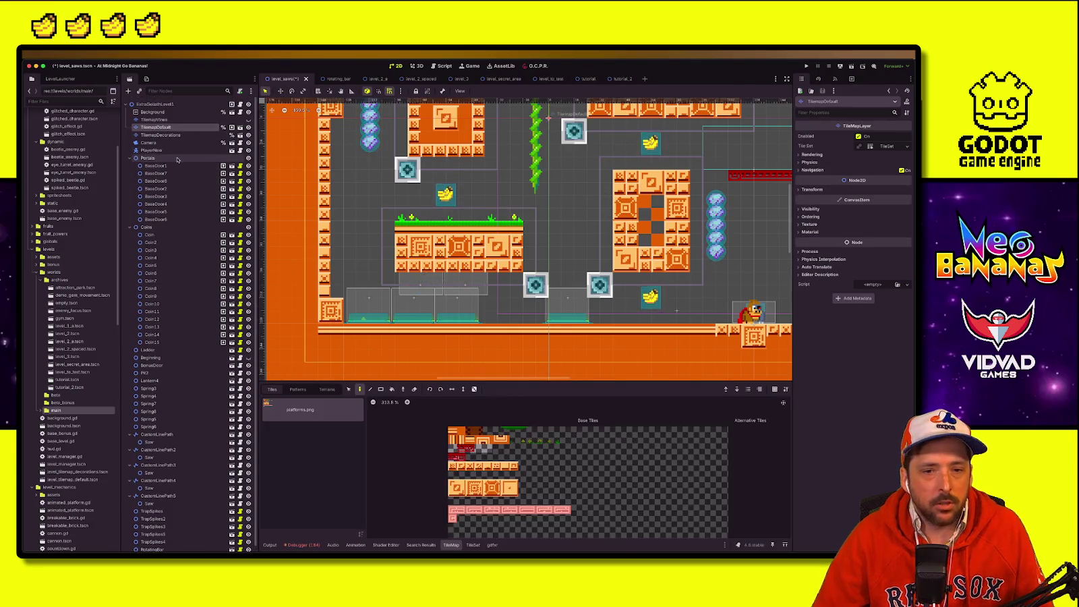
Step: Change the new Coin18 collectible's Type from Gem to N and save level_saws
{"action": "left_click", "coordinate": [148, 142]}
{"action": "left_click", "coordinate": [156, 127]}
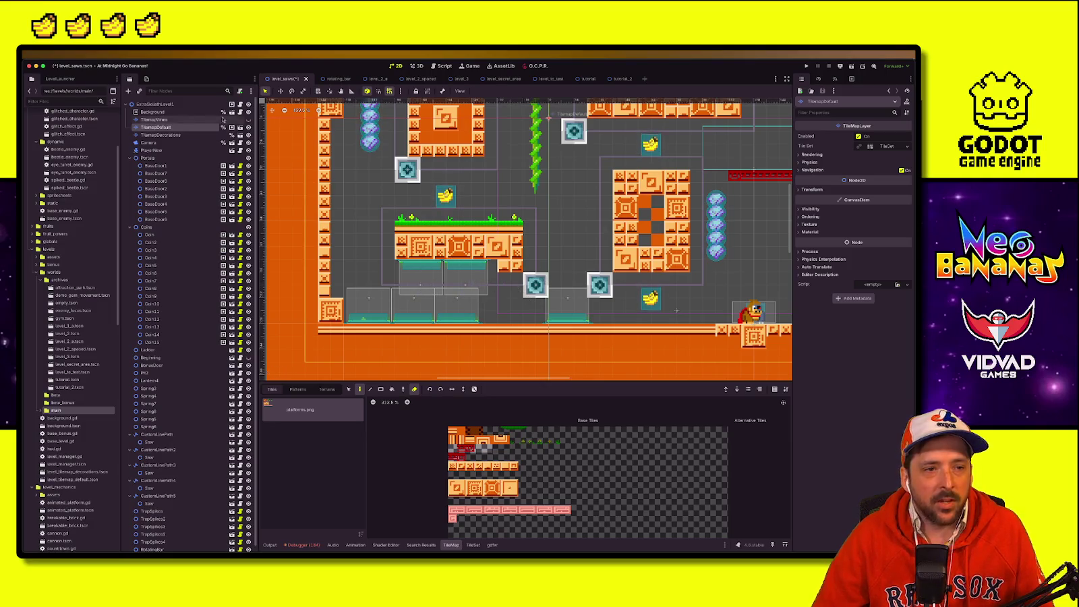
{"action": "left_click", "coordinate": [369, 133]}
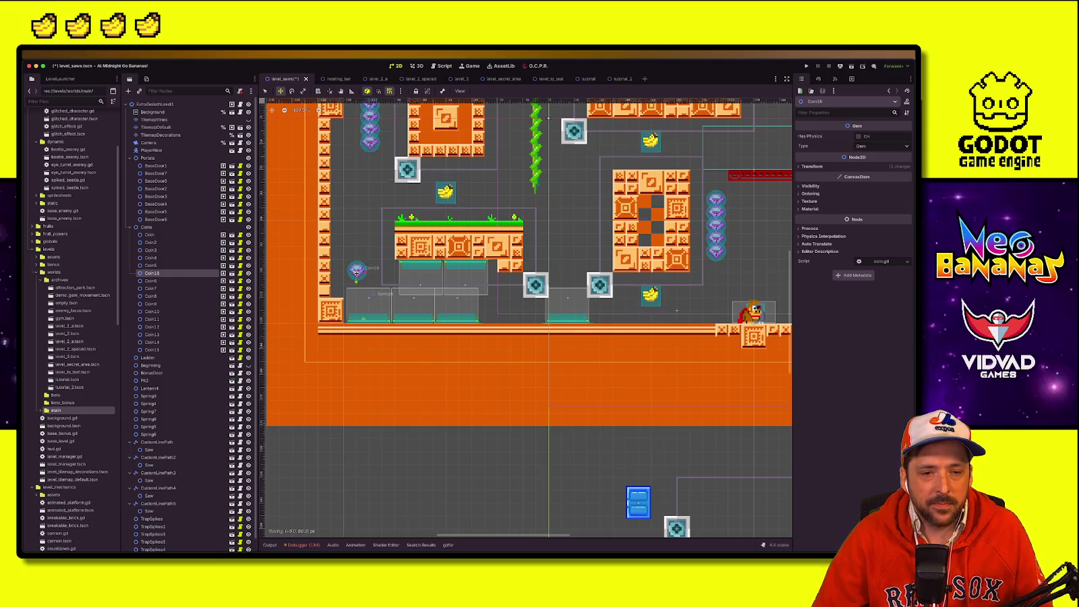
{"action": "left_click", "coordinate": [866, 146]}
{"action": "left_click", "coordinate": [870, 164]}
{"action": "key", "text": "ctrl+s"}
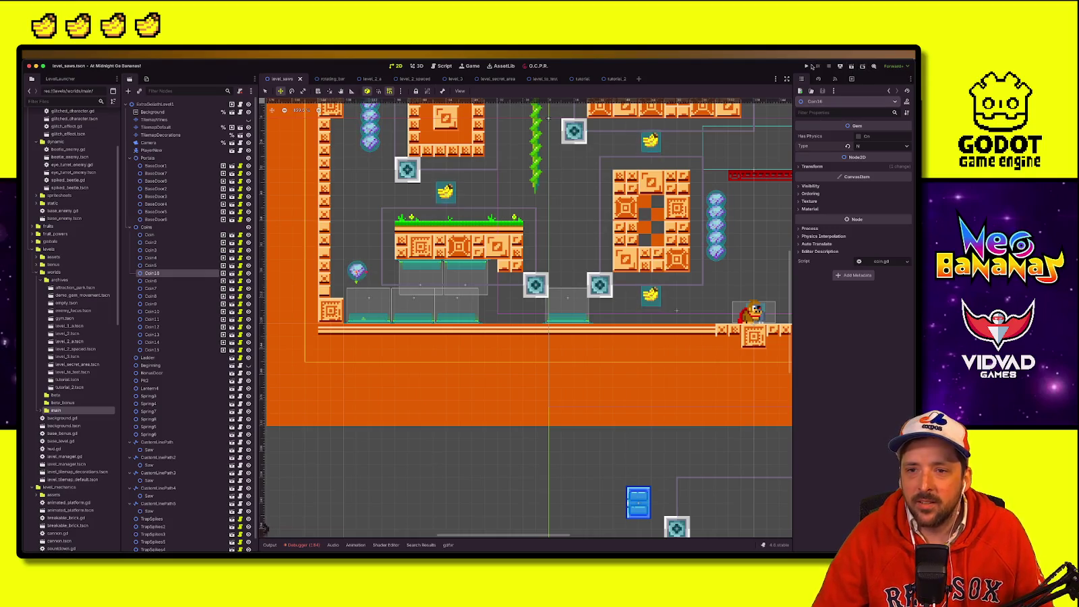
{"action": "key", "text": "F5"}
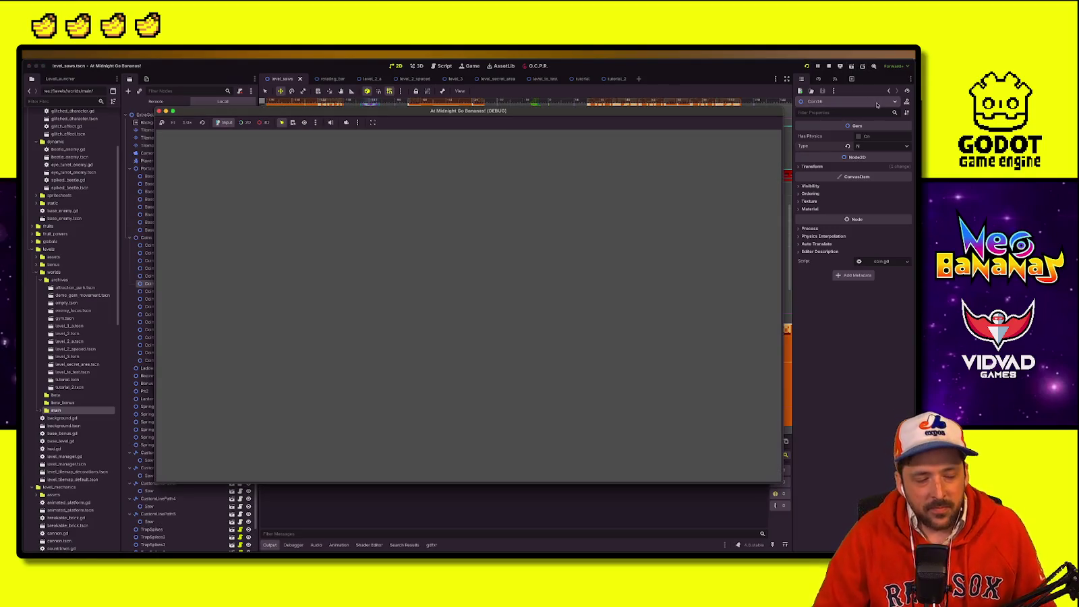
Step: Play the Debug Level, wall-jumping and bouncing off a spring to grab gems, then stop with F8
{"action": "key", "text": "Return"}
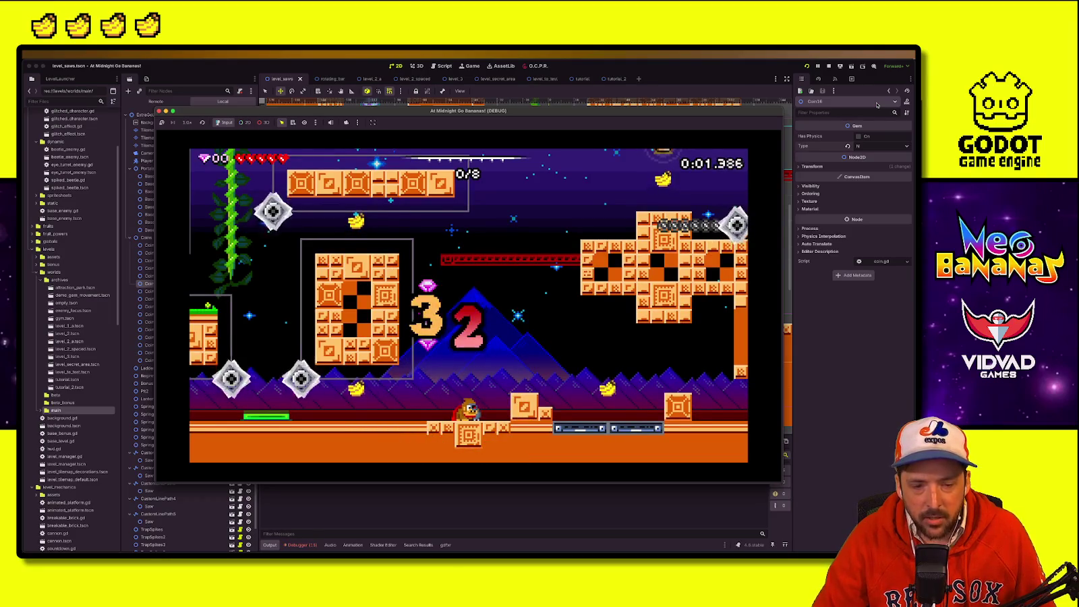
{"action": "key", "text": "Left"}
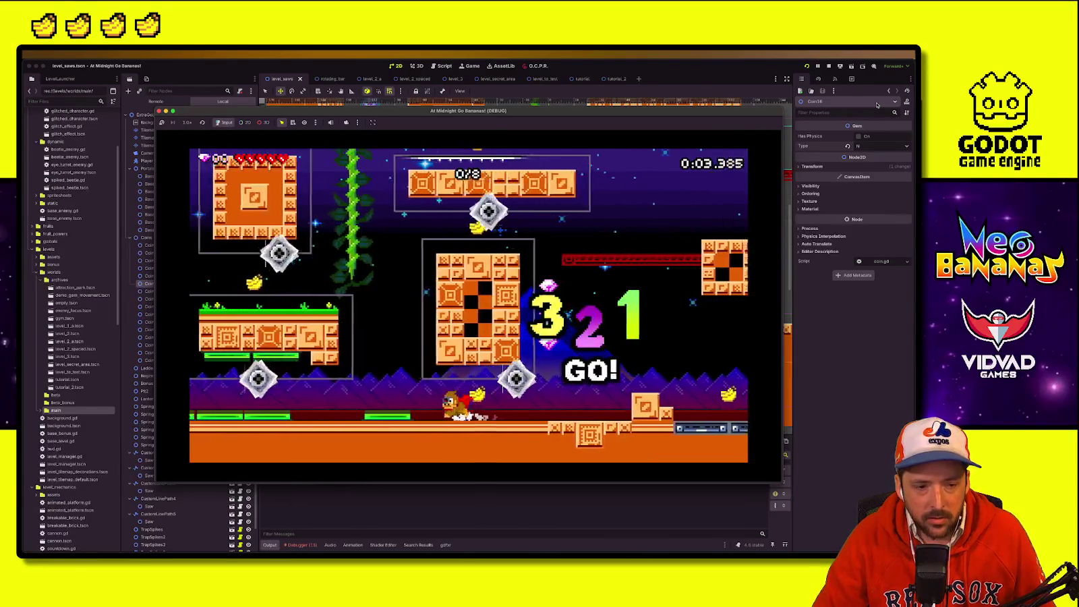
{"action": "key", "text": "space"}
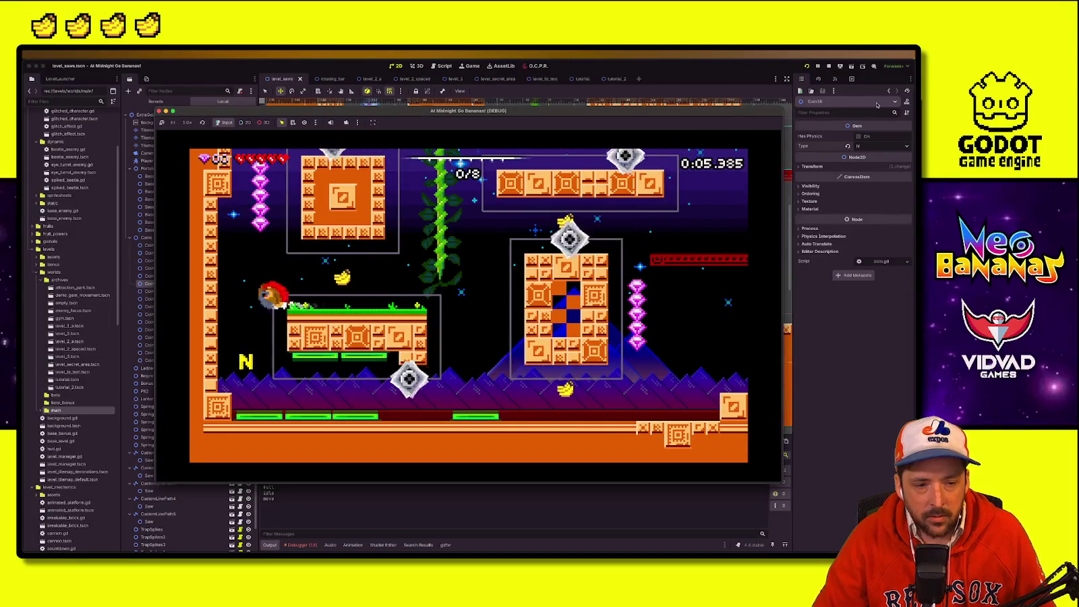
{"action": "key", "text": "Right"}
{"action": "key", "text": "Left"}
{"action": "key", "text": "space"}
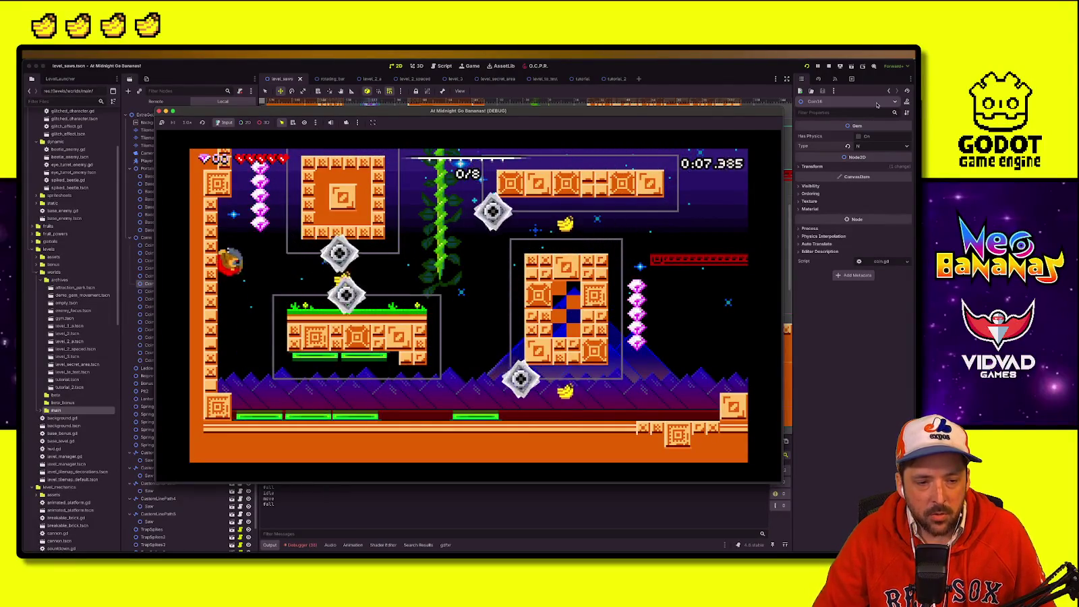
{"action": "key", "text": "space"}
{"action": "key", "text": "Right"}
{"action": "key", "text": "Left"}
{"action": "key", "text": "Right"}
{"action": "key", "text": "Left"}
{"action": "key", "text": "Right"}
{"action": "key", "text": "Right"}
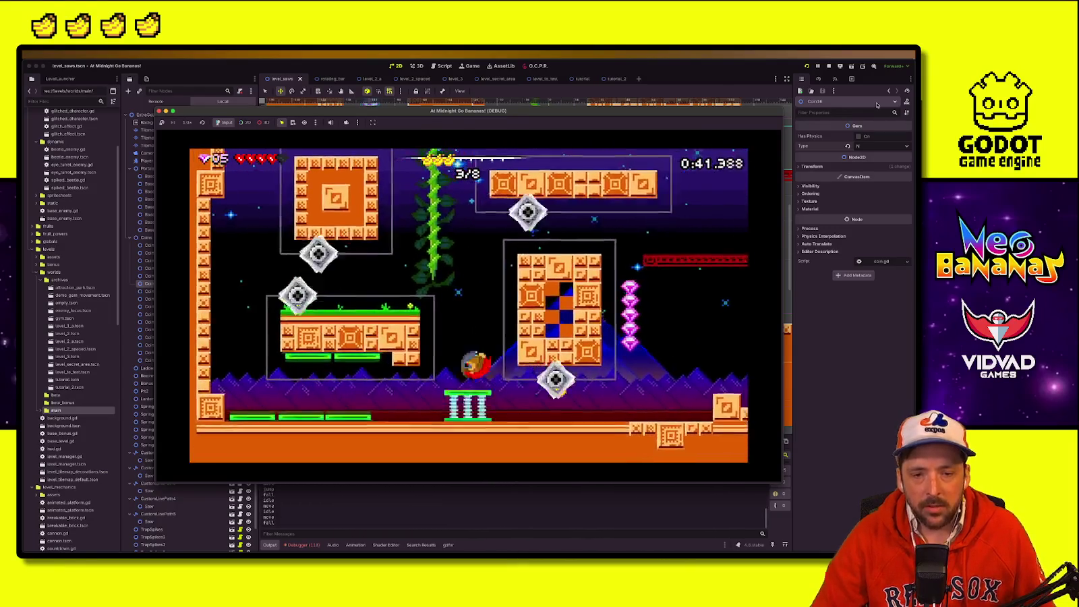
{"action": "key", "text": "F8"}
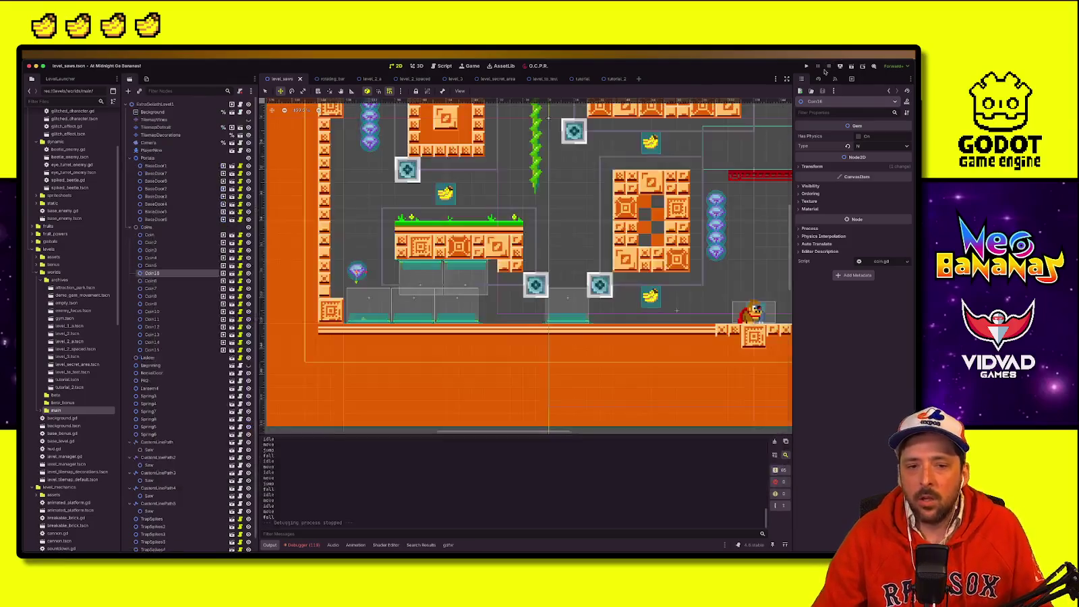
Step: Box-select the long upper block platform tiles in TilemapDefault and move them up one row
{"action": "scroll", "coordinate": [522, 356], "scroll_direction": "up", "scroll_amount": 3}
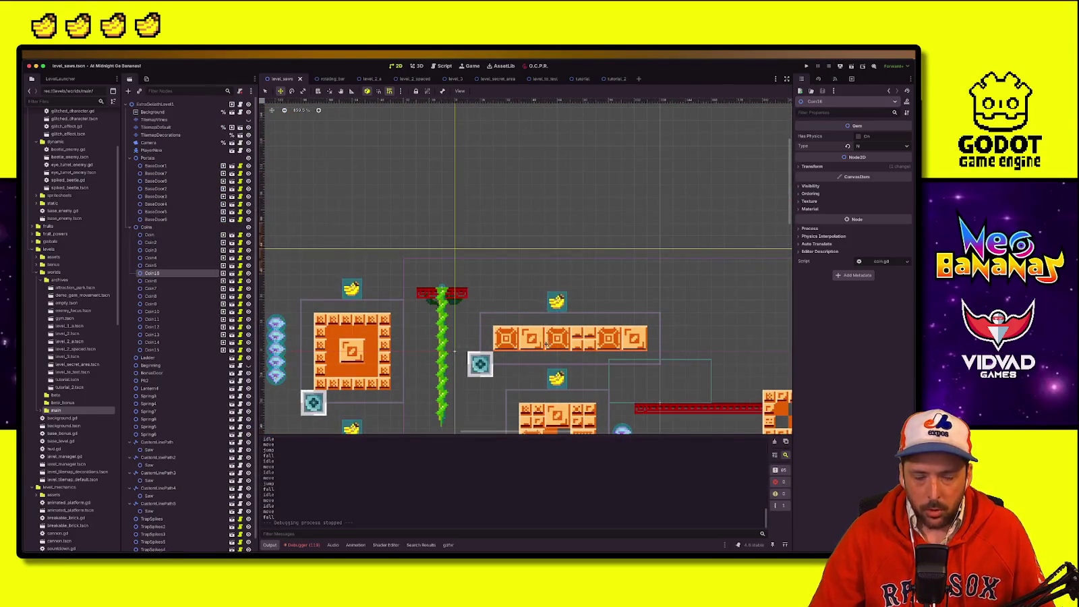
{"action": "scroll", "coordinate": [522, 356], "scroll_direction": "down", "scroll_amount": 3}
{"action": "scroll", "coordinate": [523, 356], "scroll_direction": "right", "scroll_amount": 2}
{"action": "left_click", "coordinate": [199, 127]}
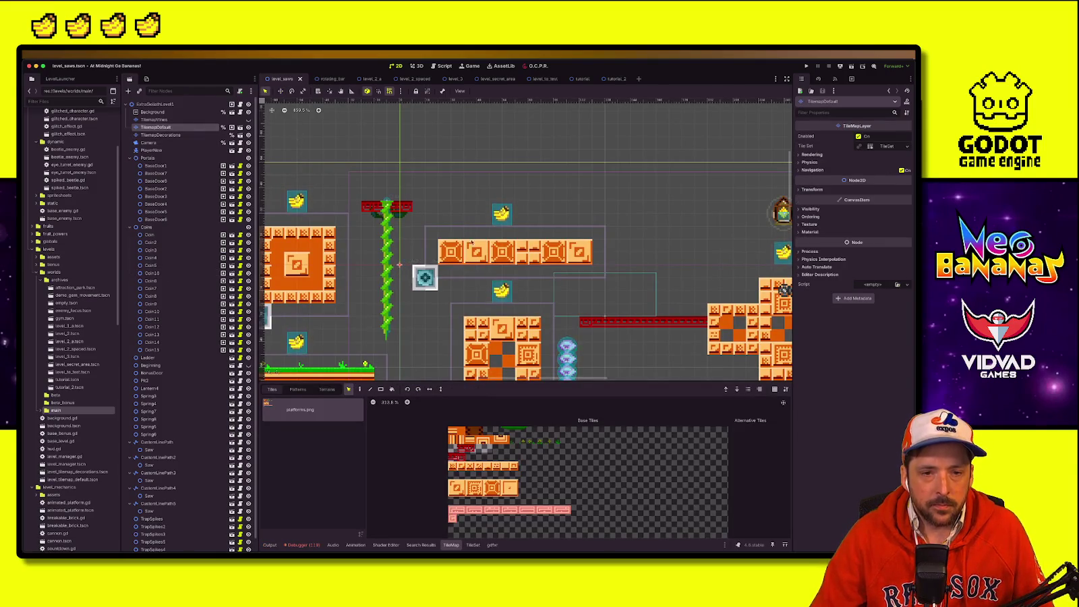
{"action": "mouse_move", "coordinate": [429, 197]}
{"action": "left_mouse_down"}
{"action": "mouse_move", "coordinate": [563, 262]}
{"action": "mouse_move", "coordinate": [626, 271]}
{"action": "left_mouse_up"}
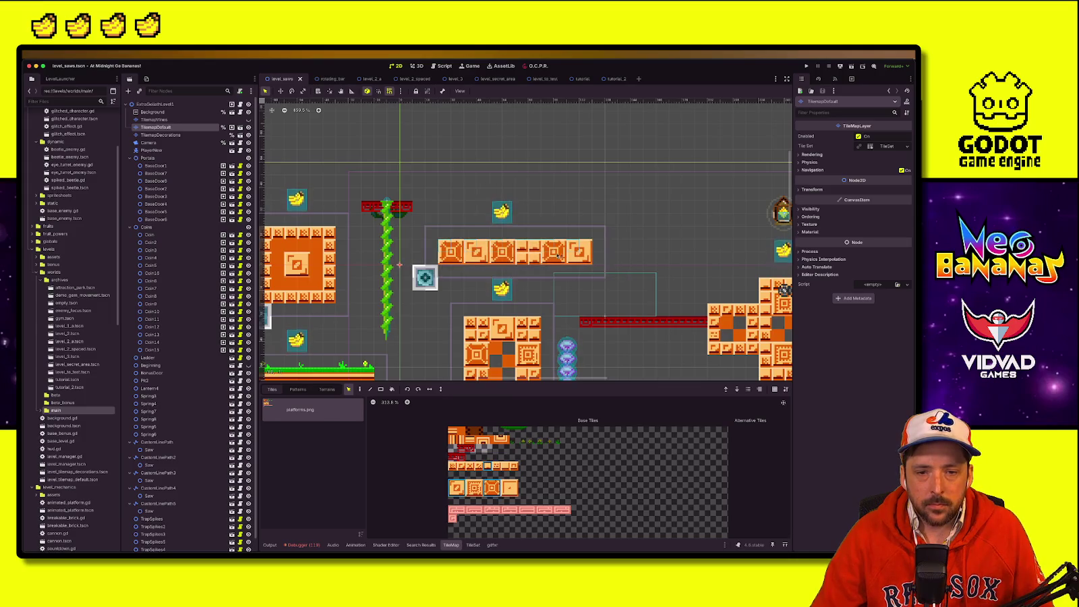
{"action": "left_click_drag", "start_coordinate": [444, 250], "coordinate": [442, 239]}
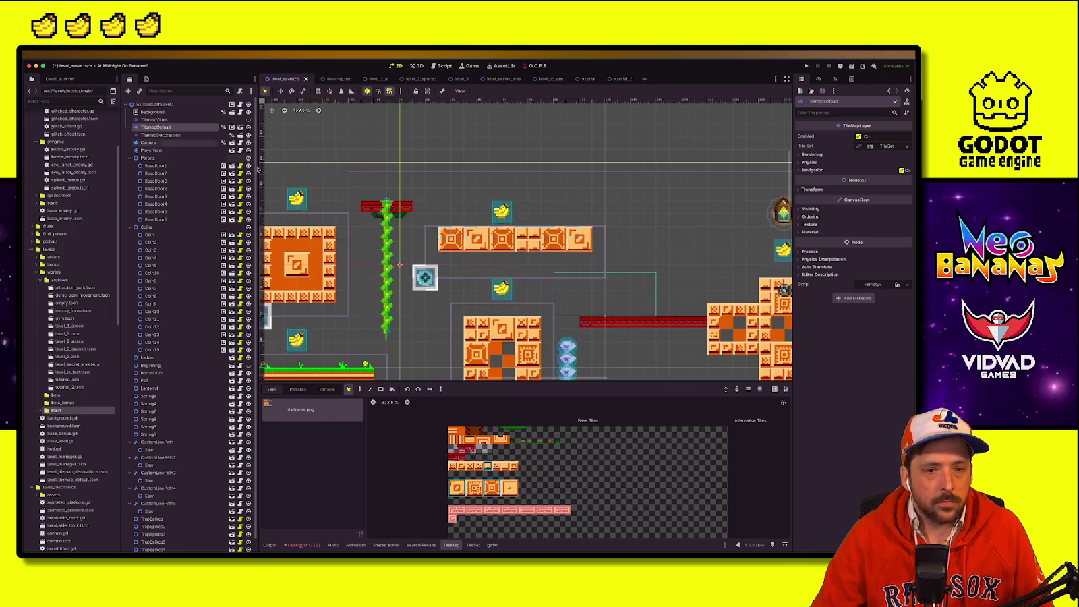
Step: Raise the saw path CustomLinePath4 one tile to y 48, save level_saws, and run the game
{"action": "left_click", "coordinate": [155, 104]}
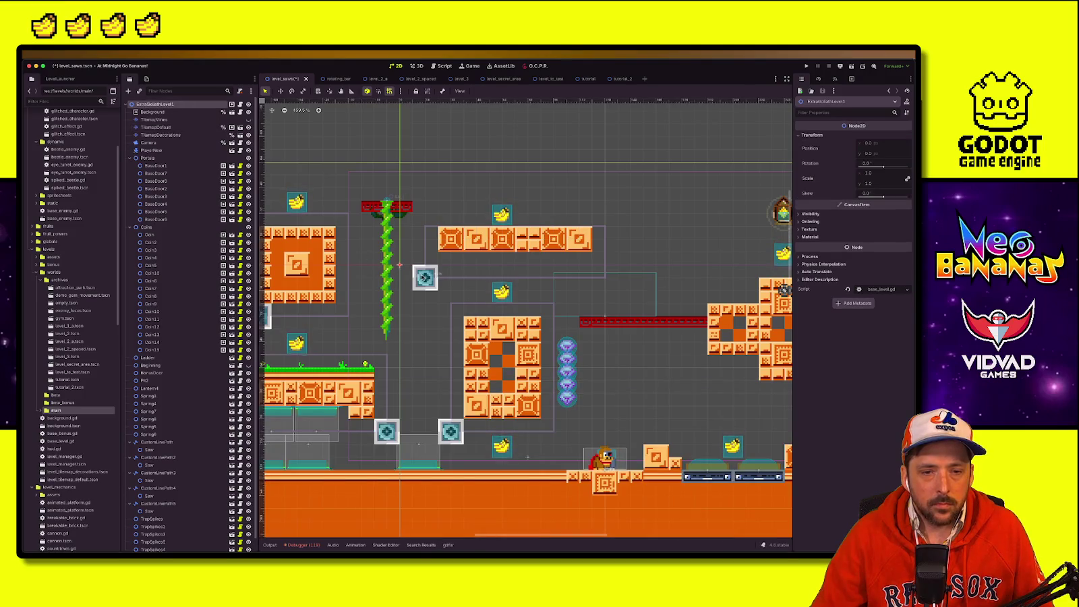
{"action": "left_click", "coordinate": [425, 277]}
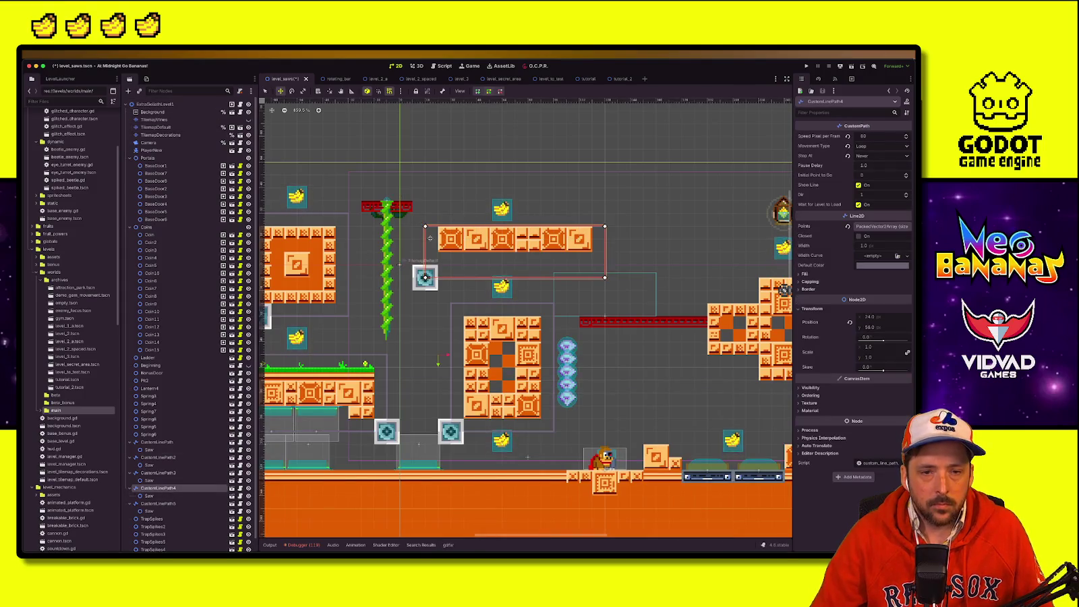
{"action": "left_click_drag", "start_coordinate": [422, 237], "coordinate": [422, 229]}
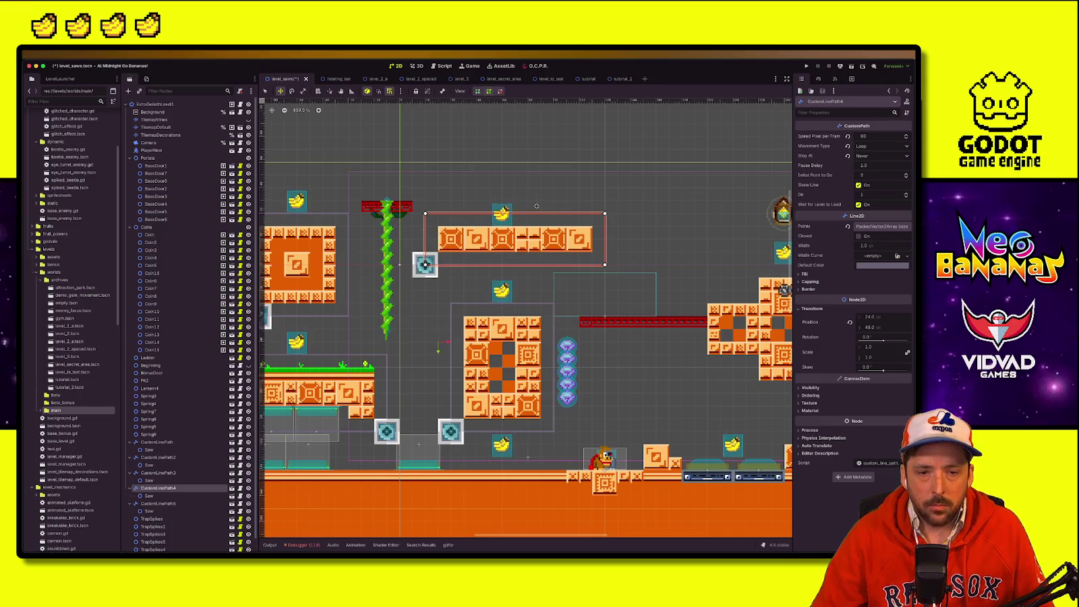
{"action": "left_click", "coordinate": [503, 207]}
{"action": "key", "text": "ctrl+s"}
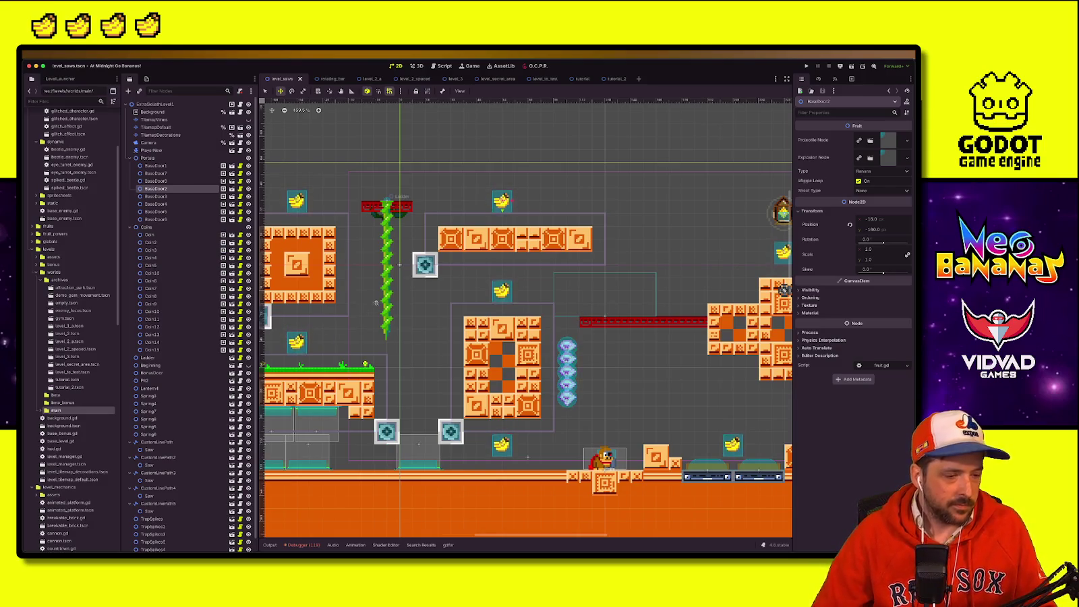
{"action": "scroll", "coordinate": [452, 296], "scroll_direction": "down", "scroll_amount": 5}
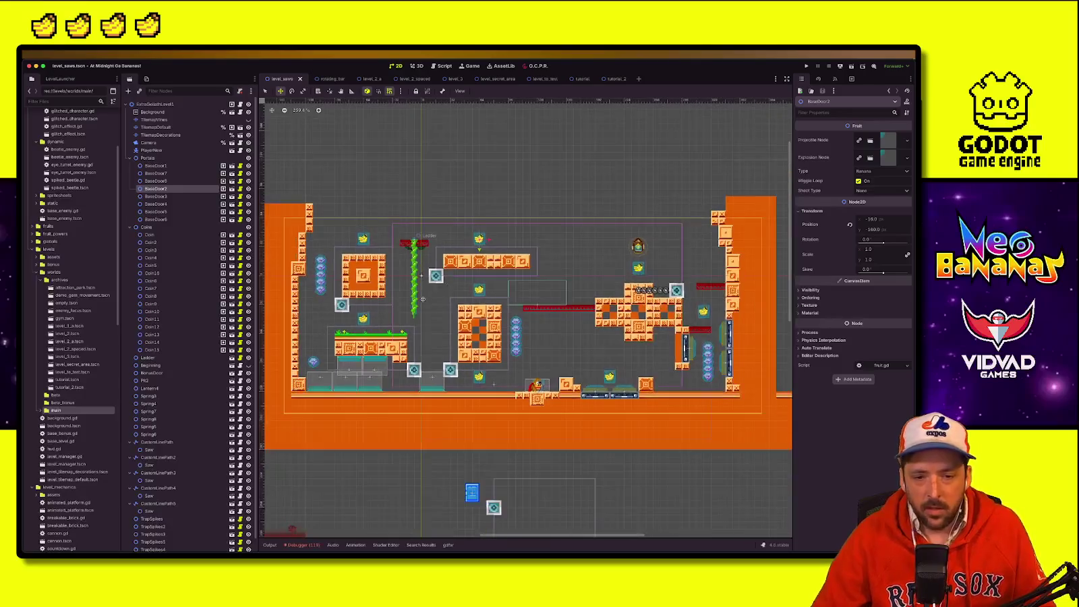
{"action": "scroll", "coordinate": [520, 318], "scroll_direction": "down", "scroll_amount": 2}
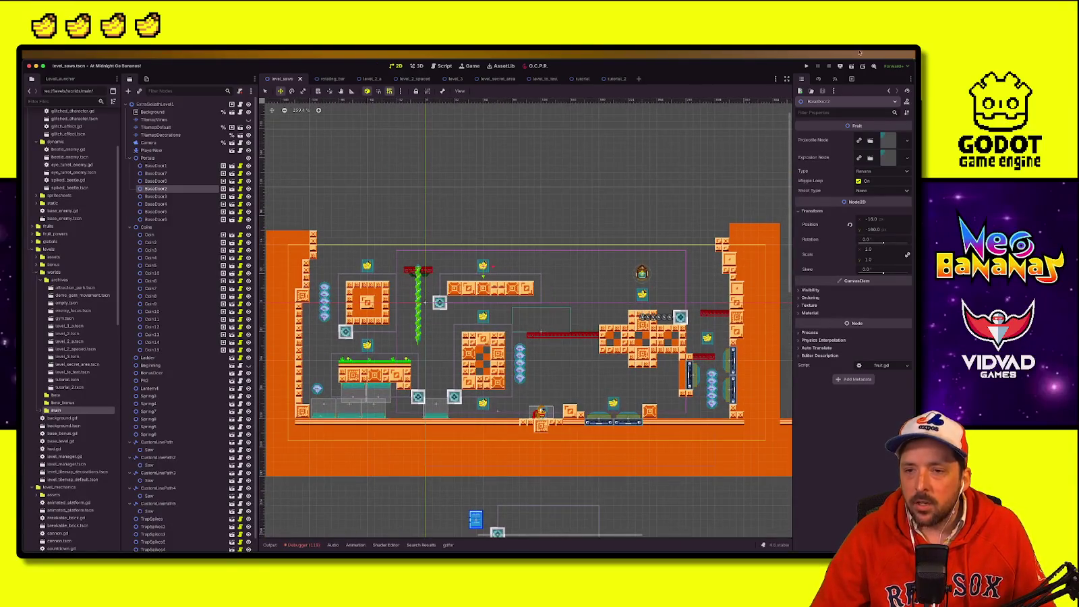
{"action": "left_click", "coordinate": [807, 66]}
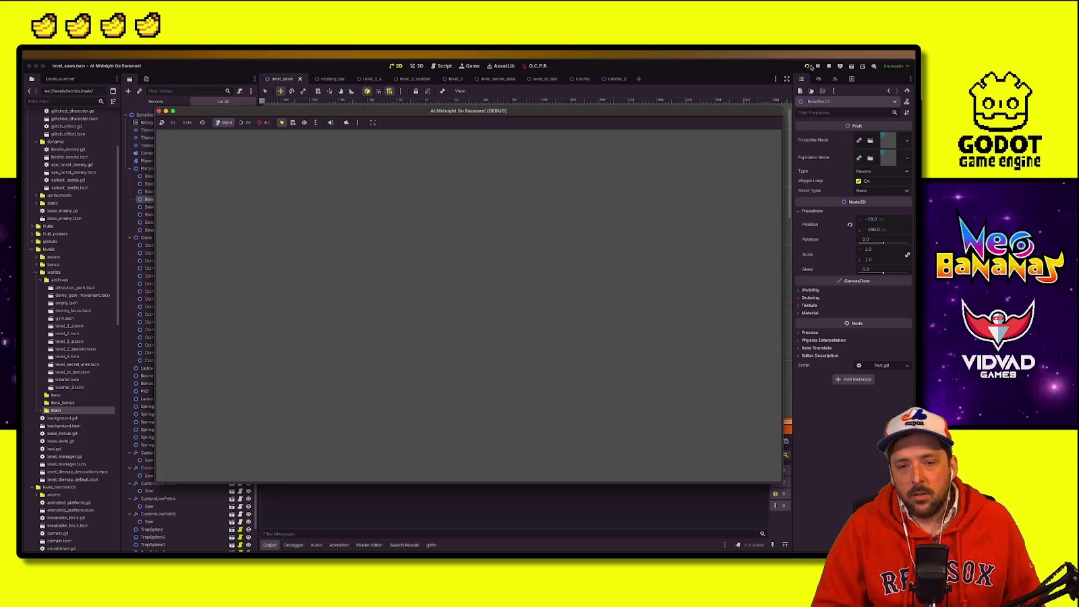
Step: Start the Debug Level, run right and jump off the right wall, then stop the game
{"action": "key", "text": "Return"}
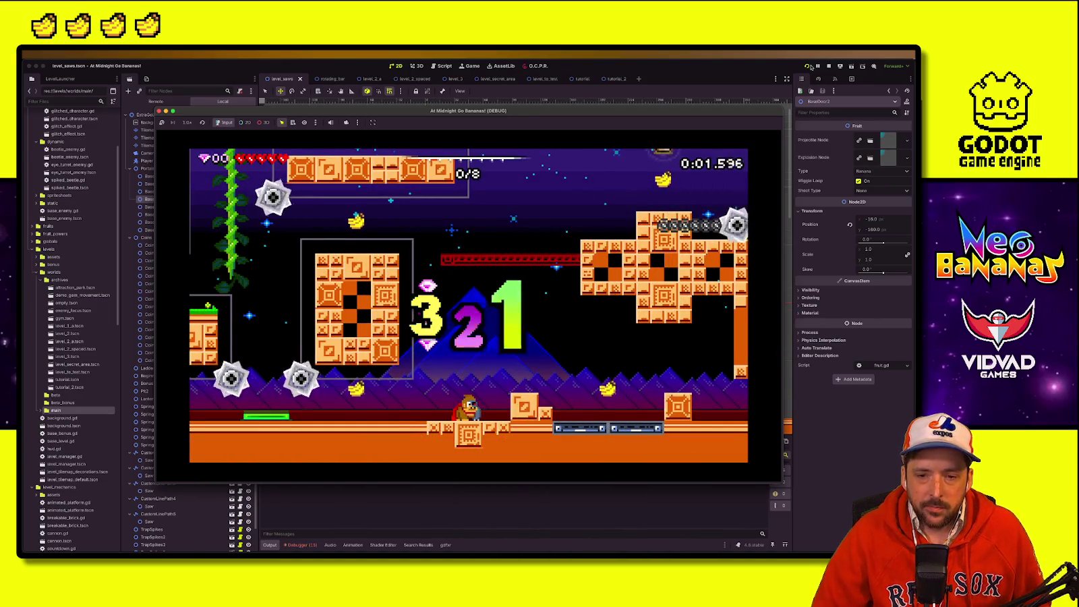
{"action": "key", "text": "Right"}
{"action": "key", "text": "Right"}
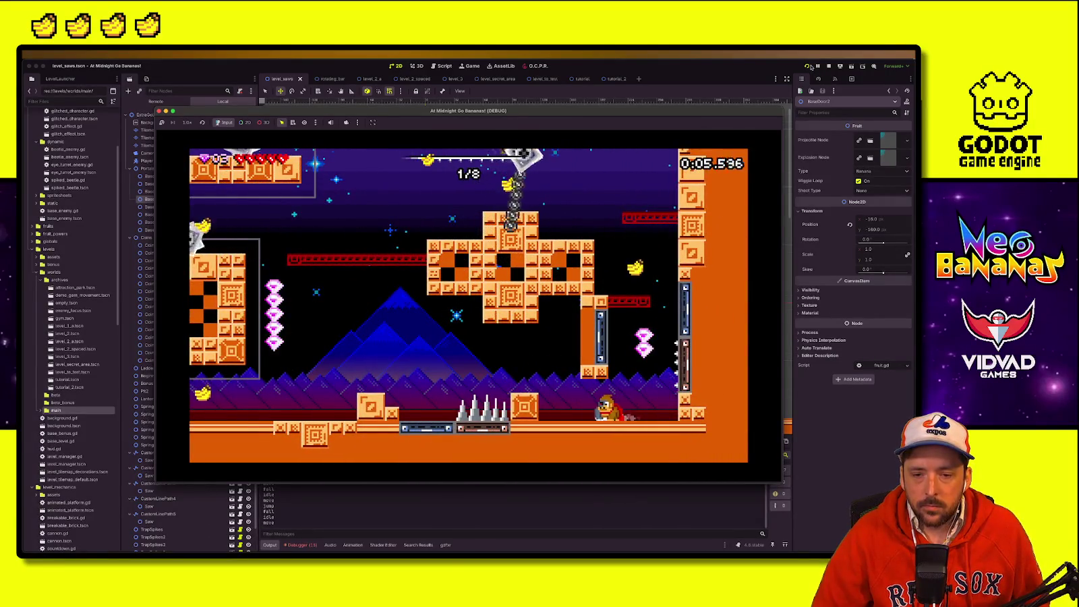
{"action": "key", "text": "space"}
{"action": "key", "text": "Left"}
{"action": "key", "text": "Right"}
{"action": "key", "text": "Left"}
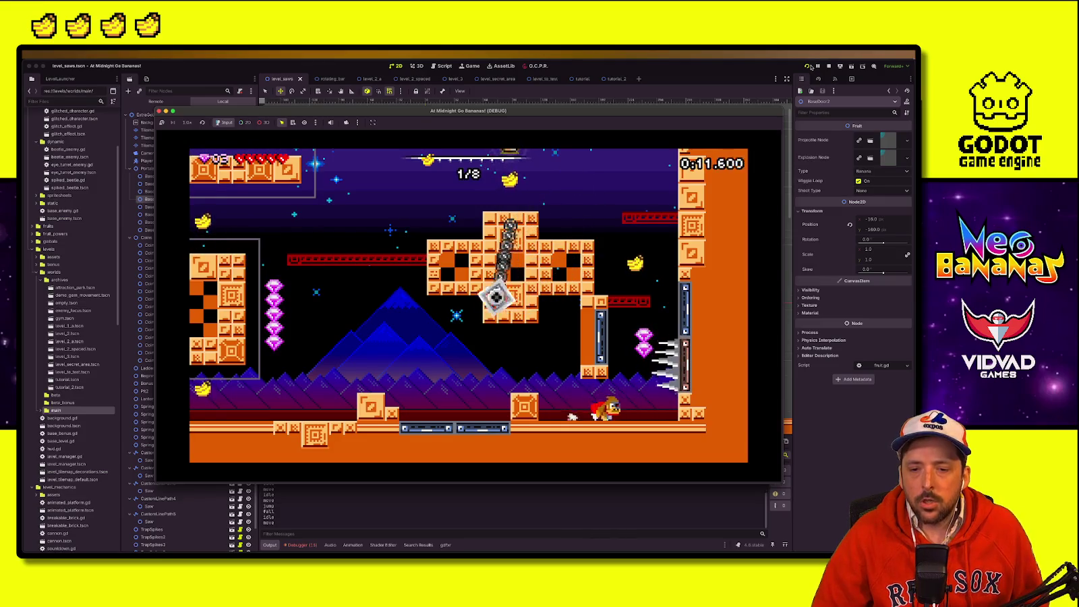
{"action": "left_click", "coordinate": [829, 66]}
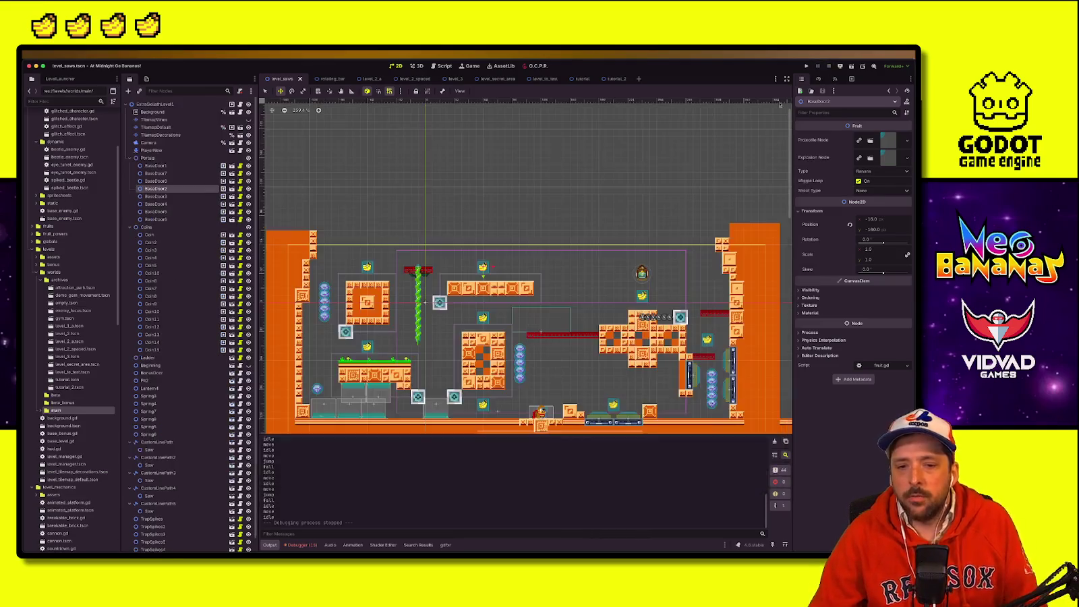
Step: Paint a TilemapDefault tile between the two vertical platforms near the right wall, then save and run
{"action": "scroll", "coordinate": [709, 398], "scroll_direction": "up", "scroll_amount": 4}
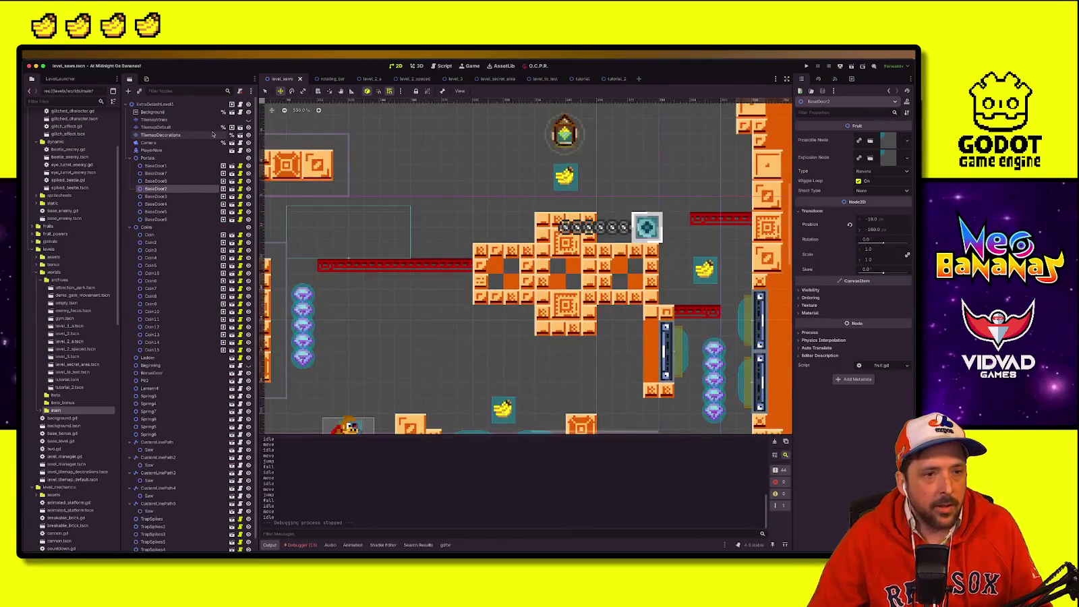
{"action": "left_click", "coordinate": [169, 127]}
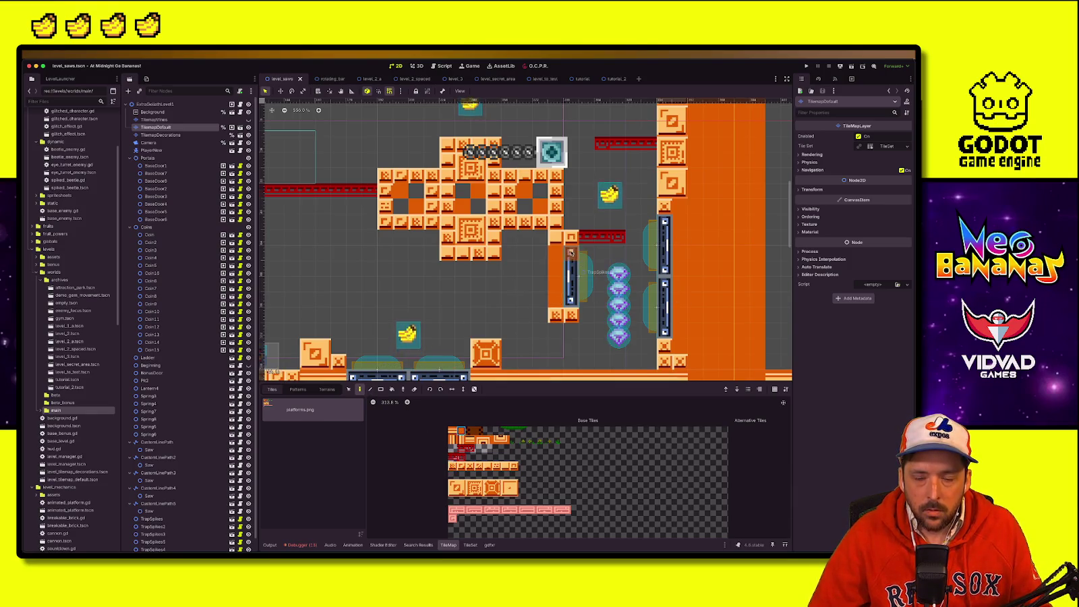
{"action": "left_click", "coordinate": [664, 269]}
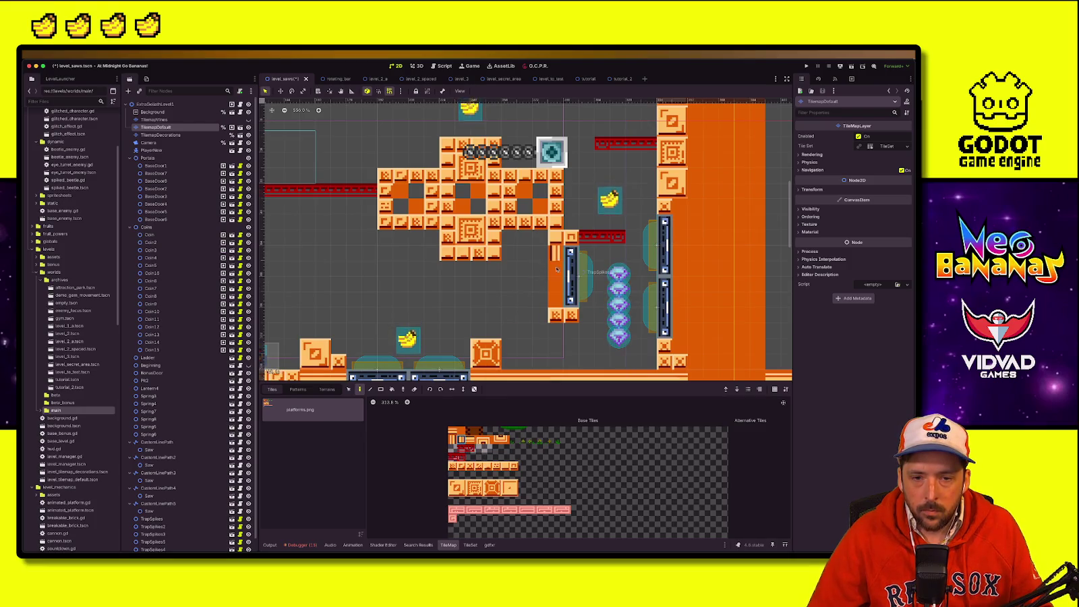
{"action": "left_click", "coordinate": [806, 66]}
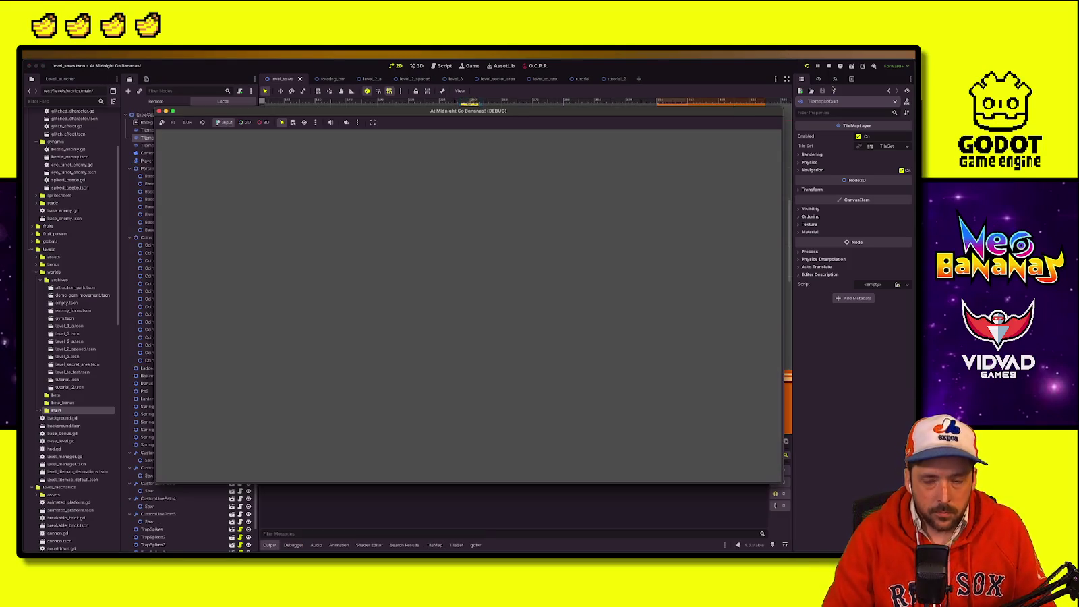
Step: Start the debug level of level_saws, run right and wall-jump off the right wall
{"action": "key", "text": "Return"}
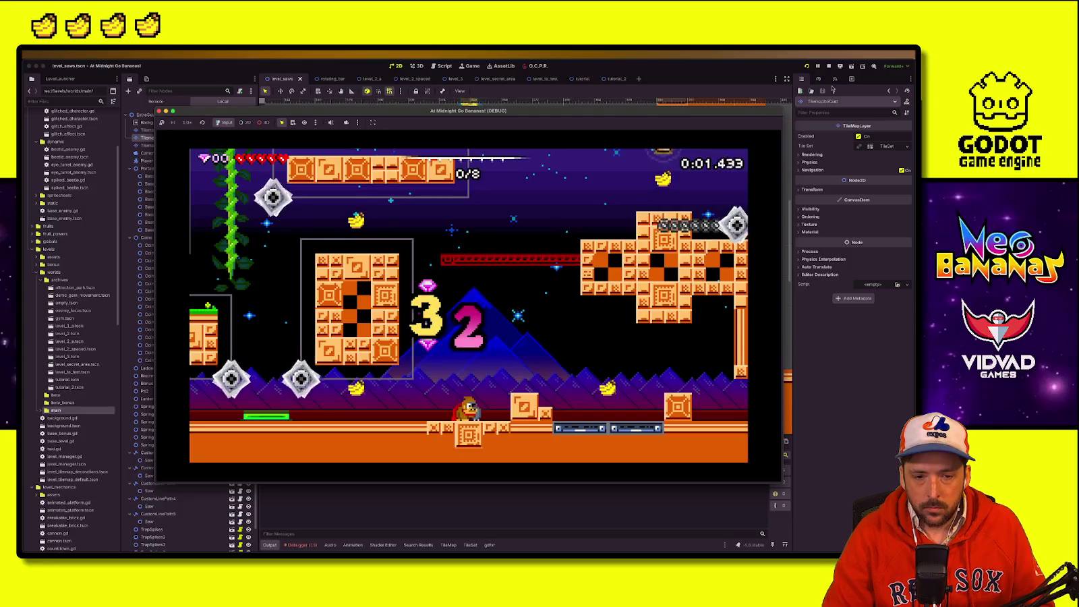
{"action": "key", "text": "Right"}
{"action": "key", "text": "space"}
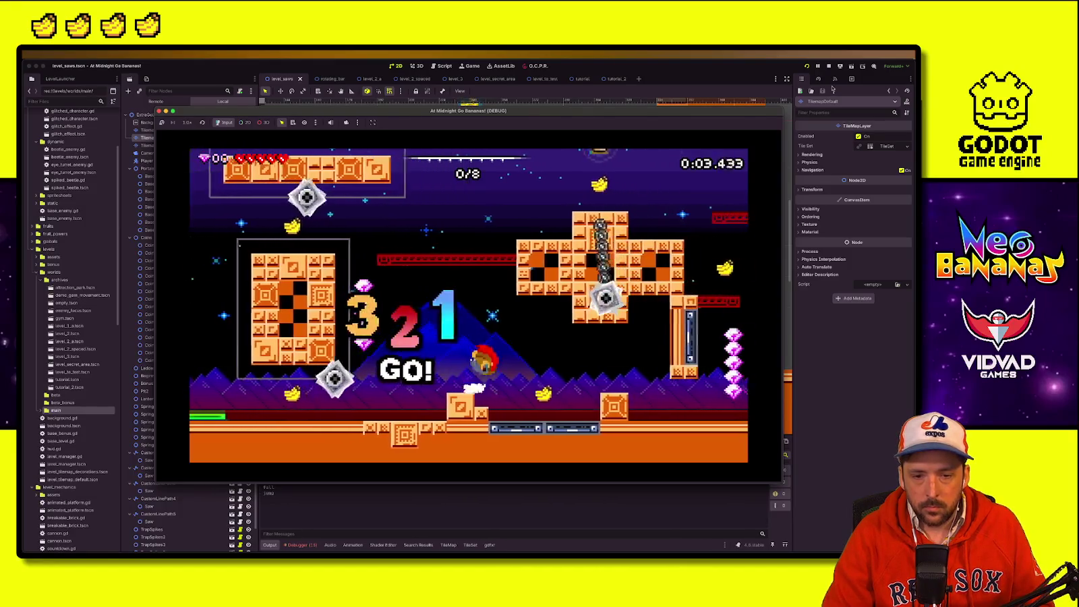
{"action": "key", "text": "space"}
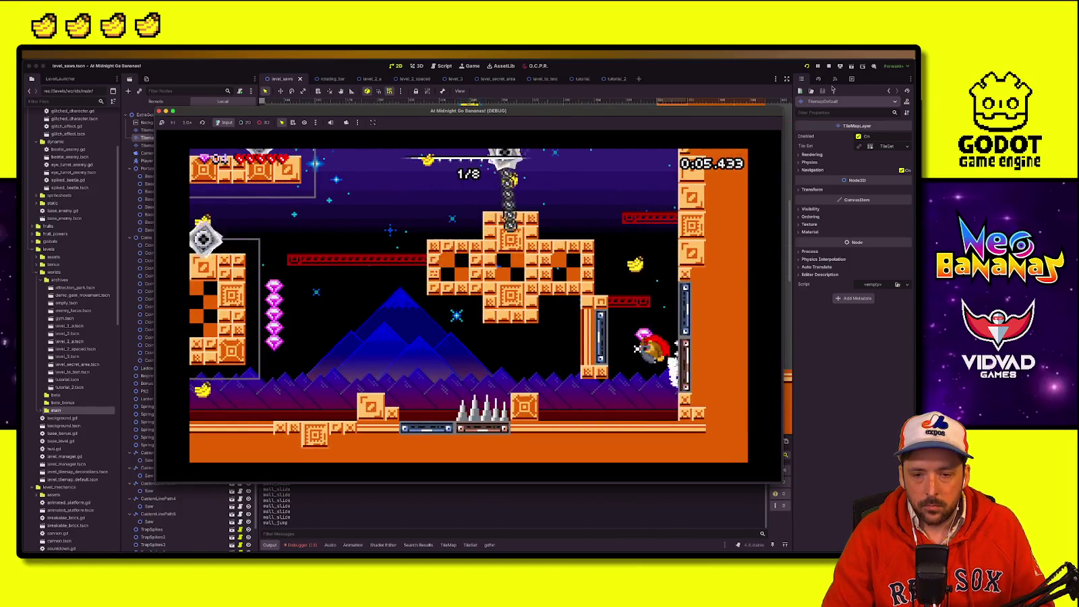
{"action": "key", "text": "Left"}
Step: Wall-slide up the pillar and jump to the right wall, then stop the game and select TrapSpikes5
{"action": "key", "text": "Right"}
{"action": "key", "text": "Left"}
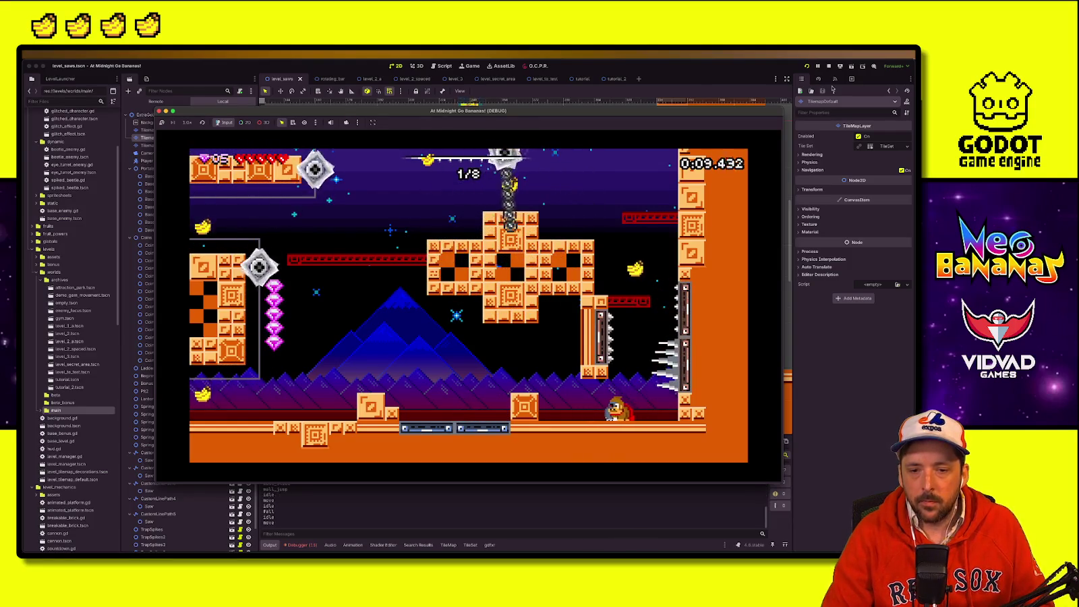
{"action": "key", "text": "Right"}
{"action": "key", "text": "space"}
{"action": "key", "text": "space"}
{"action": "key", "text": "Left"}
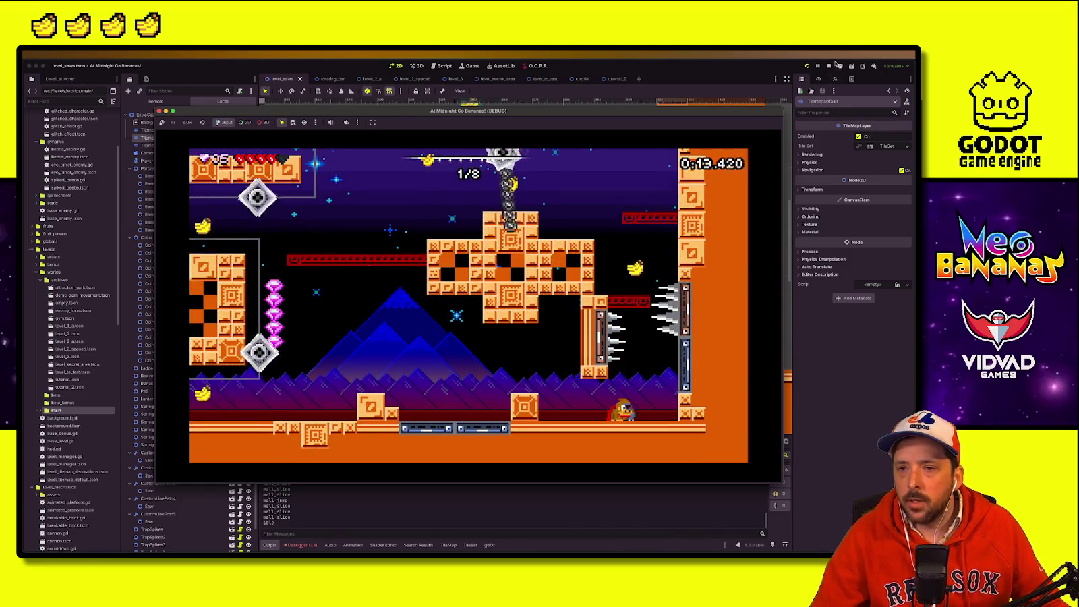
{"action": "left_click", "coordinate": [829, 65]}
{"action": "left_click", "coordinate": [660, 243]}
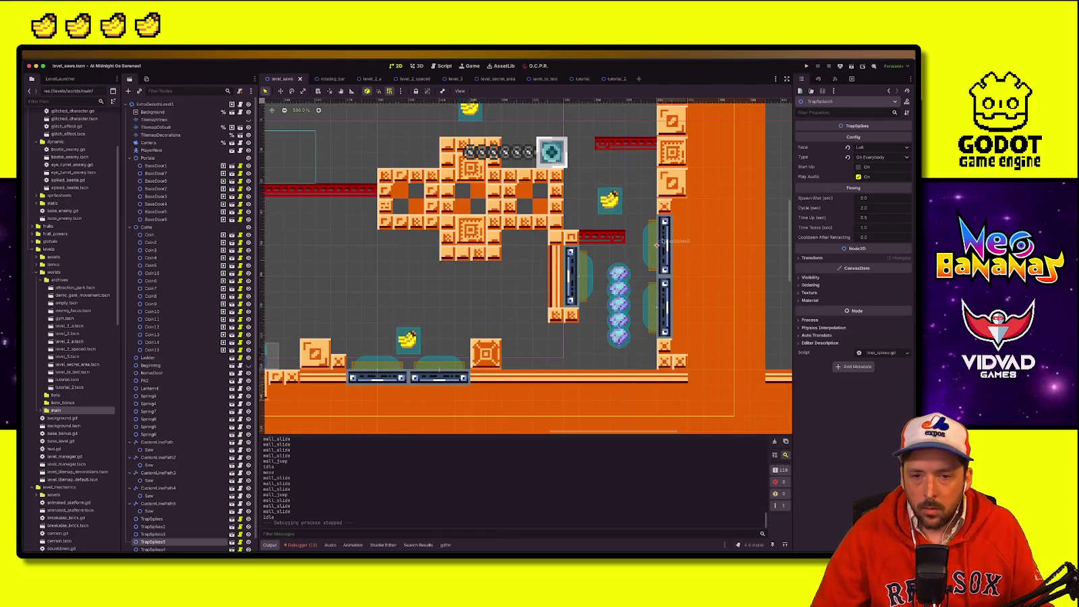
Step: Paste a RotatingBar into the TilemapDefault layer, save level_saws, and launch another playtest
{"action": "left_click", "coordinate": [464, 268]}
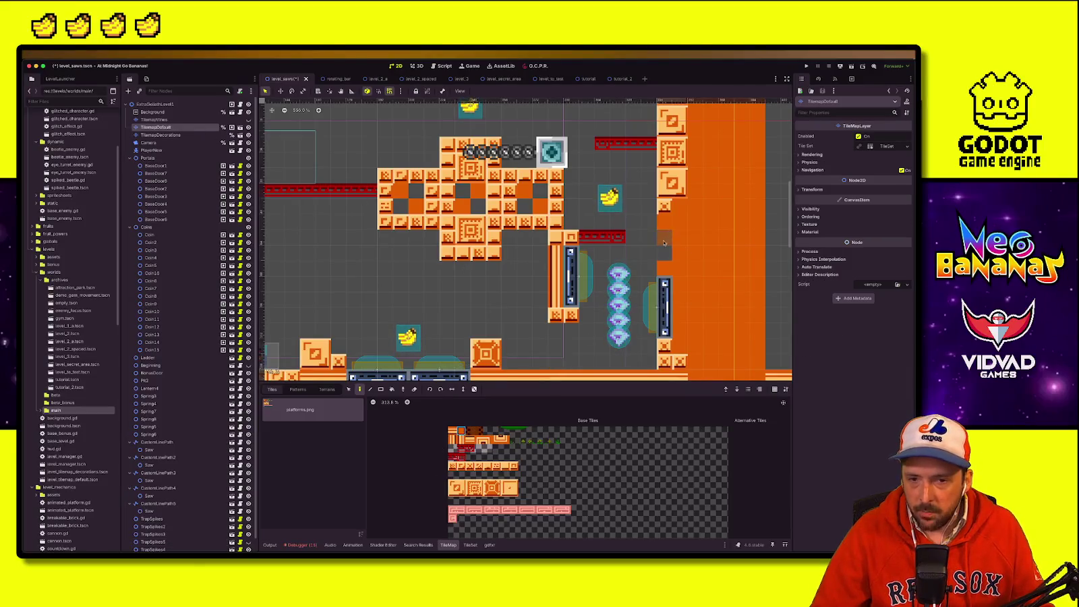
{"action": "key", "text": "ctrl+v"}
{"action": "key", "text": "ctrl+s"}
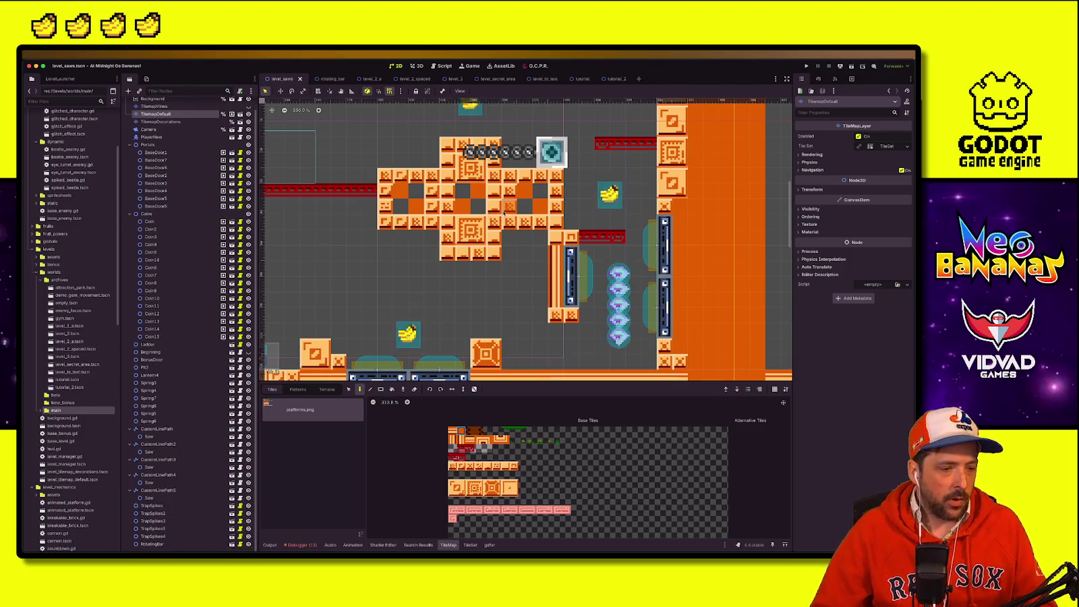
{"action": "scroll", "coordinate": [555, 136], "scroll_direction": "down", "scroll_amount": 5}
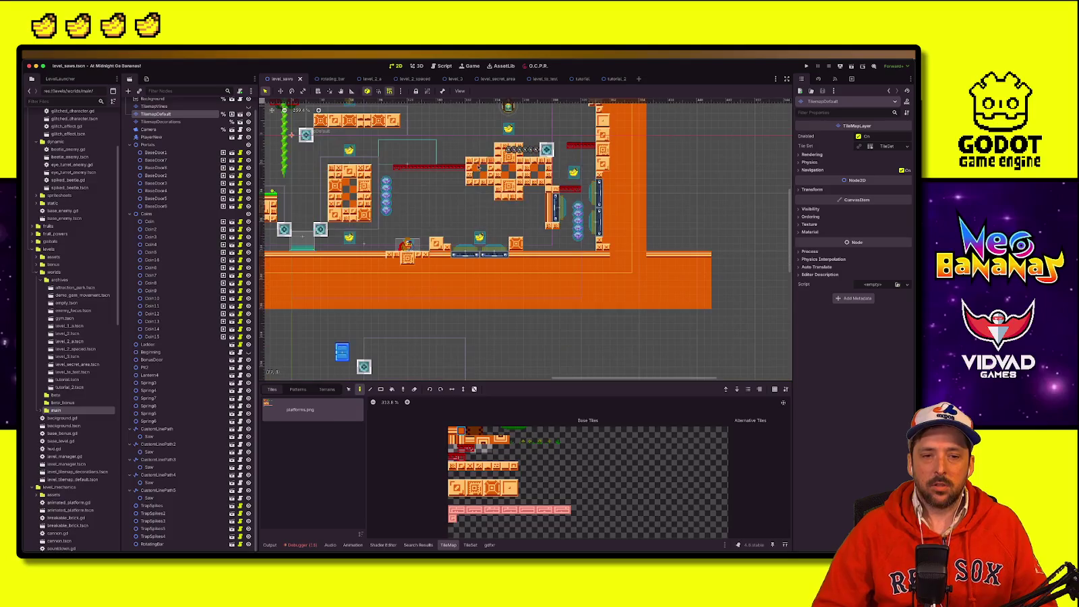
{"action": "left_click", "coordinate": [806, 65]}
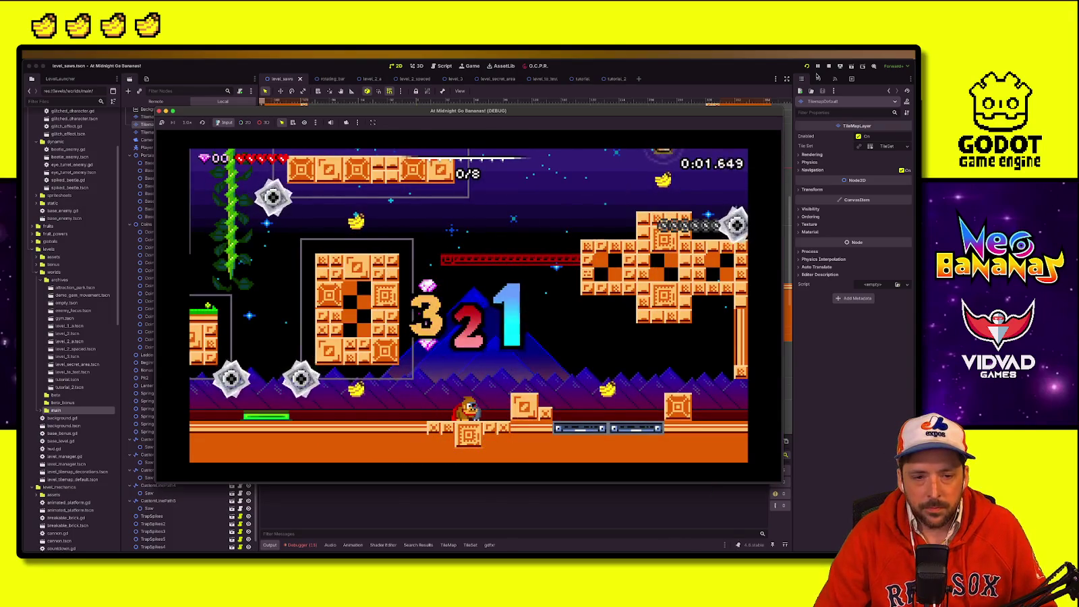
Step: Run right and back left, climb the vine, collect bananas and drop through the gem column
{"action": "key", "text": "Right"}
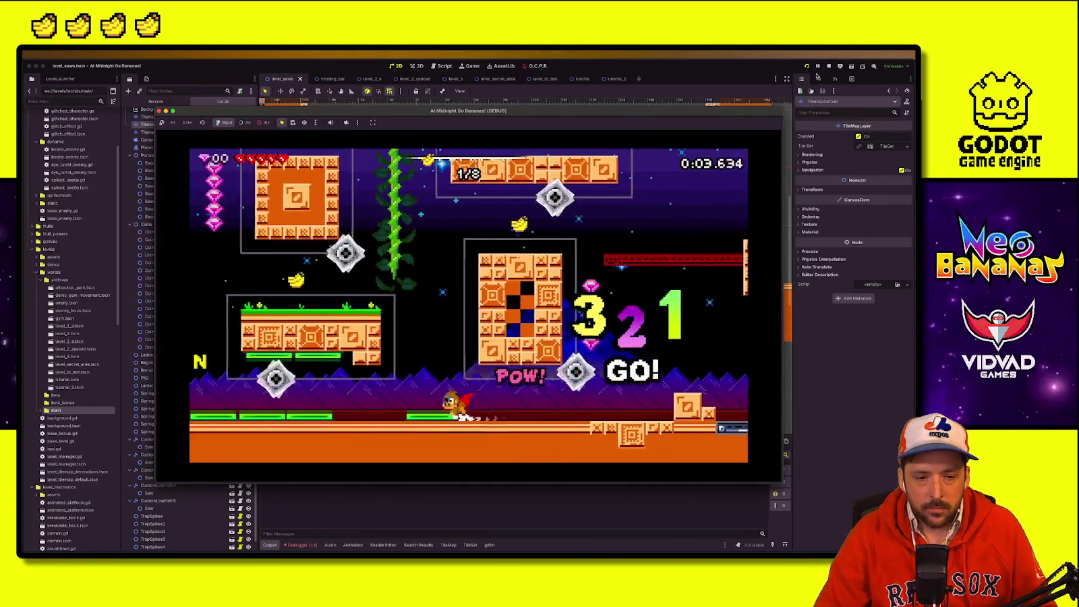
{"action": "key", "text": "Left"}
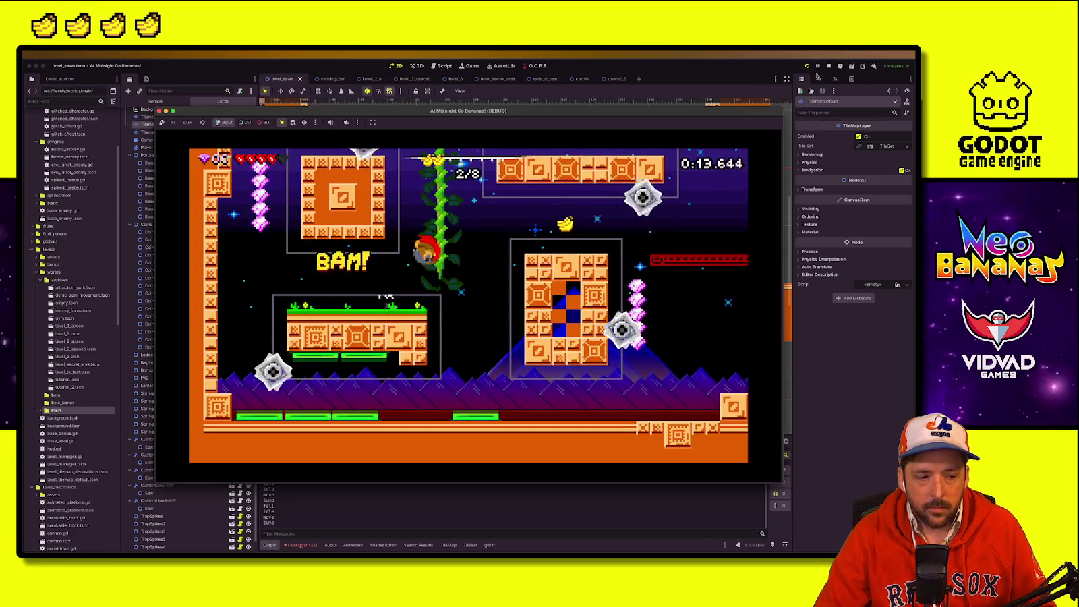
{"action": "key", "text": "Up"}
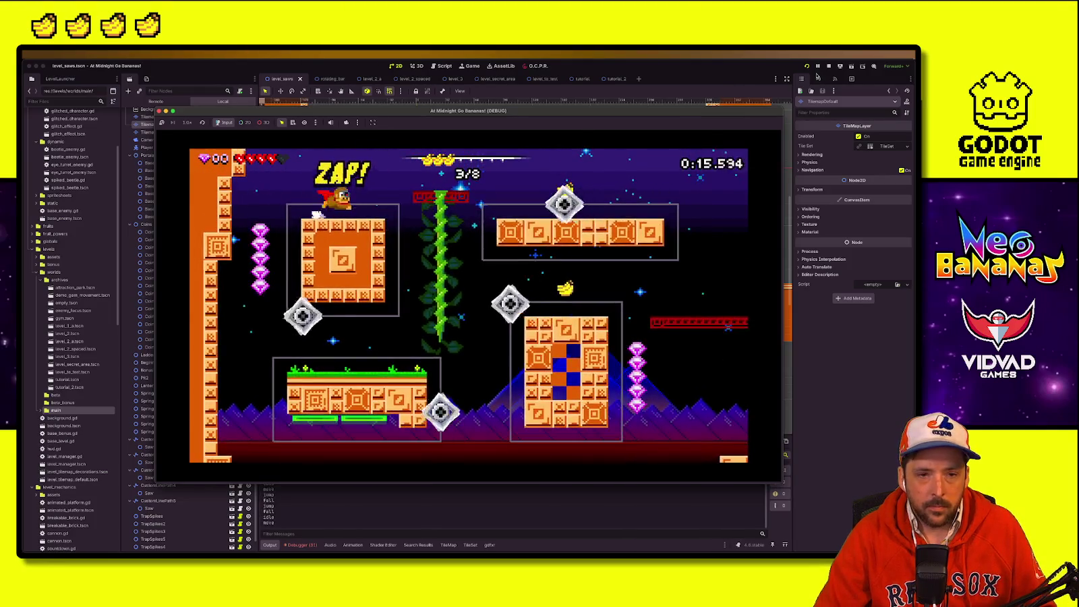
{"action": "key", "text": "Right"}
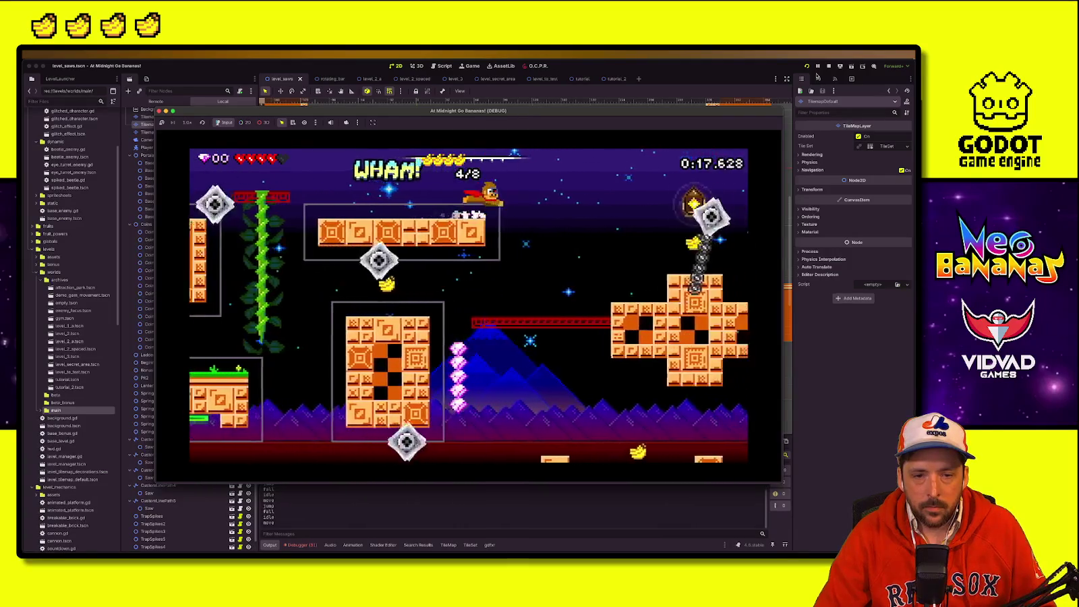
{"action": "key", "text": "Left"}
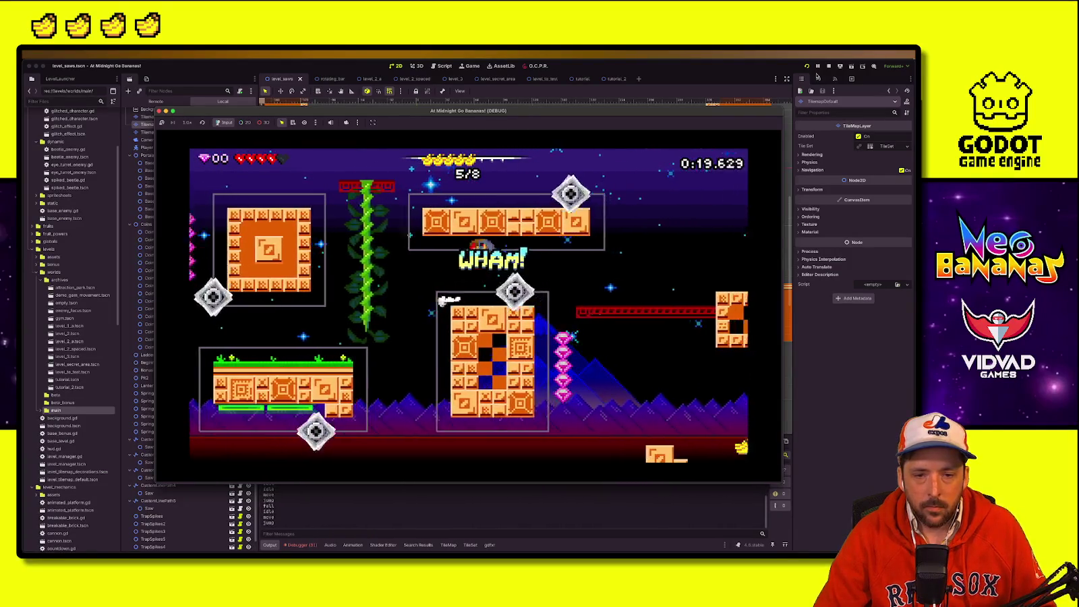
{"action": "key", "text": "Left"}
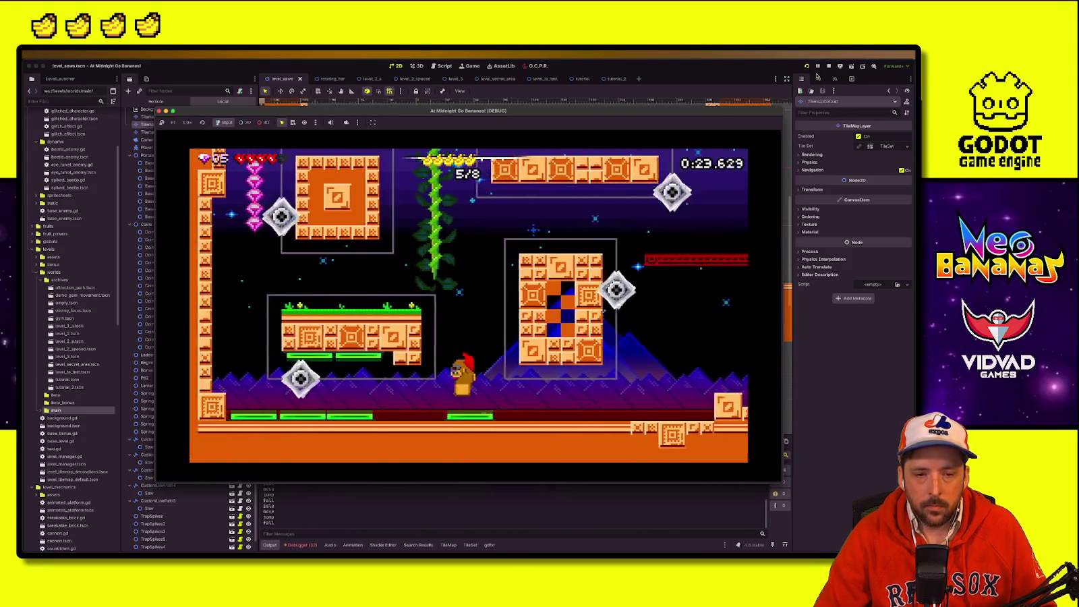
{"action": "key", "text": "Up"}
Step: Grab the last bananas off the right wall, reach the exit at 0:31.529, and close the game
{"action": "key", "text": "Right"}
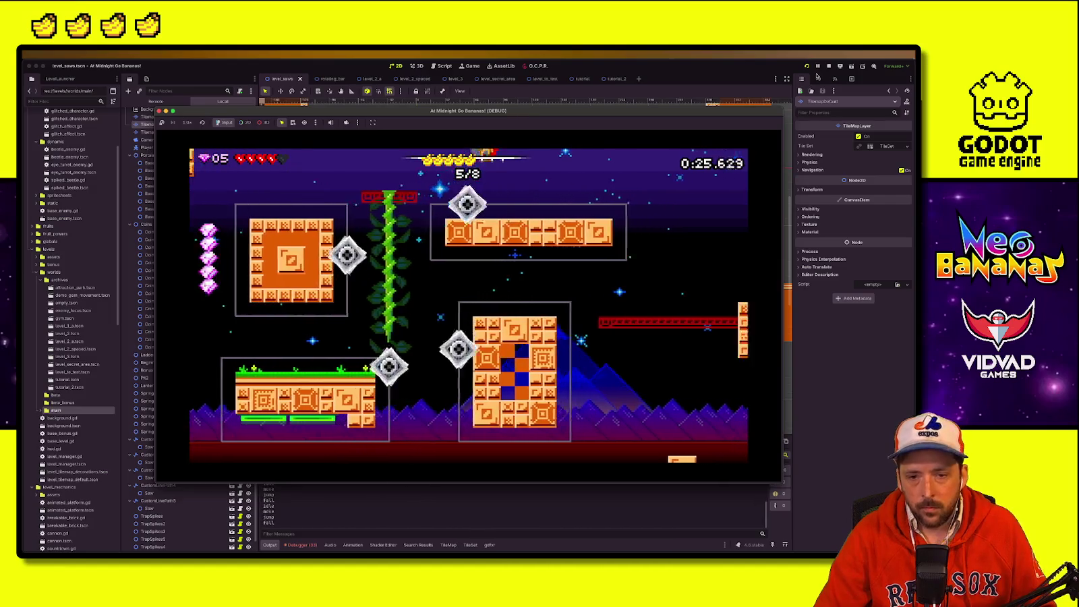
{"action": "key", "text": "Right"}
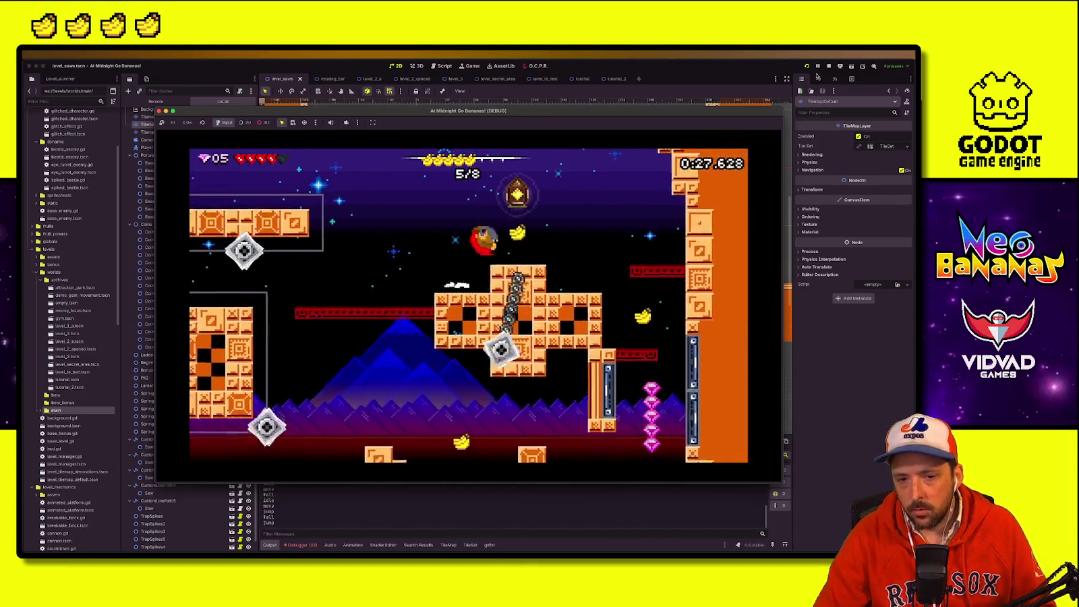
{"action": "key", "text": "Left"}
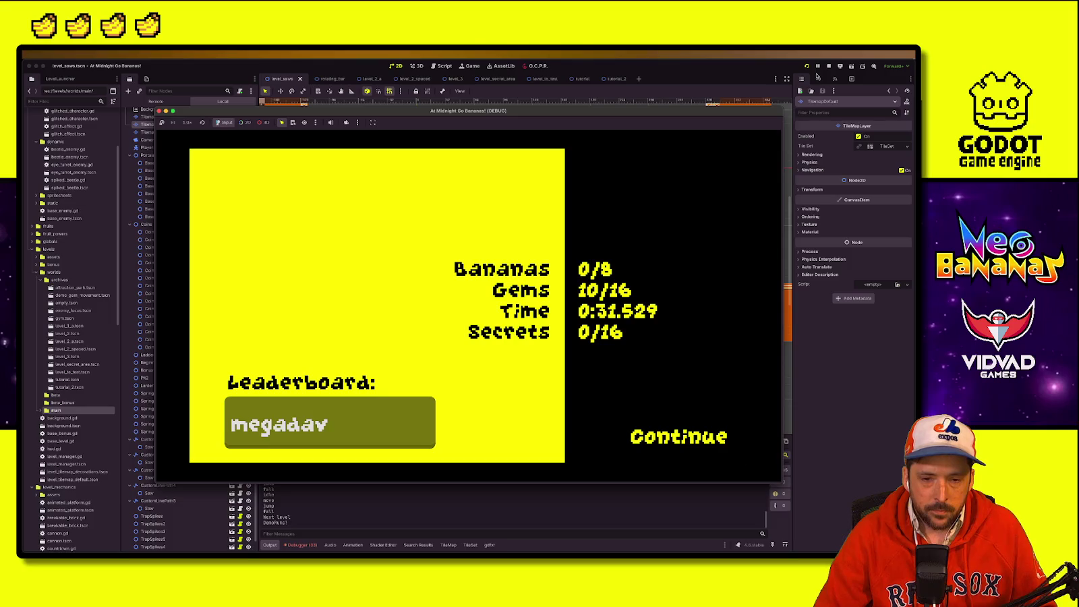
{"action": "key", "text": "Return"}
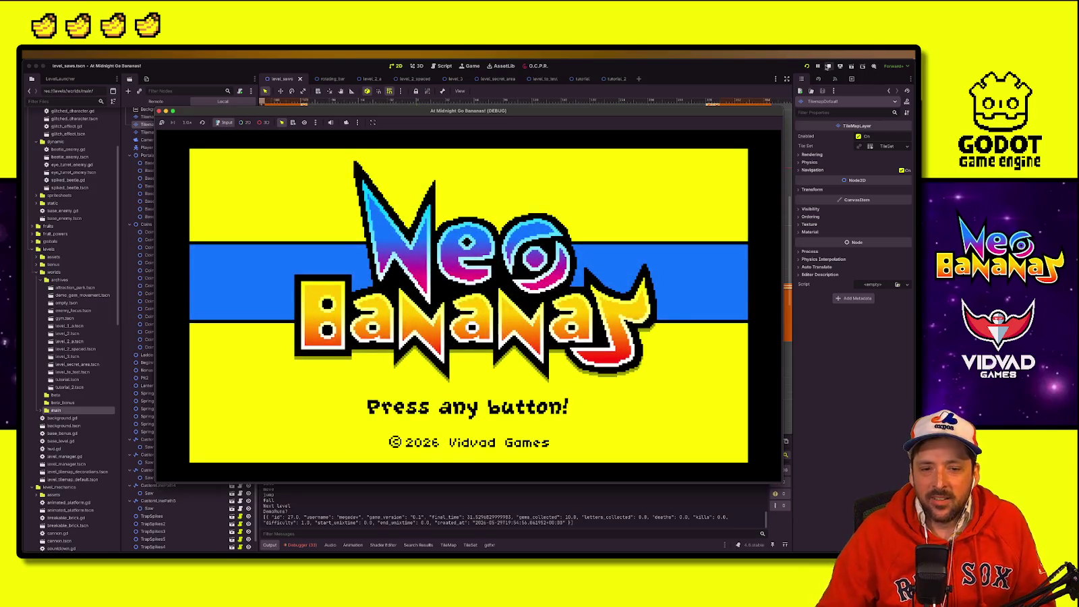
{"action": "key", "text": "super+period"}
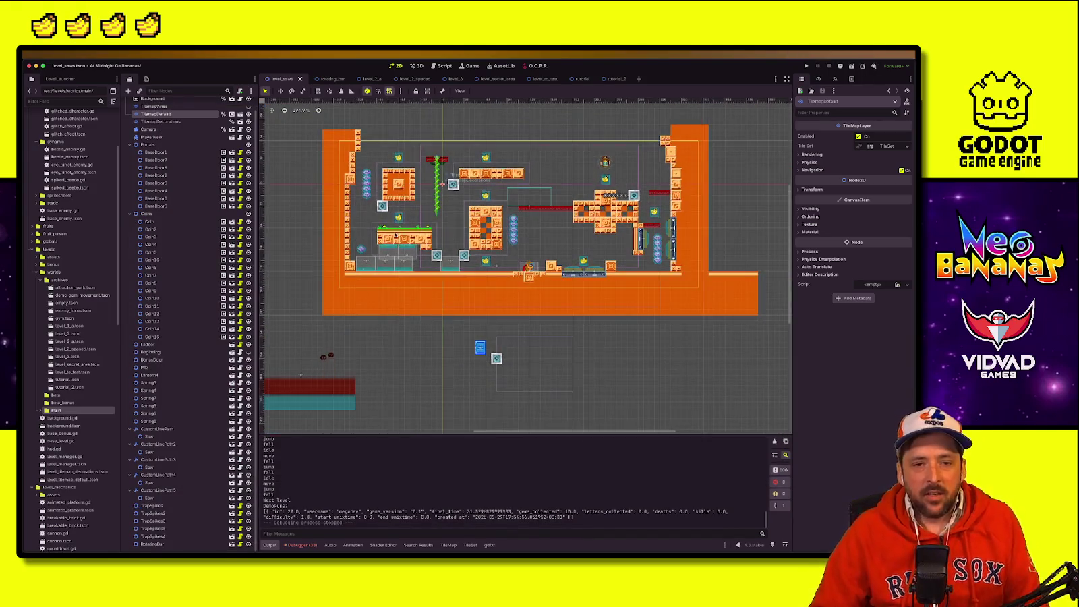
Step: Pan the level view and mark level_3 and level_2_a in the level launcher list
{"action": "left_click_drag", "start_coordinate": [395, 235], "coordinate": [490, 287]}
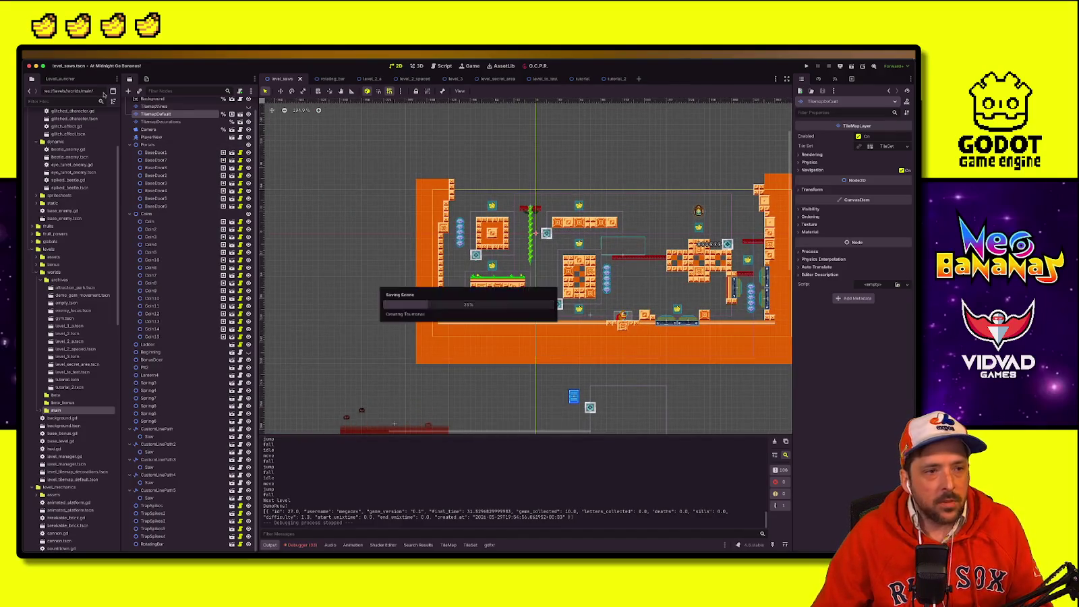
{"action": "left_click", "coordinate": [67, 82]}
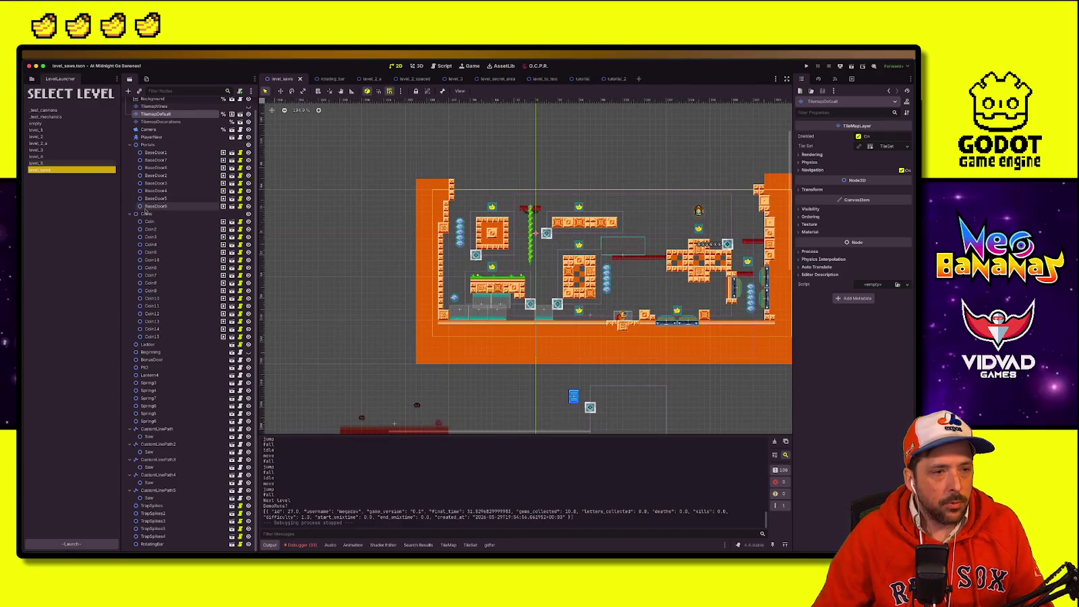
{"action": "left_click", "coordinate": [52, 131]}
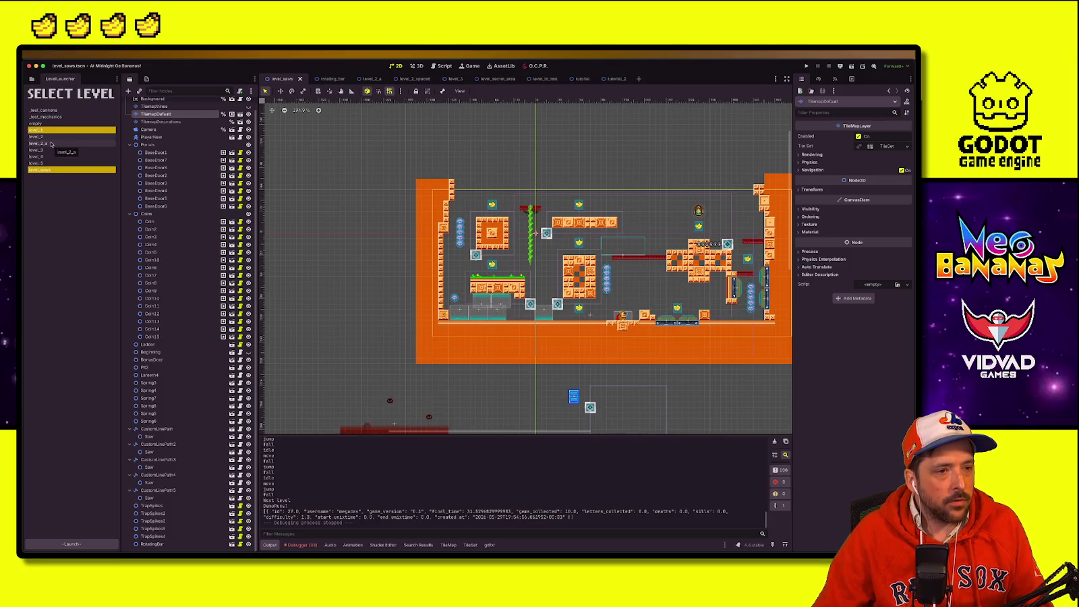
{"action": "left_click", "coordinate": [51, 143]}
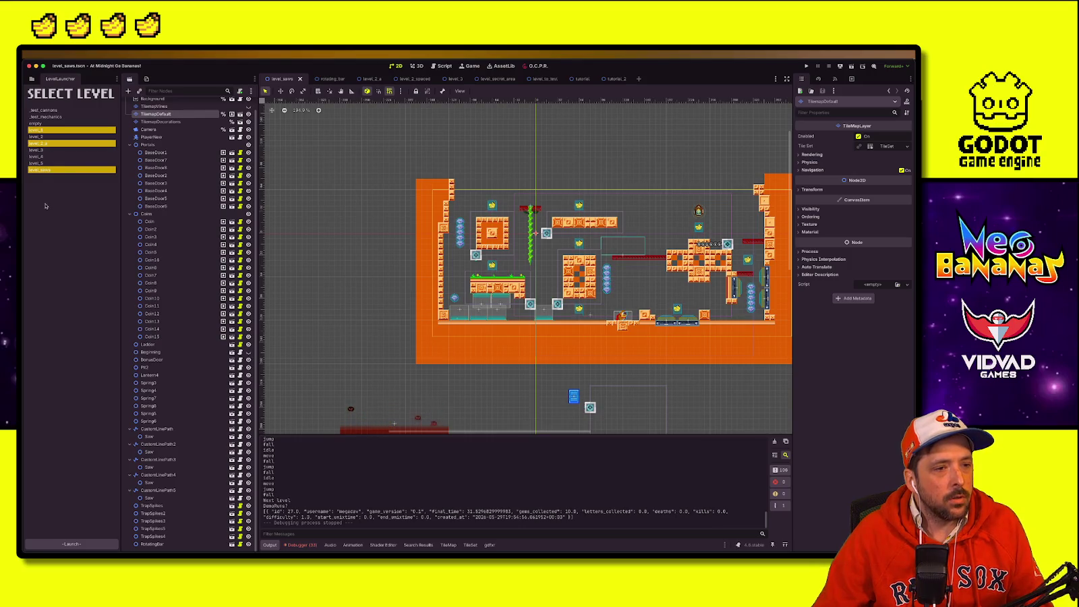
Step: Switch to the FileSystem tree and bring up the options for the archived level_3 file
{"action": "left_click", "coordinate": [32, 80]}
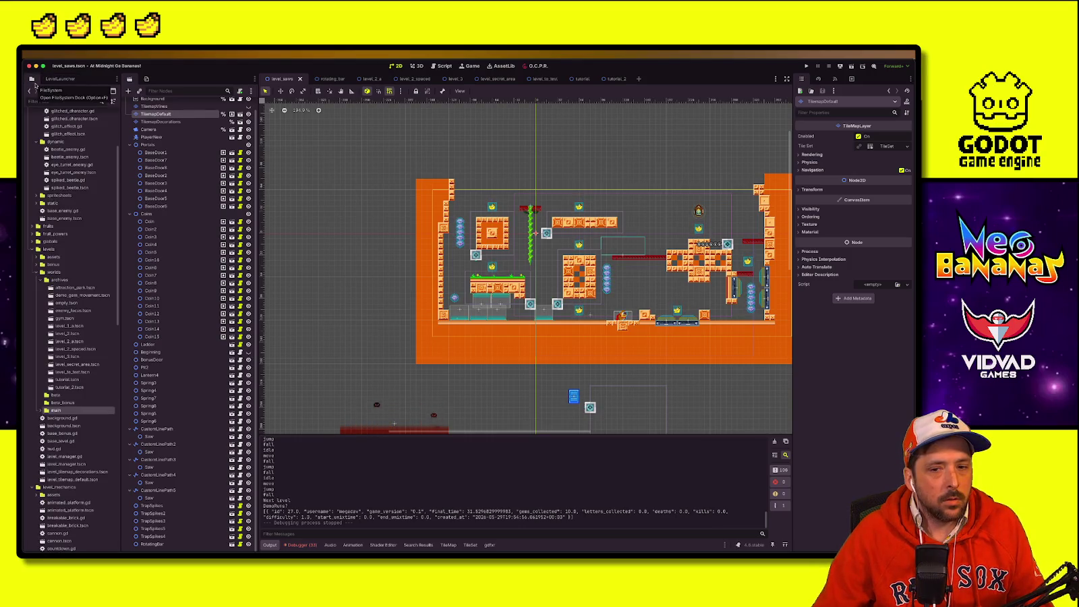
{"action": "left_click", "coordinate": [57, 81]}
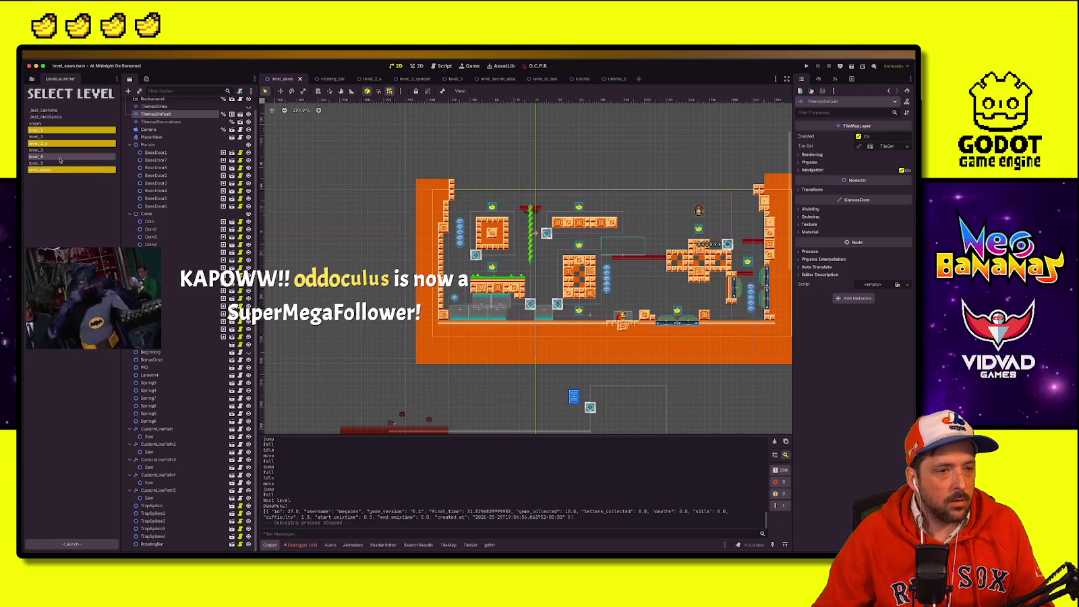
{"action": "left_click", "coordinate": [32, 80]}
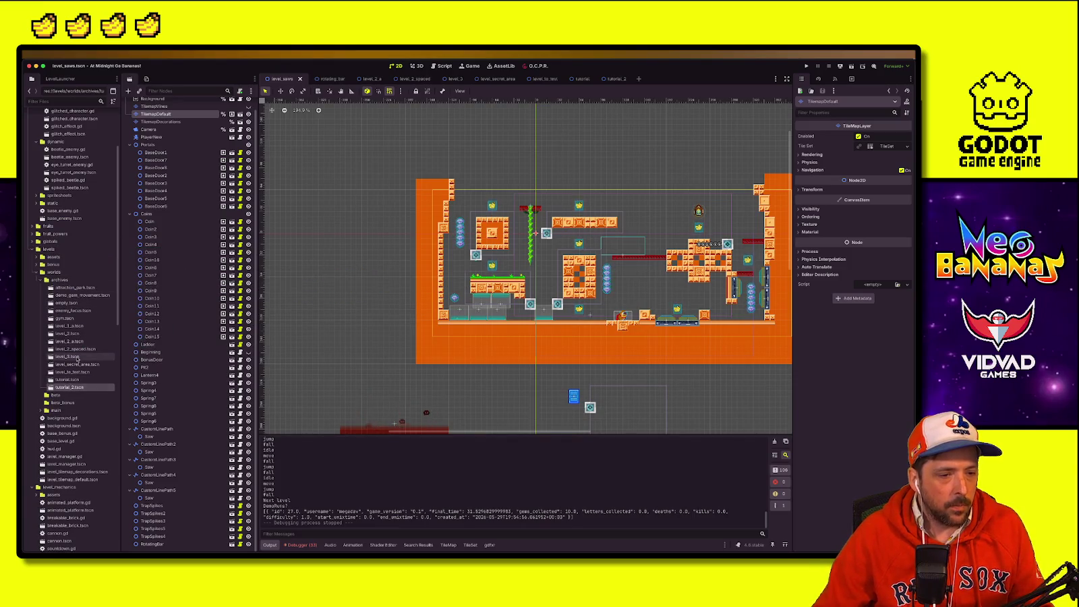
{"action": "right_click", "coordinate": [62, 359]}
Step: Dismiss the file options and expand the main levels folder in FileSystem
{"action": "key", "text": "Escape"}
{"action": "scroll", "coordinate": [31, 368], "scroll_direction": "down", "scroll_amount": 2}
{"action": "left_click", "coordinate": [26, 369]}
{"action": "left_click", "coordinate": [39, 370]}
{"action": "right_click", "coordinate": [62, 427]}
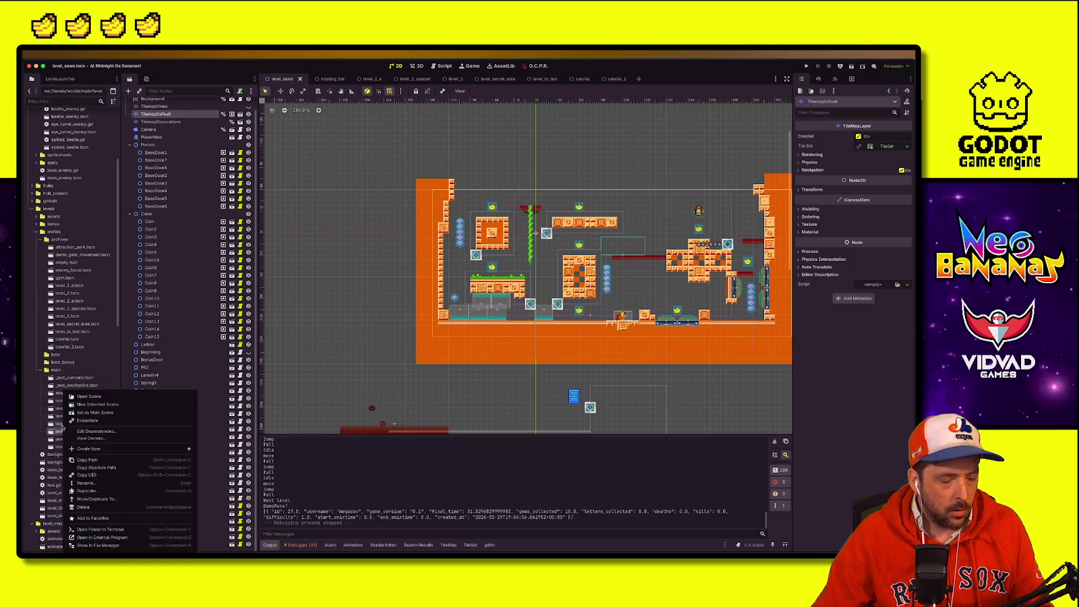
Step: Open level_4.tscn and level_3.tscn, settle on level_3, and select the first Coin node
{"action": "double_click", "coordinate": [66, 429]}
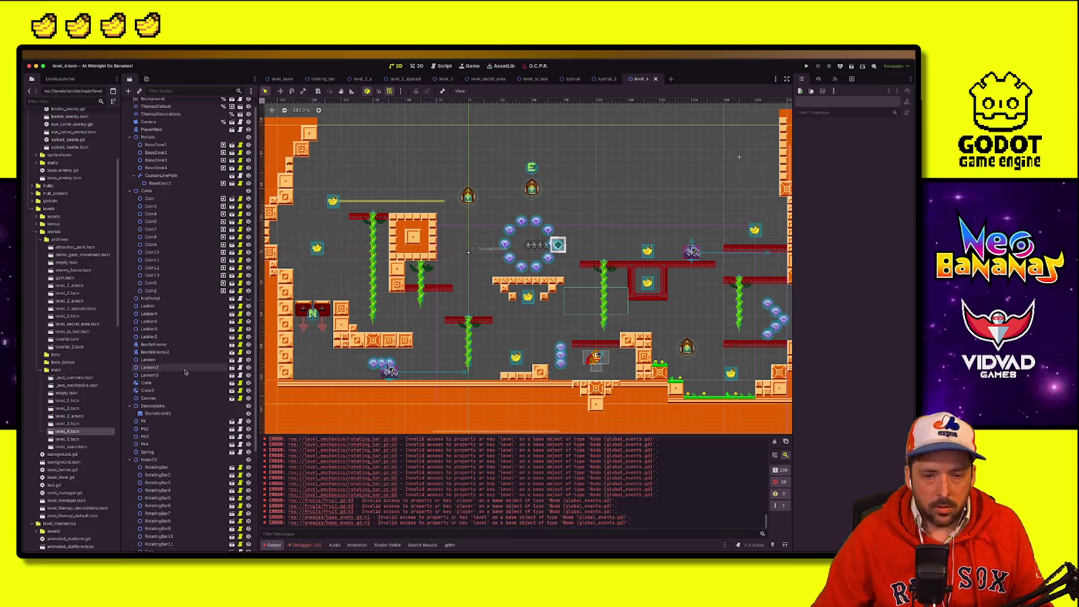
{"action": "double_click", "coordinate": [68, 424]}
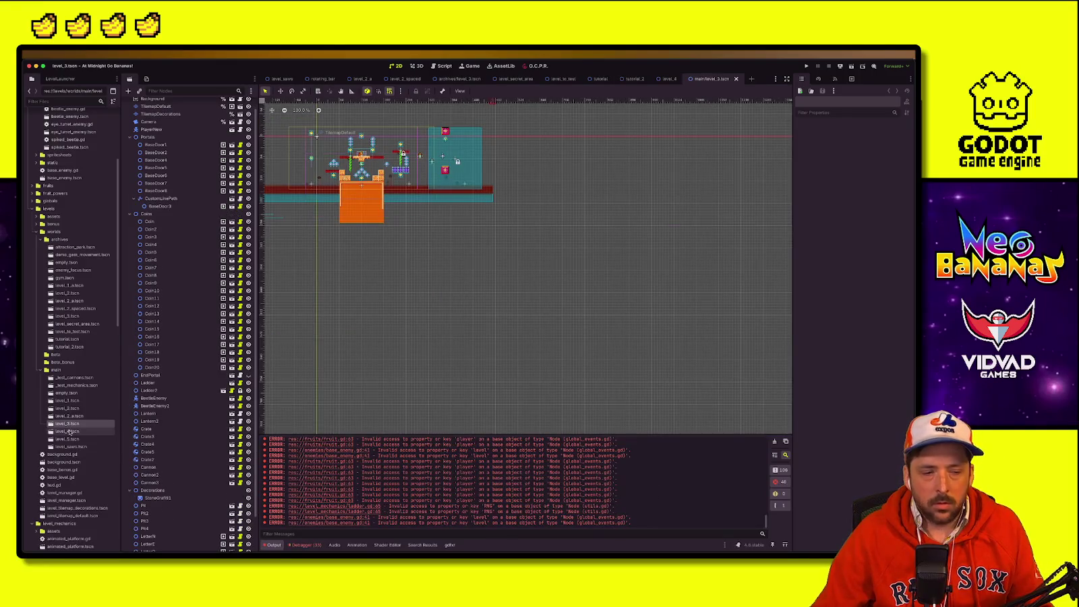
{"action": "double_click", "coordinate": [69, 431]}
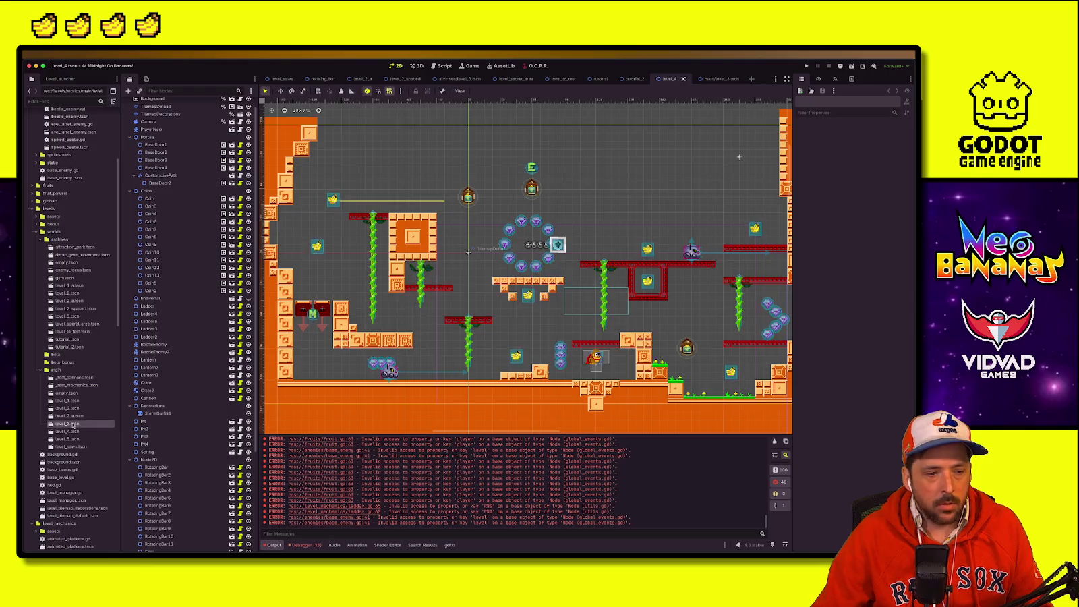
{"action": "double_click", "coordinate": [73, 425]}
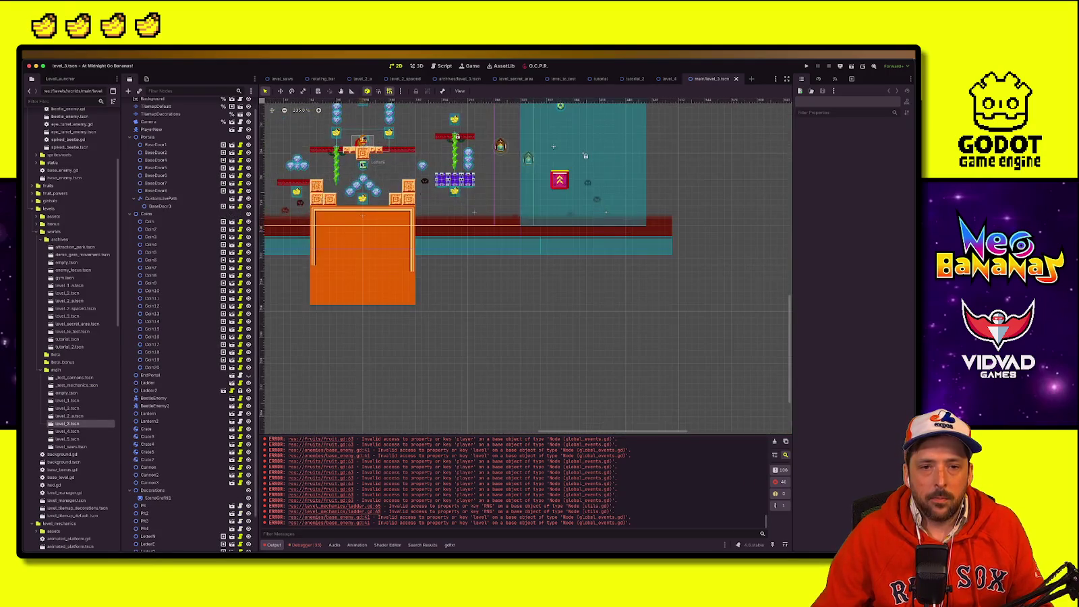
{"action": "scroll", "coordinate": [450, 326], "scroll_direction": "down", "scroll_amount": 3}
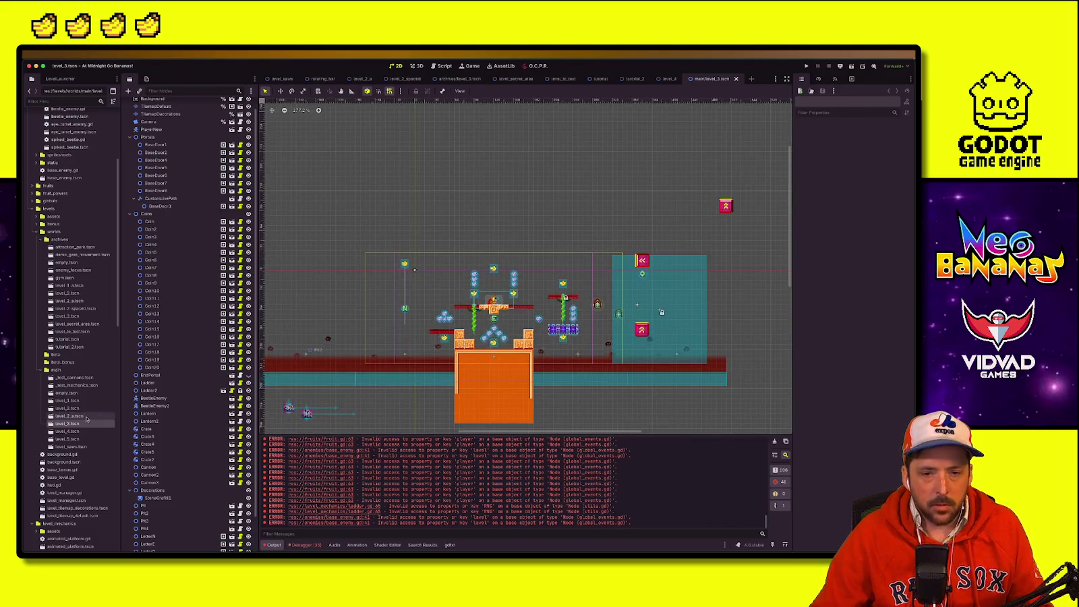
{"action": "left_click", "coordinate": [149, 221]}
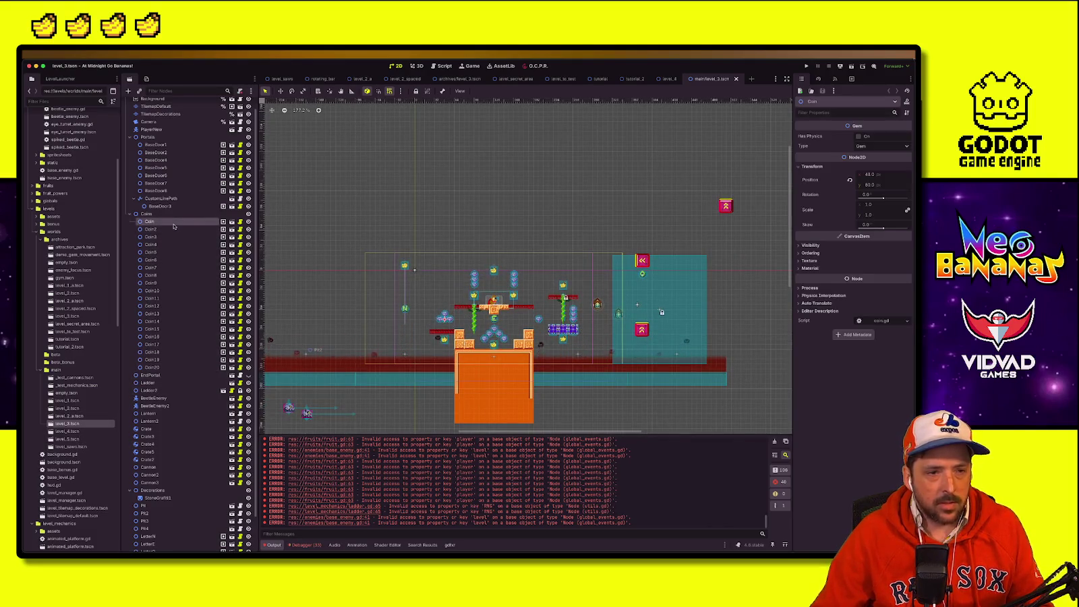
Step: Select Coin through Coin20, cancel their deletion, and drag them up above the level
{"action": "left_click", "coordinate": [158, 367], "text": "shift"}
{"action": "right_click", "coordinate": [160, 368]}
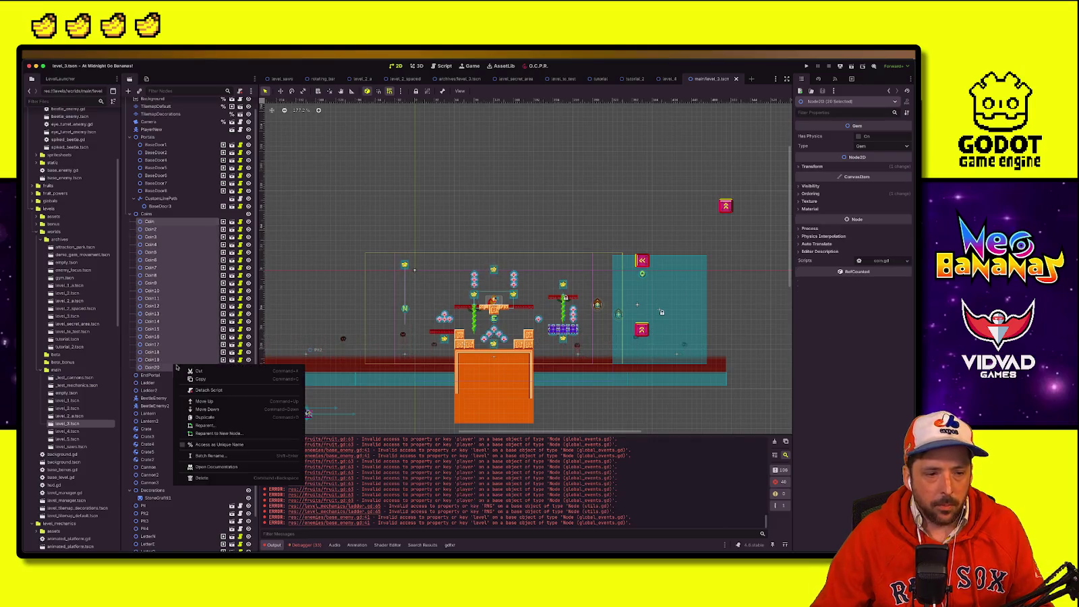
{"action": "left_click", "coordinate": [214, 480]}
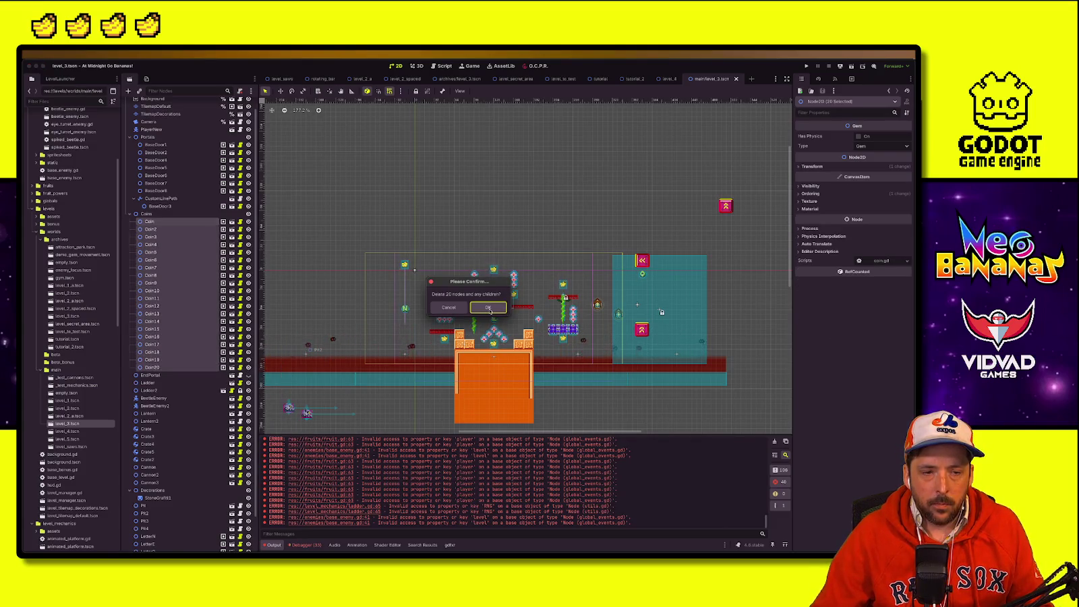
{"action": "left_click", "coordinate": [448, 306]}
{"action": "left_click_drag", "start_coordinate": [489, 275], "coordinate": [497, 197]}
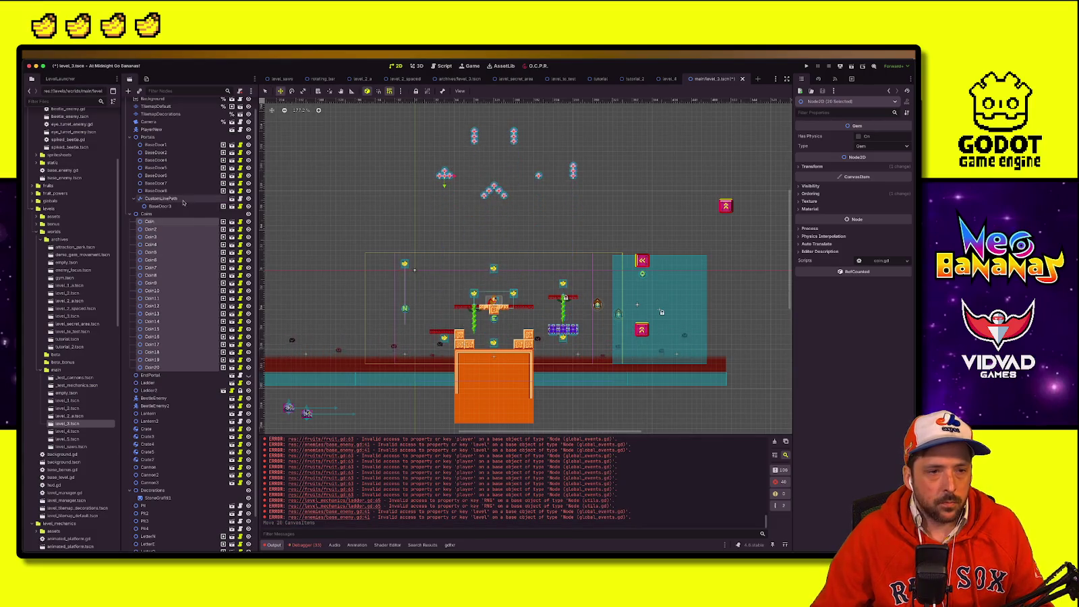
{"action": "scroll", "coordinate": [163, 420], "scroll_direction": "down", "scroll_amount": 2}
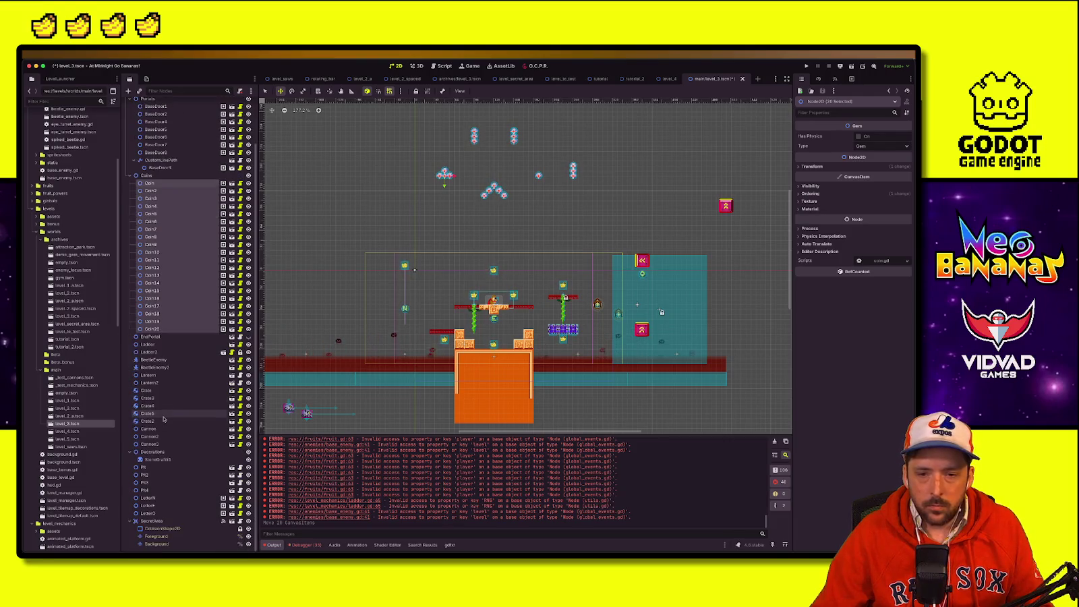
Step: Rename the main level_3.tscn file to level_unknown.tscn
{"action": "right_click", "coordinate": [72, 424]}
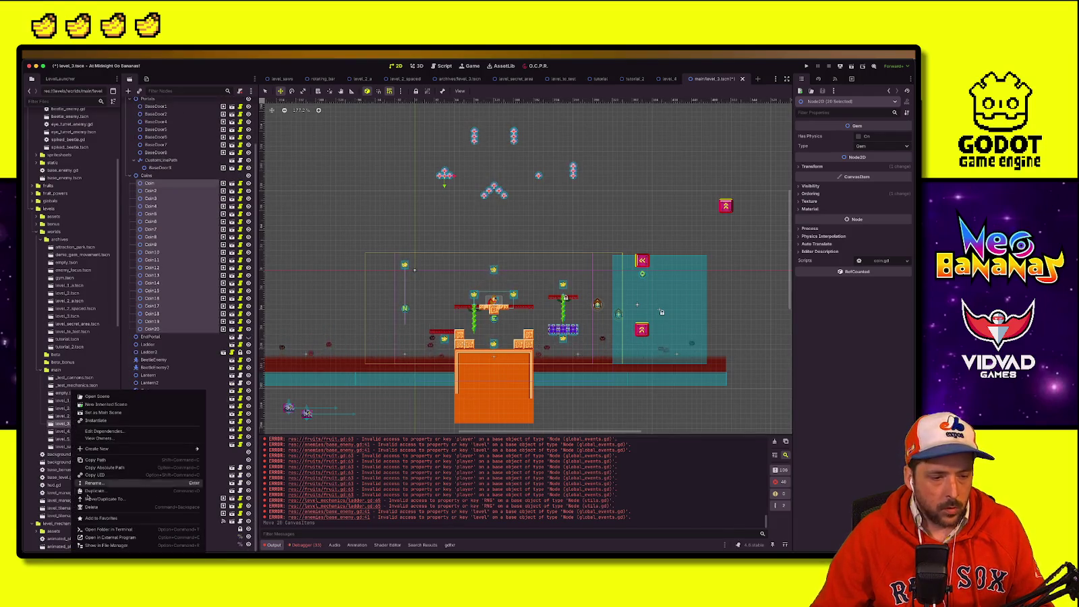
{"action": "left_click", "coordinate": [171, 483]}
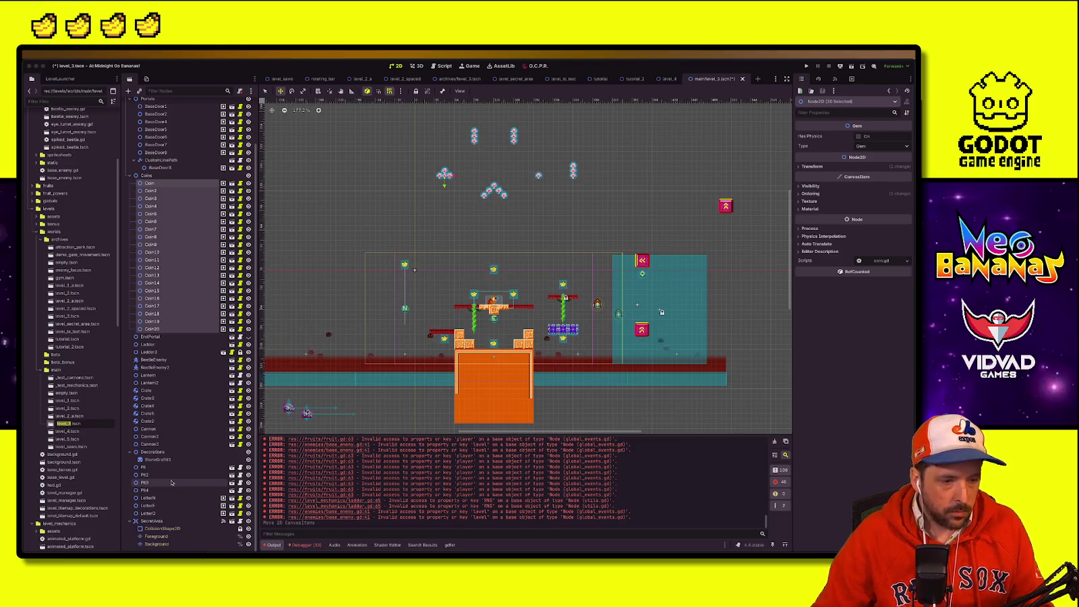
{"action": "key", "text": "Right"}
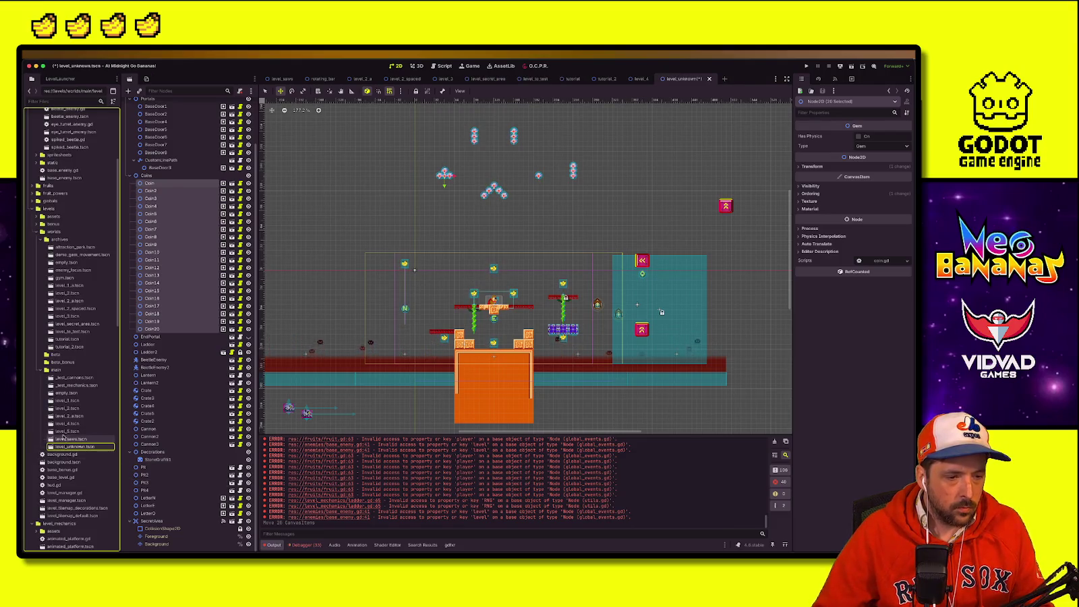
{"action": "right_click", "coordinate": [68, 437]}
{"action": "left_click", "coordinate": [94, 483]}
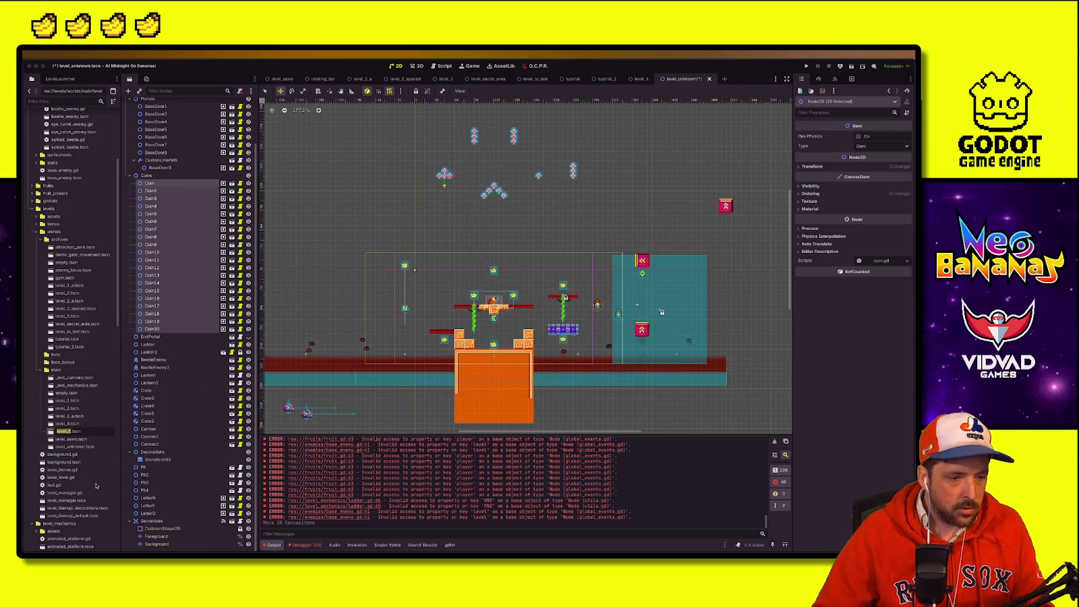
{"action": "key", "text": "Return"}
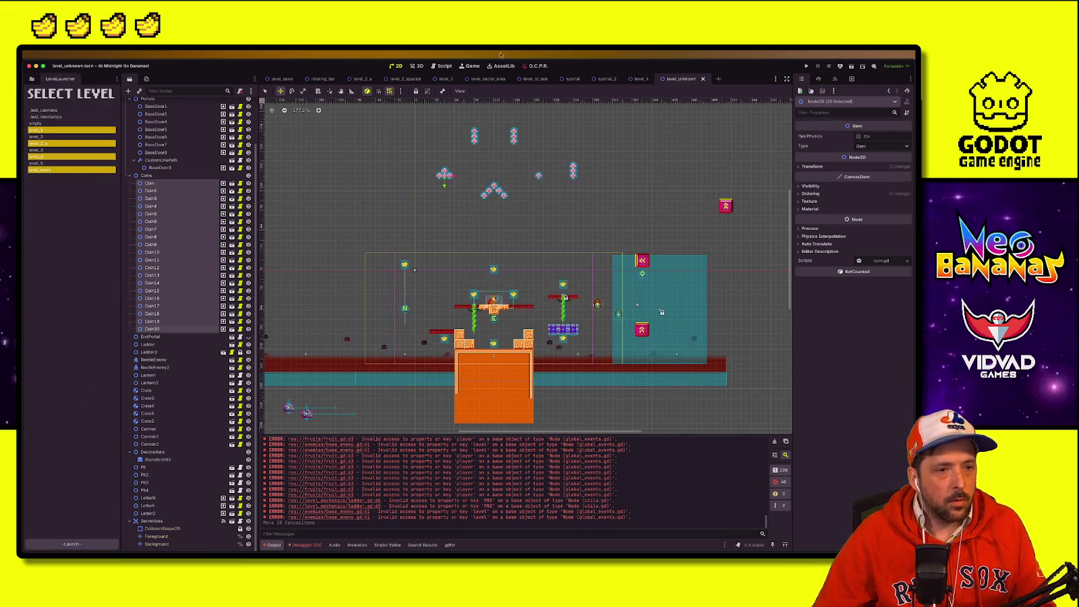
Step: Reload the O.C.P.R. plugins, pick a level in the SELECT LEVEL list, and launch it
{"action": "left_click", "coordinate": [533, 67]}
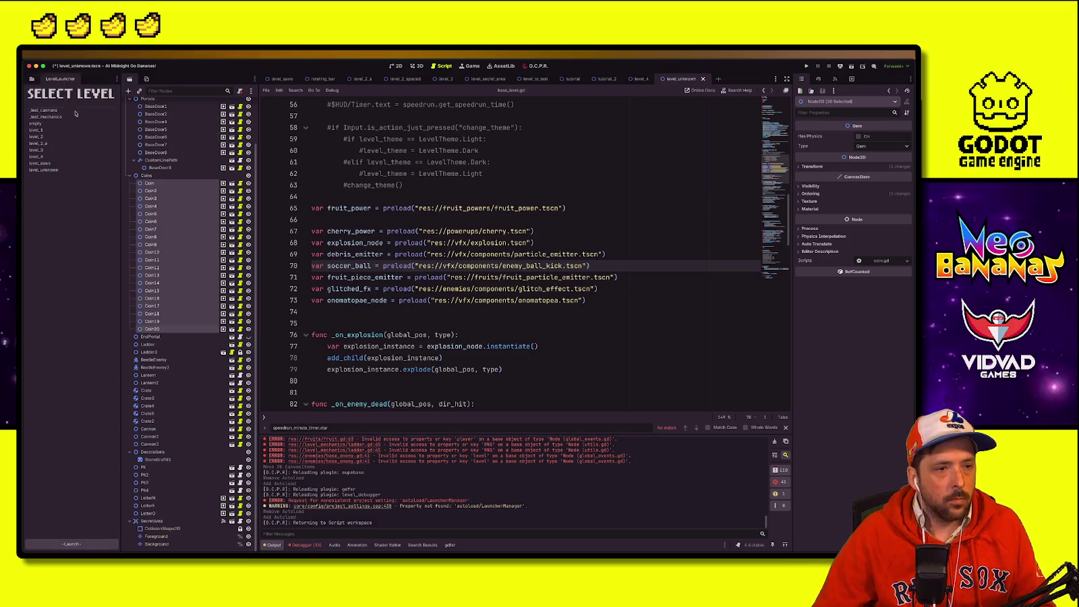
{"action": "left_click", "coordinate": [46, 130]}
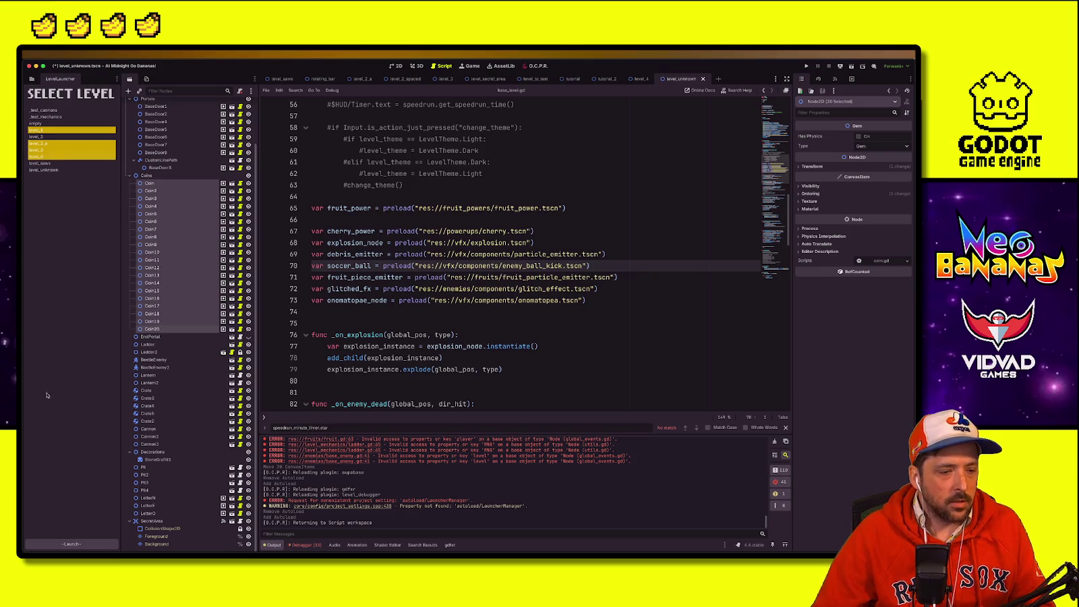
{"action": "left_click", "coordinate": [93, 540]}
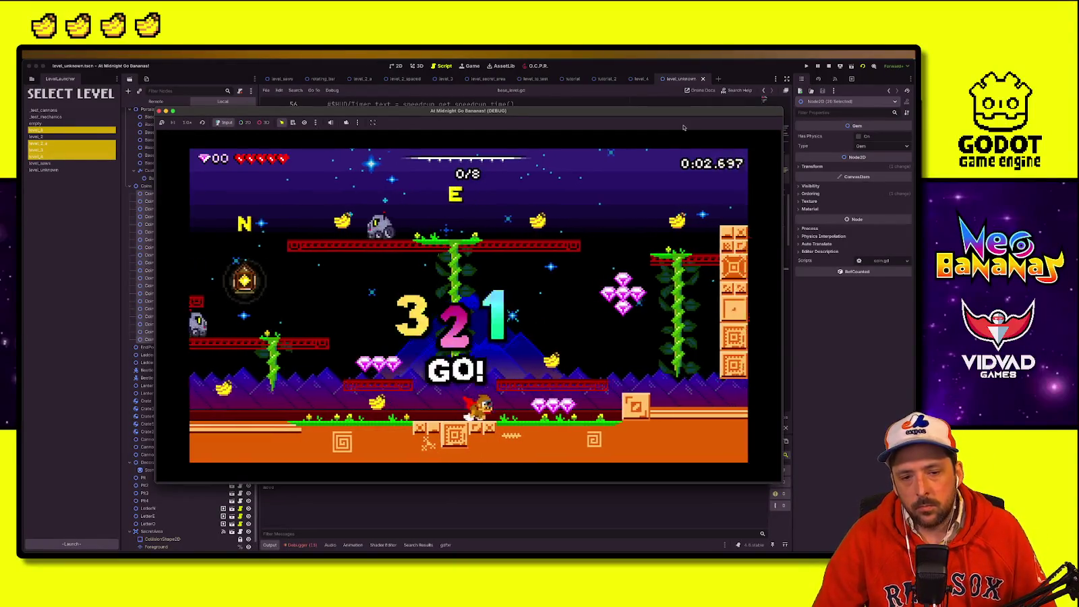
Step: Collect all 8 bananas via the vine and upper platform, then jump off the pillar toward the exit
{"action": "key", "text": "Right"}
{"action": "key", "text": "space"}
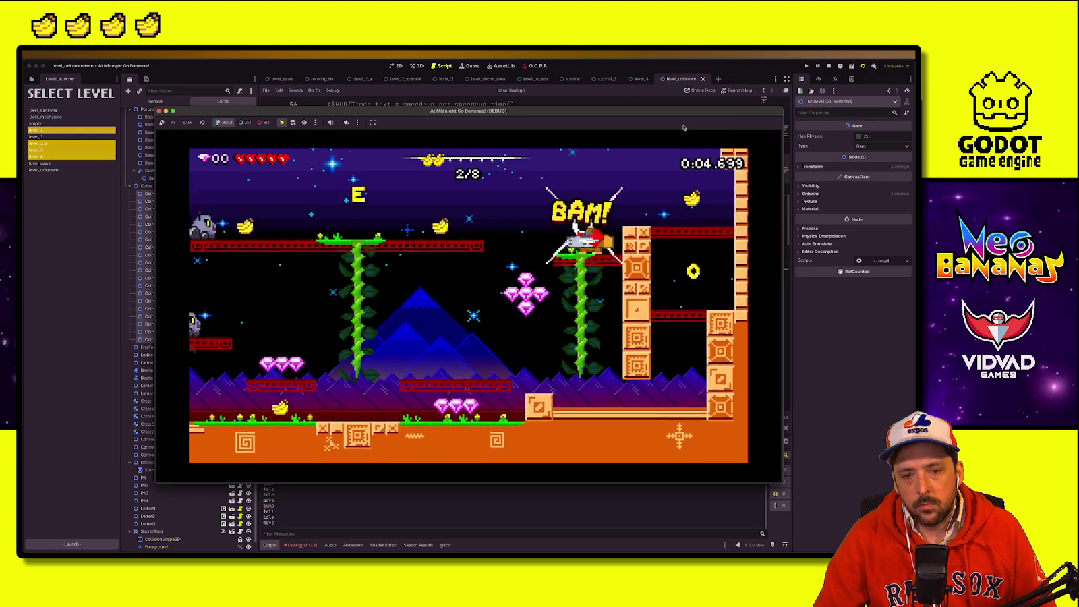
{"action": "key", "text": "Left"}
{"action": "key", "text": "Left"}
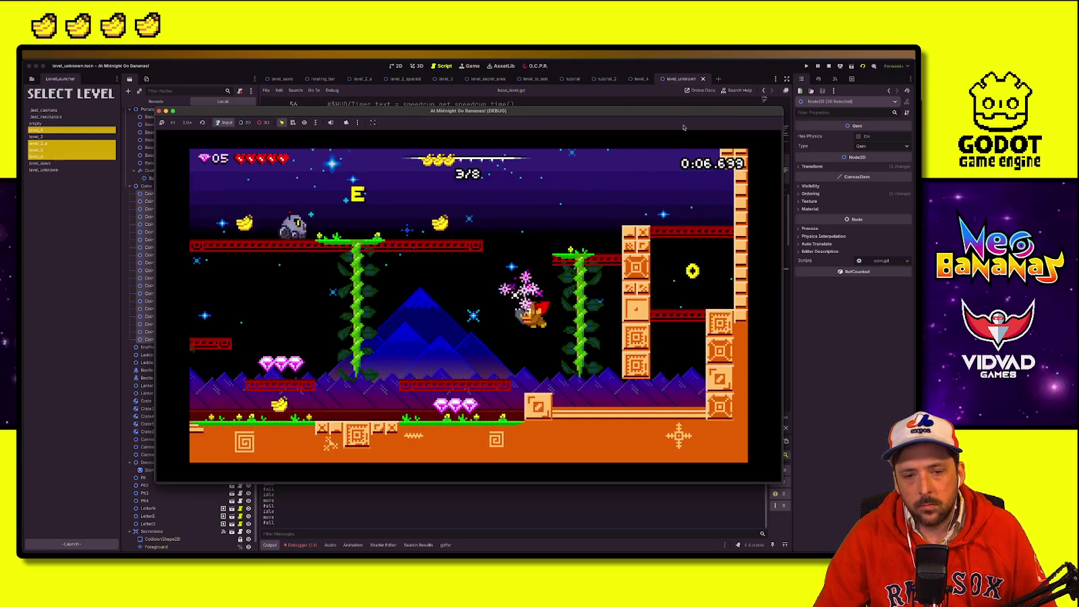
{"action": "key", "text": "Left"}
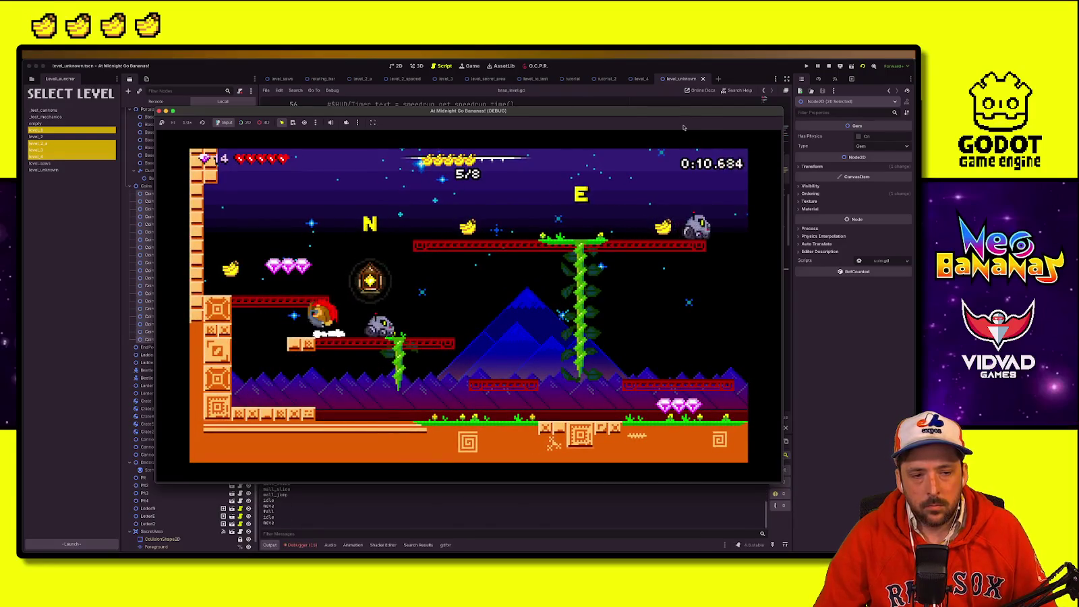
{"action": "key", "text": "Right"}
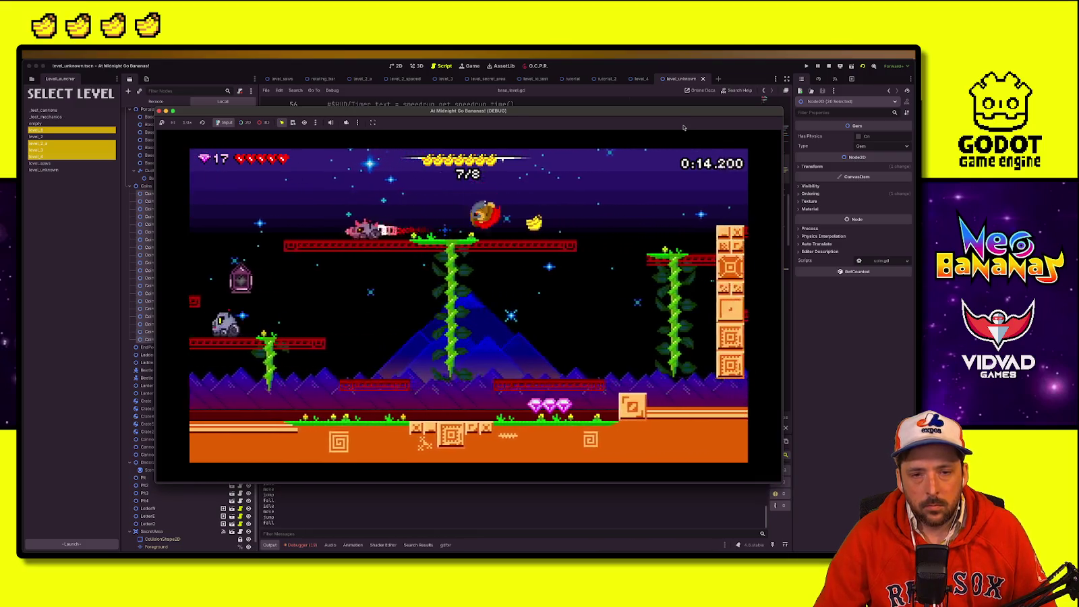
{"action": "key", "text": "Right"}
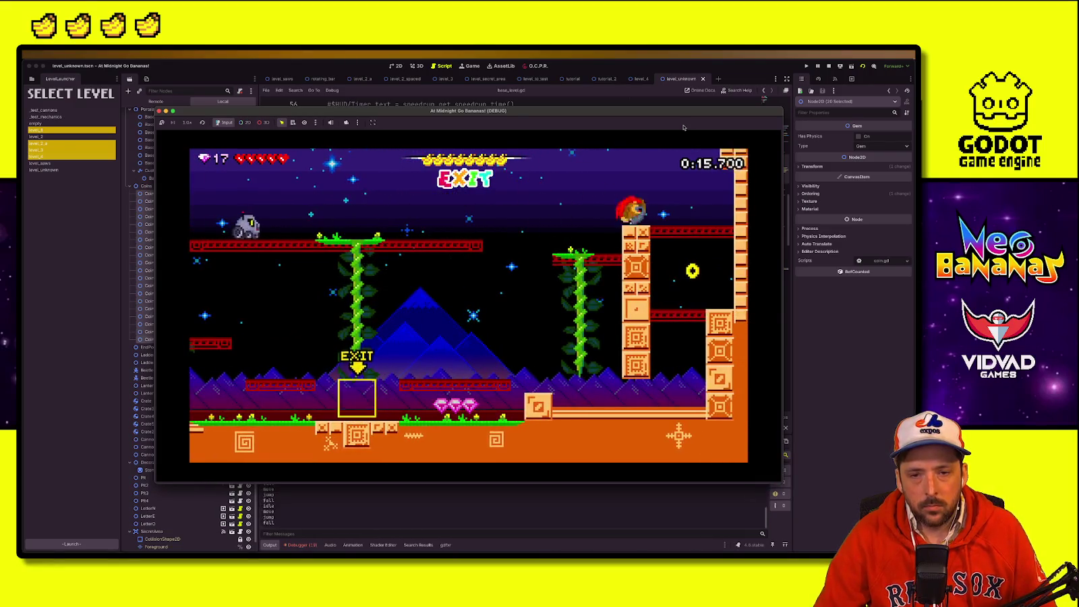
{"action": "key", "text": "space"}
{"action": "key", "text": "Left"}
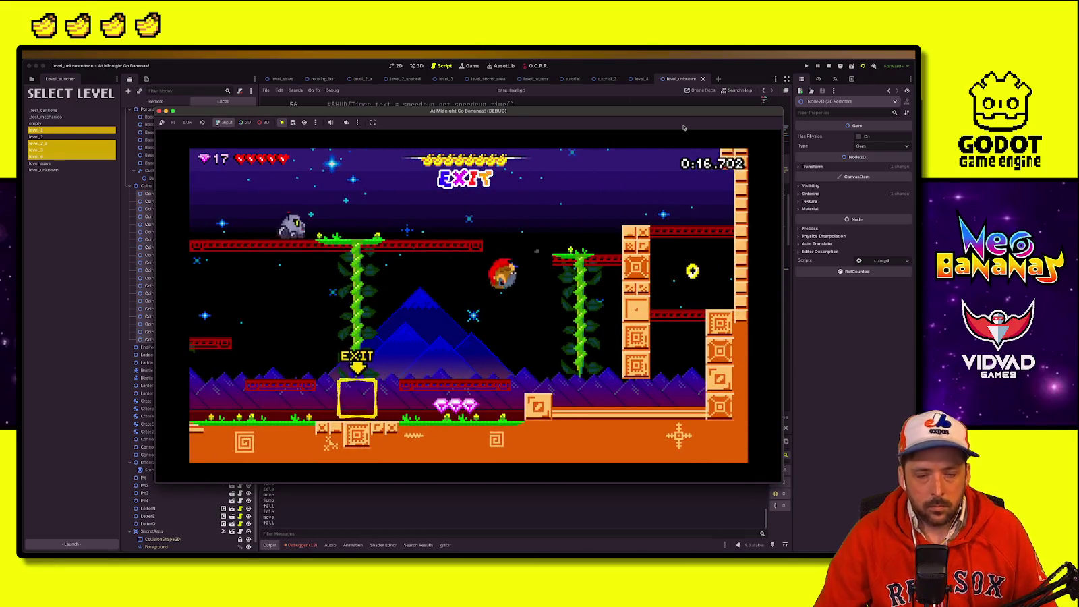
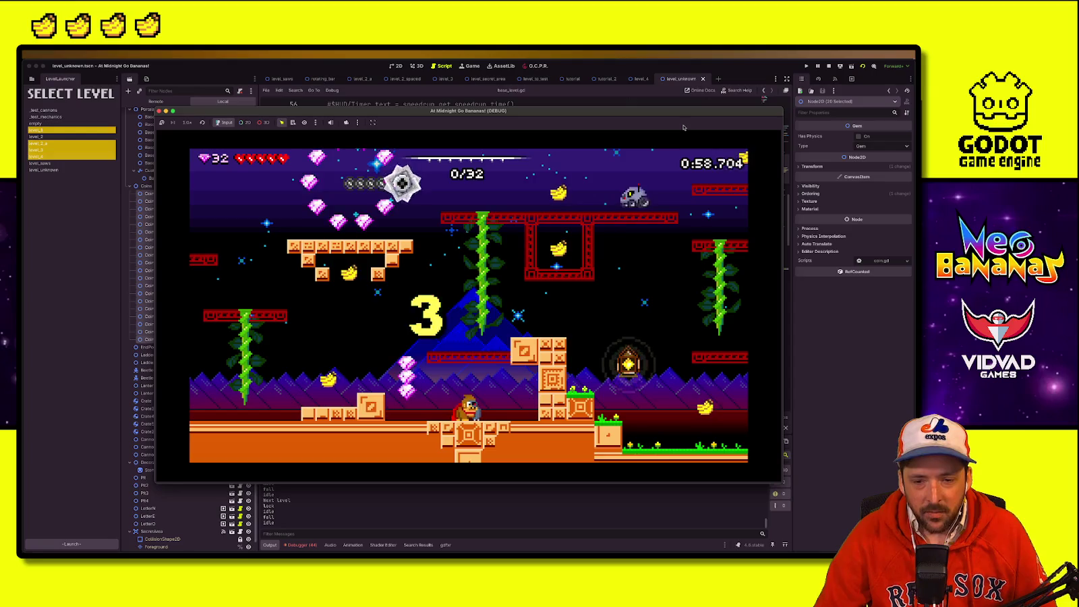
Step: Play the level to its finish (1:27.872, 46/85 gems), then stop the test run
{"action": "key", "text": "Right"}
{"action": "key", "text": "space"}
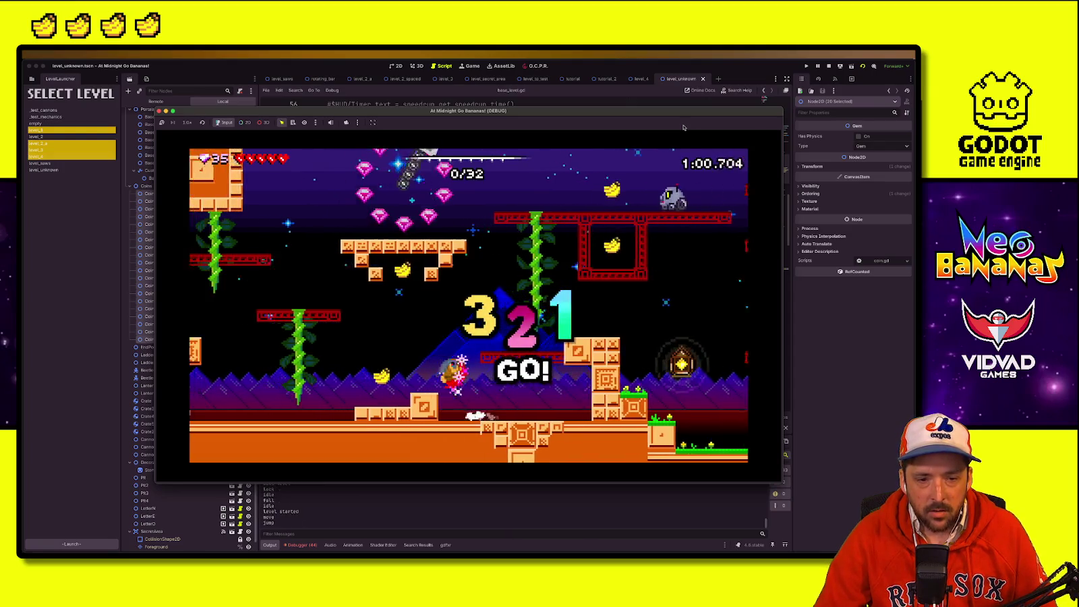
{"action": "key", "text": "space"}
{"action": "key", "text": "Right"}
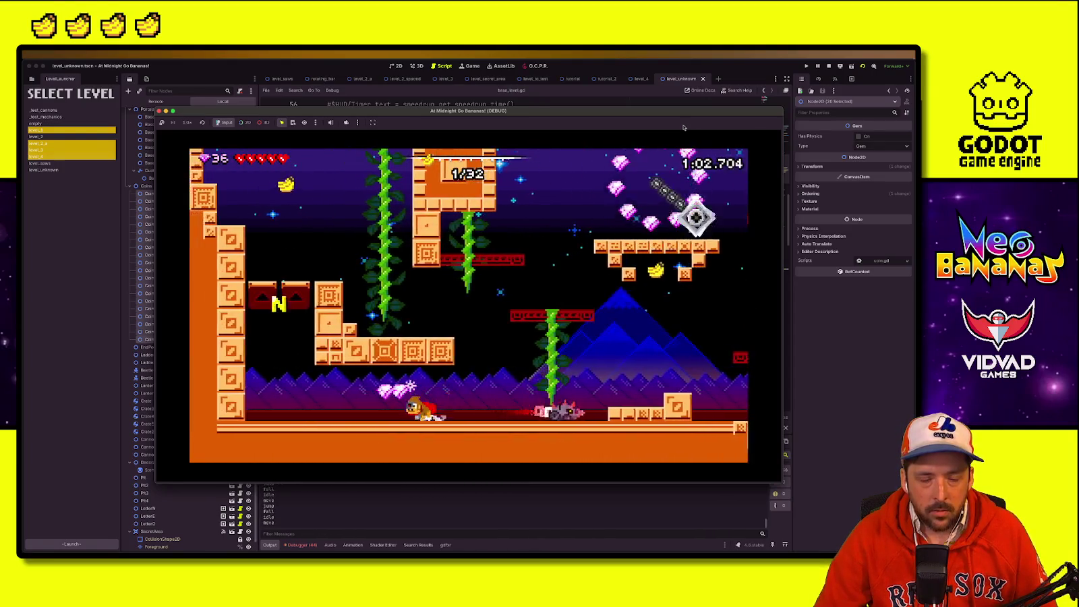
{"action": "key", "text": "Right"}
{"action": "key", "text": "space"}
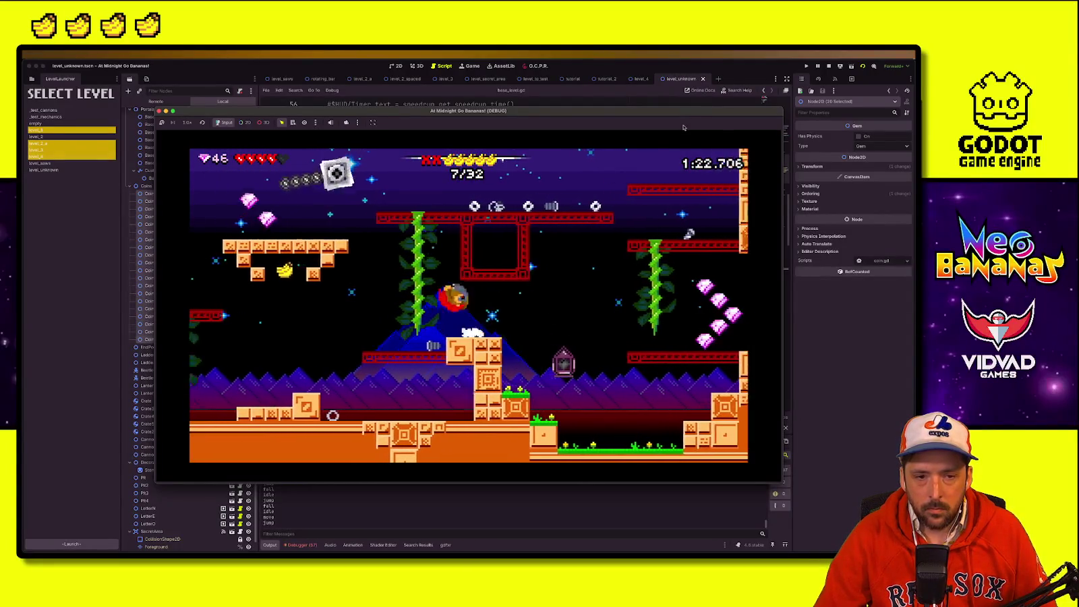
{"action": "key", "text": "Left"}
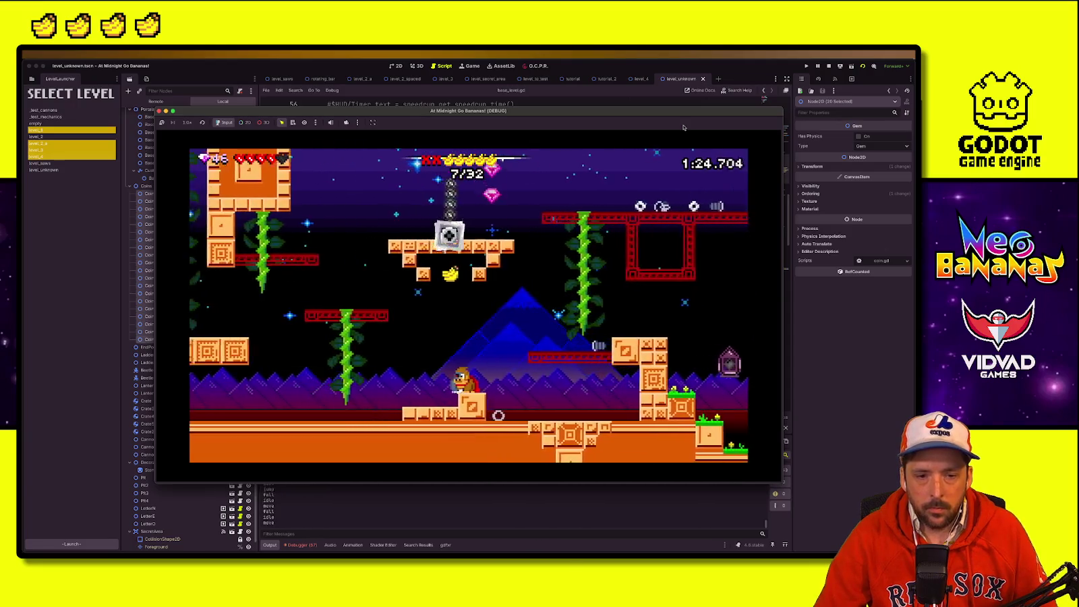
{"action": "key", "text": "Right"}
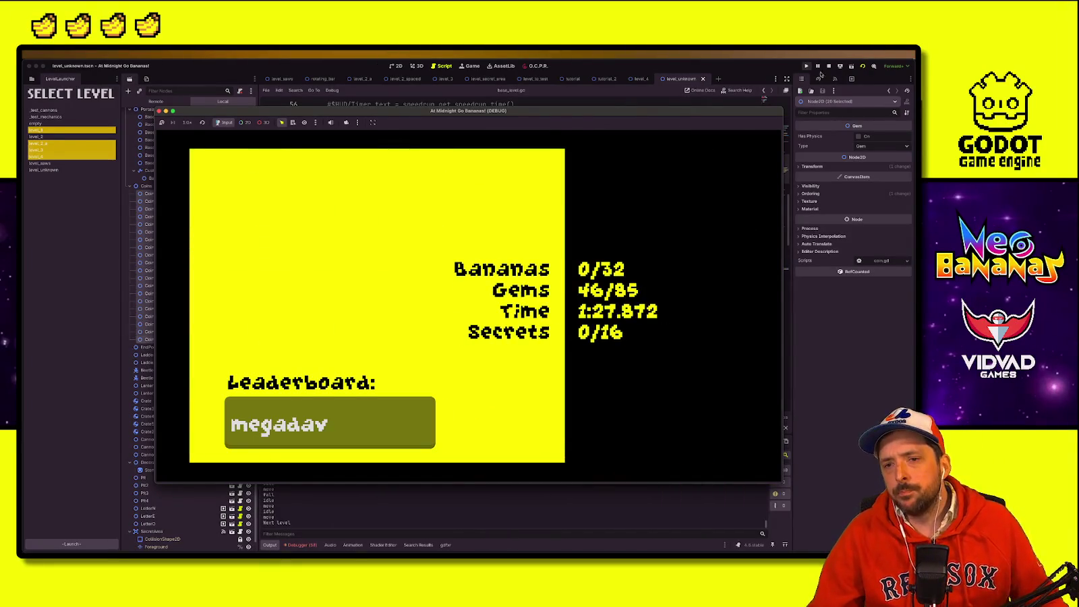
{"action": "left_click", "coordinate": [826, 66]}
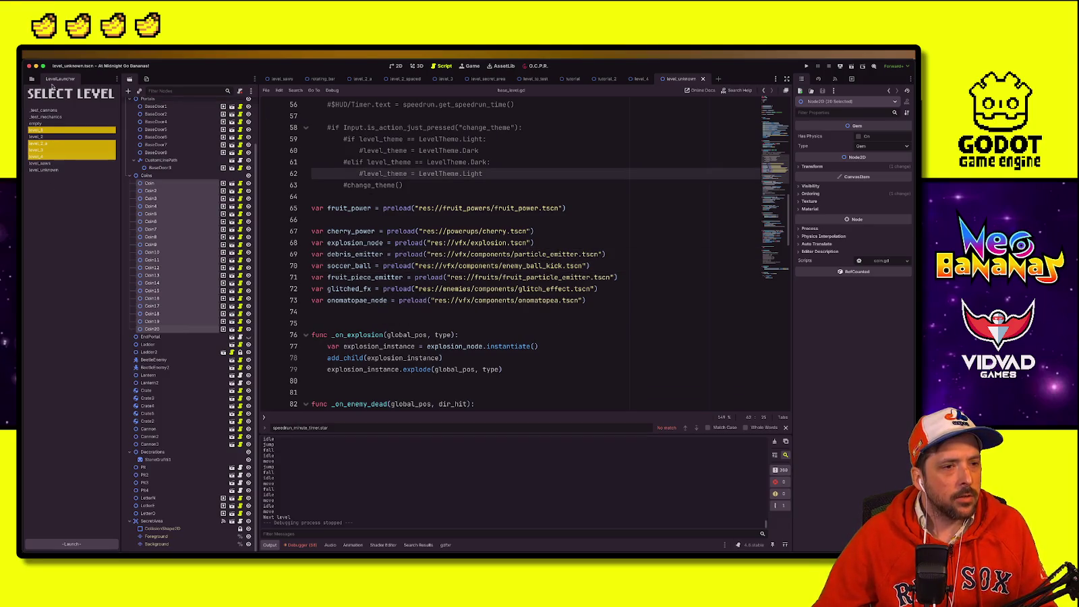
Step: Open the level_saws, level_4 and level_3 scenes from the FileSystem dock to compare them
{"action": "left_click", "coordinate": [32, 79]}
{"action": "double_click", "coordinate": [71, 439]}
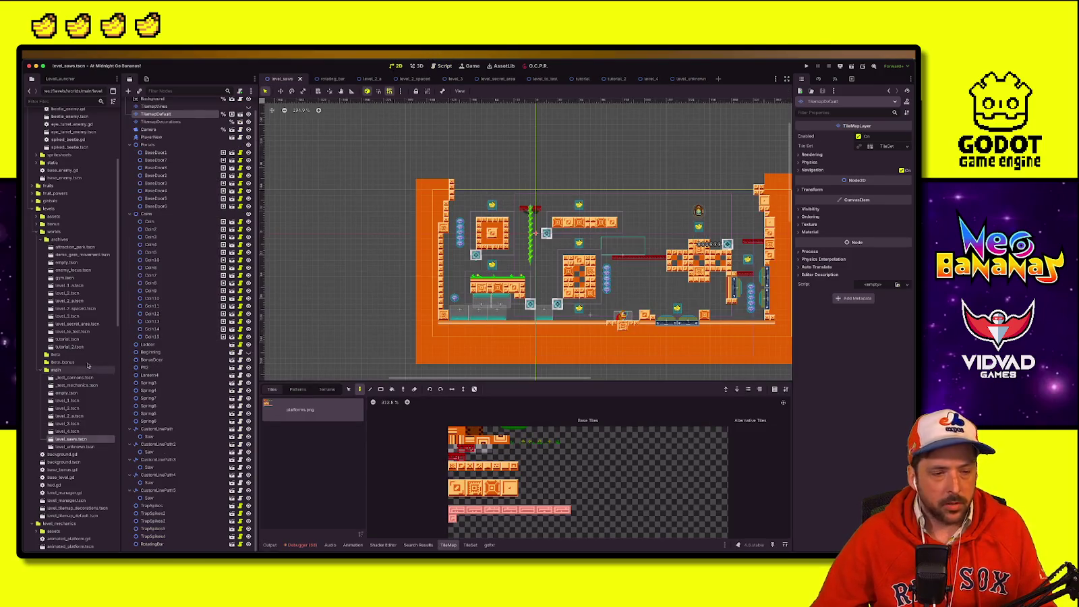
{"action": "right_click", "coordinate": [73, 439]}
{"action": "left_click", "coordinate": [68, 431]}
{"action": "double_click", "coordinate": [68, 431]}
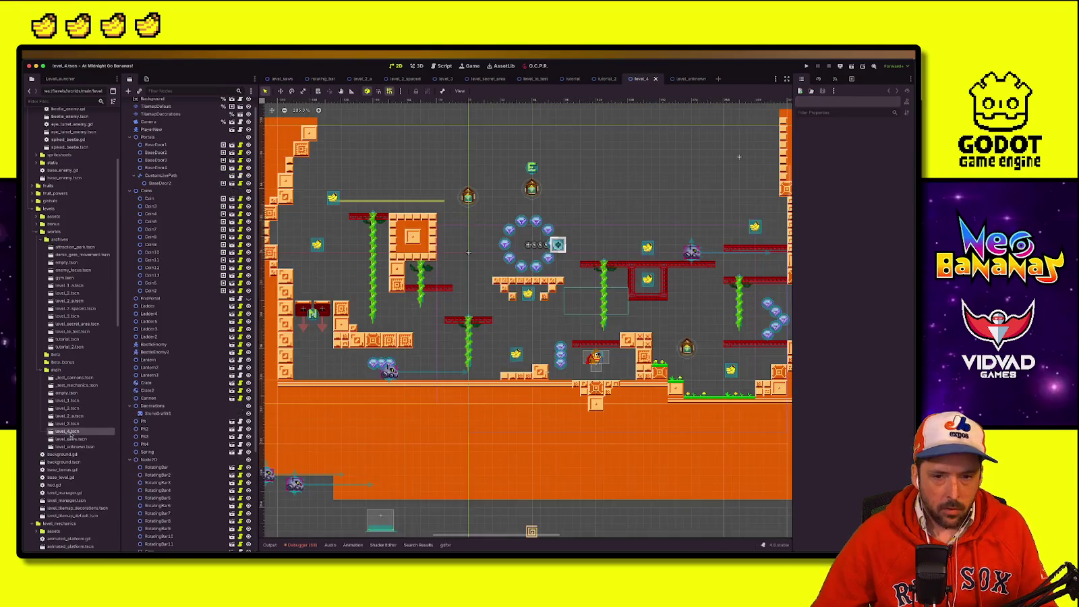
{"action": "scroll", "coordinate": [504, 352], "scroll_direction": "down", "scroll_amount": 3}
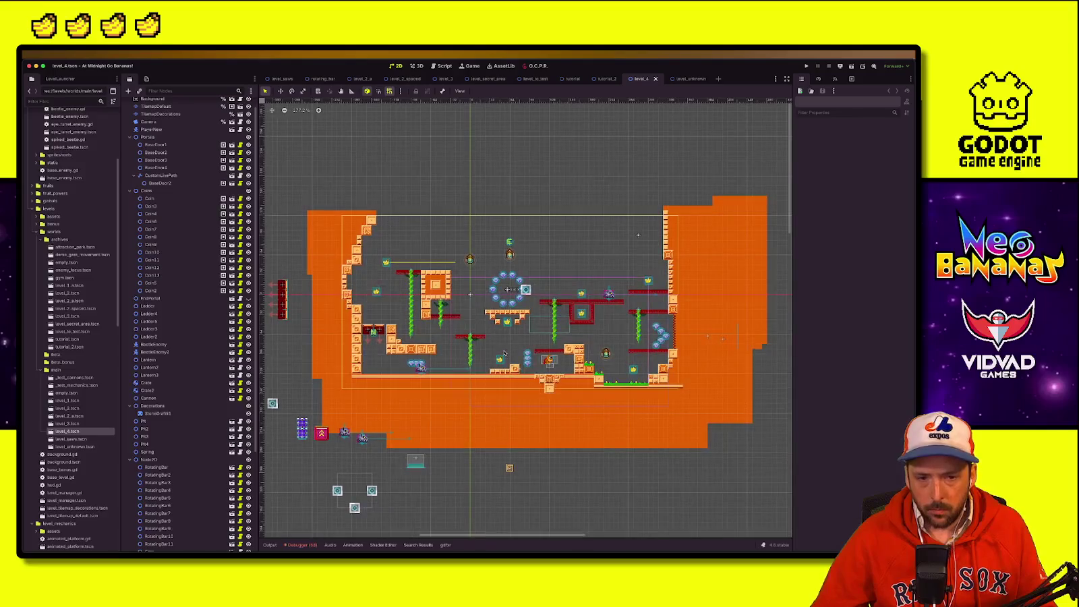
{"action": "double_click", "coordinate": [95, 424]}
{"action": "scroll", "coordinate": [333, 172], "scroll_direction": "up", "scroll_amount": 5}
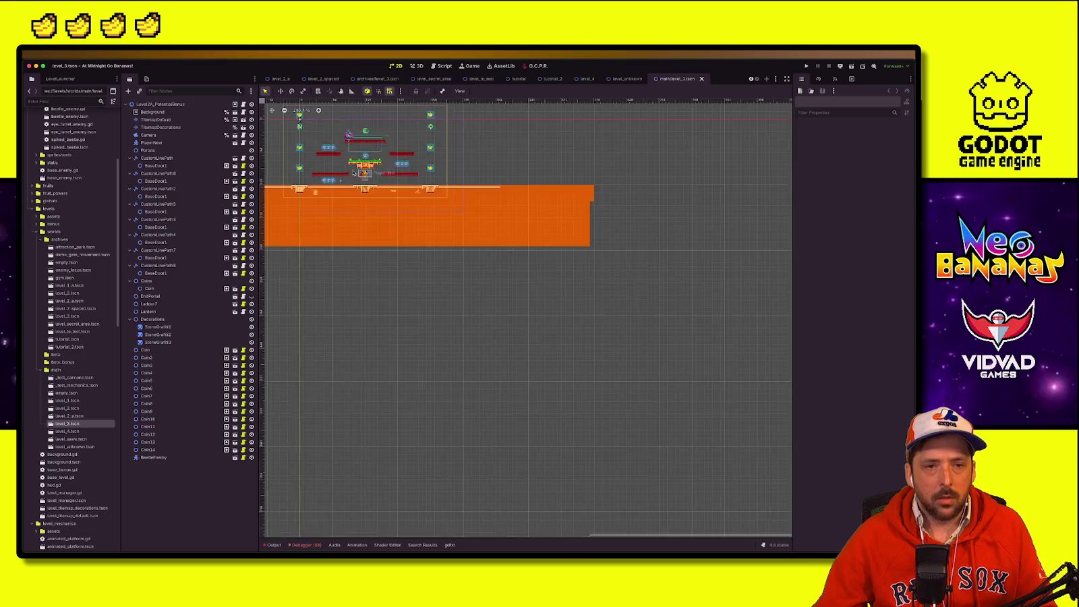
{"action": "scroll", "coordinate": [525, 269], "scroll_direction": "up", "scroll_amount": 2}
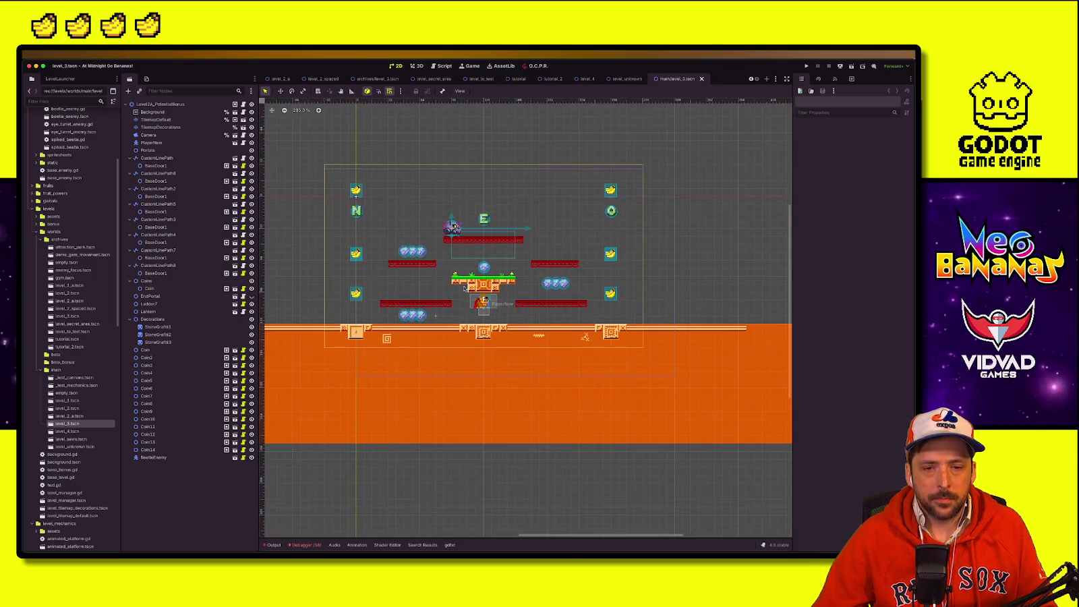
{"action": "double_click", "coordinate": [93, 433]}
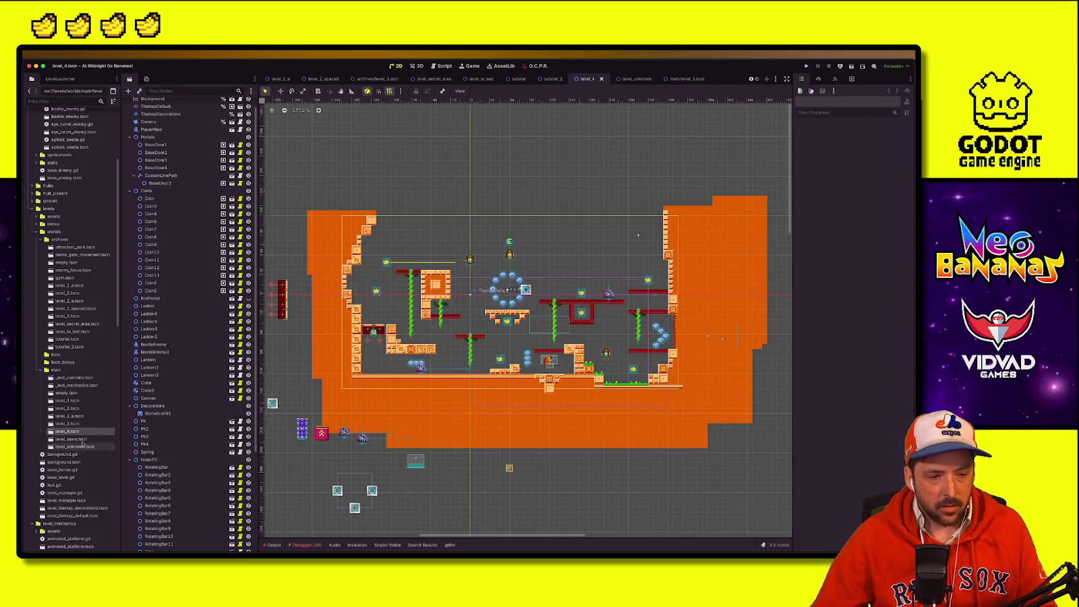
Step: Rename level_saws.tscn to level_5.tscn and return to the LevelLauncher list
{"action": "right_click", "coordinate": [87, 439]}
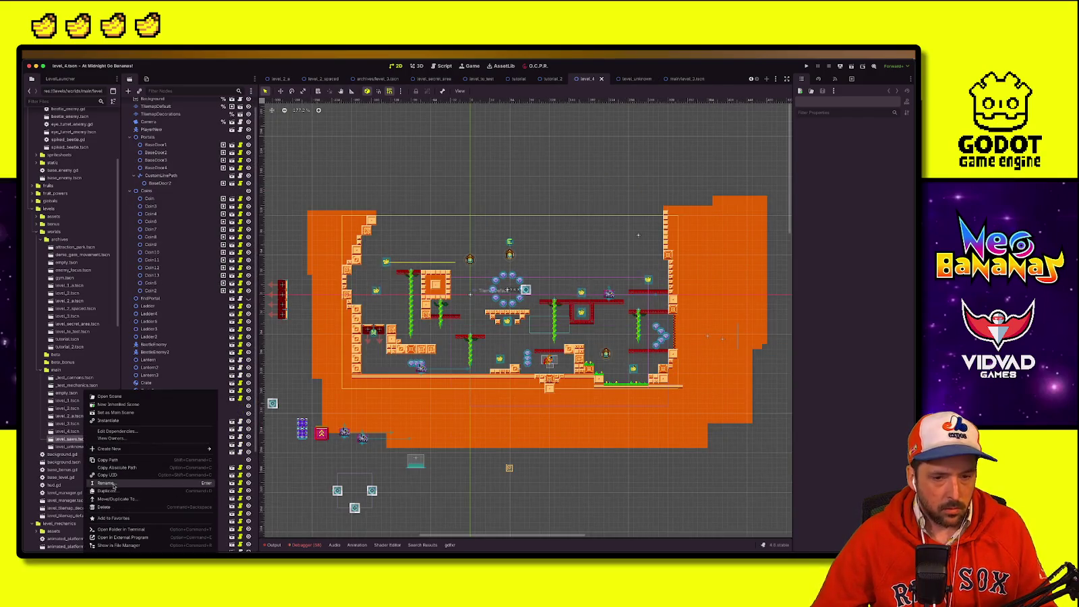
{"action": "left_click", "coordinate": [103, 483]}
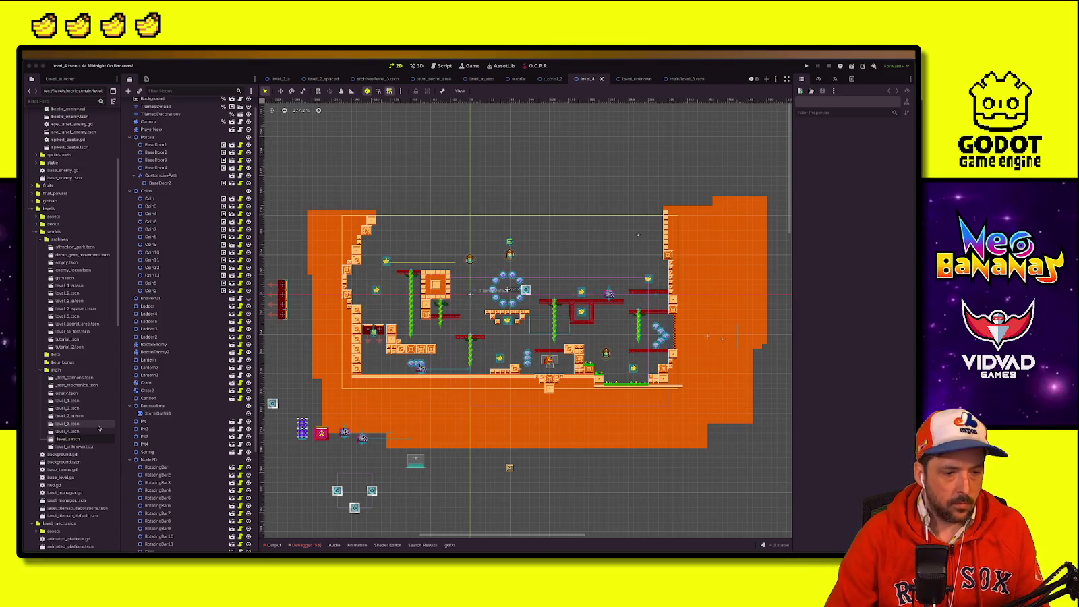
{"action": "key", "text": "Return"}
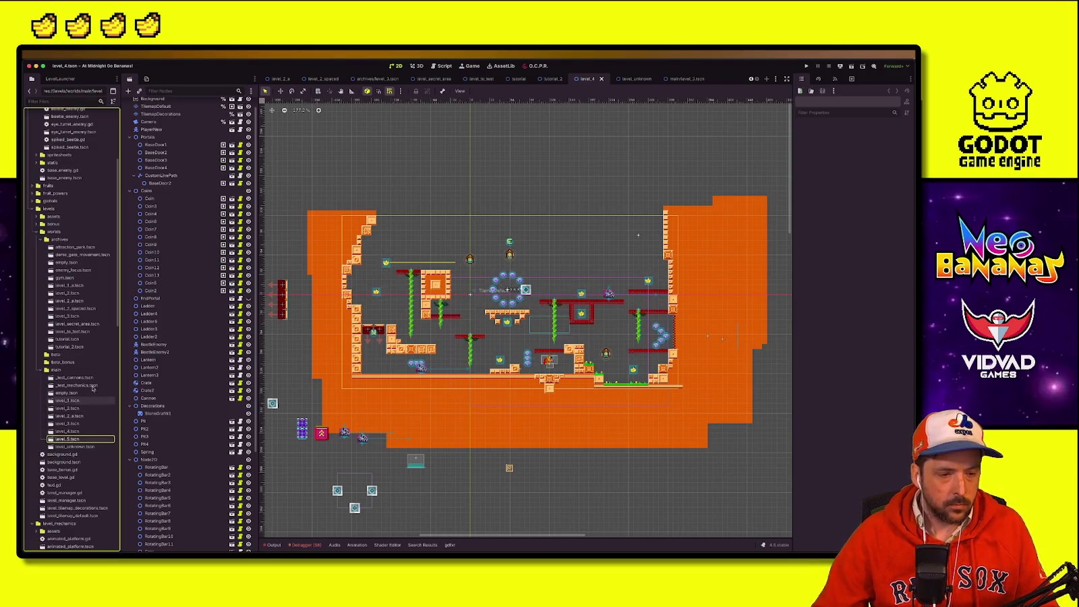
{"action": "left_click", "coordinate": [60, 79]}
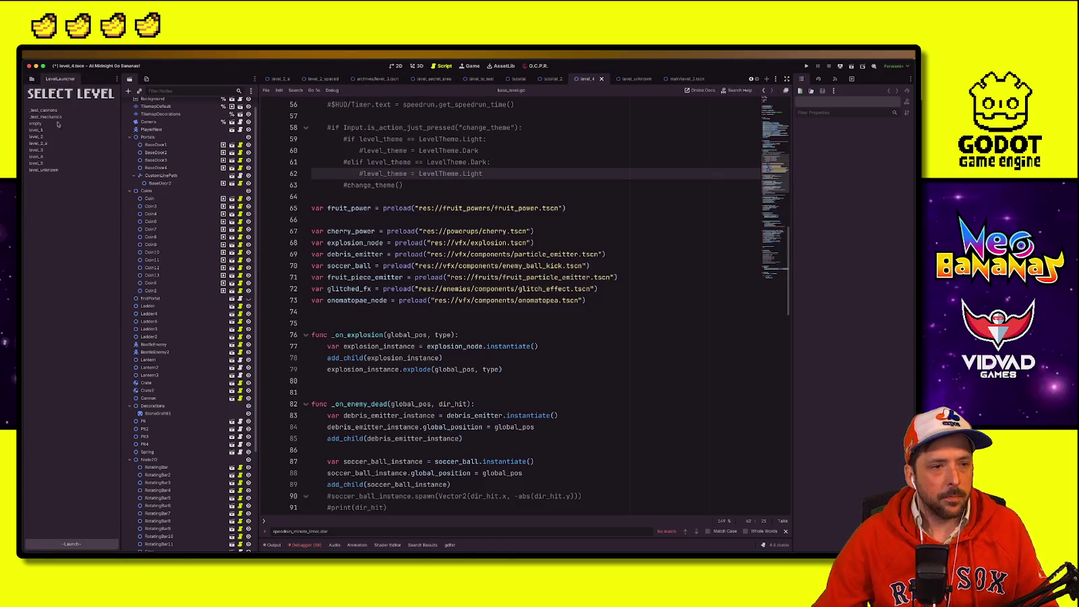
Step: Select level_1 in the LevelLauncher and launch the debug run
{"action": "left_click", "coordinate": [56, 131]}
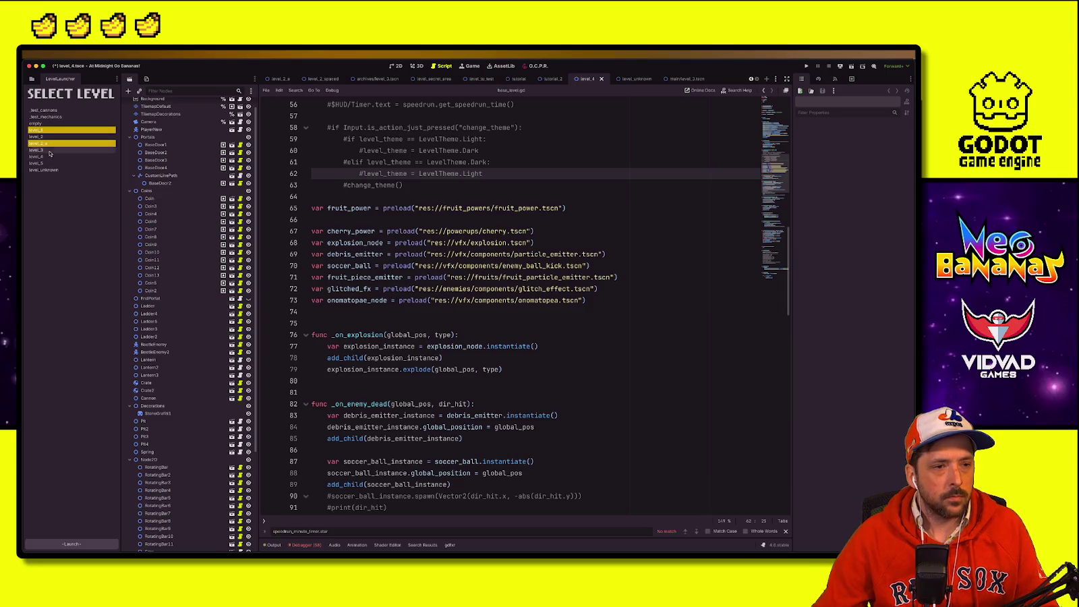
{"action": "left_click", "coordinate": [70, 545]}
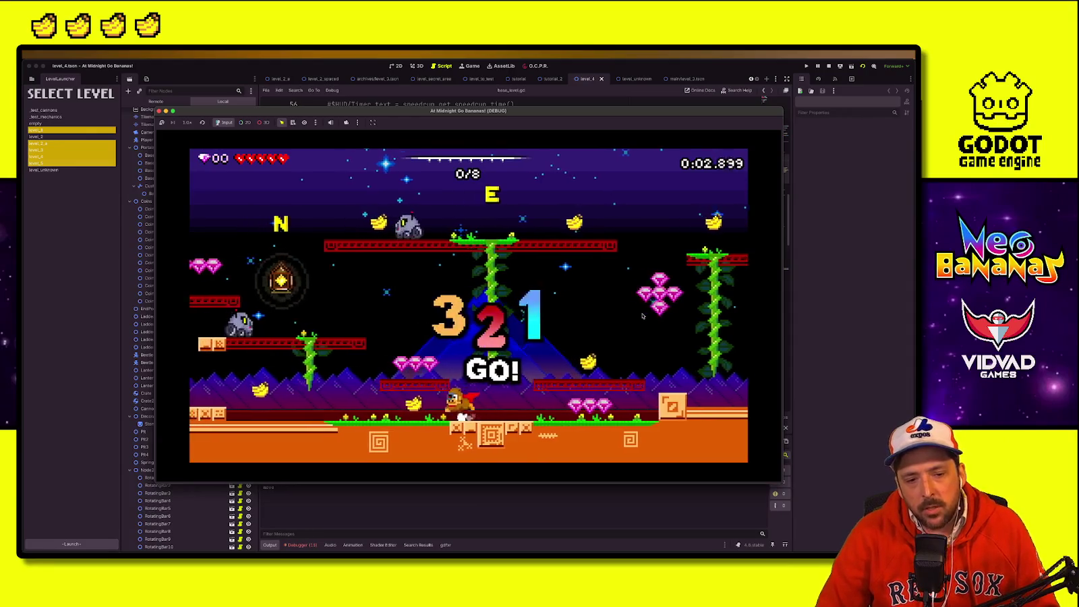
Step: Collect all the bananas in the first level, jumping and attacking, to open its exit
{"action": "key", "text": "Left"}
{"action": "key", "text": "space"}
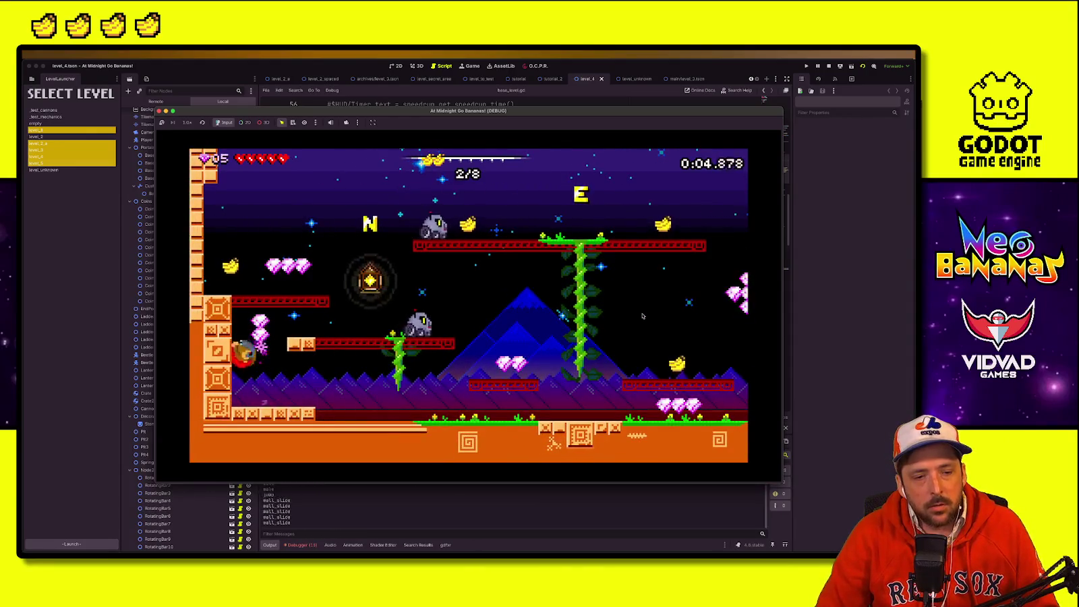
{"action": "key", "text": "Right"}
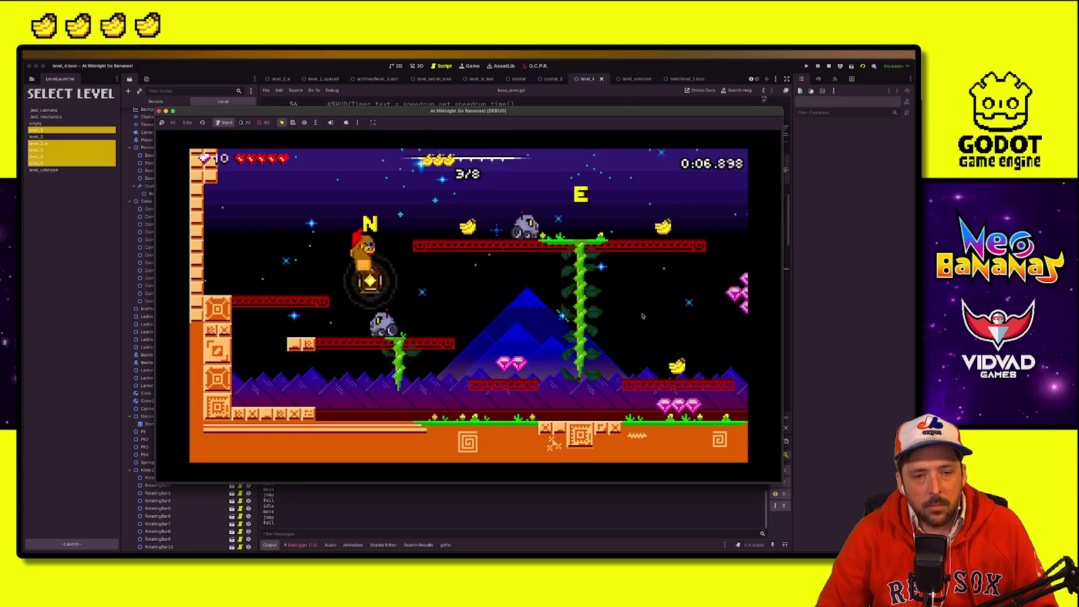
{"action": "key", "text": "Right"}
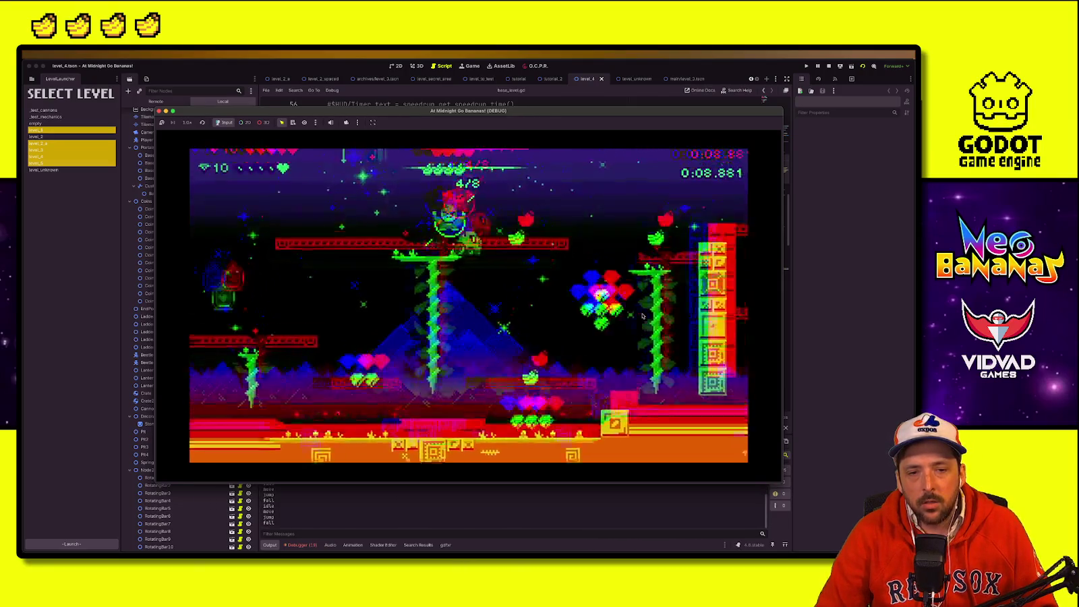
{"action": "key", "text": "Right"}
{"action": "key", "text": "Right"}
{"action": "key", "text": "Left"}
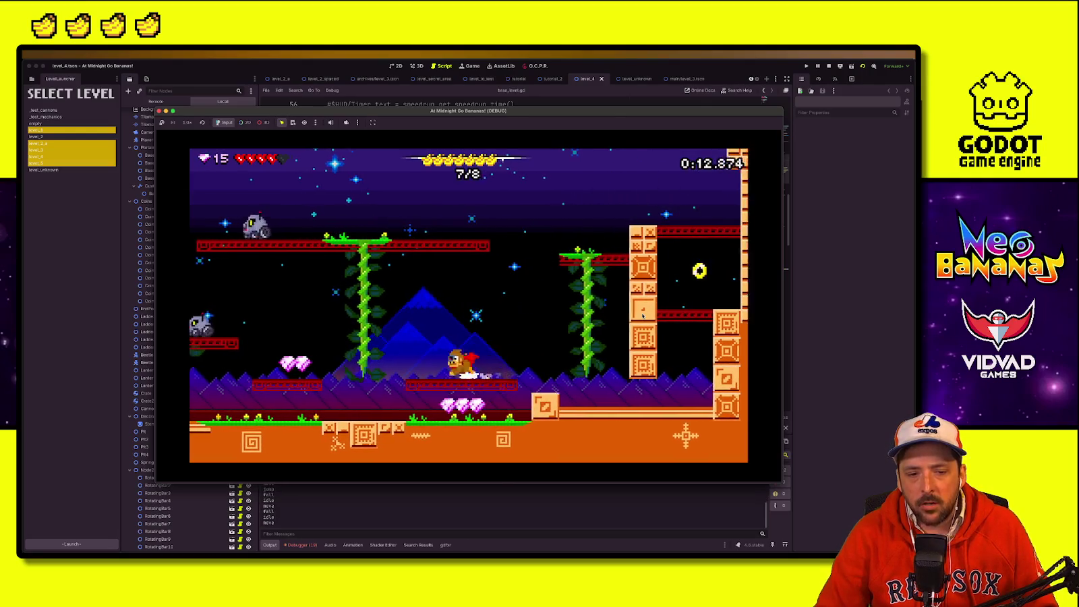
{"action": "key", "text": "Left"}
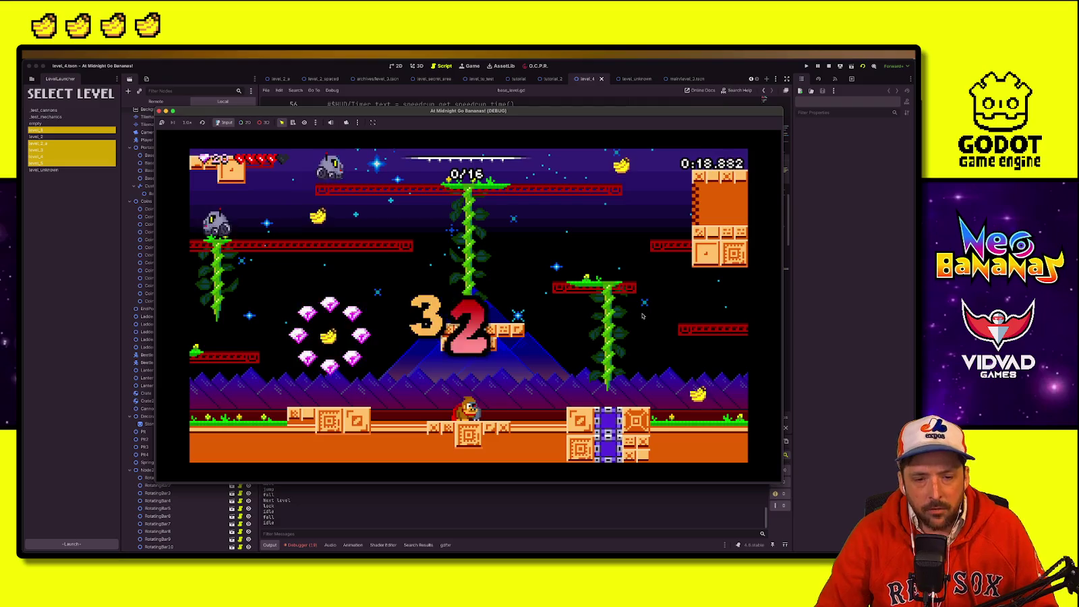
Step: Run and jump through the next level collecting gems, bouncing off the spring into the exit
{"action": "key", "text": "Right"}
{"action": "key", "text": "space"}
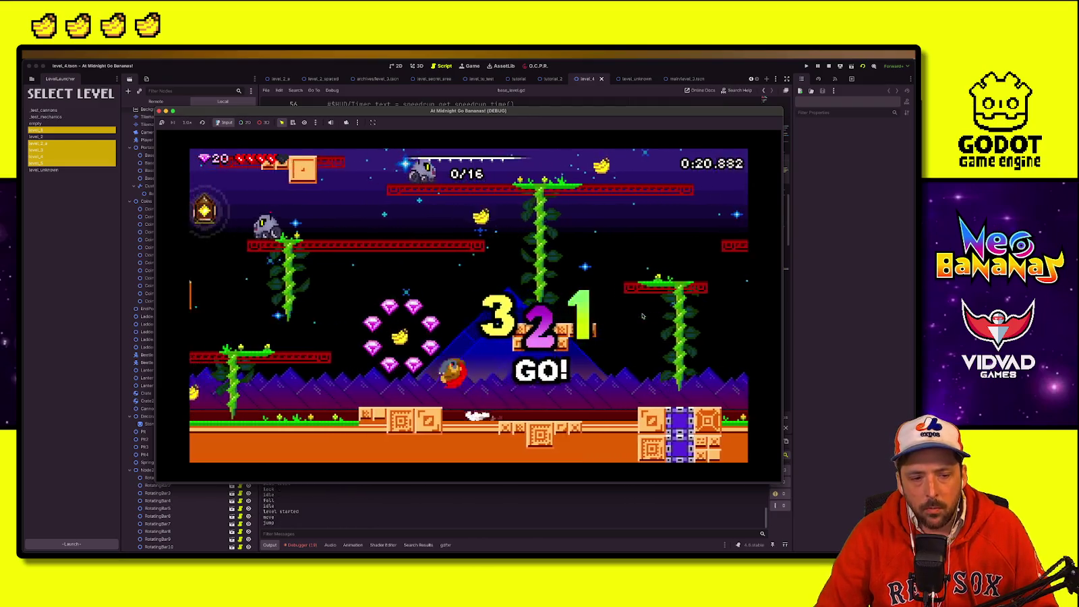
{"action": "key", "text": "Right"}
{"action": "key", "text": "space"}
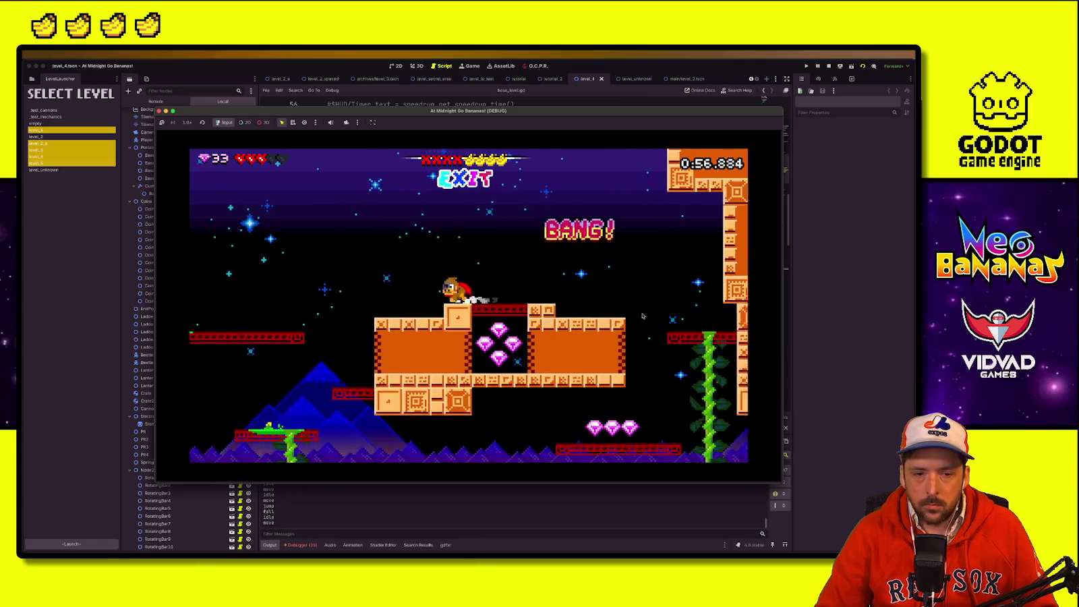
{"action": "key", "text": "Right"}
{"action": "key", "text": "space"}
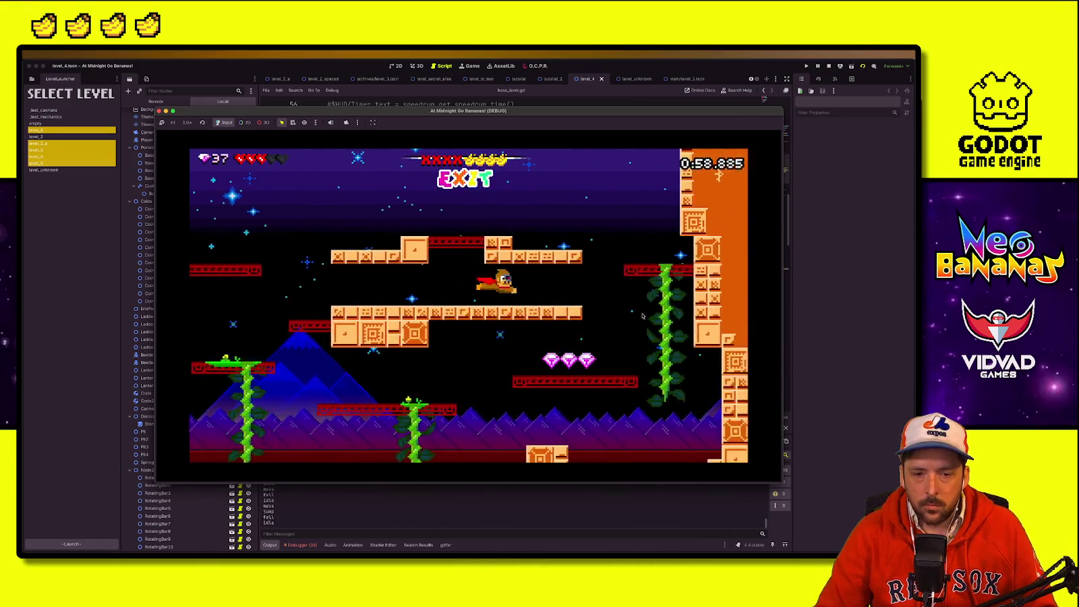
{"action": "key", "text": "Right"}
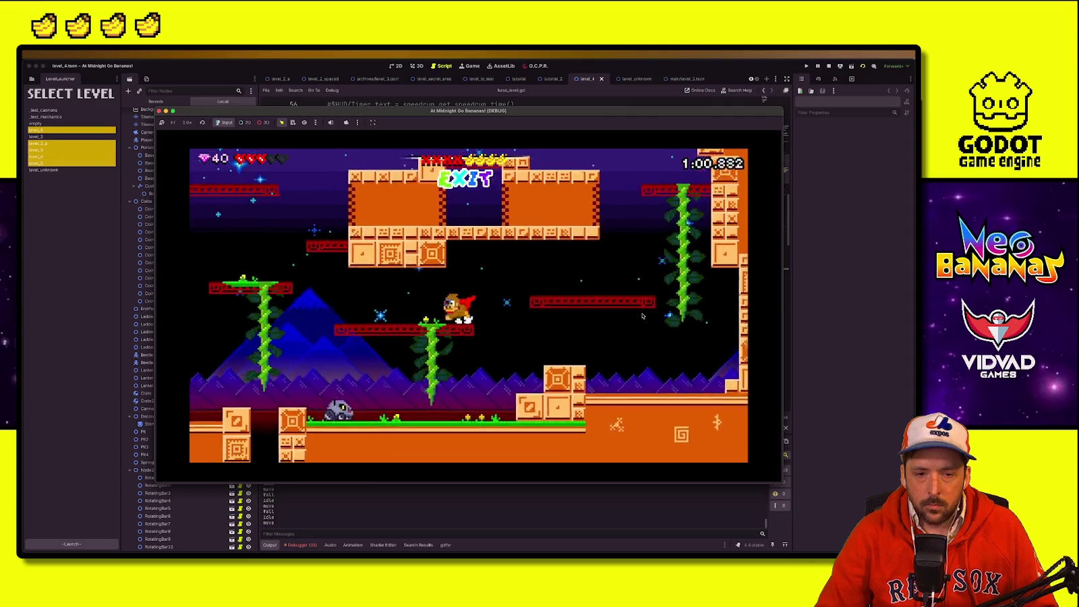
{"action": "key", "text": "Left"}
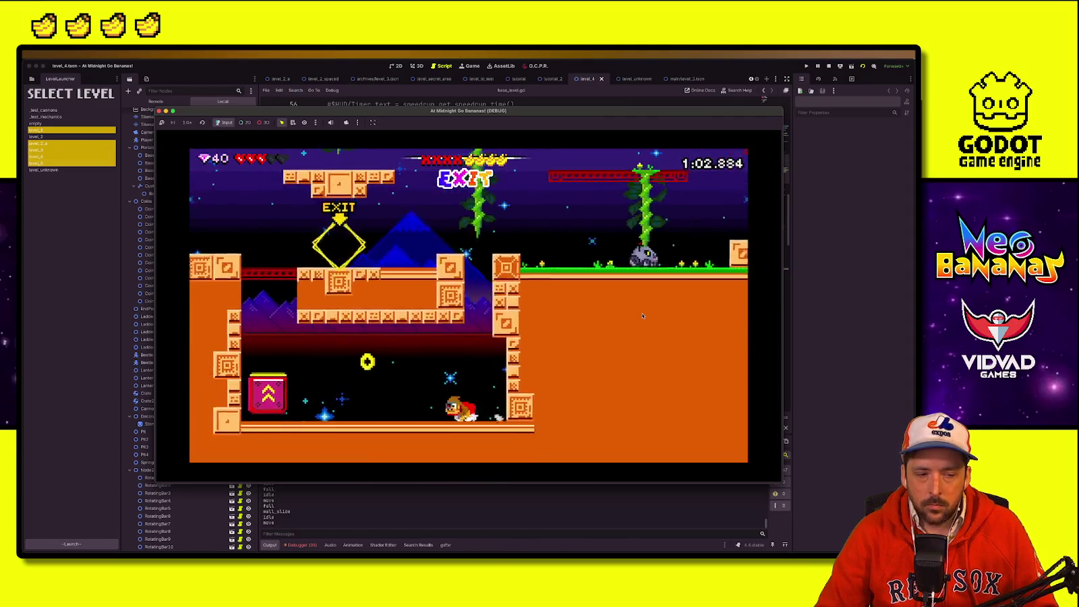
{"action": "key", "text": "Left"}
{"action": "key", "text": "Right"}
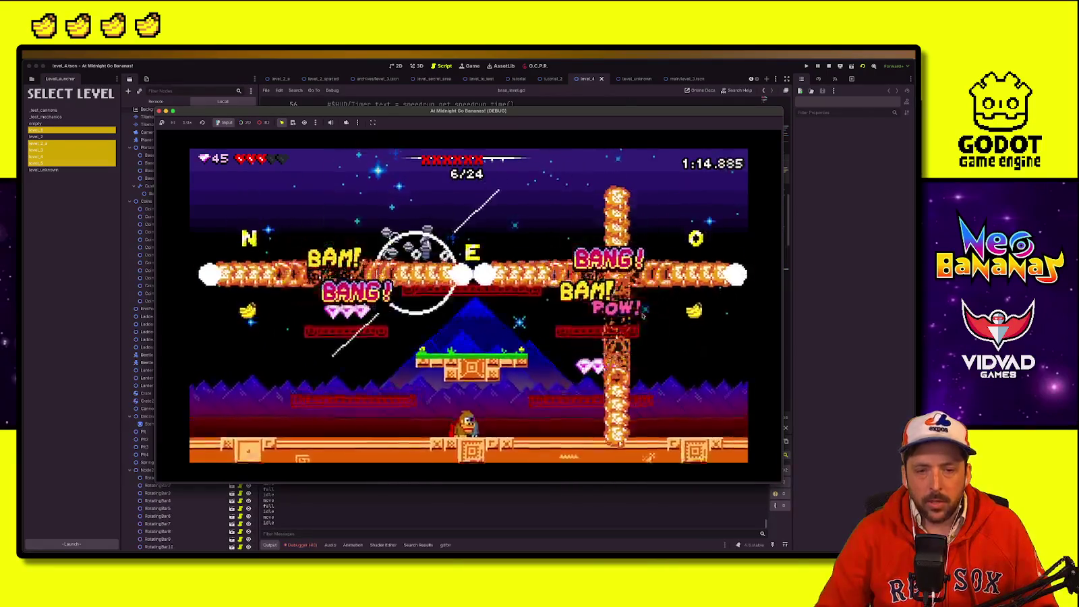
{"action": "key", "text": "space"}
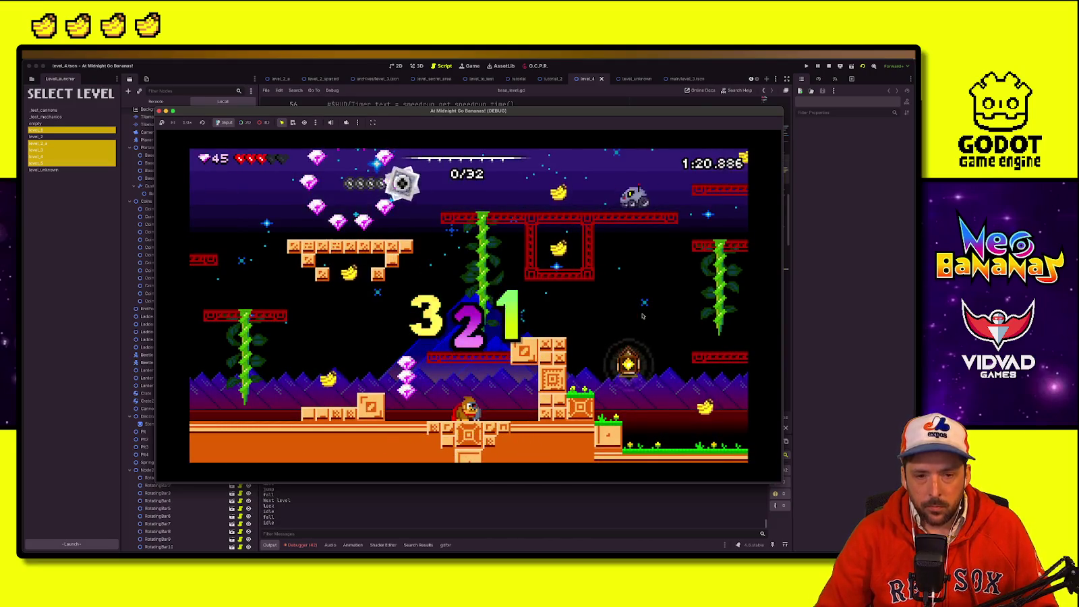
Step: Wall-jump, bounce off enemies and roll through the gem ring to clear the current level
{"action": "key", "text": "Left"}
{"action": "key", "text": "space"}
{"action": "key", "text": "Left"}
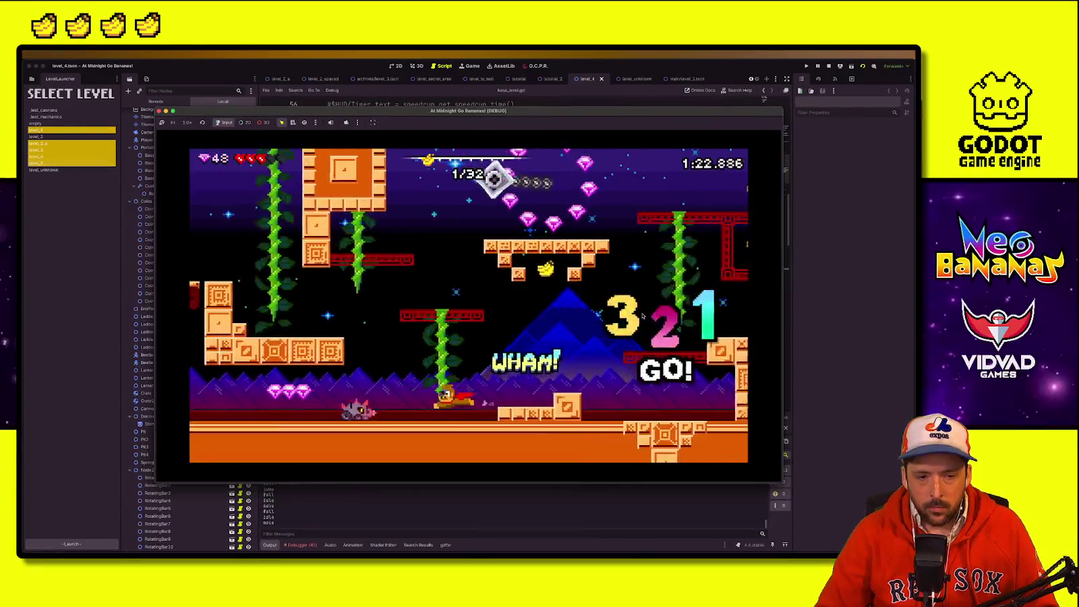
{"action": "key", "text": "space"}
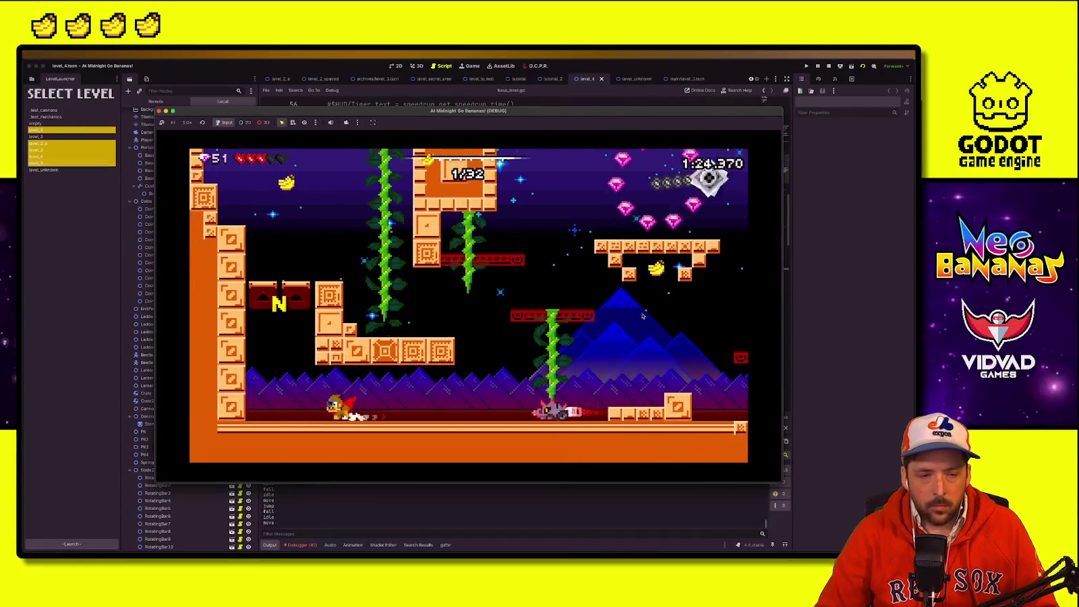
{"action": "key", "text": "Left"}
{"action": "key", "text": "space"}
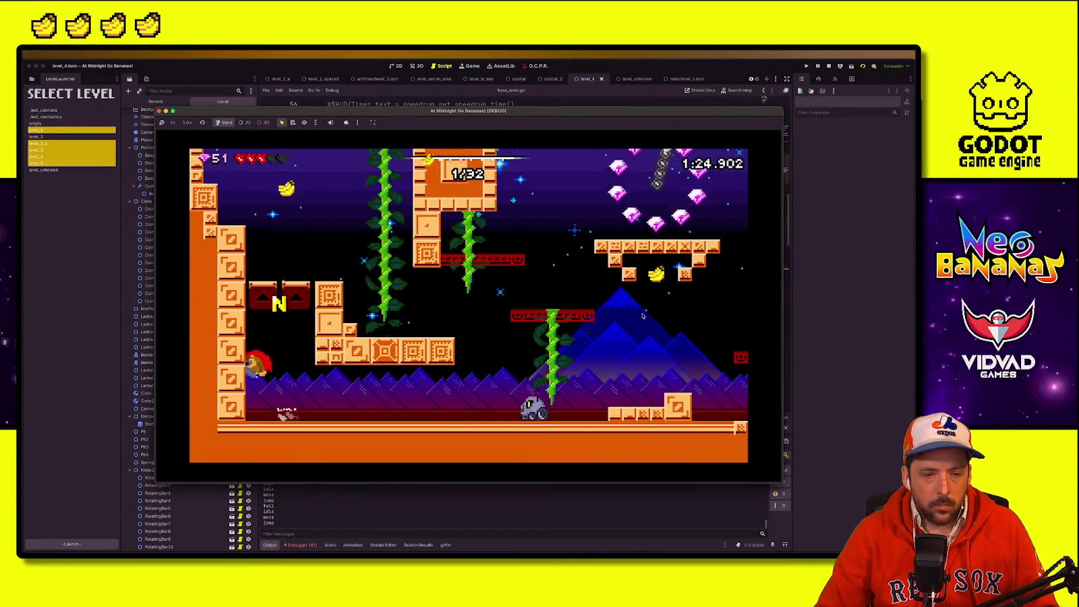
{"action": "key", "text": "space"}
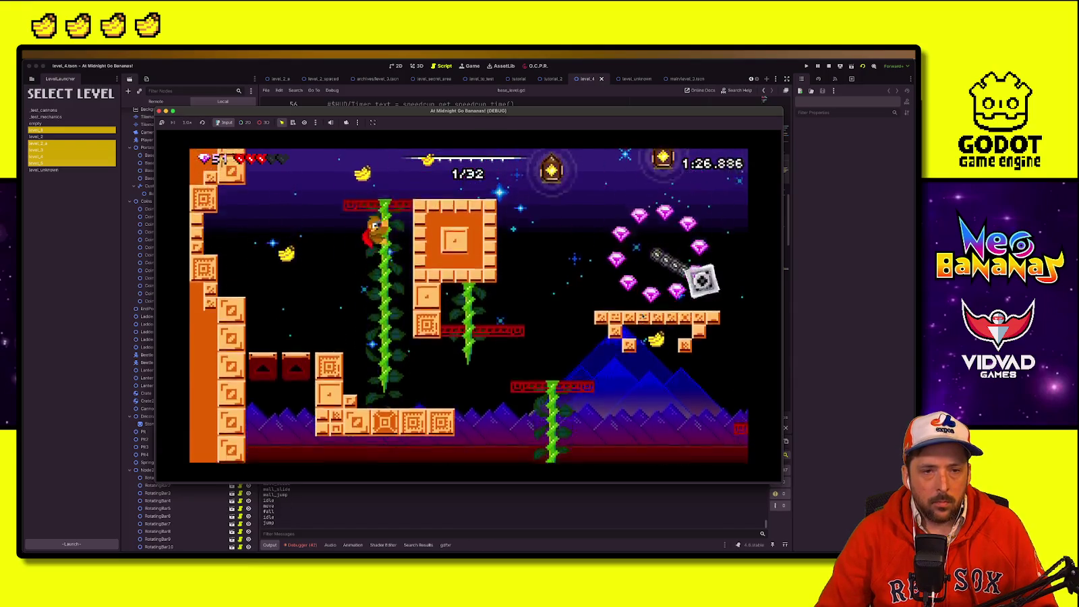
{"action": "key", "text": "Right"}
{"action": "key", "text": "space"}
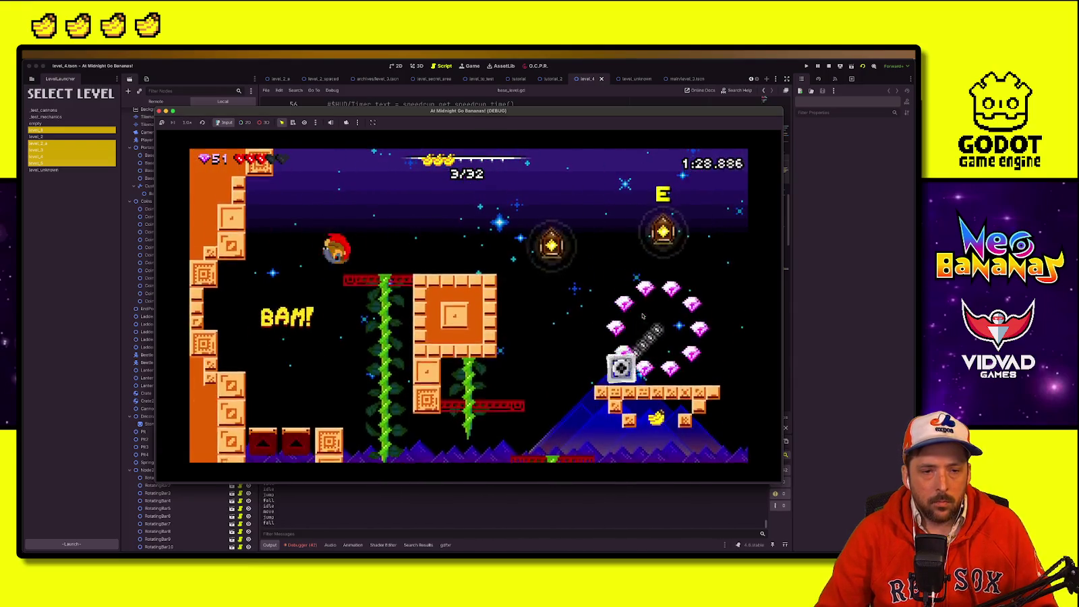
{"action": "key", "text": "Right"}
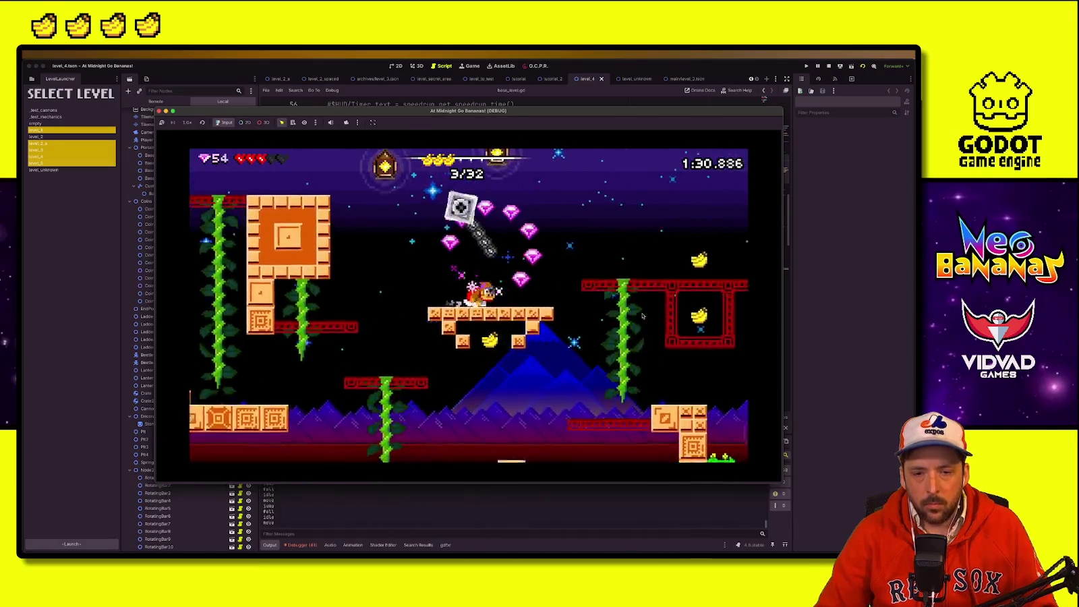
{"action": "key", "text": "Right"}
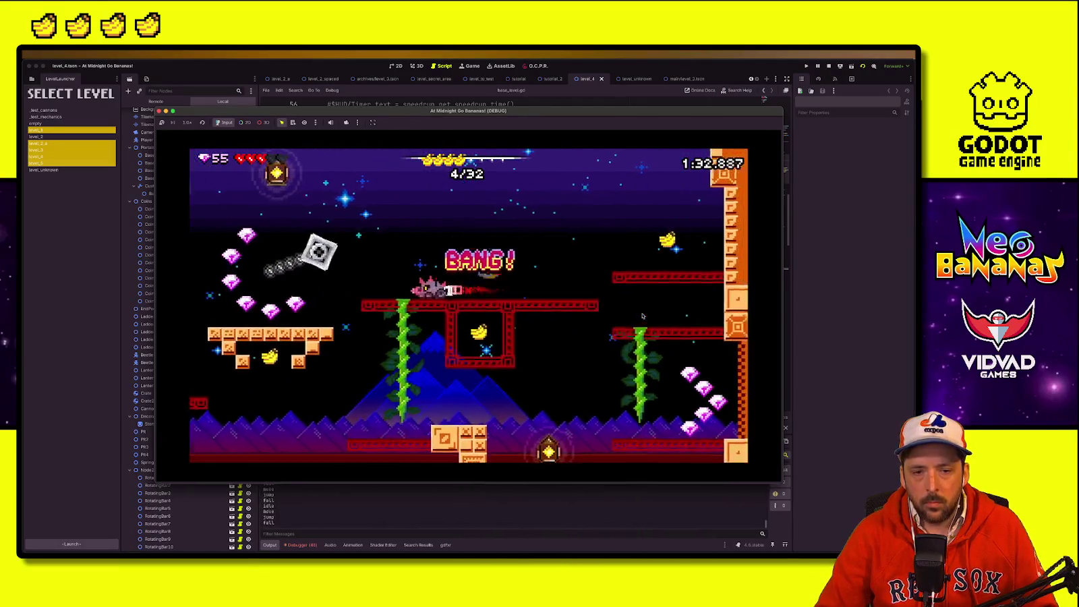
{"action": "key", "text": "Right"}
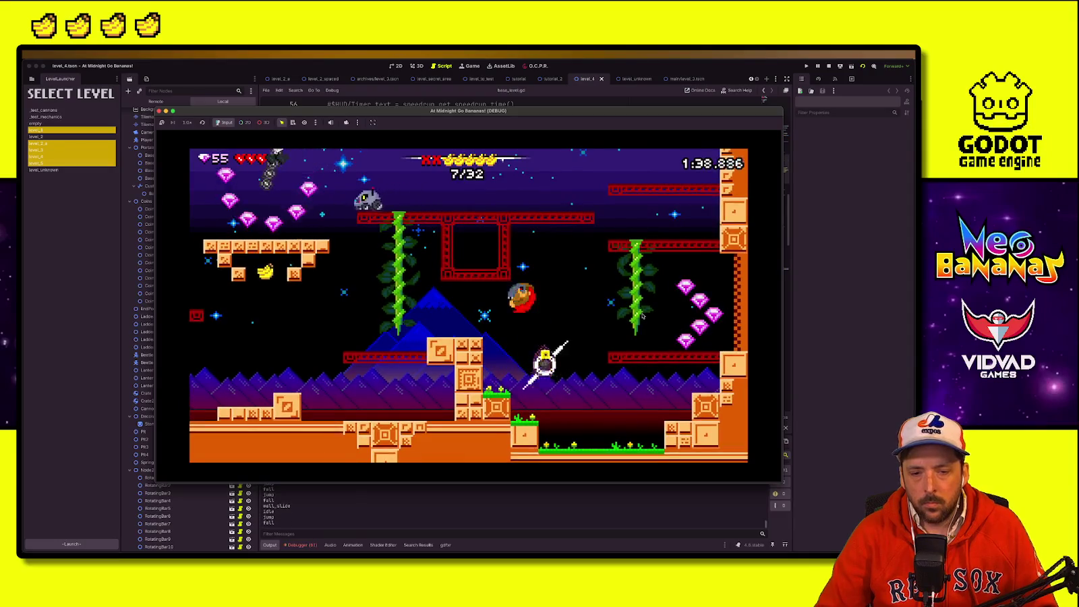
{"action": "key", "text": "Right"}
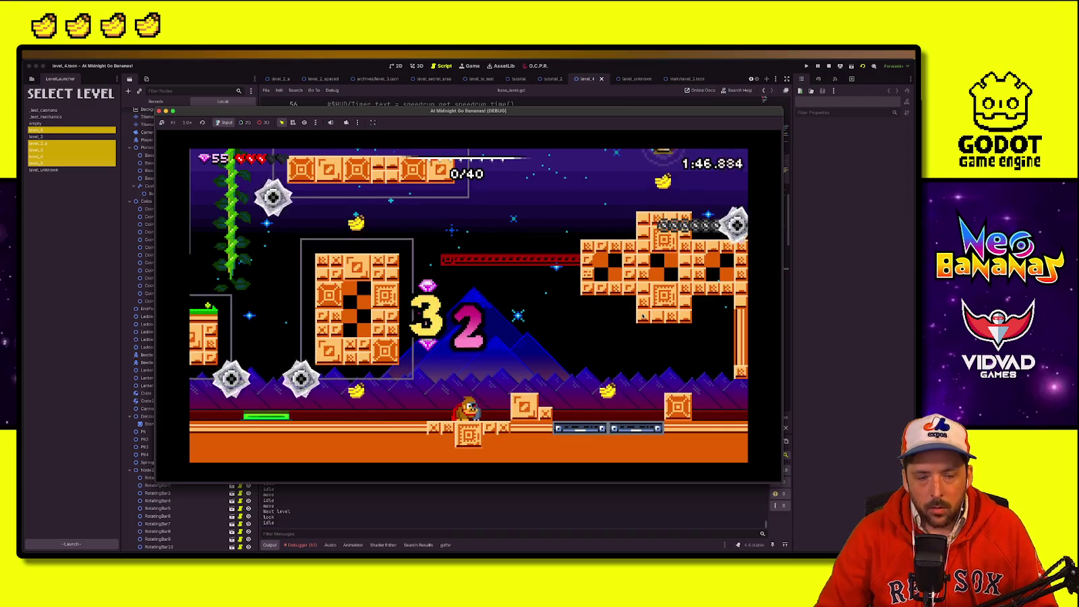
Step: Play the following level after its countdown, grabbing bananas and jumping into the EXIT
{"action": "key", "text": "Right"}
{"action": "key", "text": "space"}
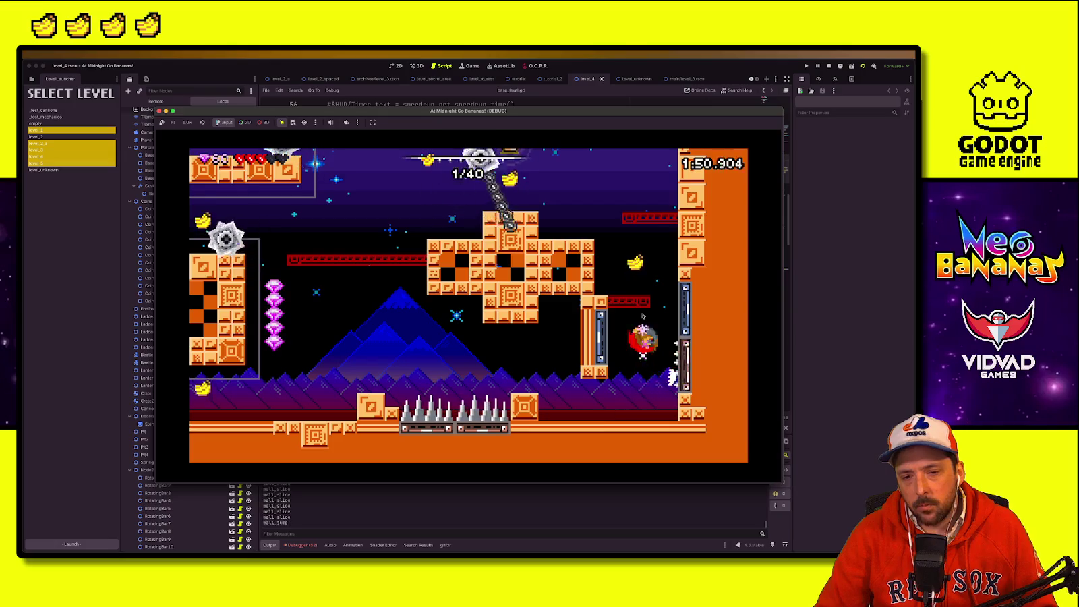
{"action": "key", "text": "space"}
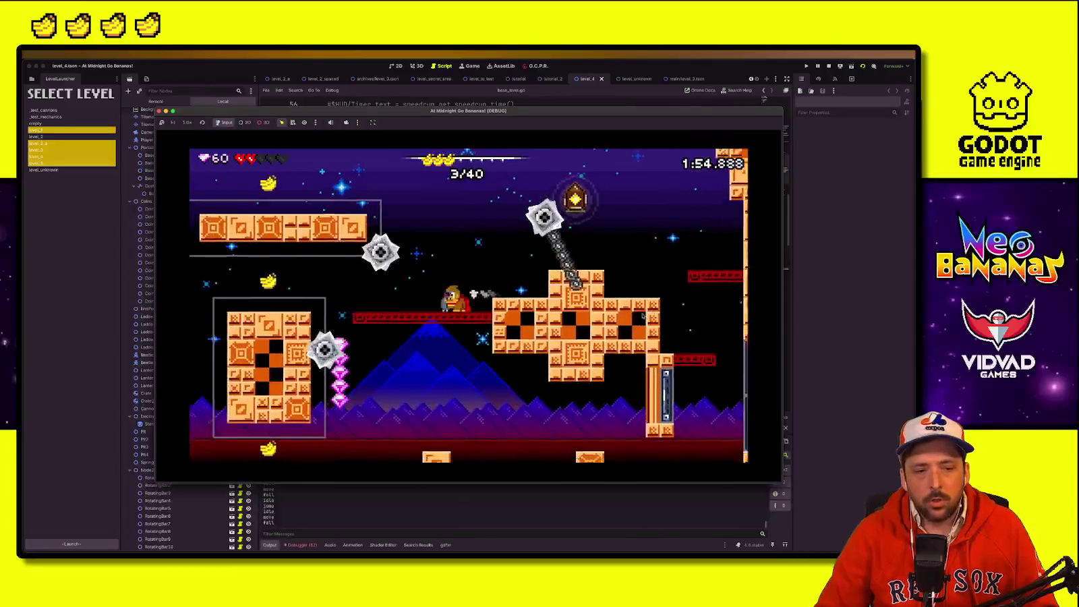
{"action": "key", "text": "Left"}
{"action": "key", "text": "space"}
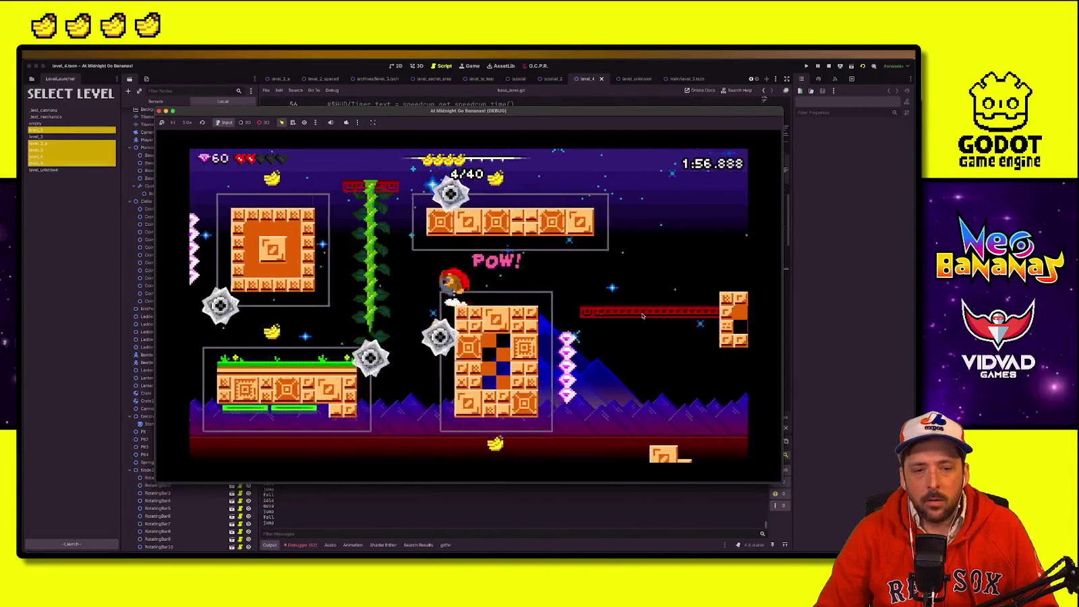
{"action": "key", "text": "Right"}
{"action": "key", "text": "Left"}
{"action": "key", "text": "space"}
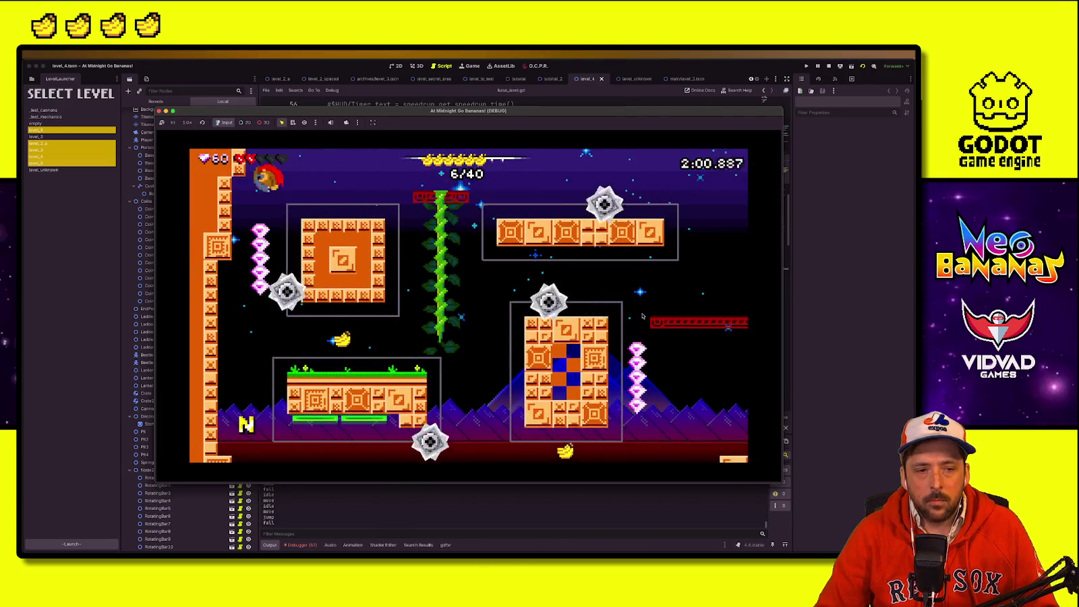
{"action": "key", "text": "Right"}
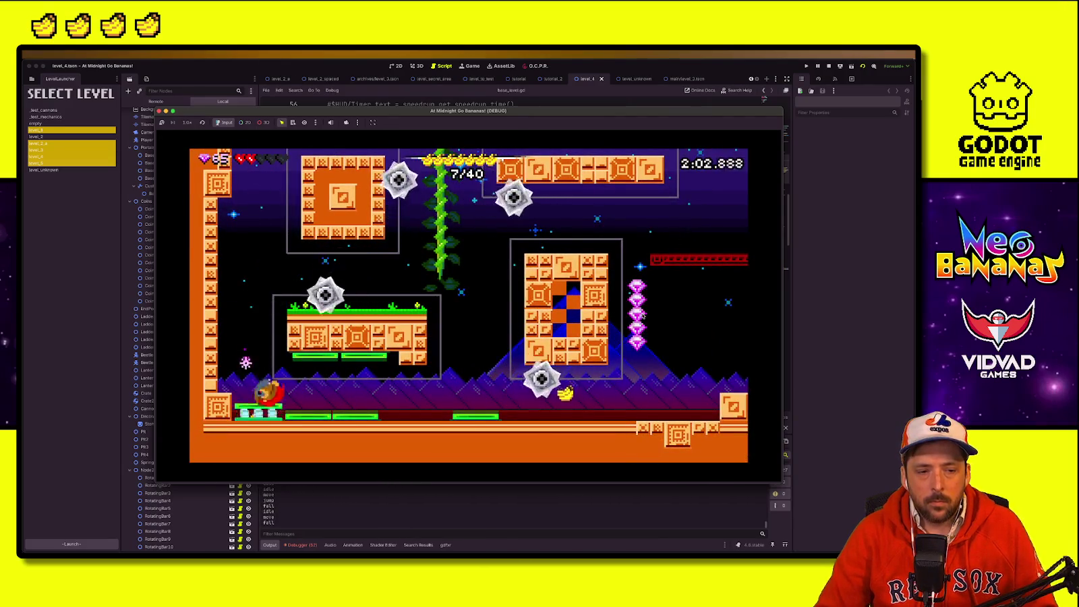
{"action": "key", "text": "Right"}
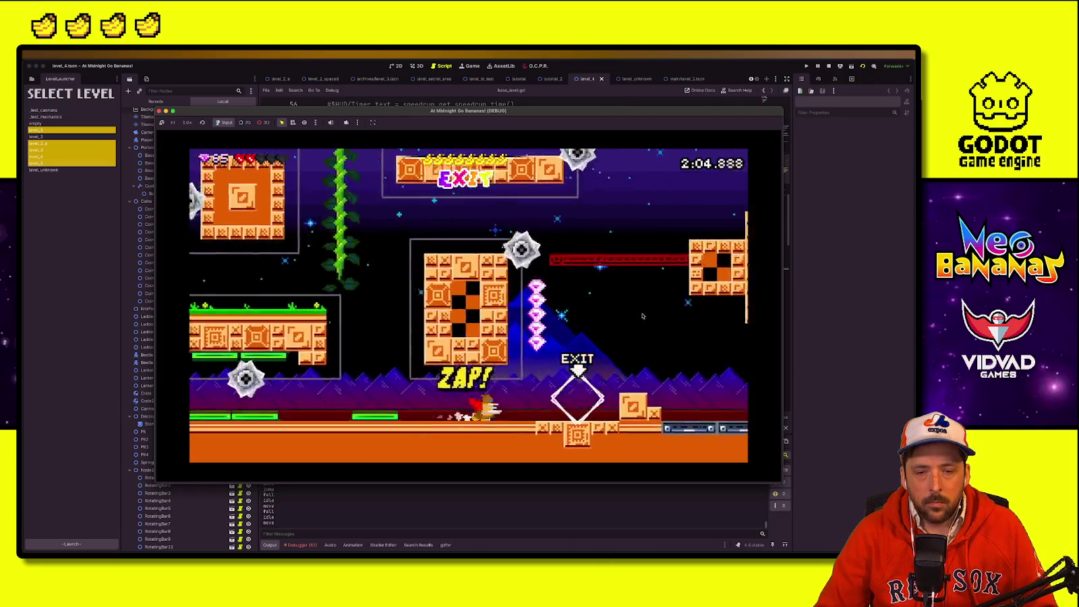
{"action": "key", "text": "Right"}
{"action": "key", "text": "space"}
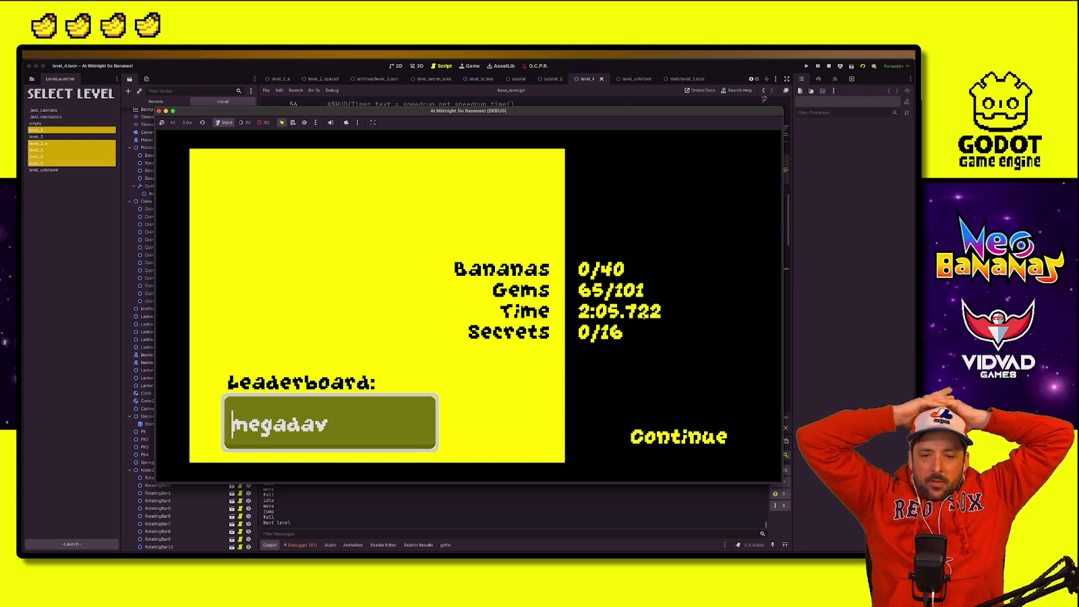
Step: Enter 'super' as the leaderboard name prefix, submit the score, and close the game window
{"action": "type", "text": "su"}
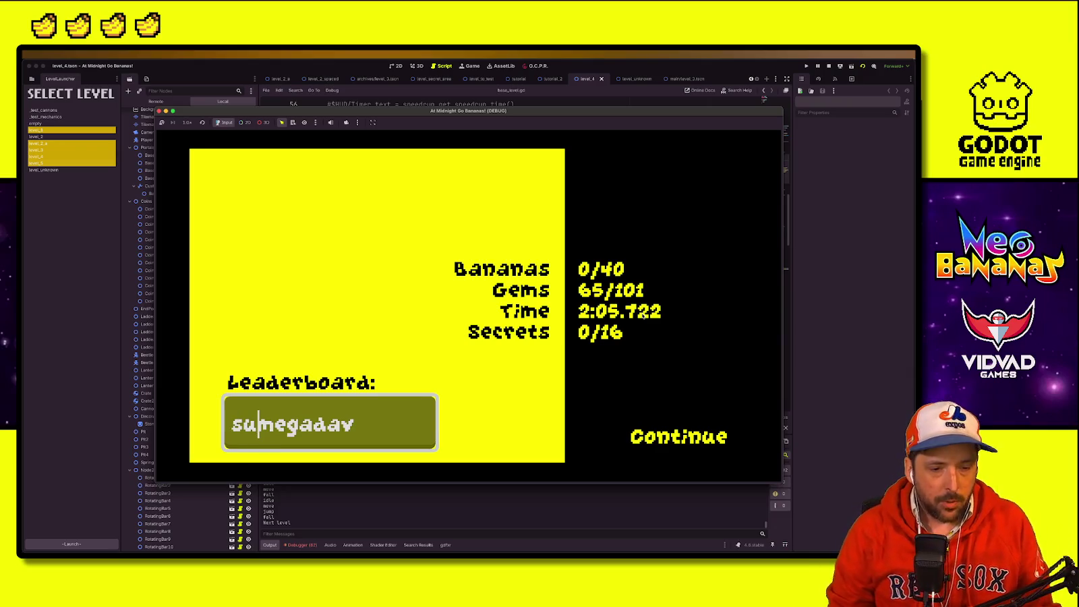
{"action": "type", "text": "per"}
{"action": "key", "text": "Return"}
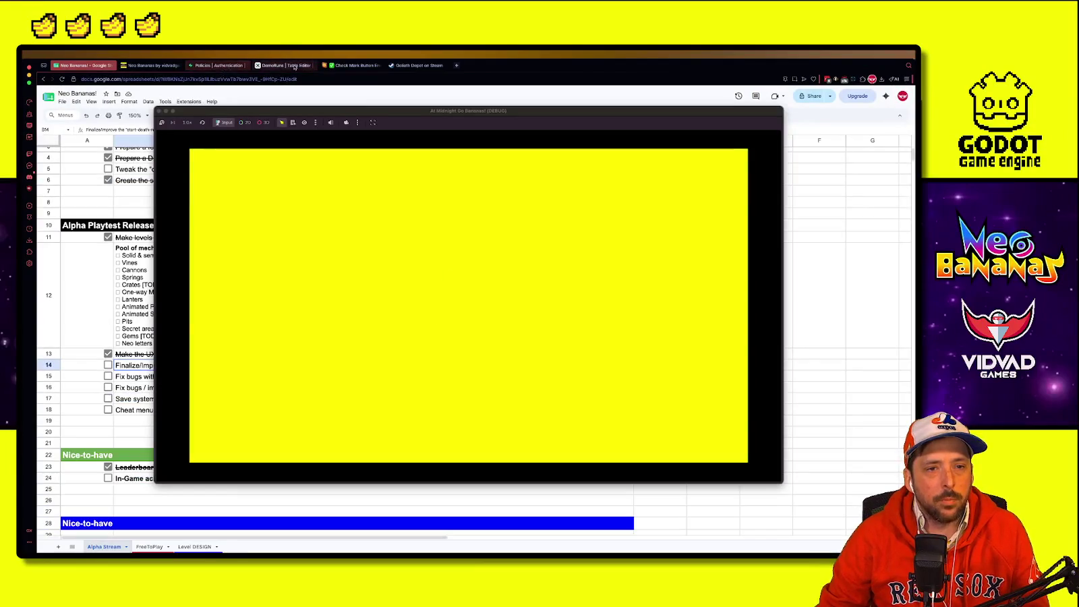
{"action": "left_click", "coordinate": [295, 66]}
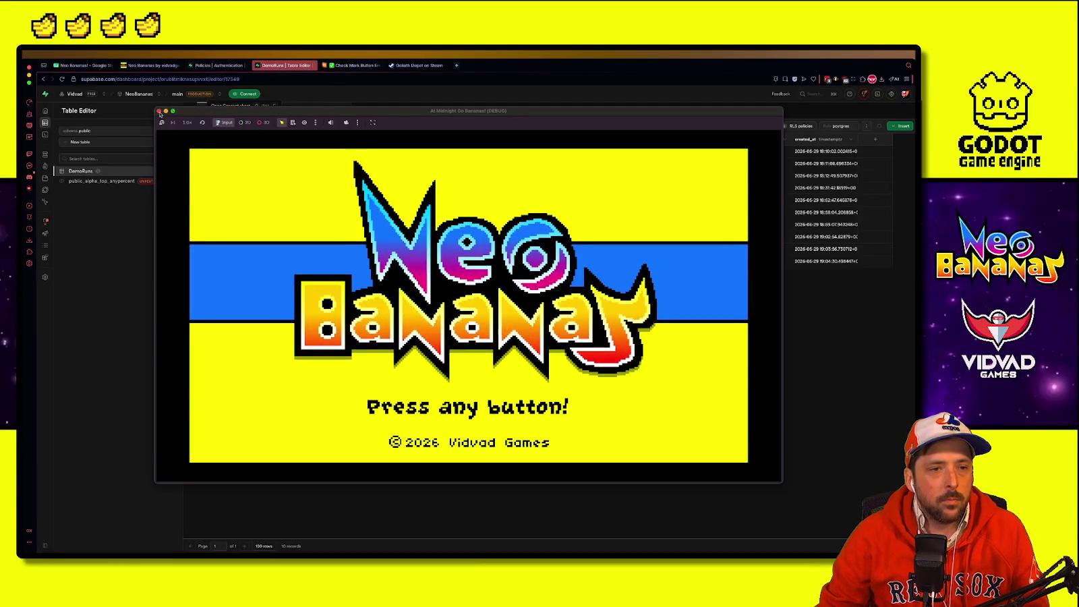
{"action": "left_click", "coordinate": [160, 110]}
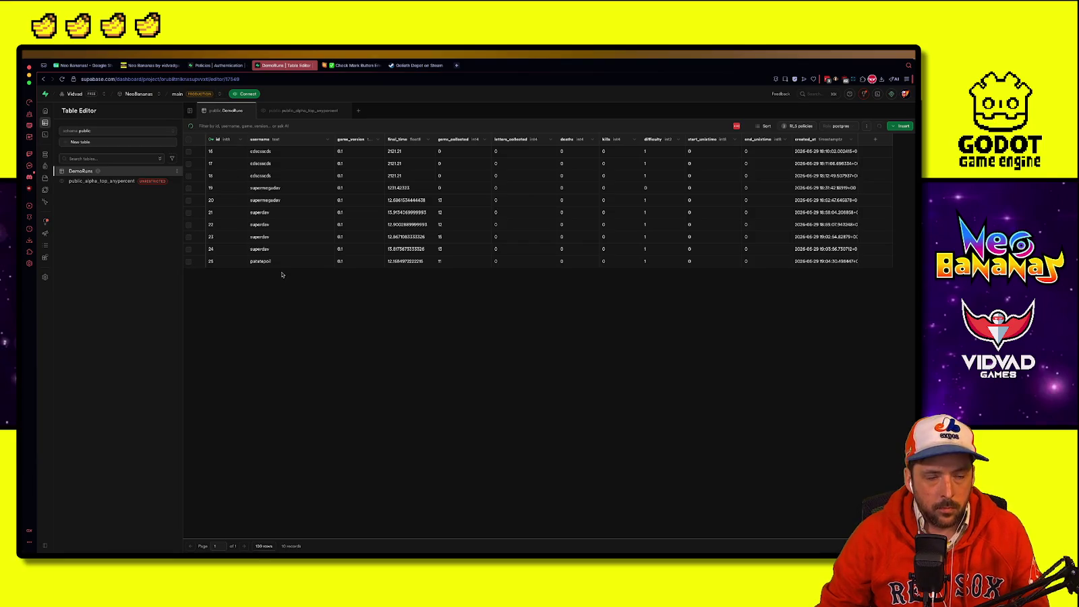
Step: Tick the checkboxes for DemoRuns rows 16 through 27
{"action": "left_click", "coordinate": [189, 201]}
{"action": "left_click", "coordinate": [189, 188]}
{"action": "left_click", "coordinate": [189, 163]}
{"action": "left_click", "coordinate": [189, 151]}
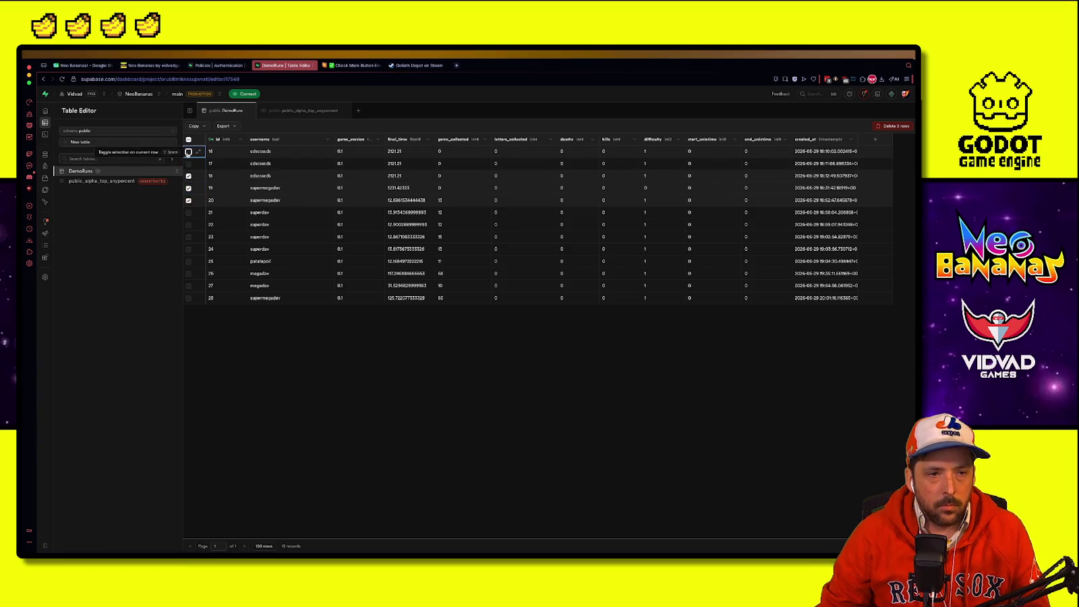
{"action": "left_click", "coordinate": [189, 212]}
{"action": "left_click", "coordinate": [189, 249]}
{"action": "left_click", "coordinate": [188, 224]}
{"action": "left_click", "coordinate": [189, 261]}
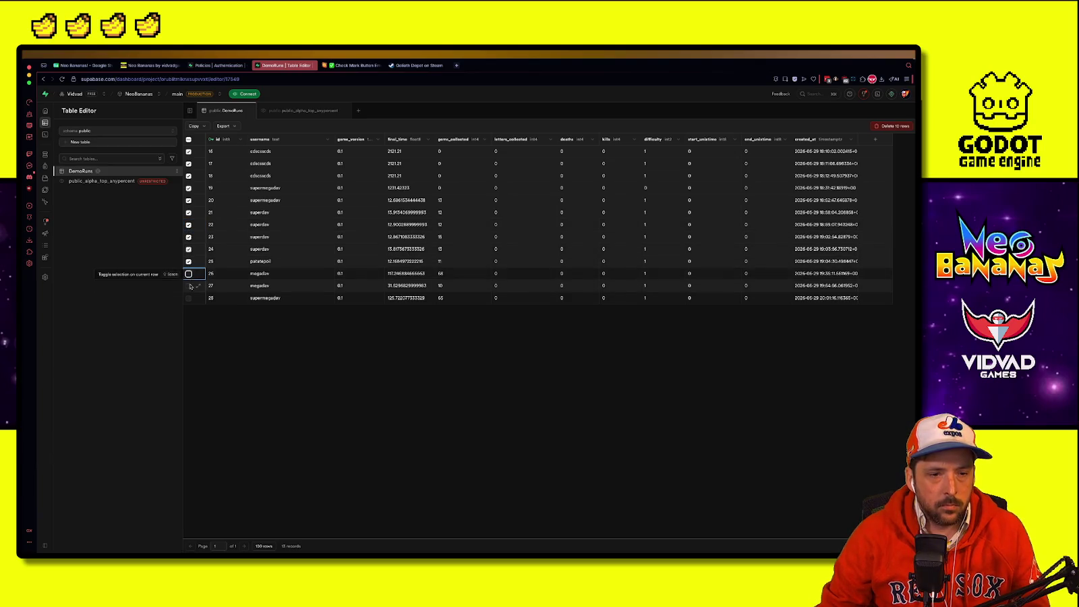
{"action": "left_click", "coordinate": [189, 273]}
{"action": "left_click", "coordinate": [189, 286]}
Step: Delete the 12 selected rows, confirm, and return to Godot
{"action": "left_click", "coordinate": [877, 127]}
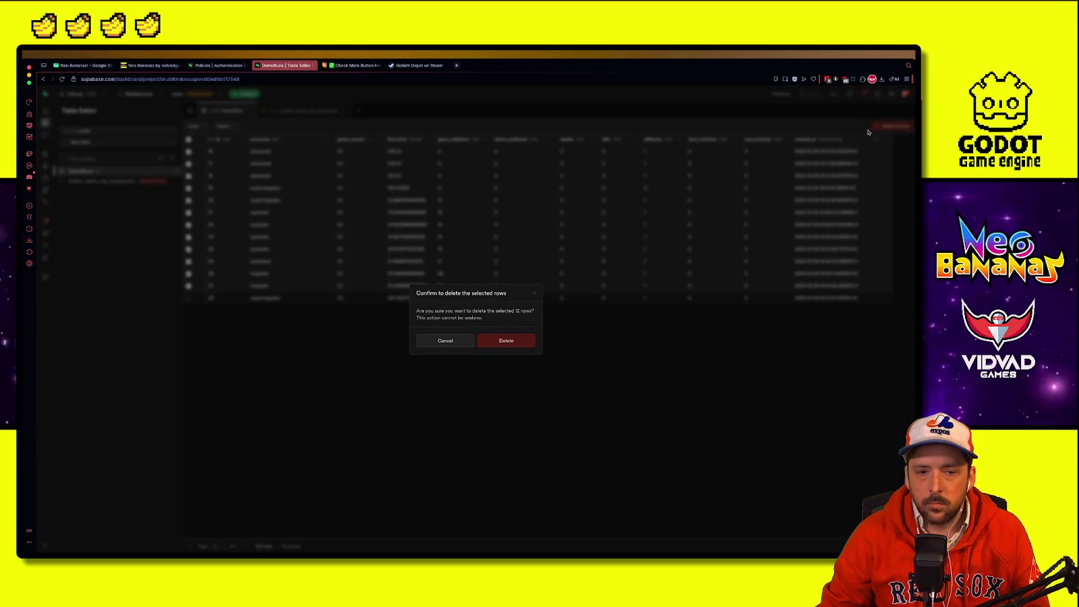
{"action": "left_click", "coordinate": [516, 335]}
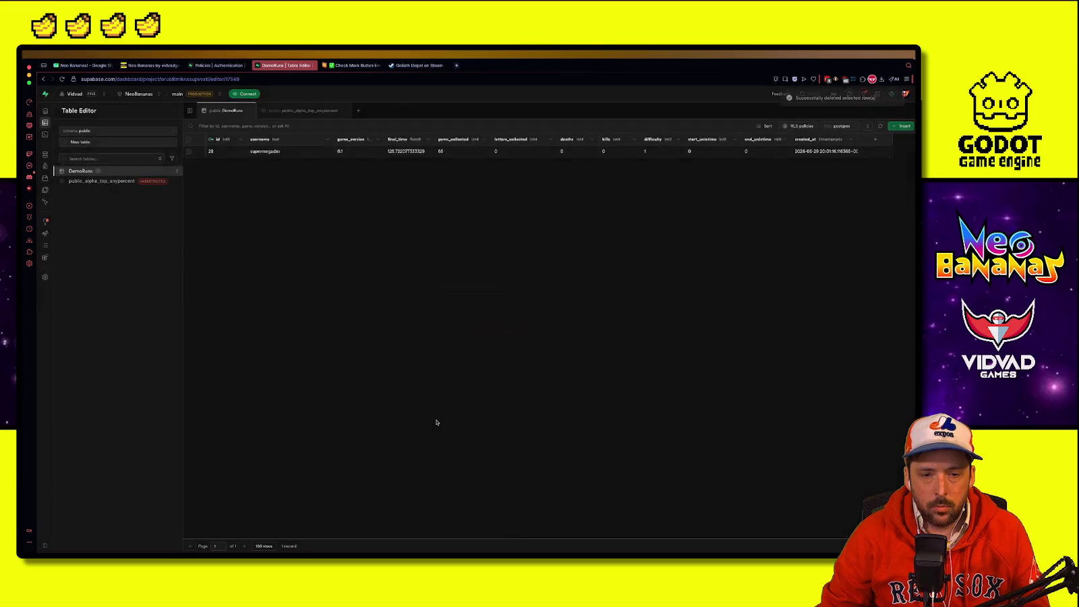
{"action": "key", "text": "super+Tab"}
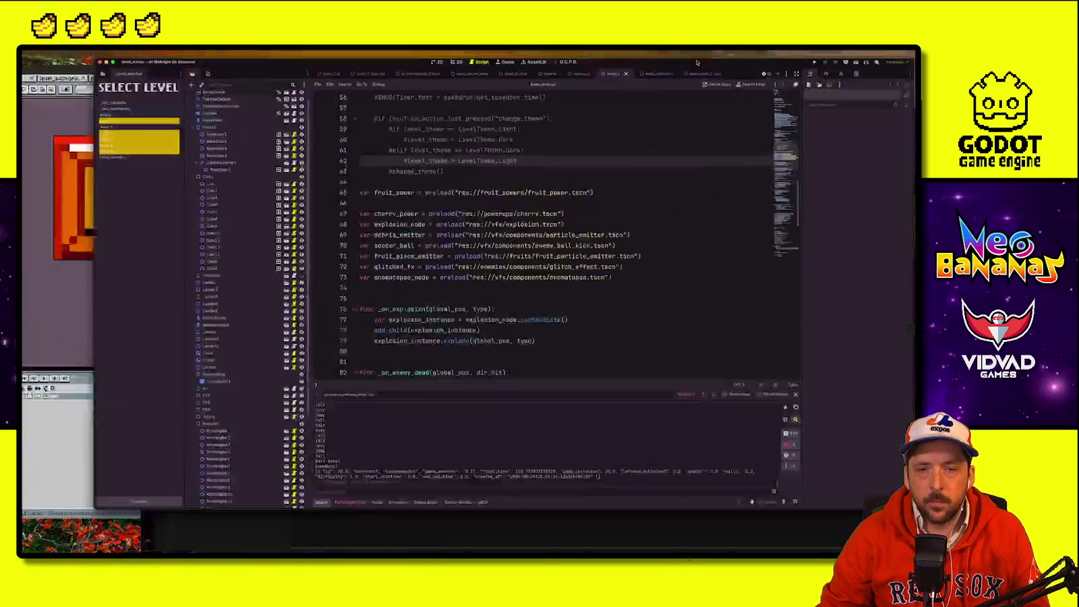
Step: Run the game and navigate past the title screen to the Leaderboard
{"action": "left_click", "coordinate": [806, 66]}
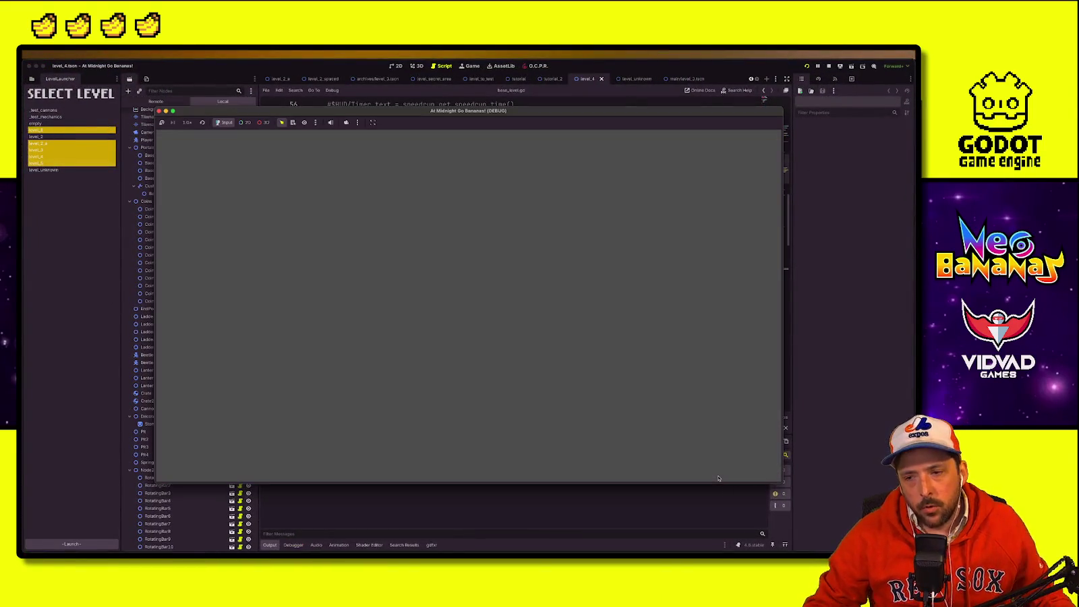
{"action": "key", "text": "Down"}
{"action": "key", "text": "Down"}
{"action": "key", "text": "Down"}
{"action": "key", "text": "Return"}
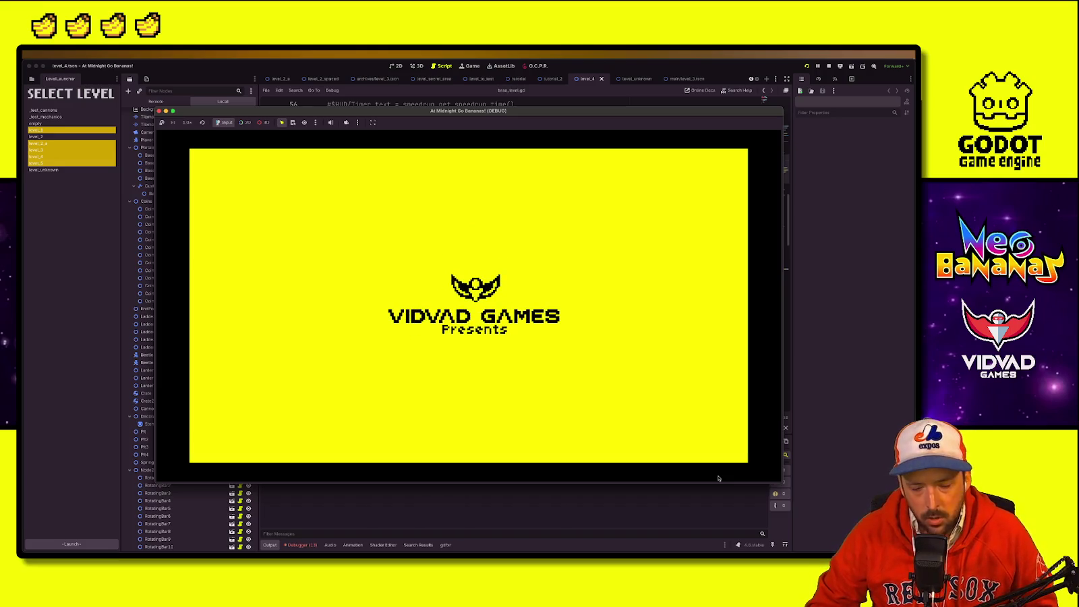
{"action": "key", "text": "Return"}
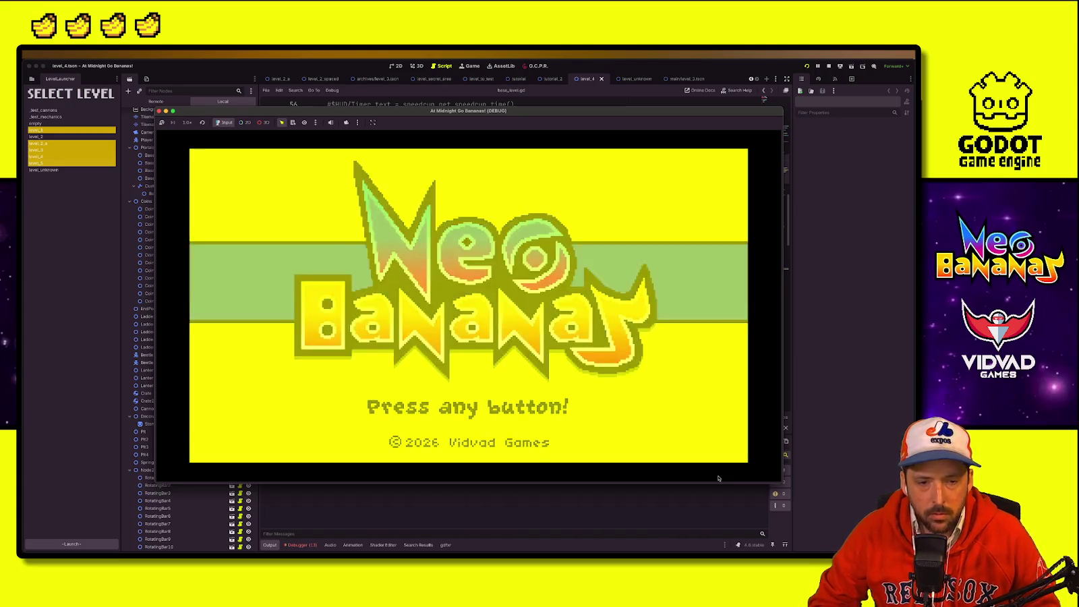
{"action": "key", "text": "Down"}
{"action": "key", "text": "Return"}
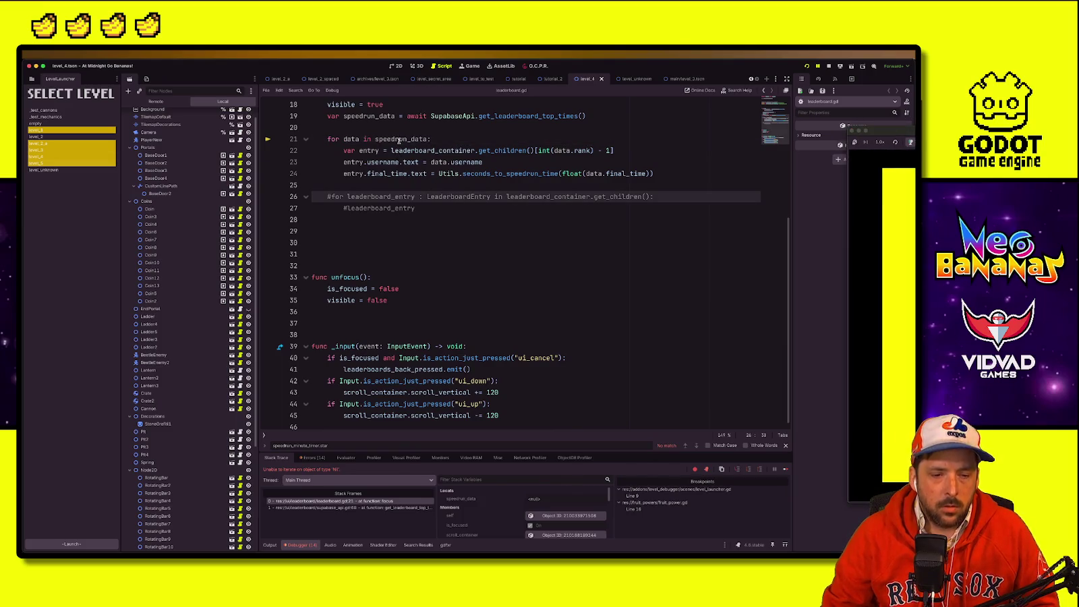
Step: Inspect the empty speedrun_data at the breakpoint in leaderboard.gd, then stop debugging
{"action": "mouse_move", "coordinate": [401, 138]}
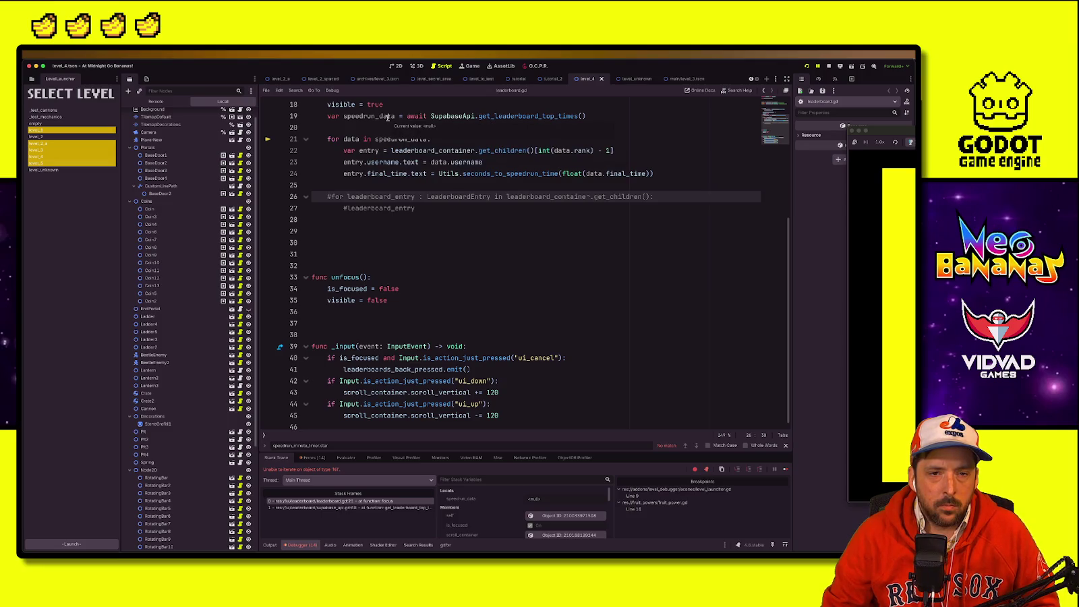
{"action": "left_click", "coordinate": [431, 139]}
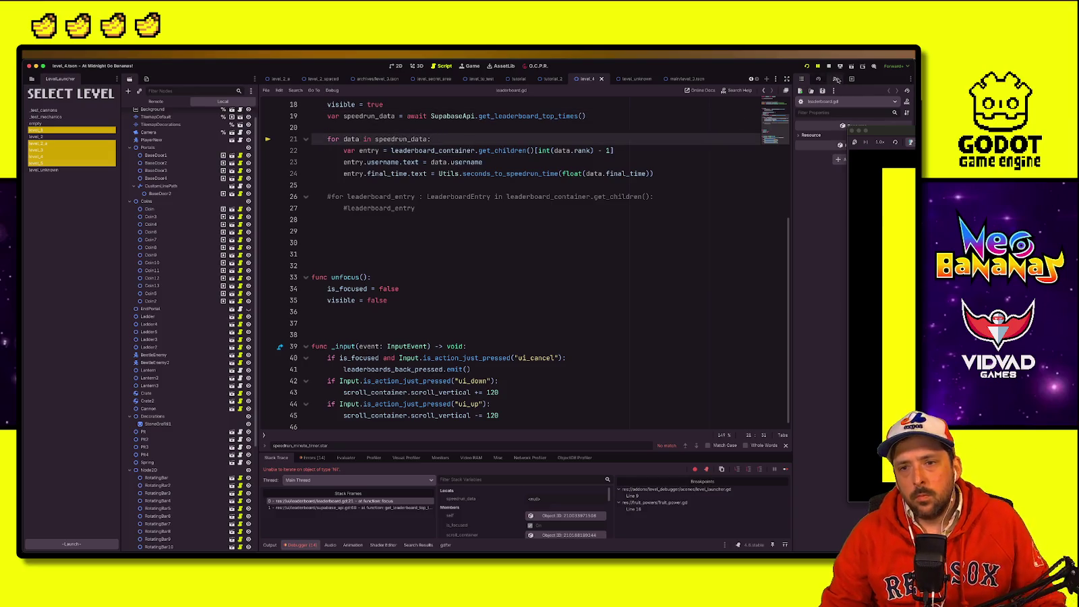
{"action": "scroll", "coordinate": [491, 179], "scroll_direction": "up", "scroll_amount": 3}
{"action": "left_click", "coordinate": [474, 206]}
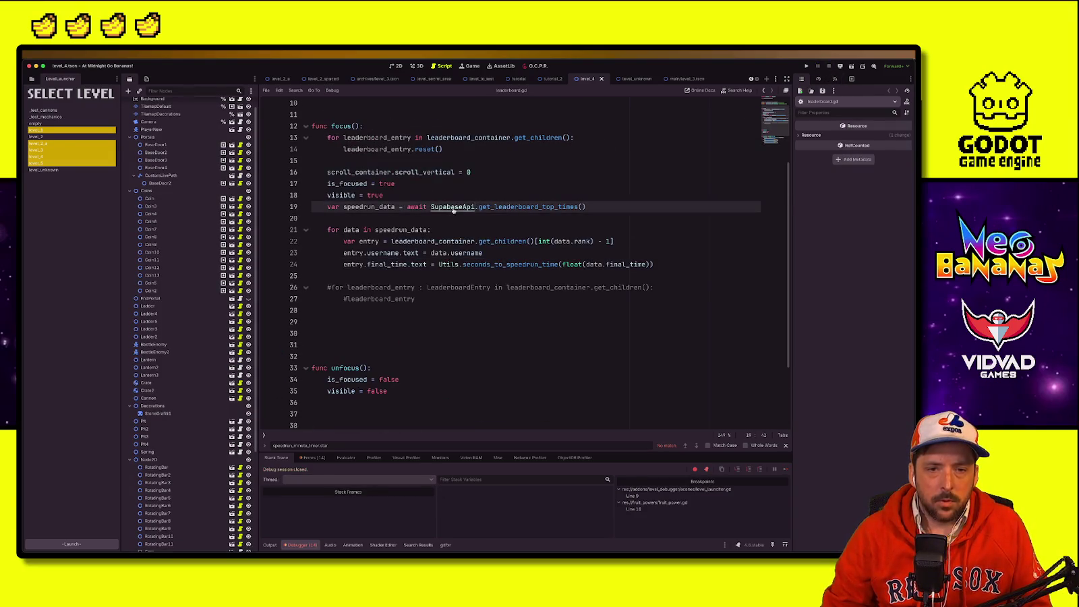
Step: Open supabase_api.gd via quick search and locate its sign_in and _ready functions
{"action": "key", "text": "alt+Left"}
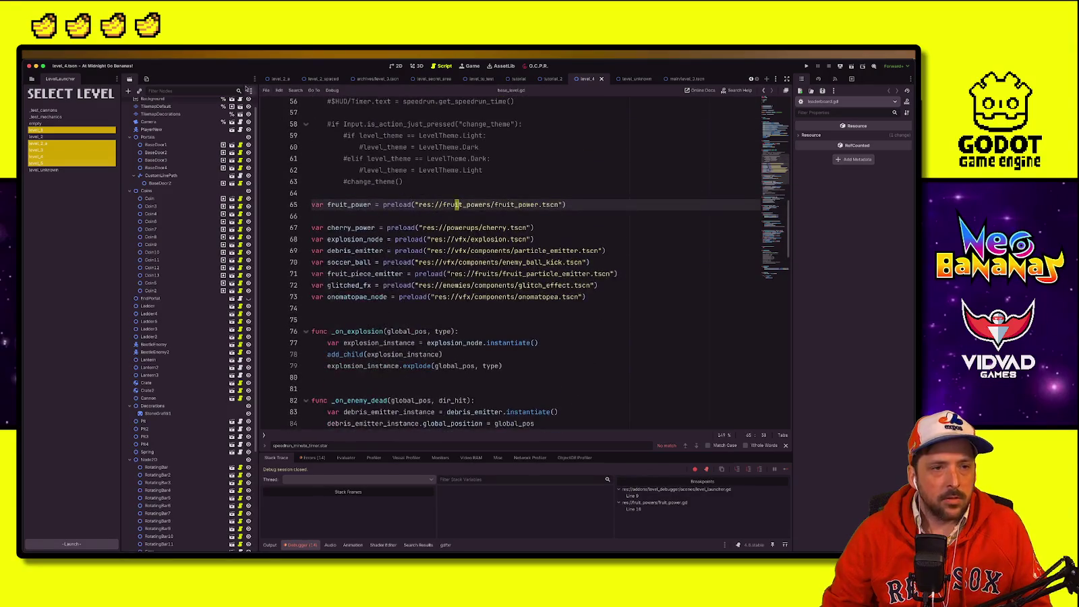
{"action": "left_click", "coordinate": [392, 140]}
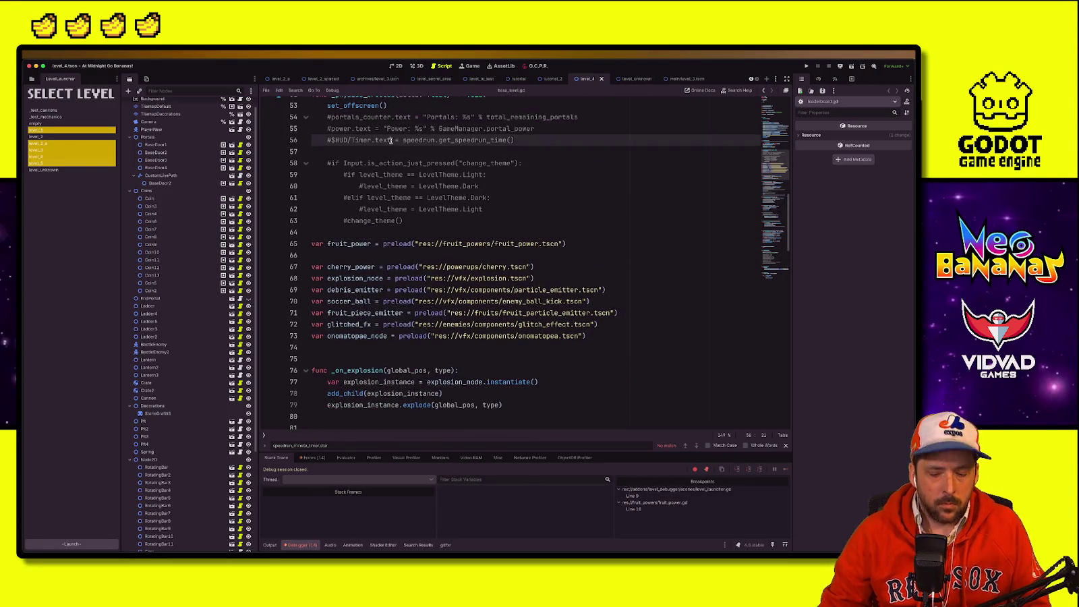
{"action": "key", "text": "shift+alt+o"}
{"action": "type", "text": "superba"}
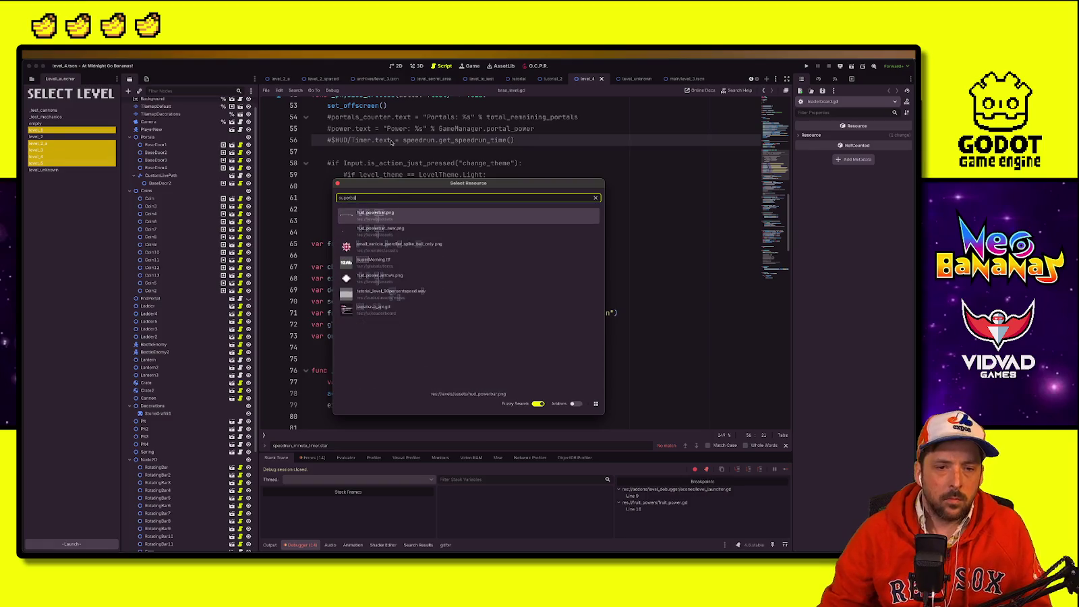
{"action": "left_click", "coordinate": [398, 315]}
{"action": "left_click", "coordinate": [369, 312], "text": "ctrl"}
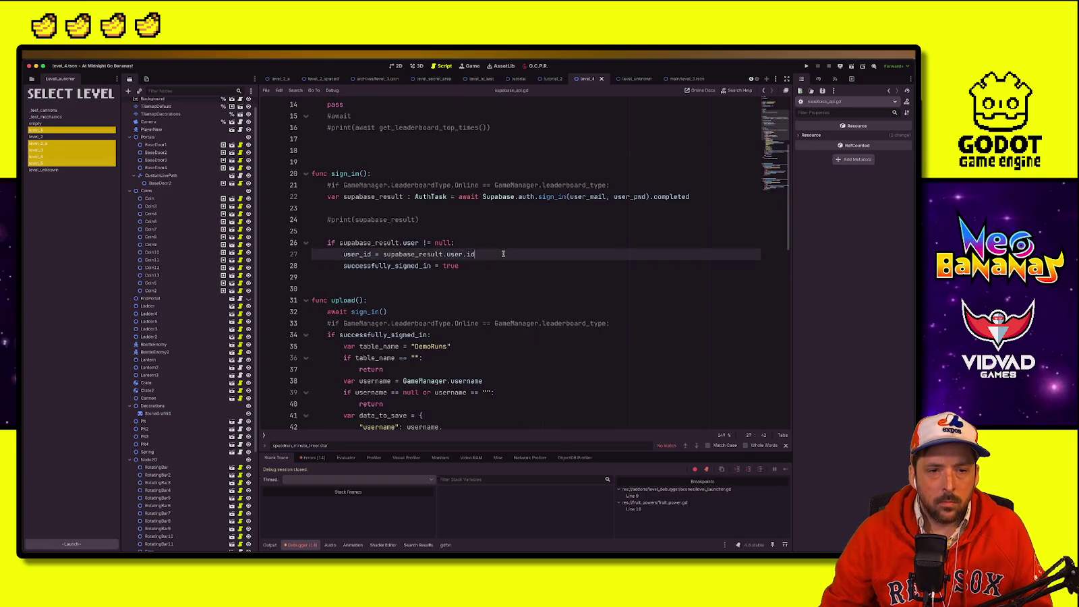
{"action": "scroll", "coordinate": [361, 353], "scroll_direction": "down", "scroll_amount": 4}
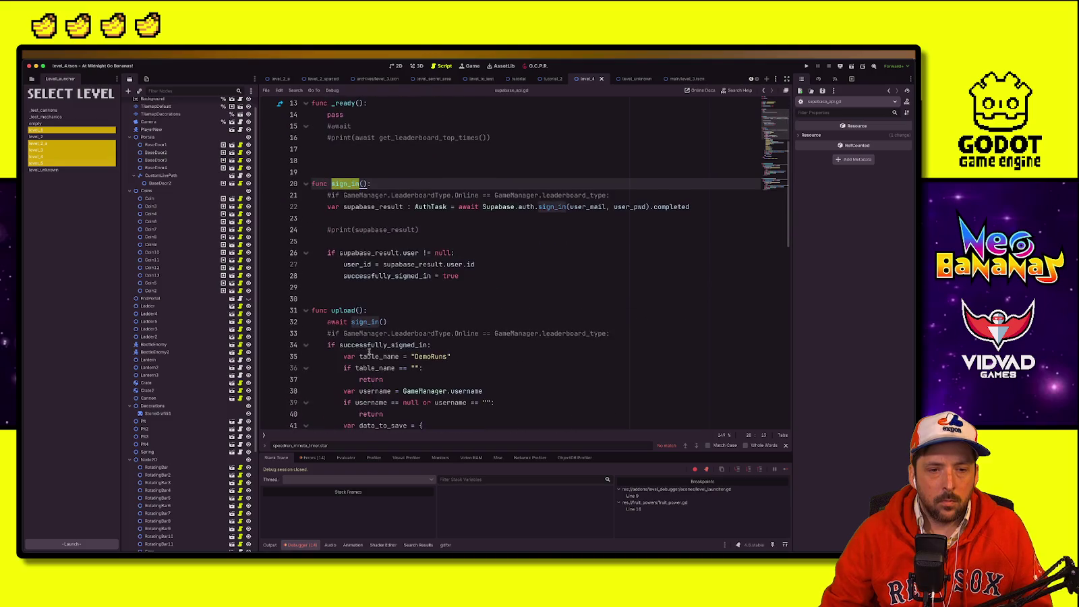
{"action": "left_click", "coordinate": [397, 322]}
{"action": "scroll", "coordinate": [385, 272], "scroll_direction": "up", "scroll_amount": 3}
{"action": "left_click", "coordinate": [385, 271]}
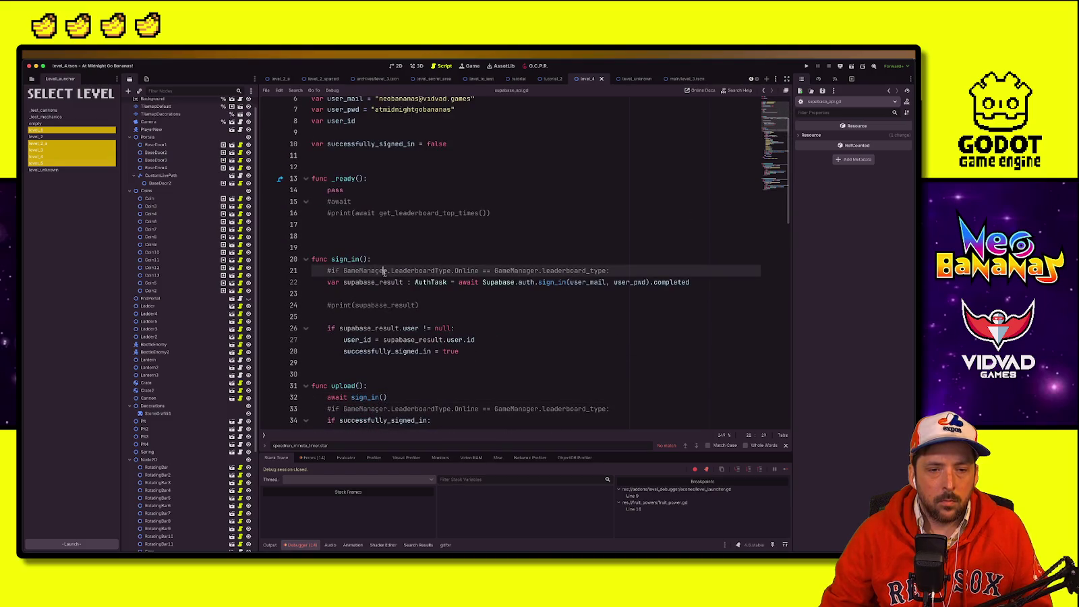
{"action": "key", "text": "Up"}
{"action": "key", "text": "Up"}
{"action": "key", "text": "Up"}
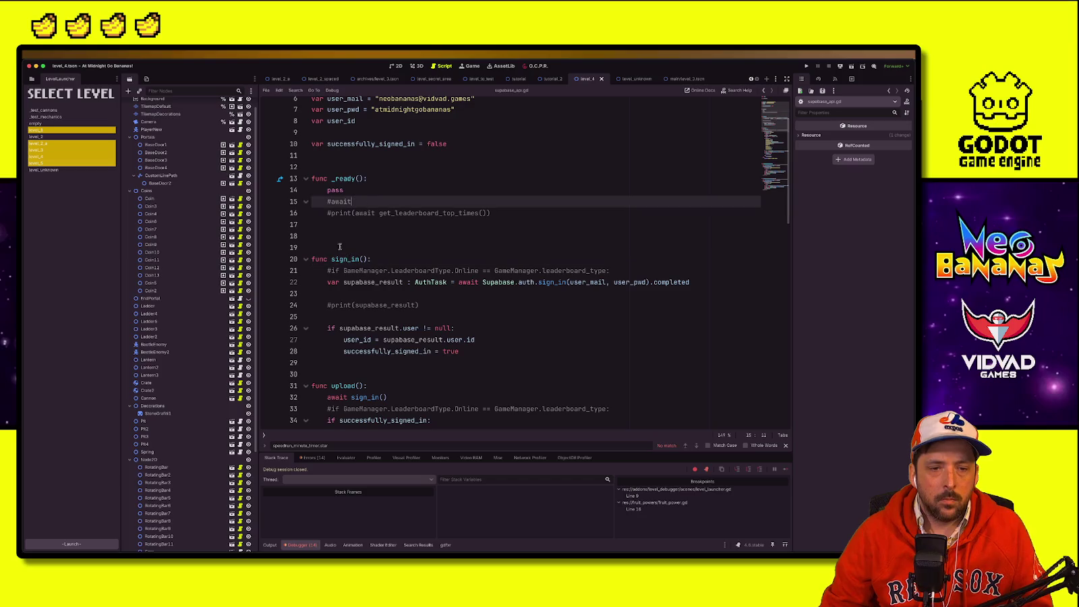
Step: Move 'await sign_in()' from upload() into _ready() replacing 'pass', then run the project
{"action": "left_click_drag", "start_coordinate": [385, 397], "coordinate": [323, 398]}
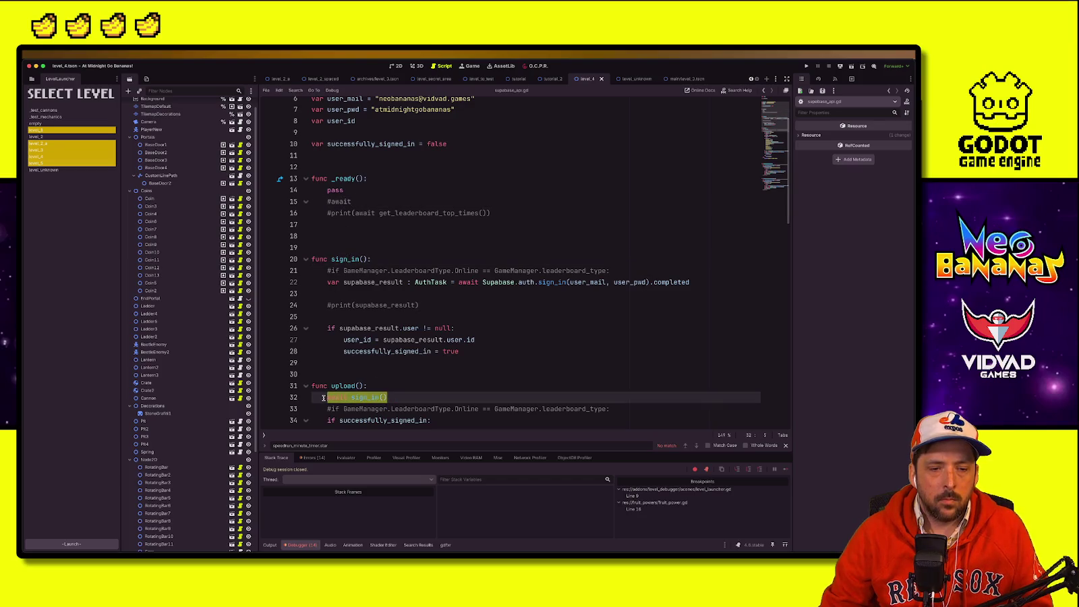
{"action": "key", "text": "ctrl+x"}
{"action": "double_click", "coordinate": [335, 190]}
{"action": "key", "text": "ctrl+v"}
{"action": "left_click", "coordinate": [466, 317]}
{"action": "left_click", "coordinate": [465, 382]}
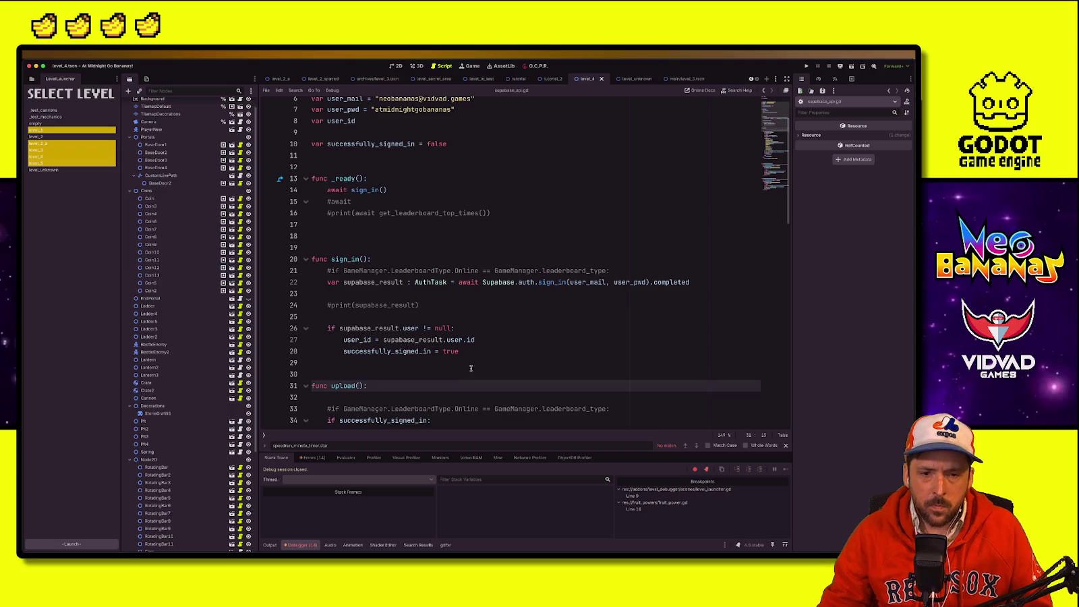
{"action": "left_click", "coordinate": [807, 65]}
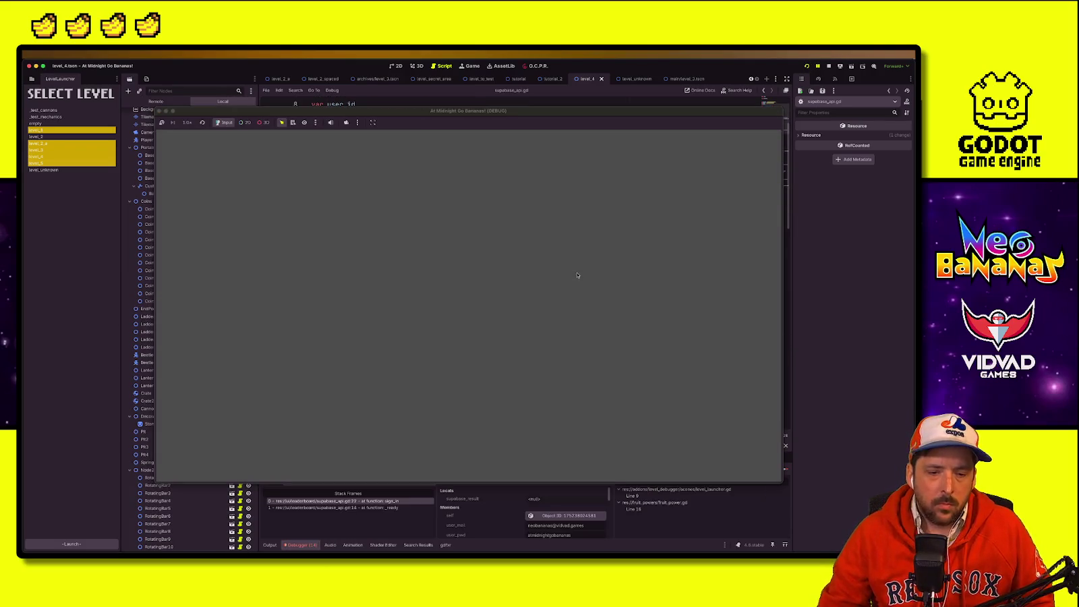
Step: Stop the game, move the SupabaseApi autoload below Supabase, and relaunch
{"action": "left_click_drag", "start_coordinate": [193, 111], "coordinate": [588, 112]}
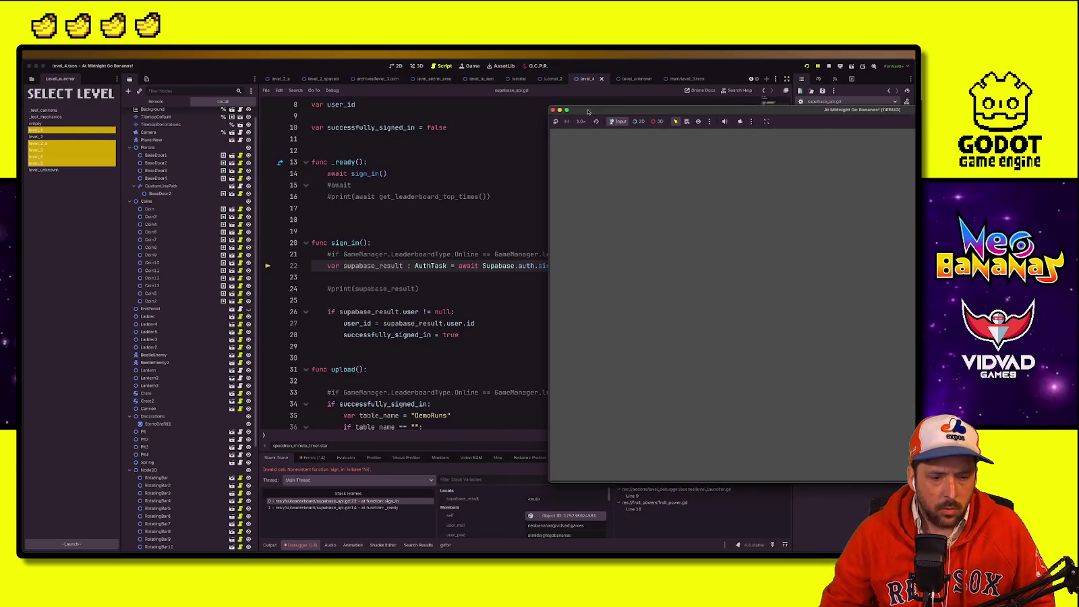
{"action": "left_click", "coordinate": [335, 213]}
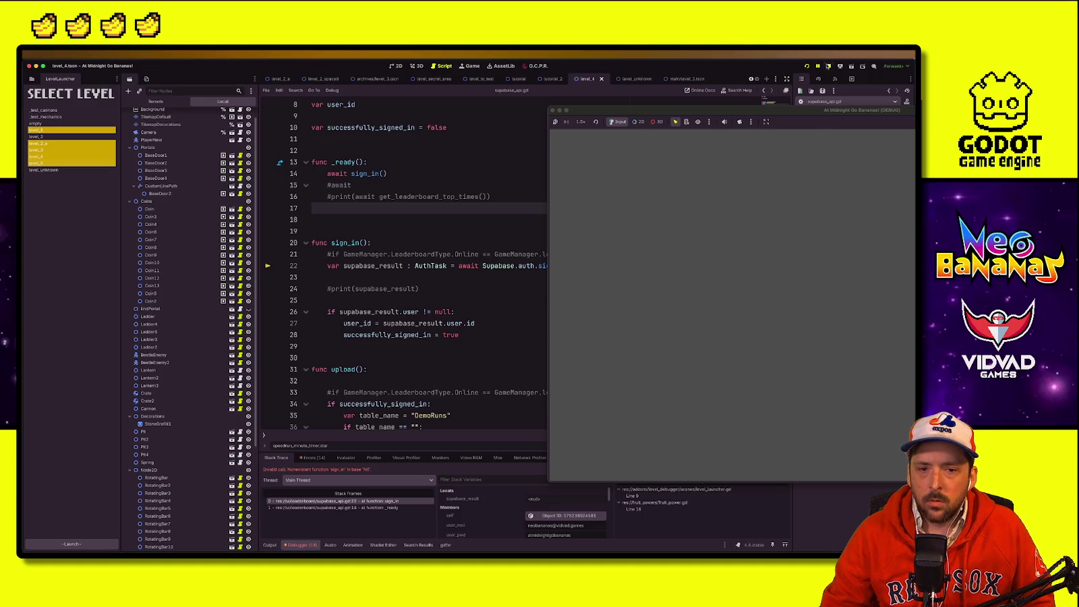
{"action": "key", "text": "F8"}
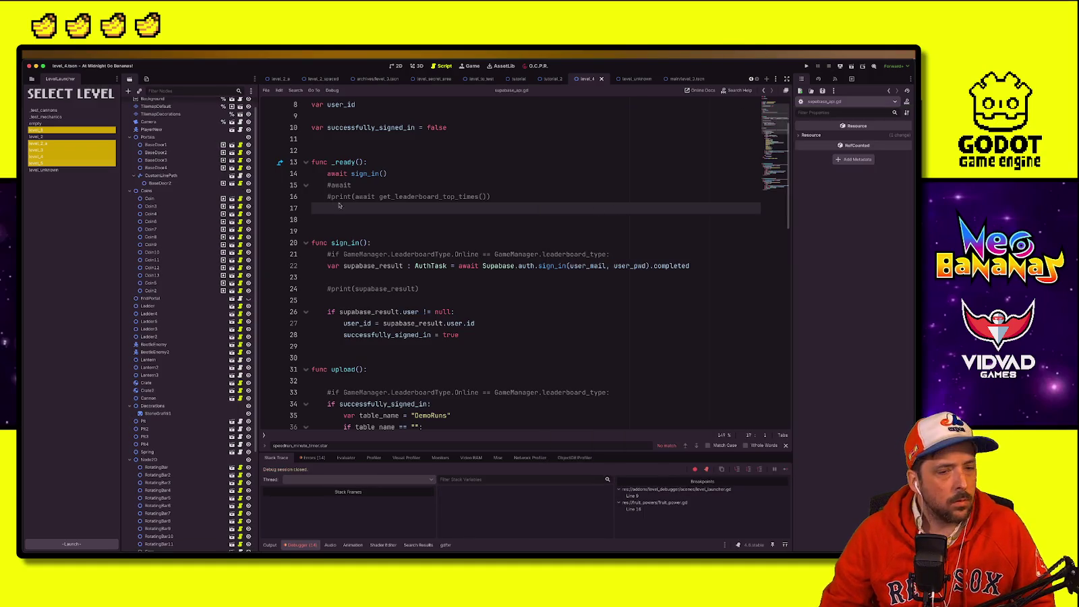
{"action": "key", "text": "super+comma"}
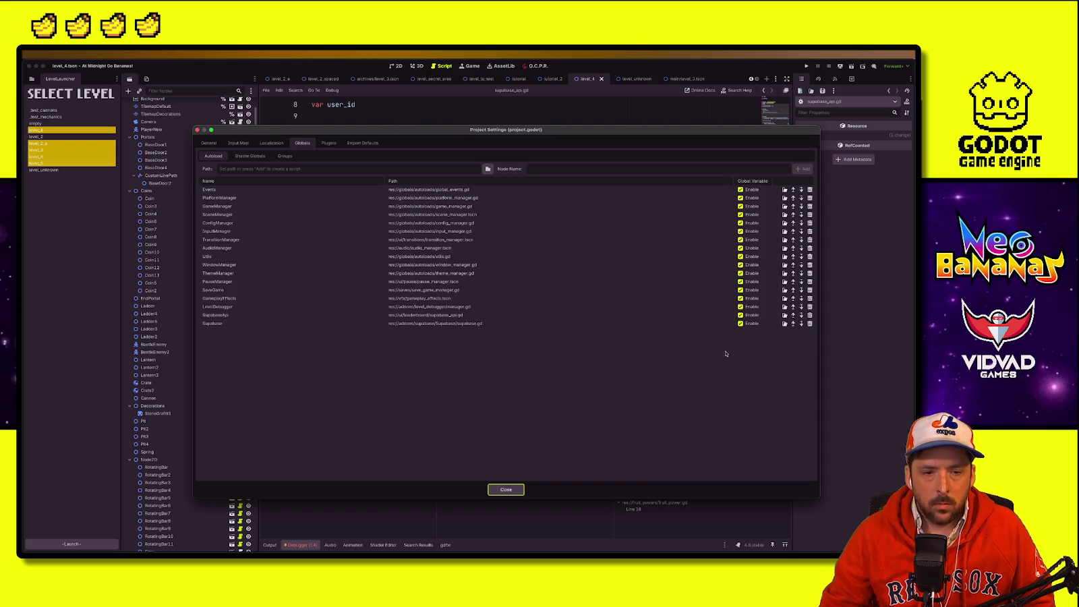
{"action": "left_click", "coordinate": [801, 315]}
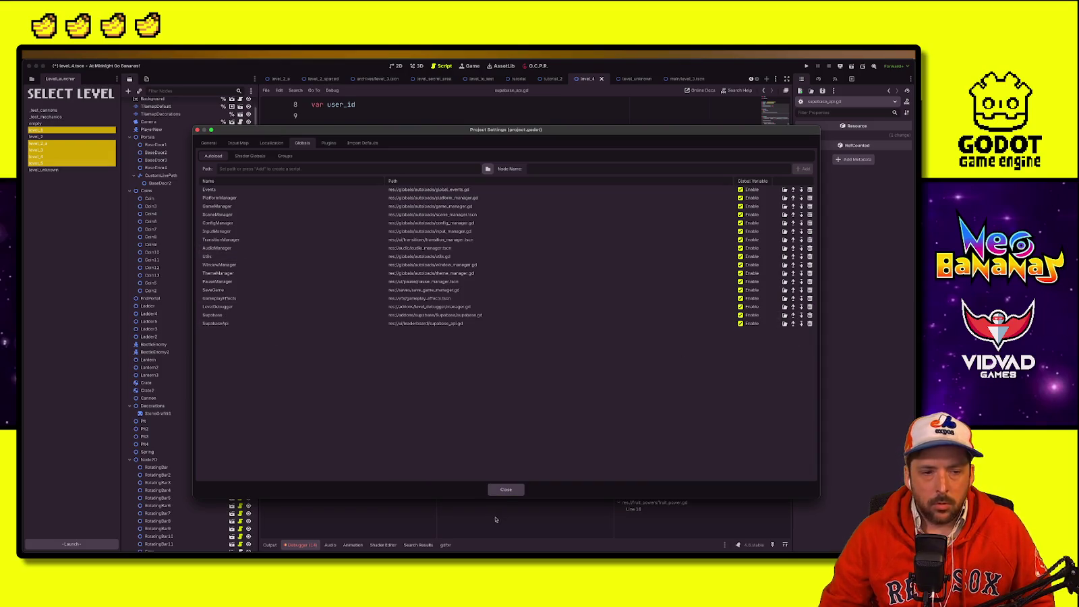
{"action": "left_click", "coordinate": [506, 489]}
{"action": "left_click", "coordinate": [805, 66]}
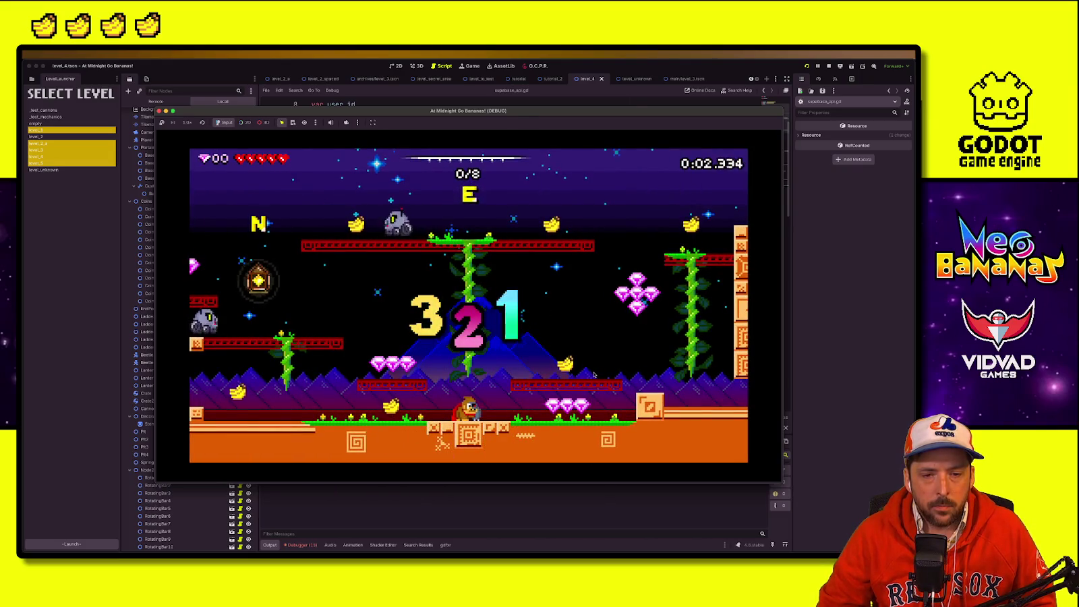
Step: Quit to the menu and check that the Leaderboard shows the 2:05.722 run at rank 1. Then stop the game
{"action": "key", "text": "Escape"}
{"action": "key", "text": "Down"}
{"action": "key", "text": "Down"}
{"action": "key", "text": "Down"}
{"action": "key", "text": "Return"}
{"action": "key", "text": "Return"}
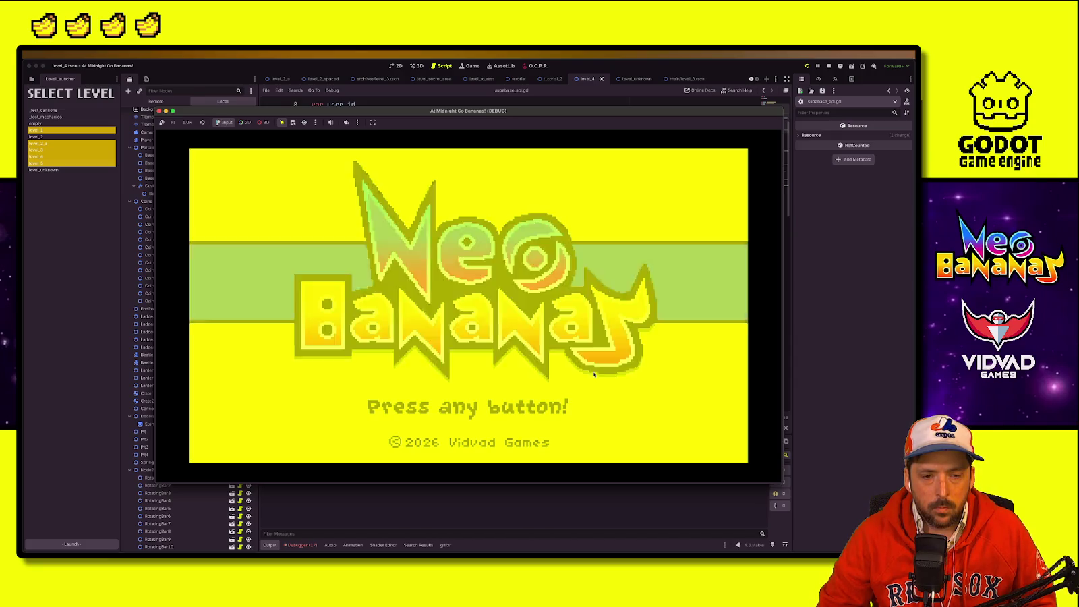
{"action": "key", "text": "Return"}
{"action": "key", "text": "Return"}
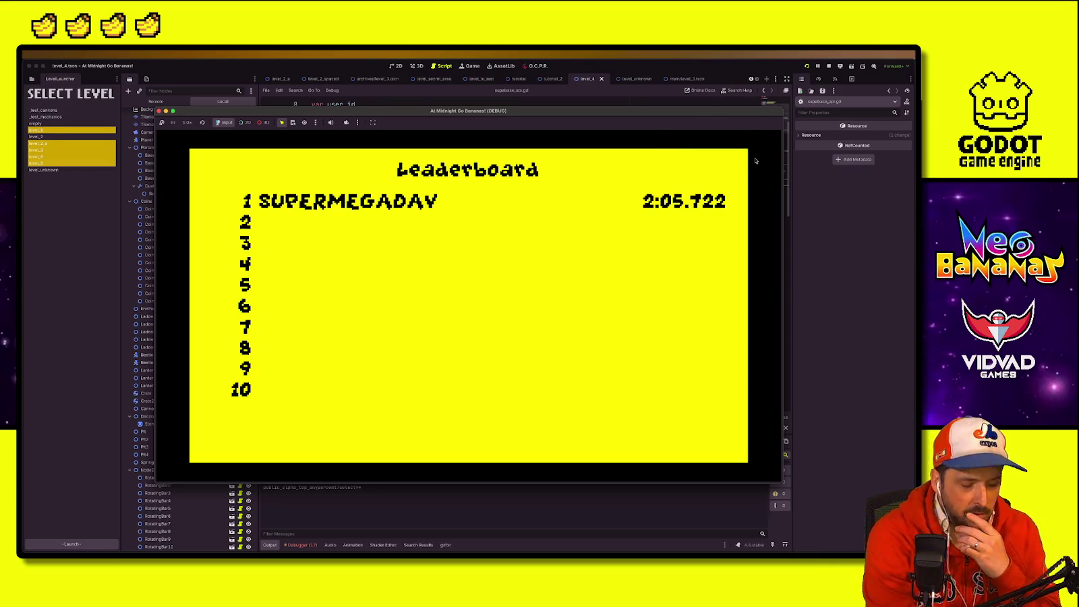
{"action": "key", "text": "Escape"}
{"action": "left_click", "coordinate": [829, 67]}
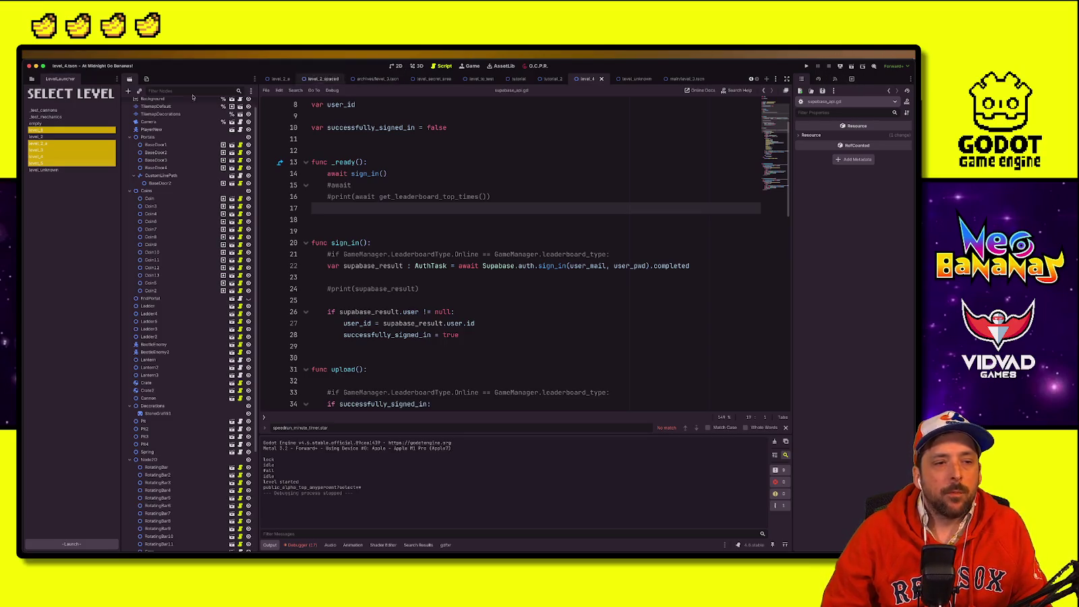
Step: Rename level_2_a.tscn to level_2_older.tscn in the FileSystem dock
{"action": "left_click", "coordinate": [31, 79]}
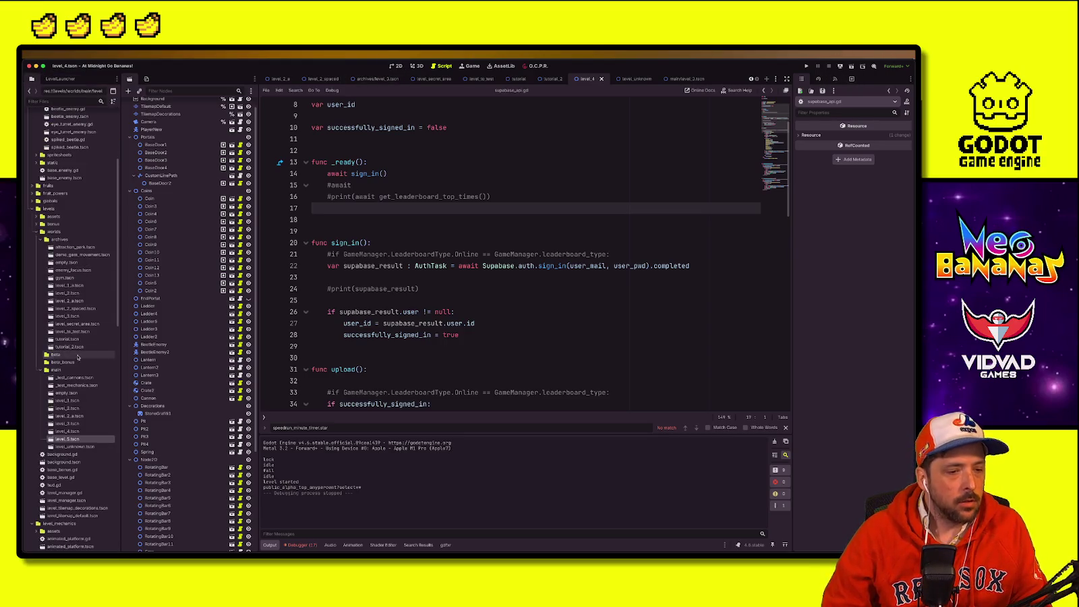
{"action": "right_click", "coordinate": [78, 416]}
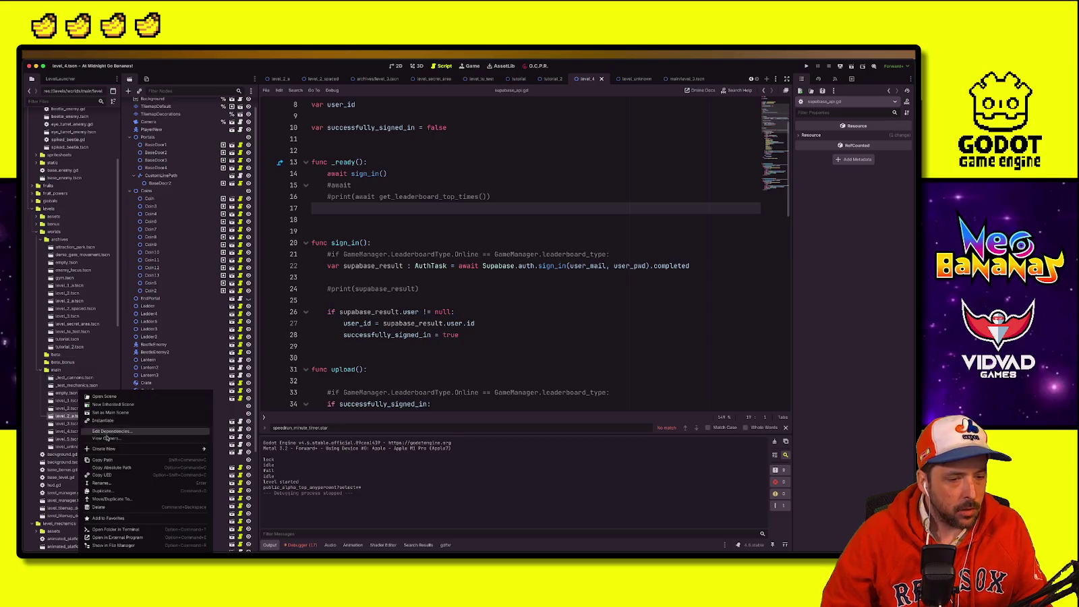
{"action": "left_click", "coordinate": [117, 491]}
{"action": "type", "text": "level_2_older.tscn"}
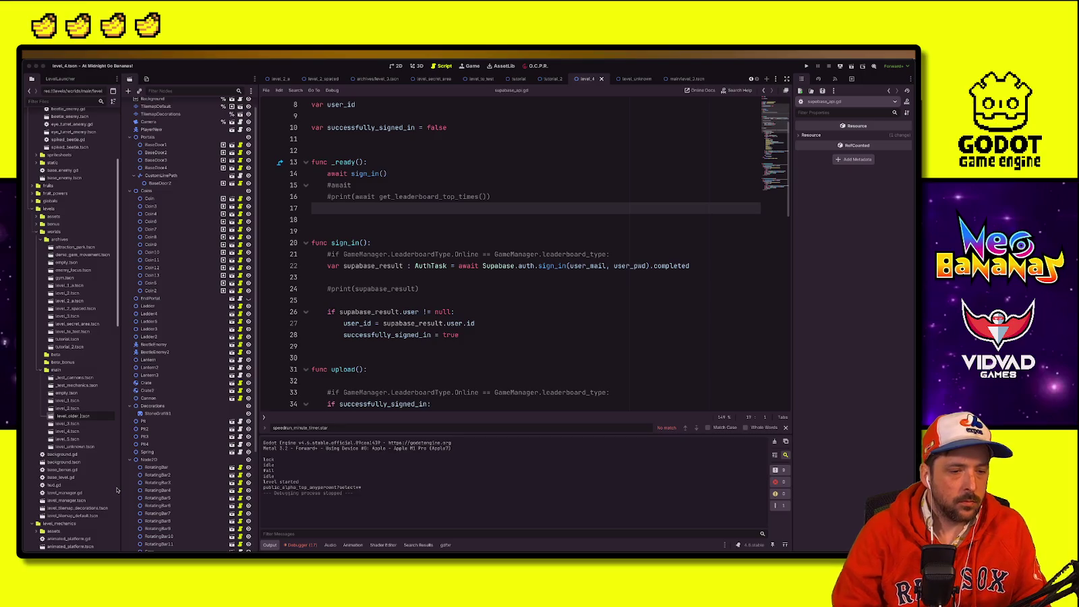
{"action": "key", "text": "Return"}
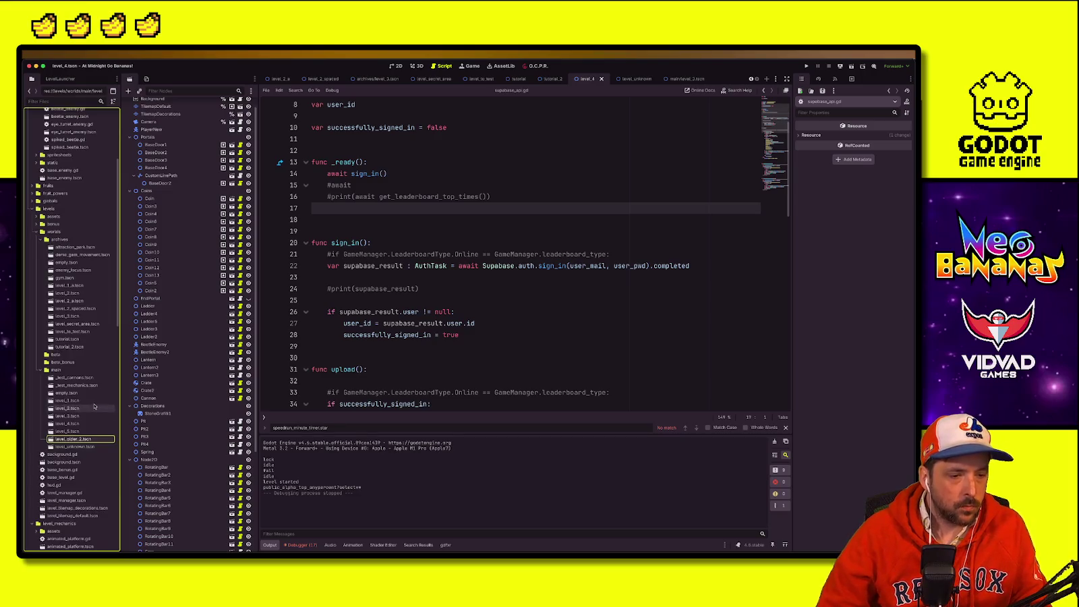
Step: Open the level 1–4 scenes and set level_4's Background landscape to City
{"action": "double_click", "coordinate": [73, 401]}
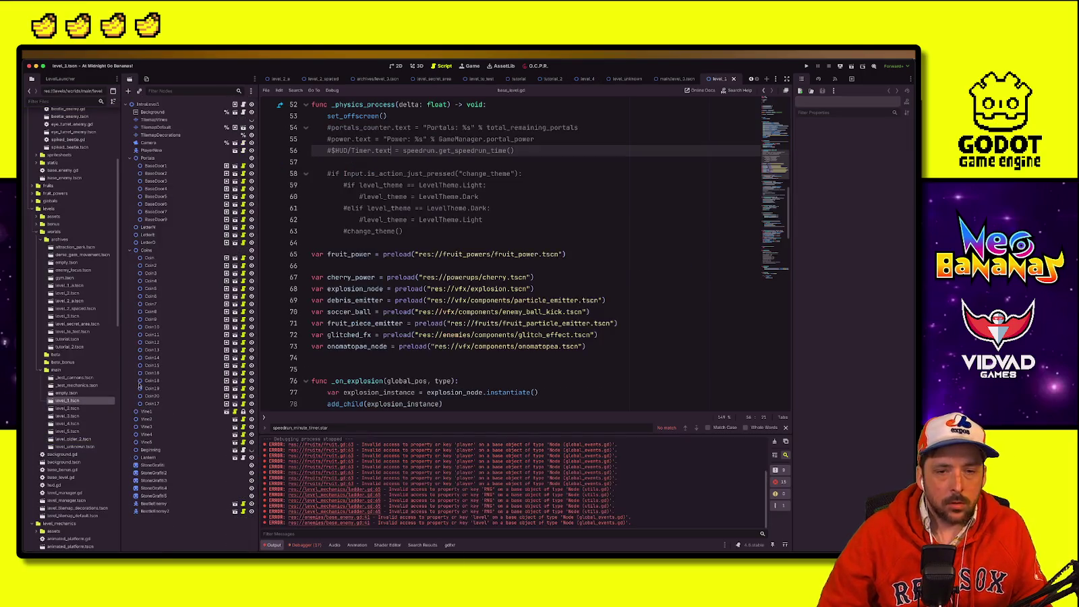
{"action": "left_click", "coordinate": [397, 67]}
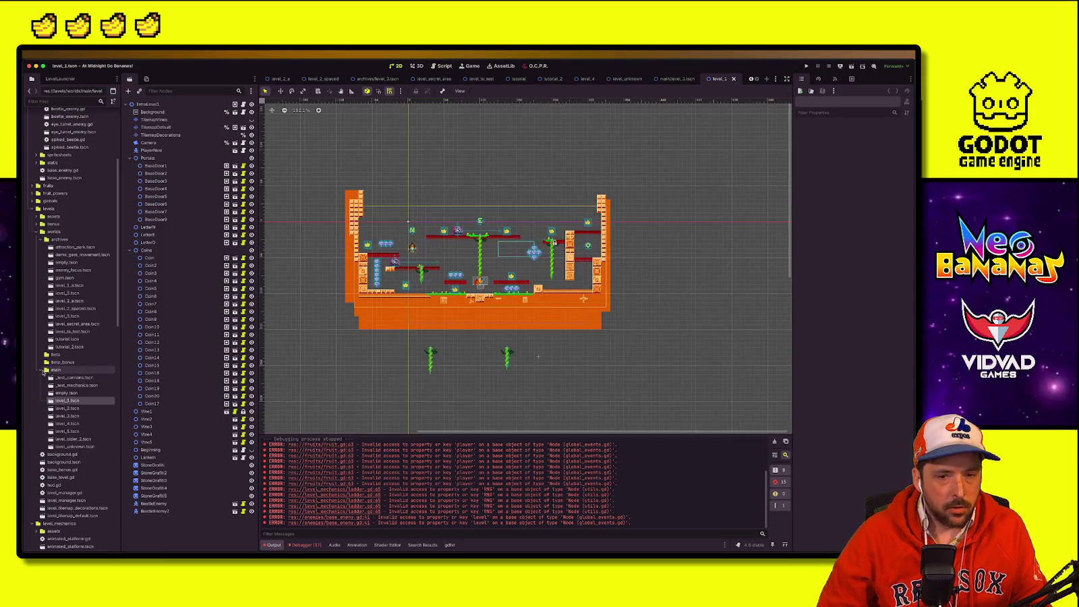
{"action": "double_click", "coordinate": [64, 408]}
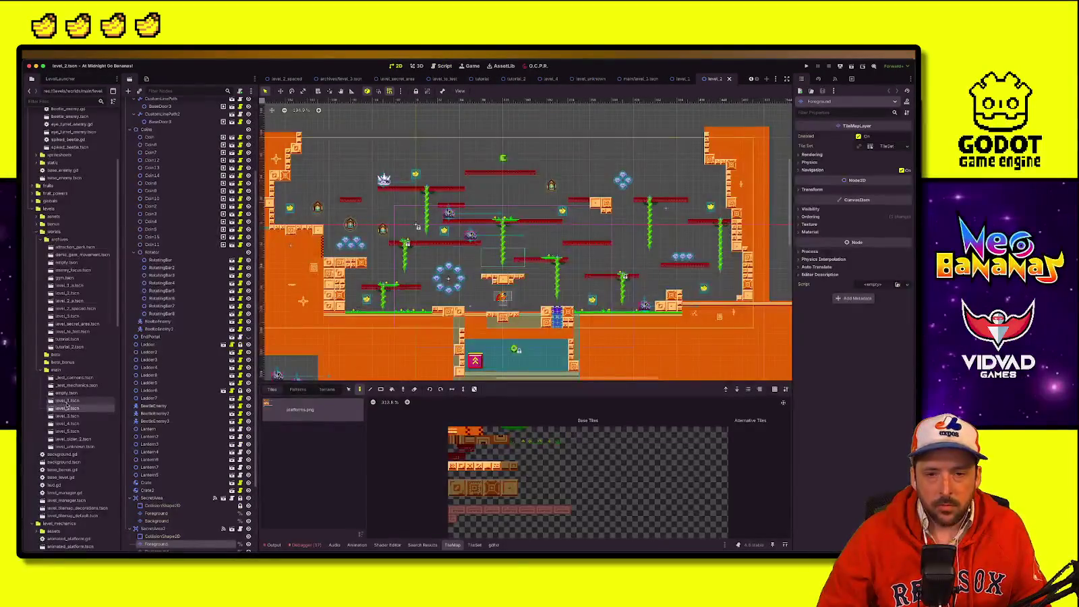
{"action": "double_click", "coordinate": [67, 417]}
{"action": "double_click", "coordinate": [71, 423]}
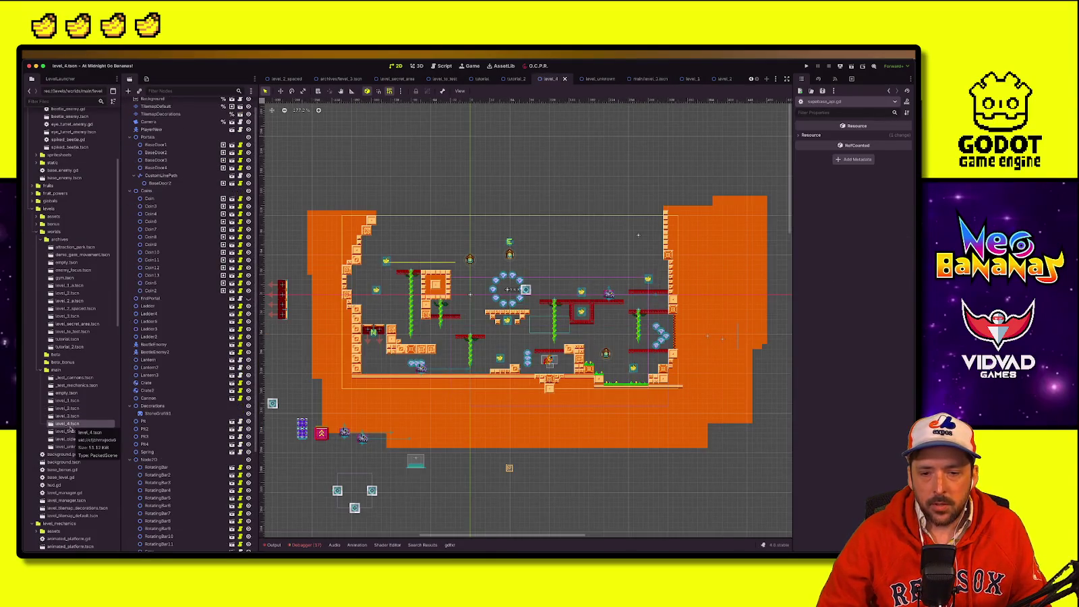
{"action": "scroll", "coordinate": [168, 120], "scroll_direction": "up", "scroll_amount": 2}
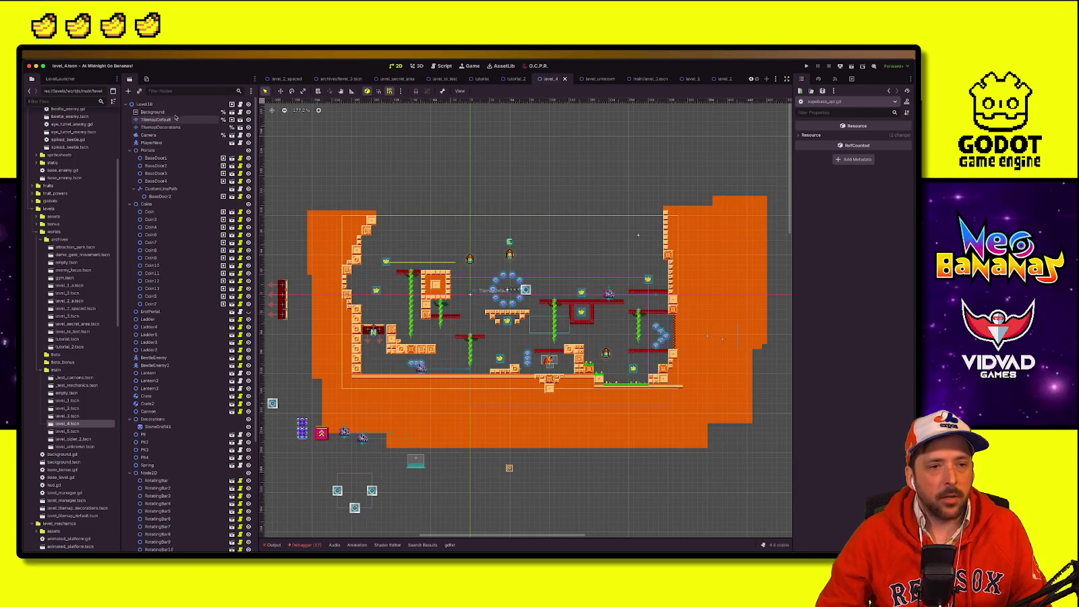
{"action": "left_click", "coordinate": [152, 112]}
{"action": "left_click", "coordinate": [882, 136]}
{"action": "left_click", "coordinate": [872, 171]}
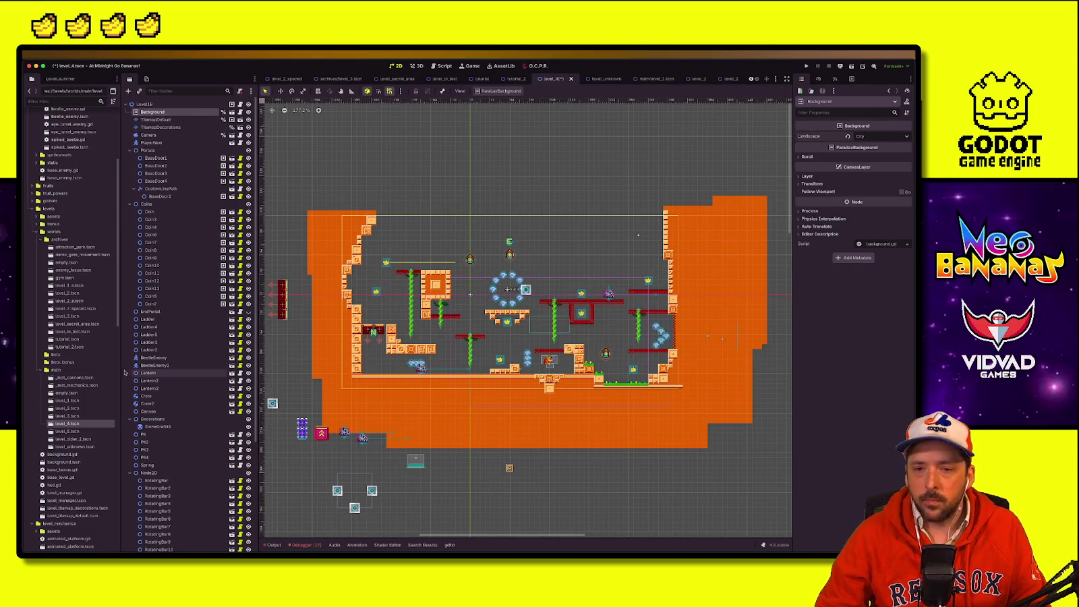
Step: Set level_5's Background landscape to City and run the project
{"action": "double_click", "coordinate": [79, 431]}
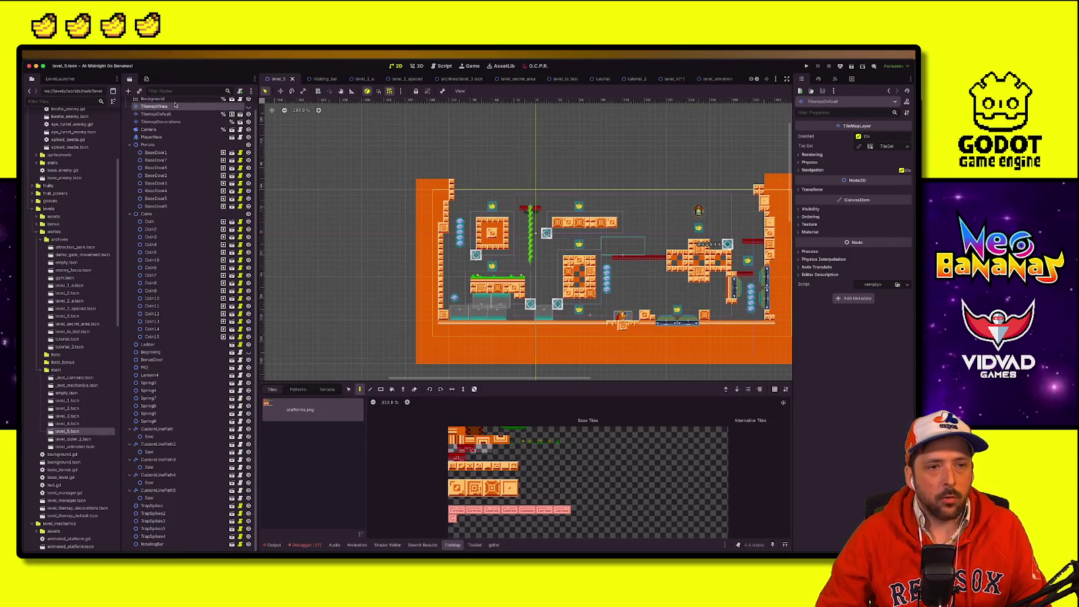
{"action": "left_click", "coordinate": [152, 98]}
{"action": "left_click", "coordinate": [880, 136]}
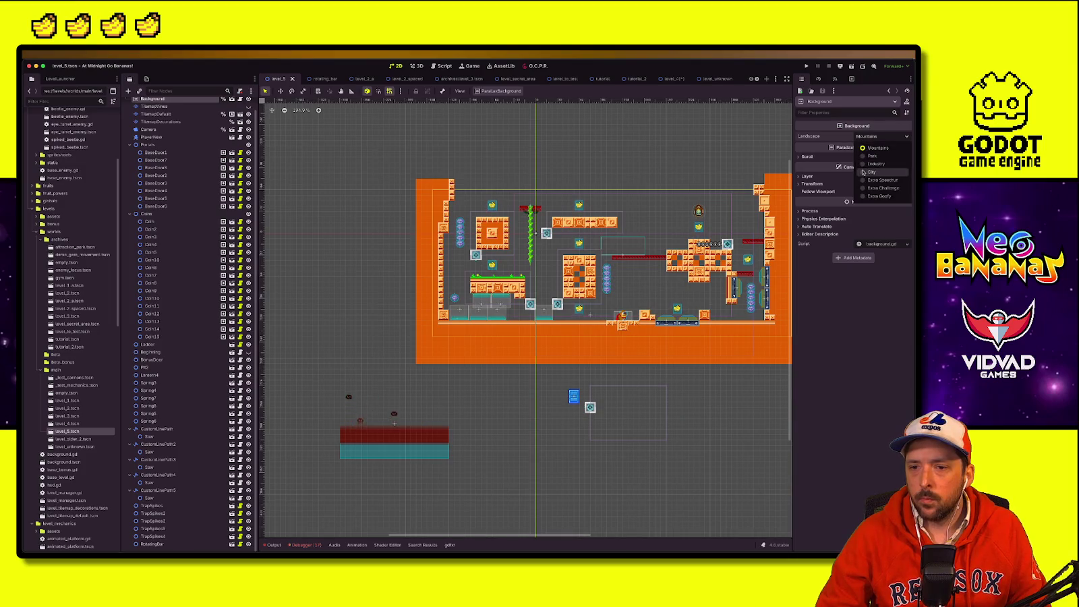
{"action": "left_click", "coordinate": [872, 170]}
{"action": "left_click", "coordinate": [806, 66]}
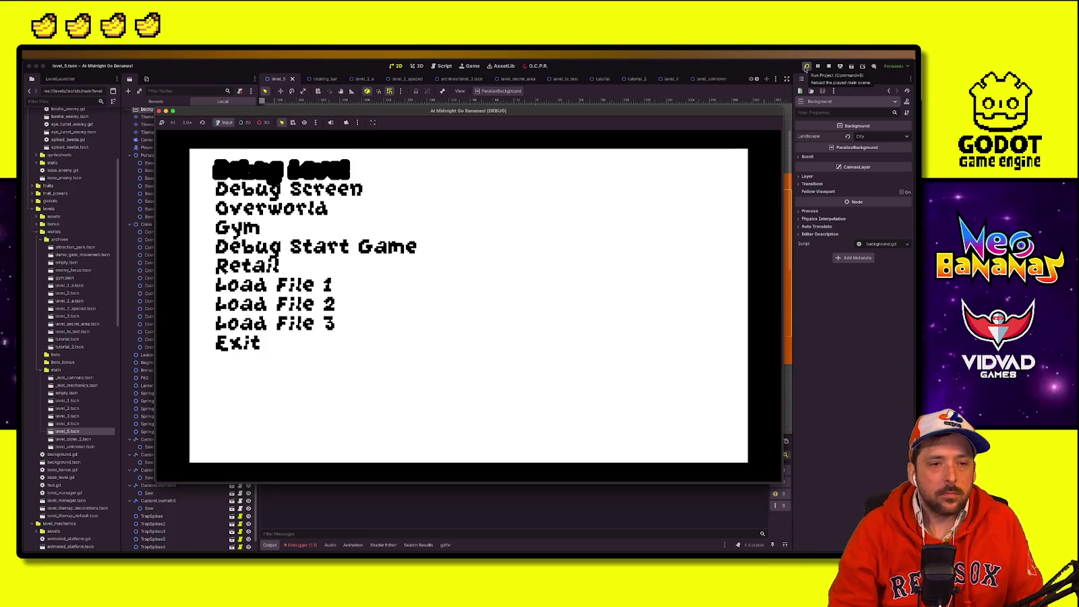
Step: Start a level from the debug menu and platform upward, collecting bananas and dashing into an enemy
{"action": "key", "text": "Return"}
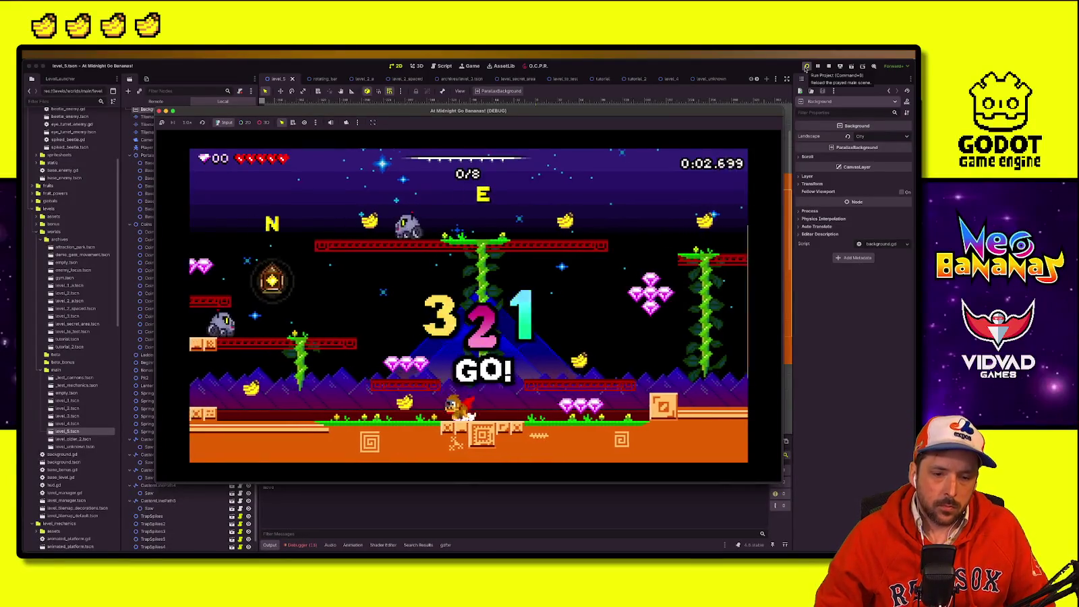
{"action": "key", "text": "Left"}
{"action": "key", "text": "space"}
{"action": "key", "text": "space"}
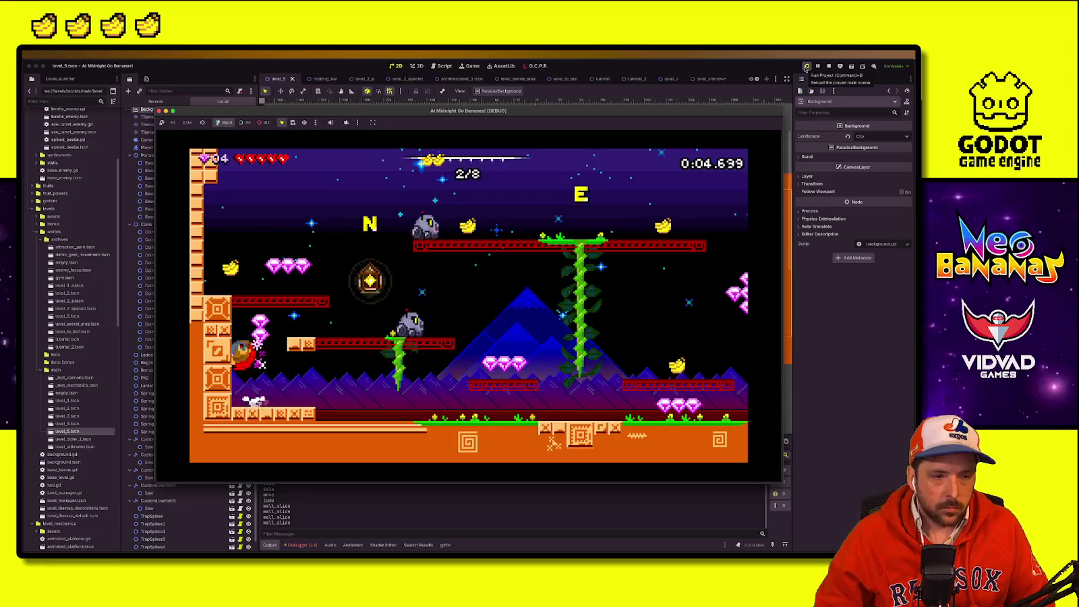
{"action": "key", "text": "space"}
{"action": "key", "text": "Right"}
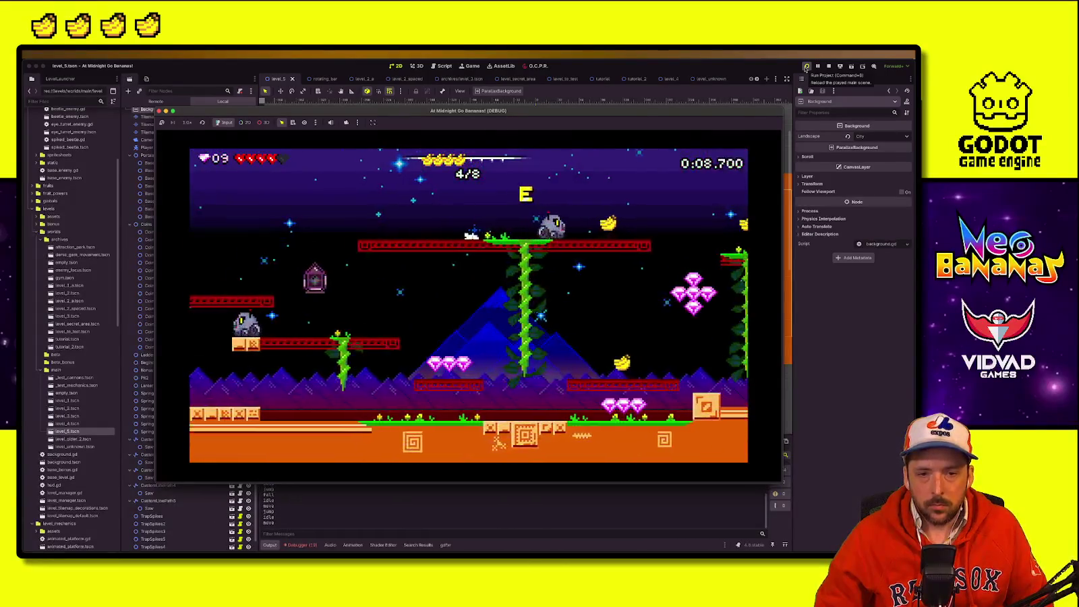
{"action": "key", "text": "space"}
{"action": "key", "text": "Right"}
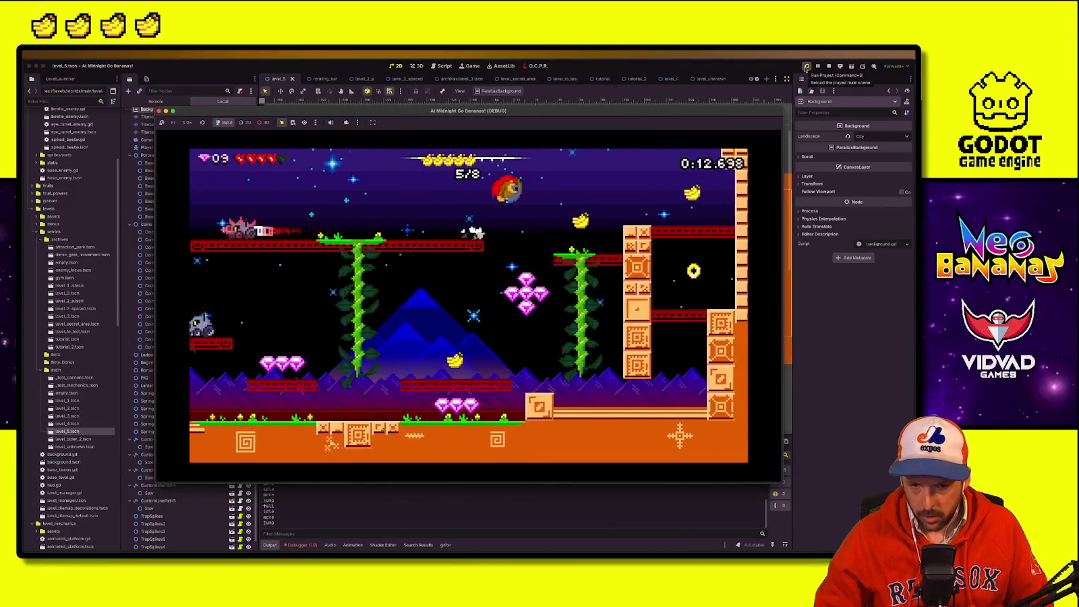
{"action": "key", "text": "space"}
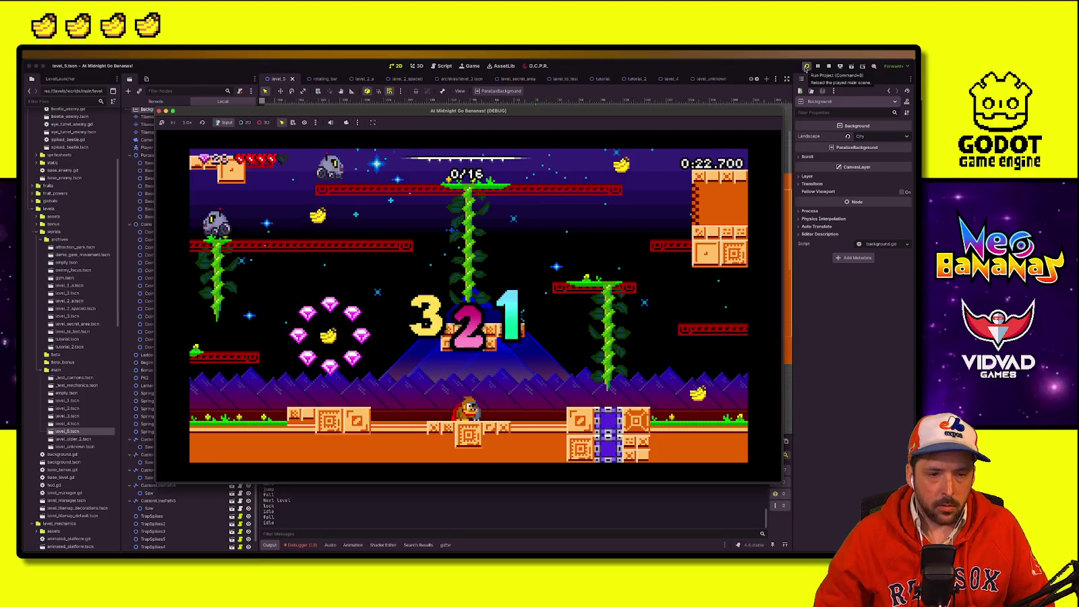
Step: Continue across the 16-banana stage, grabbing bananas and hitting enemies, until reaching the EXIT
{"action": "key", "text": "Right"}
{"action": "key", "text": "Right"}
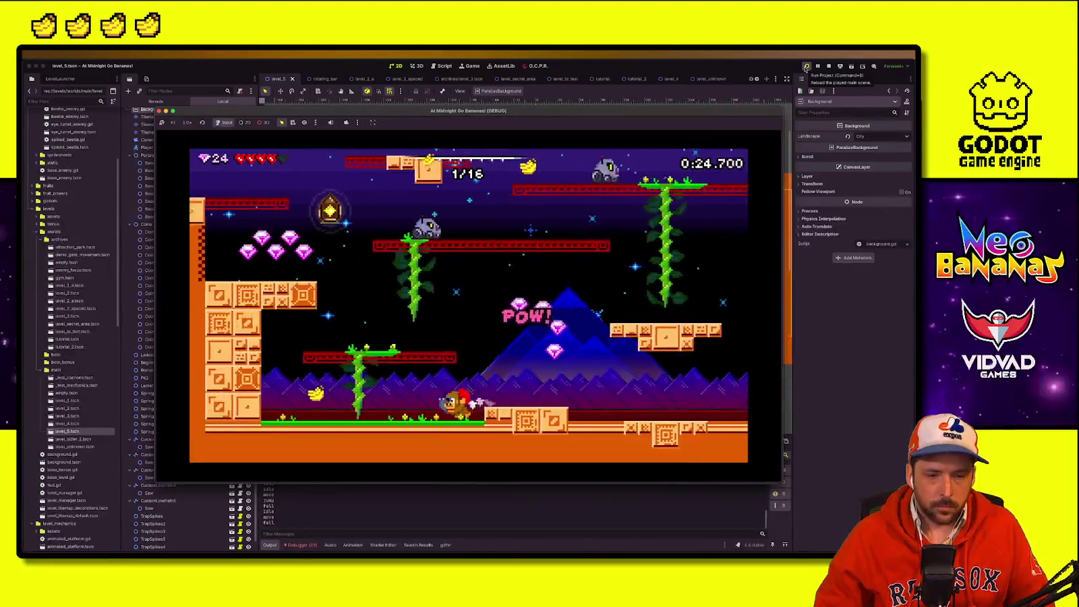
{"action": "key", "text": "space"}
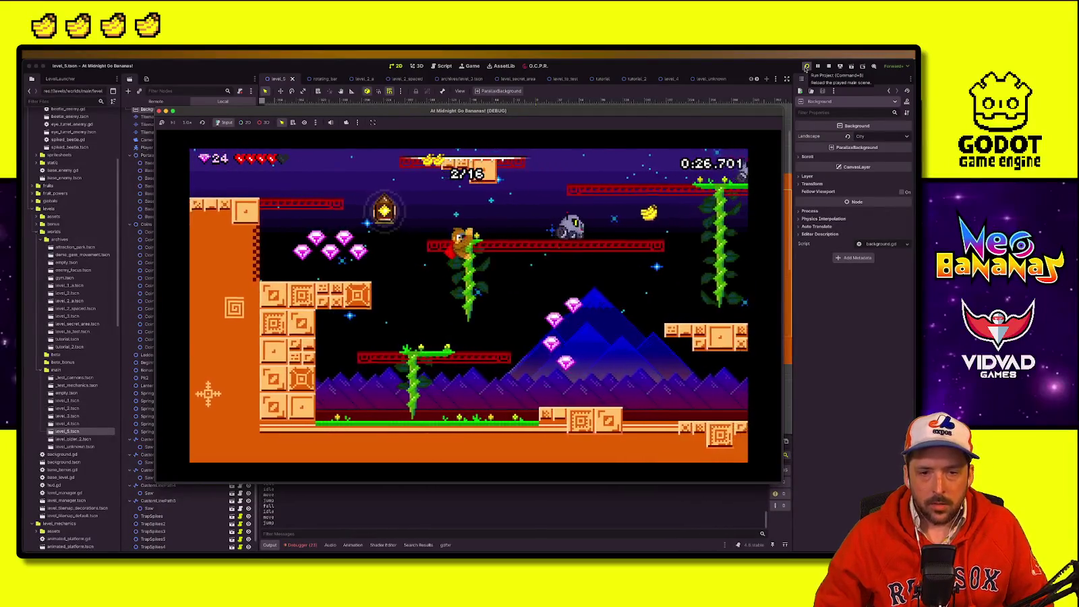
{"action": "key", "text": "Left"}
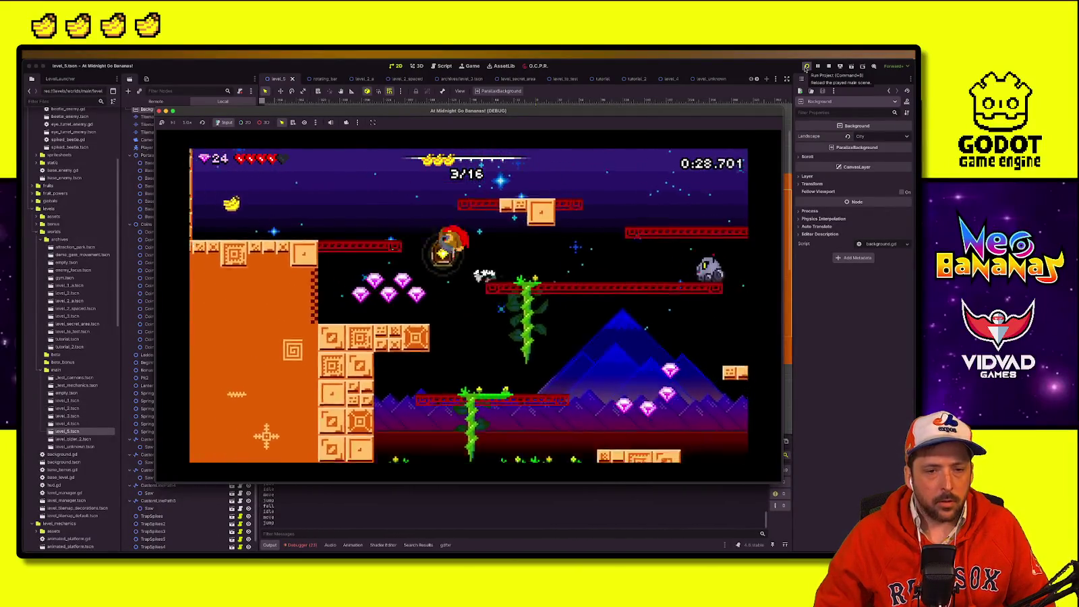
{"action": "key", "text": "Left"}
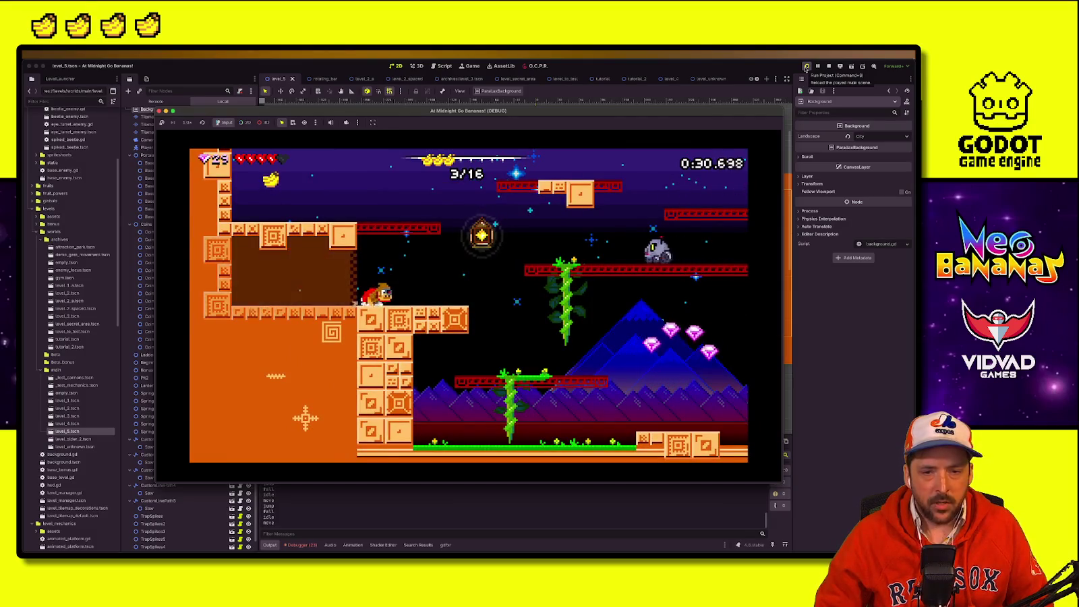
{"action": "key", "text": "Left"}
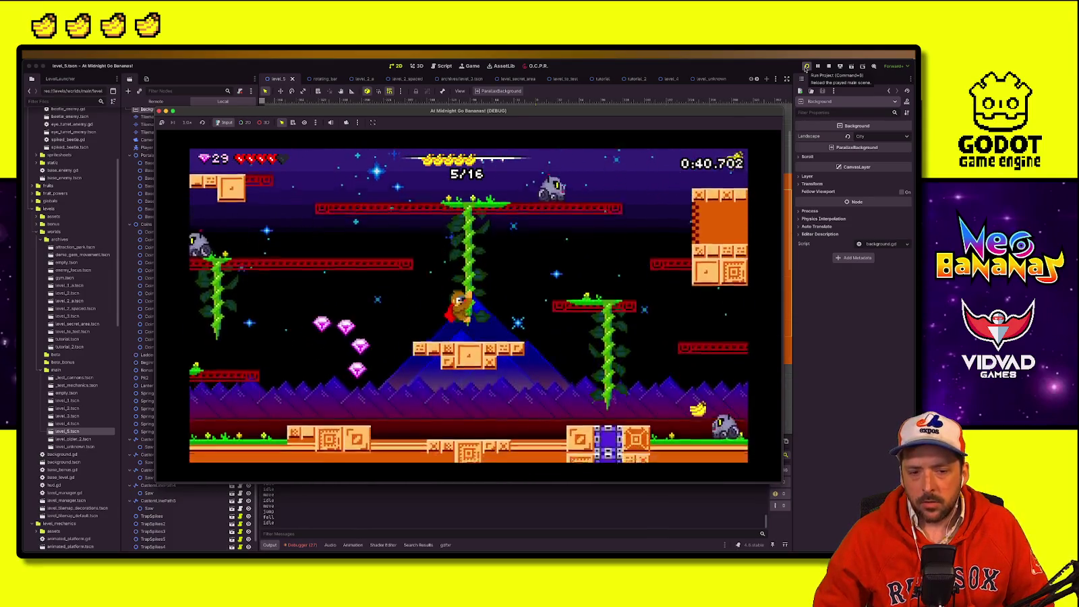
{"action": "key", "text": "Right"}
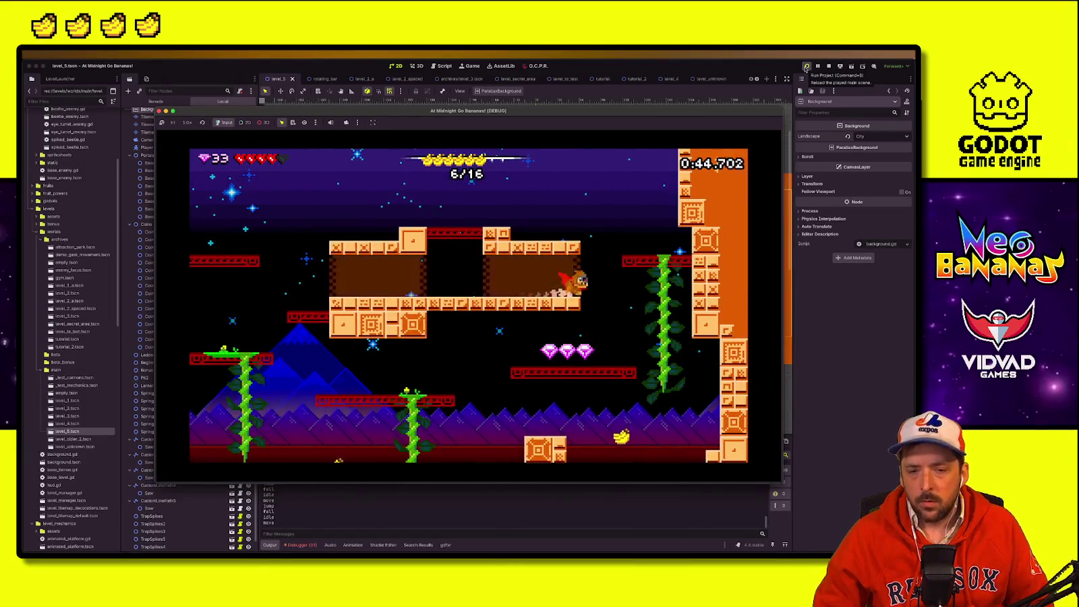
{"action": "key", "text": "Left"}
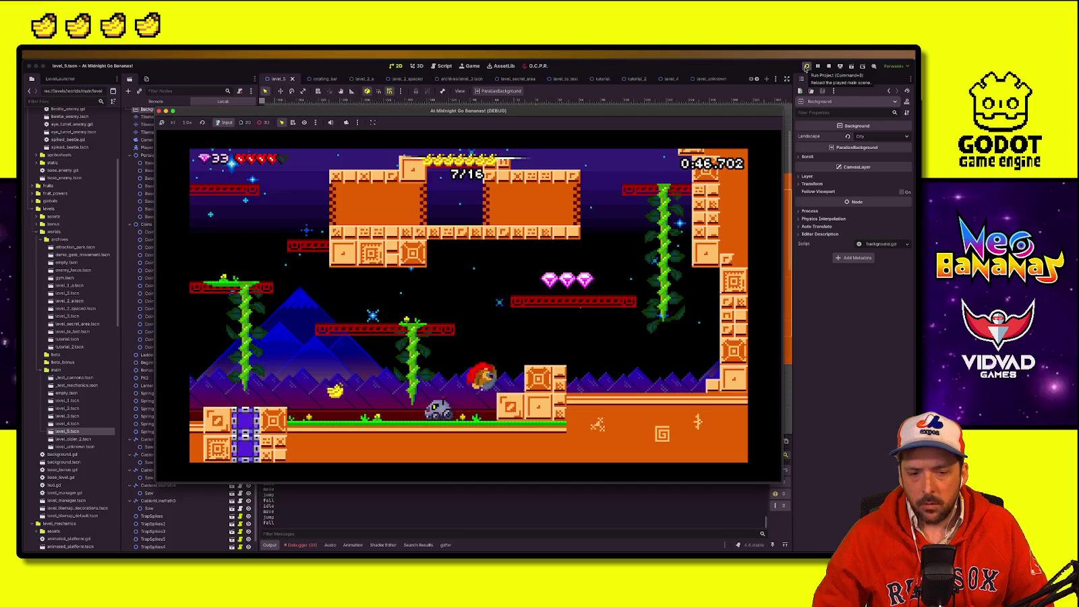
{"action": "key", "text": "space"}
{"action": "key", "text": "Right"}
{"action": "key", "text": "Left"}
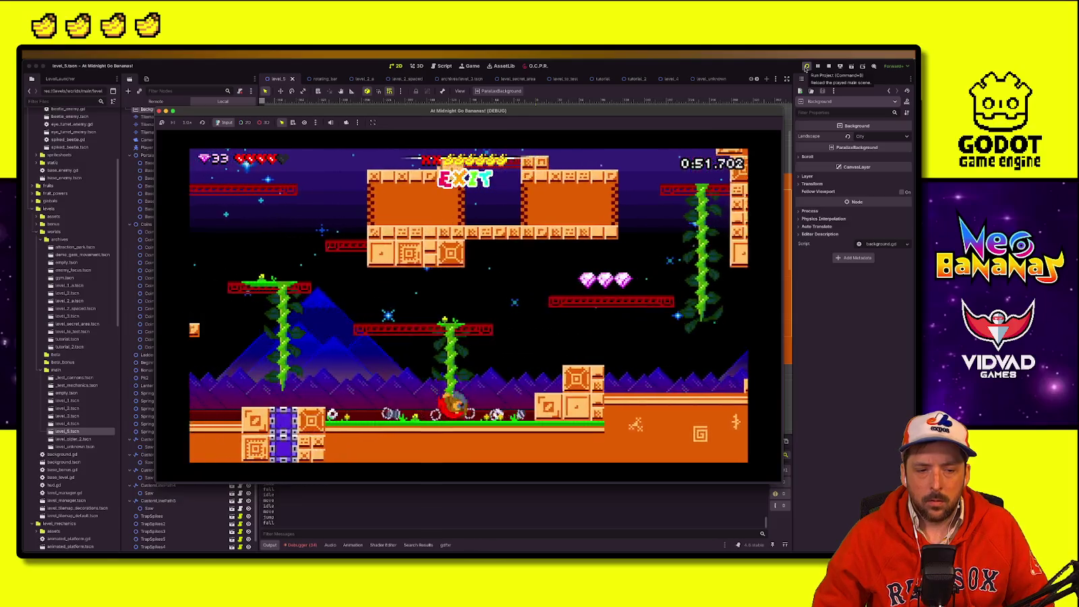
{"action": "key", "text": "Left"}
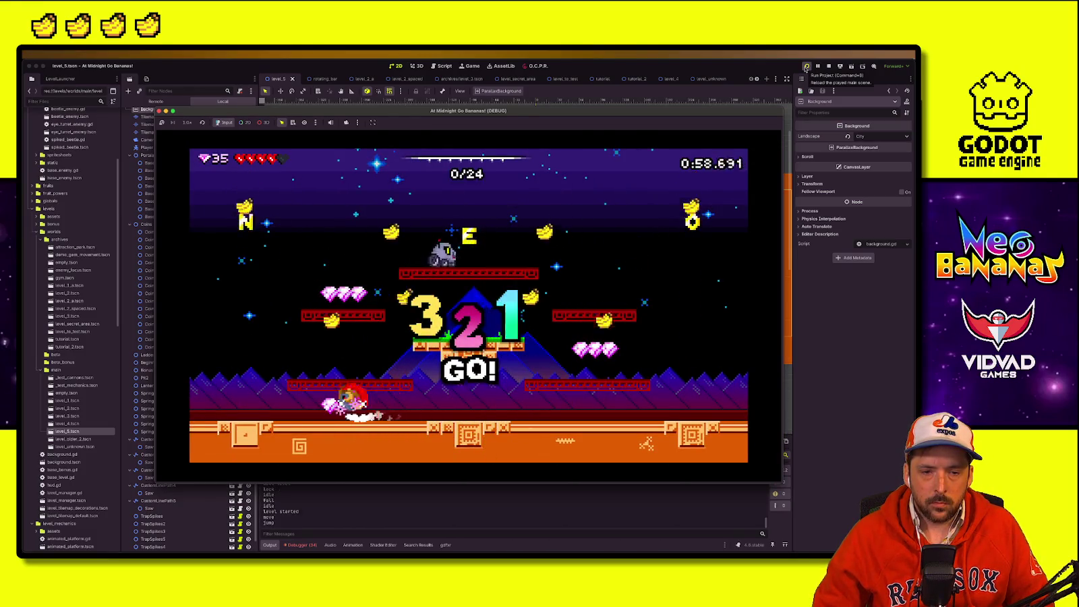
Step: Clear the 24-banana level, then climb the left wall onto the first vine in the 32-banana City level
{"action": "key", "text": "Left"}
{"action": "key", "text": "space"}
{"action": "key", "text": "Right"}
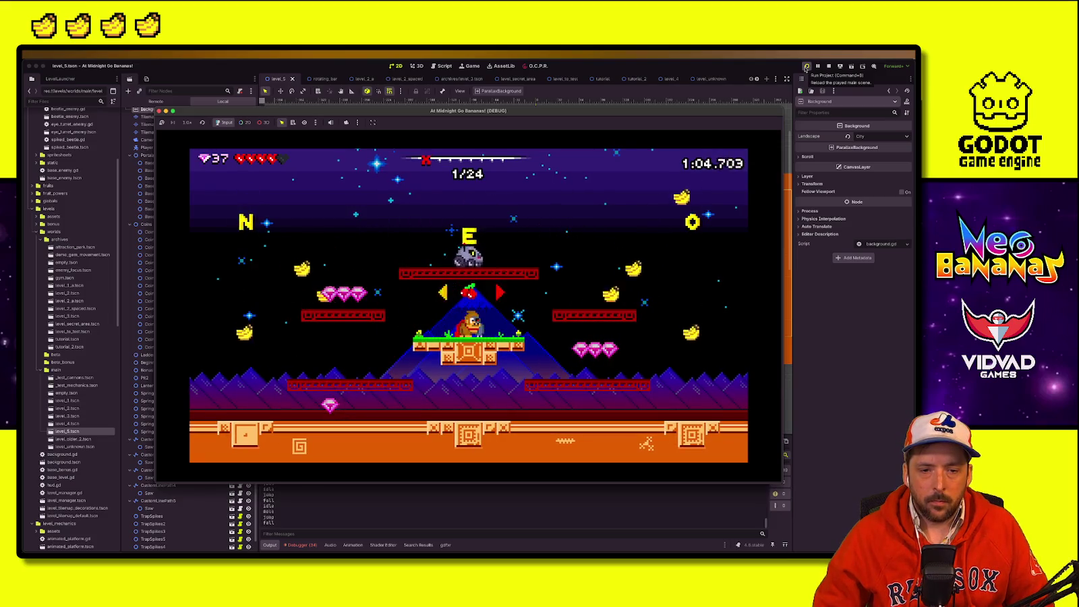
{"action": "key", "text": "Down"}
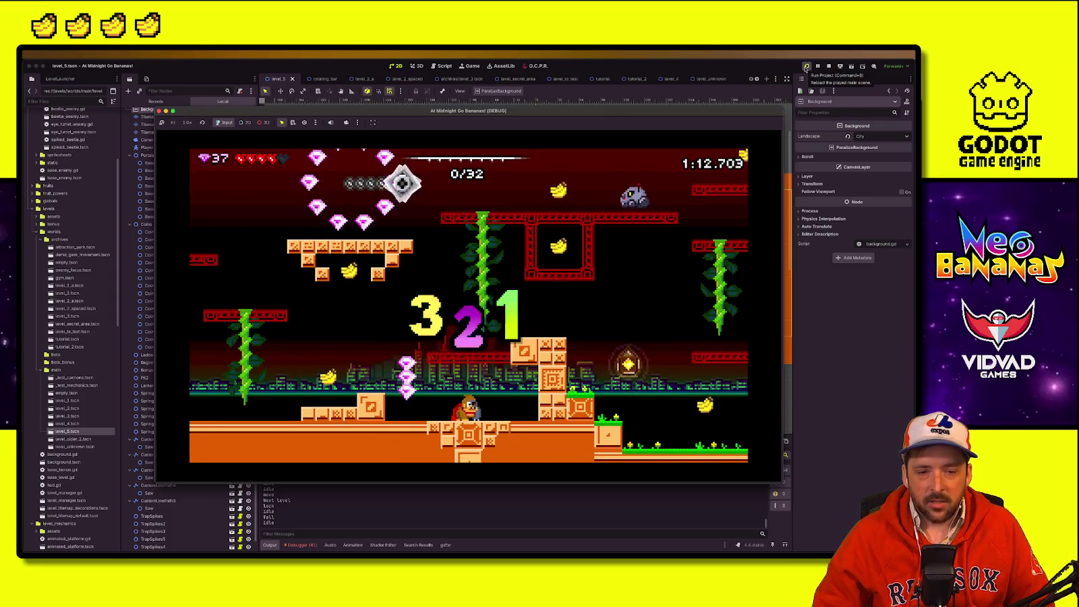
{"action": "key", "text": "Left"}
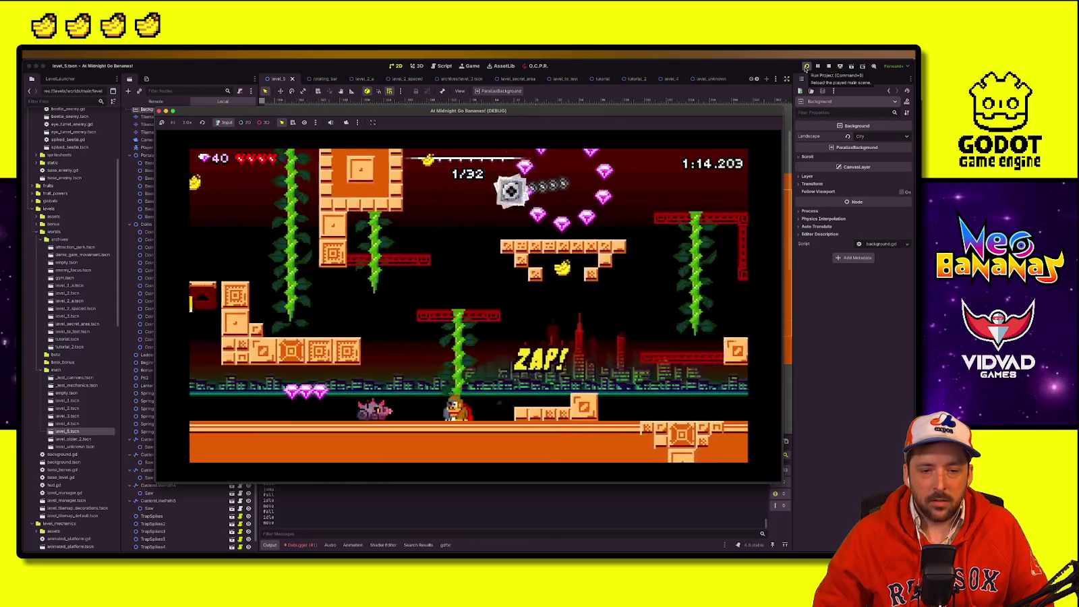
{"action": "key", "text": "Left"}
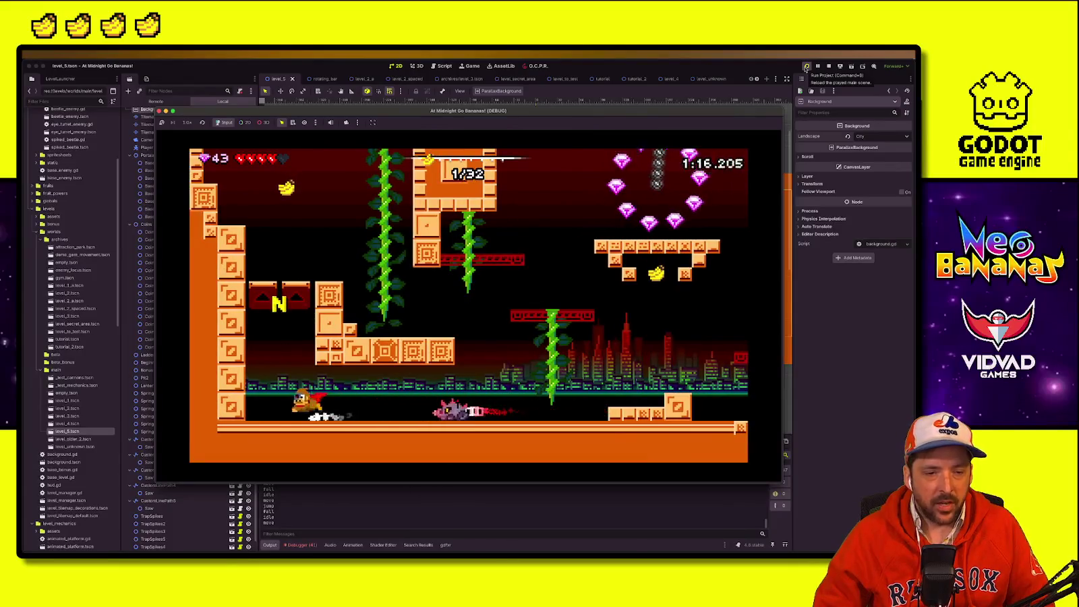
{"action": "key", "text": "space"}
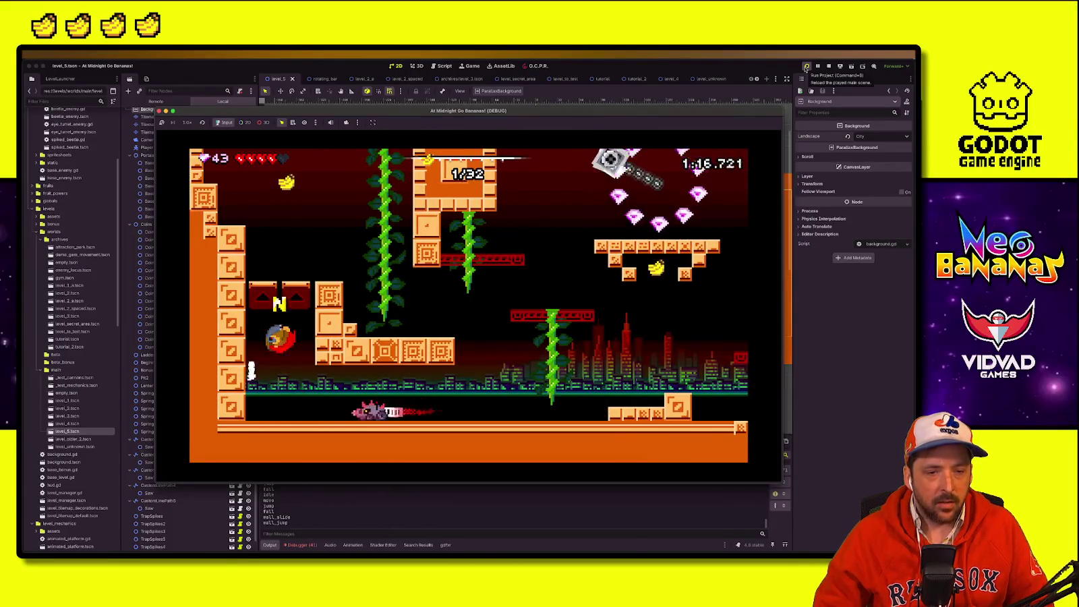
{"action": "key", "text": "space"}
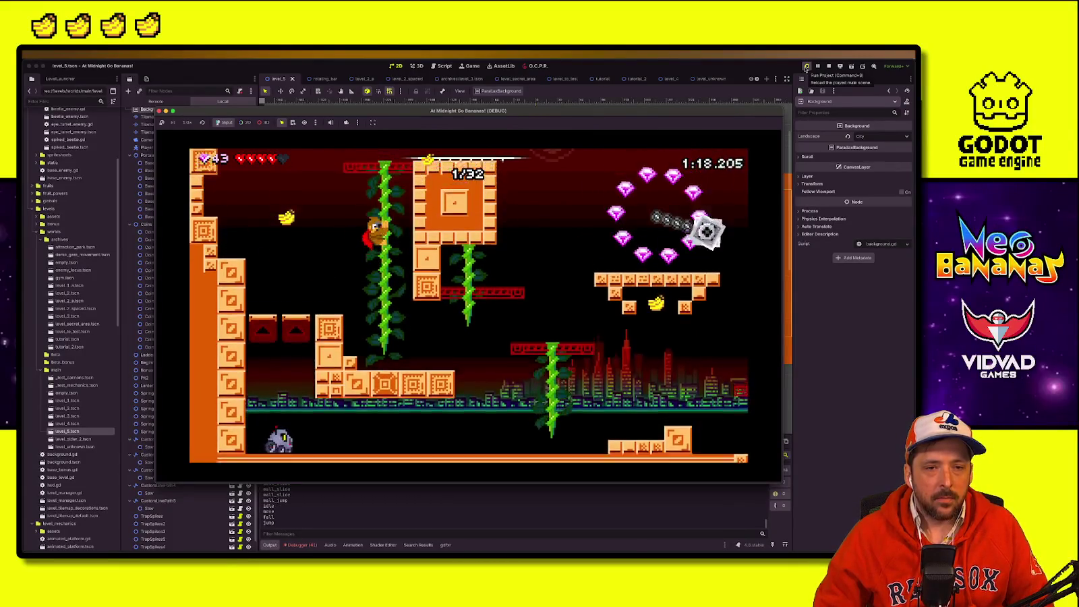
{"action": "key", "text": "Up"}
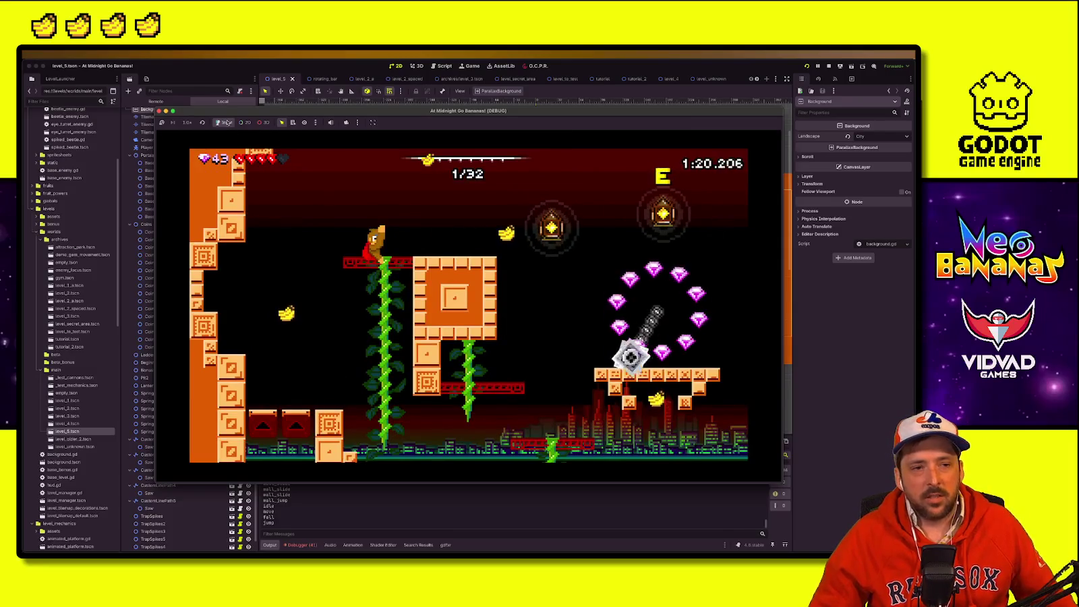
{"action": "left_click_drag", "start_coordinate": [228, 112], "coordinate": [835, 116]}
Step: Select level_5's TilemapDefault and tint its Modulate colour green
{"action": "left_click", "coordinate": [152, 117]}
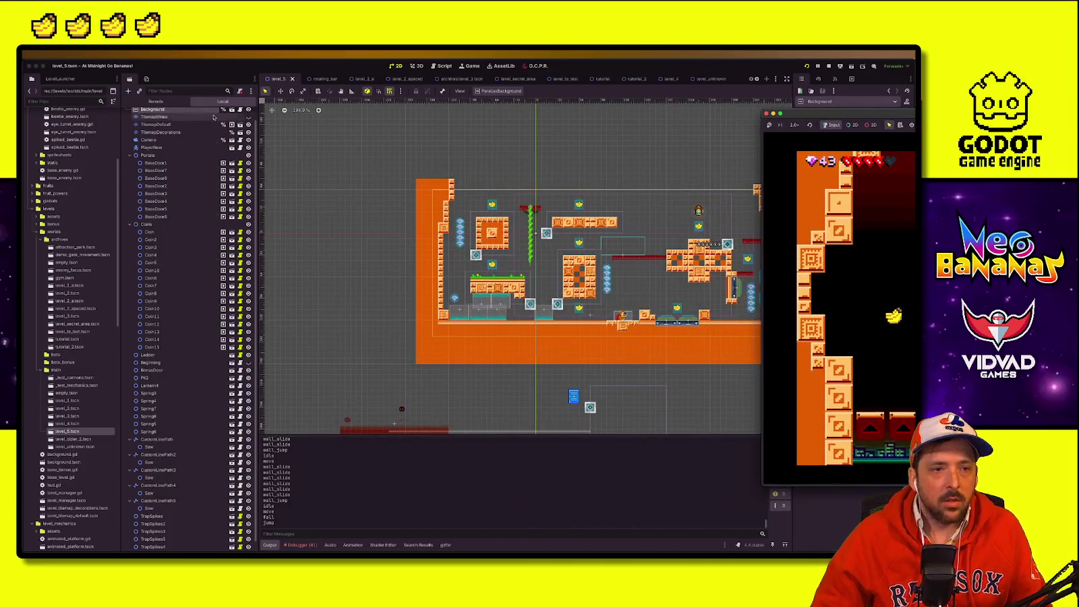
{"action": "left_click", "coordinate": [155, 125]}
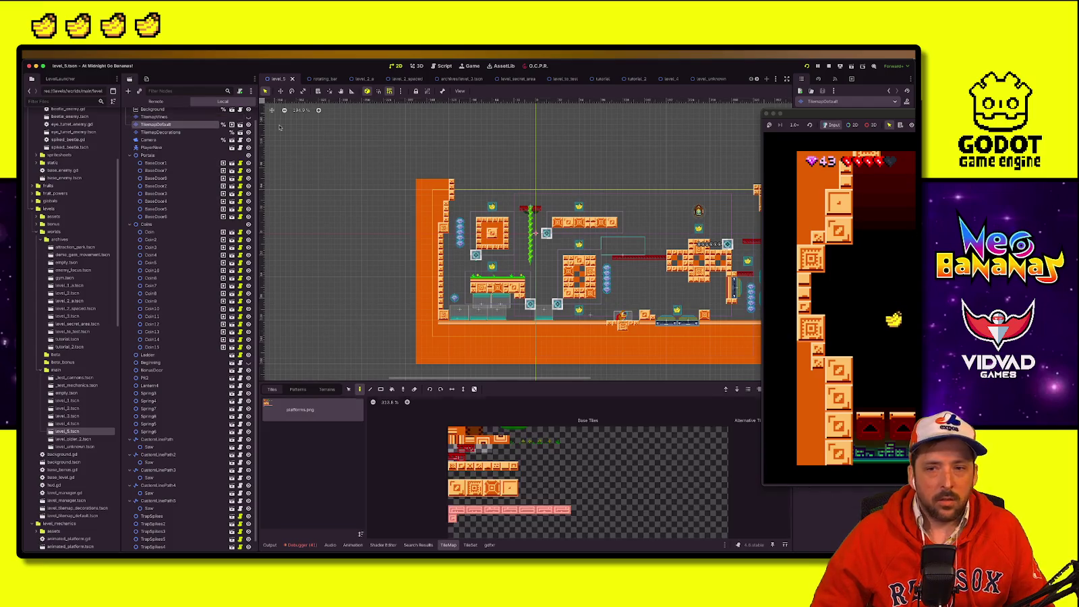
{"action": "mouse_move", "coordinate": [839, 115]}
{"action": "left_mouse_down"}
{"action": "mouse_move", "coordinate": [88, 144]}
{"action": "mouse_move", "coordinate": [24, 116]}
{"action": "mouse_move", "coordinate": [28, 162]}
{"action": "left_mouse_up"}
{"action": "left_click", "coordinate": [825, 218]}
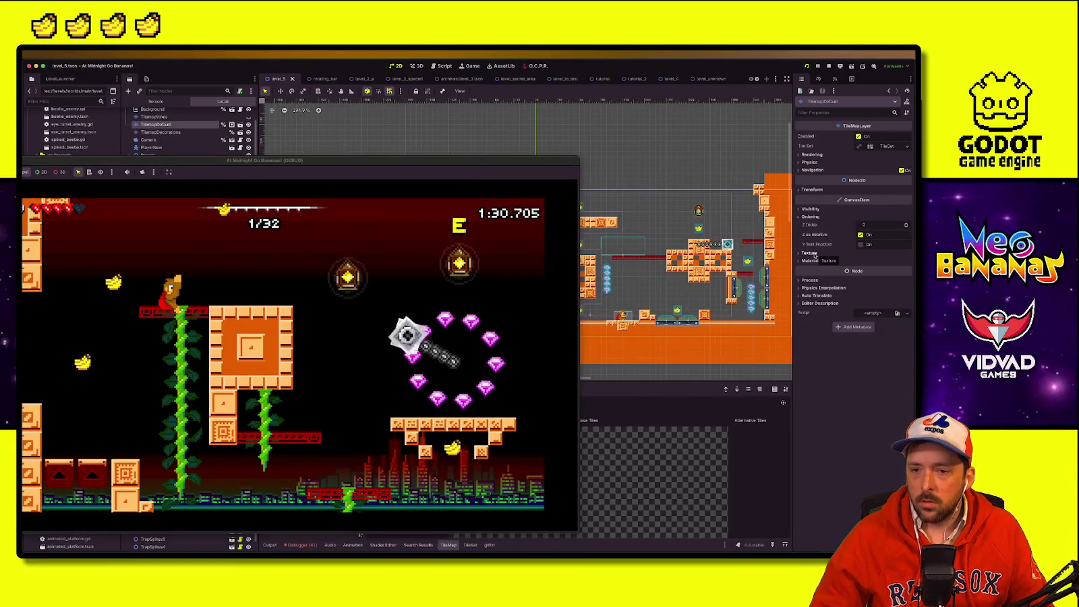
{"action": "left_click", "coordinate": [811, 209]}
{"action": "left_click", "coordinate": [874, 228]}
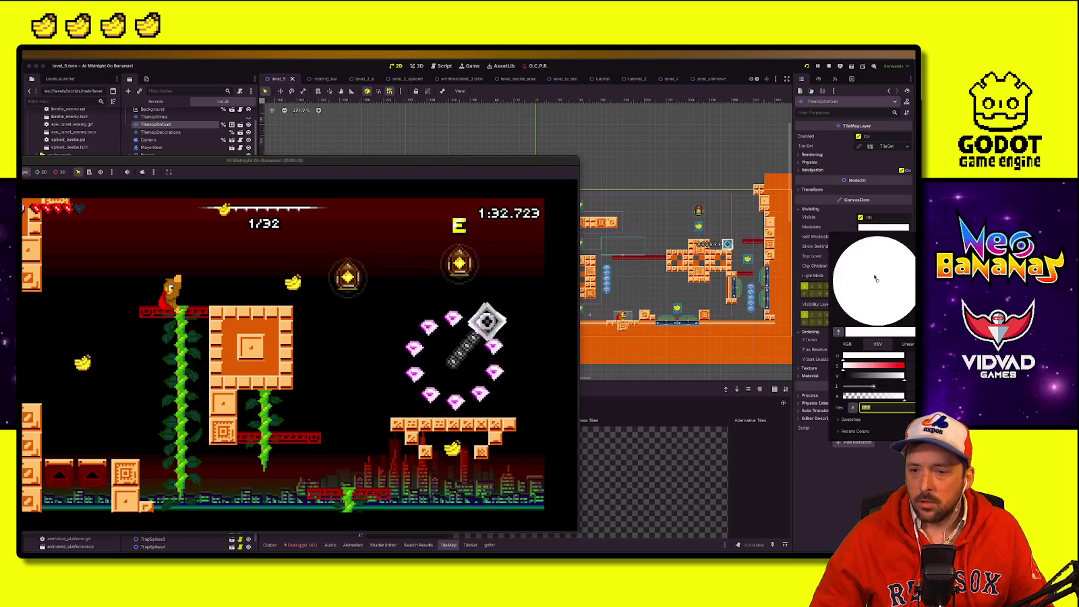
{"action": "left_click_drag", "start_coordinate": [855, 358], "coordinate": [867, 368]}
{"action": "left_click", "coordinate": [833, 448]}
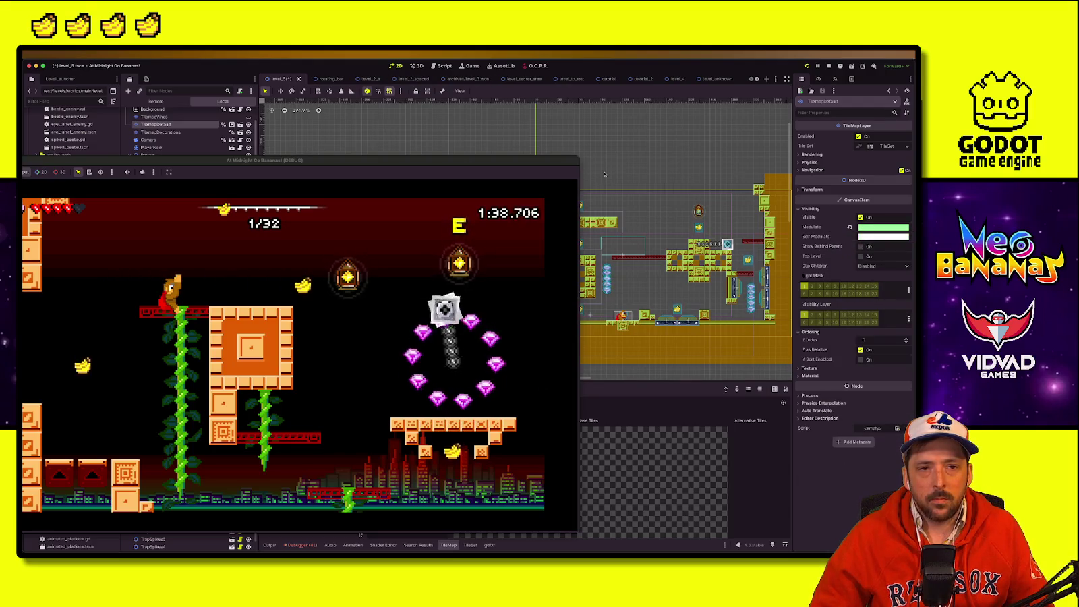
Step: Reset the platform tint to white, save level_5, and switch to the level_4 scene
{"action": "left_click", "coordinate": [850, 229]}
{"action": "key", "text": "ctrl+s"}
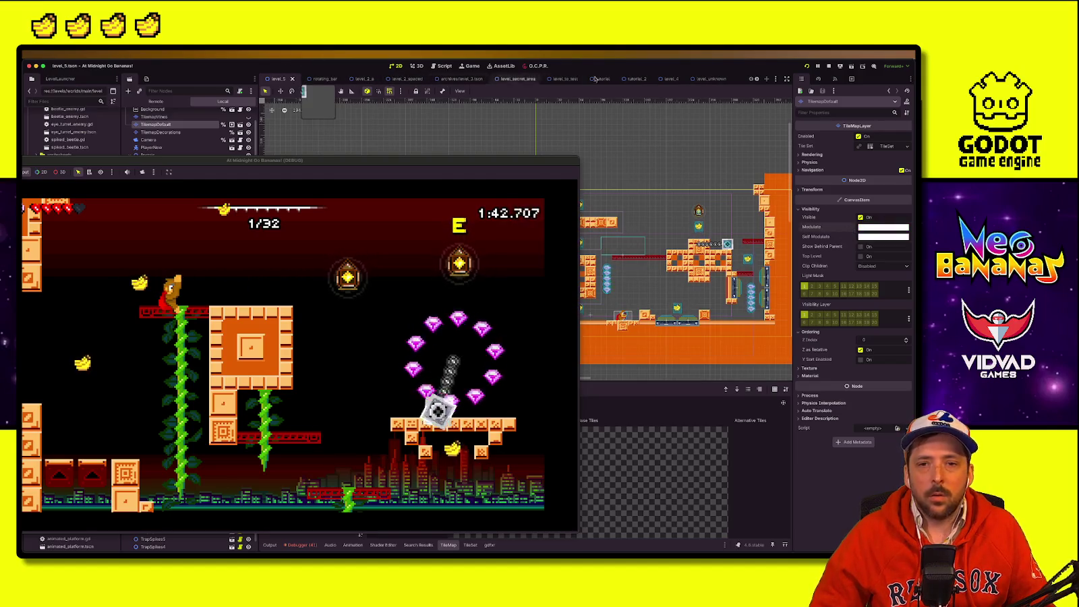
{"action": "left_click", "coordinate": [662, 79]}
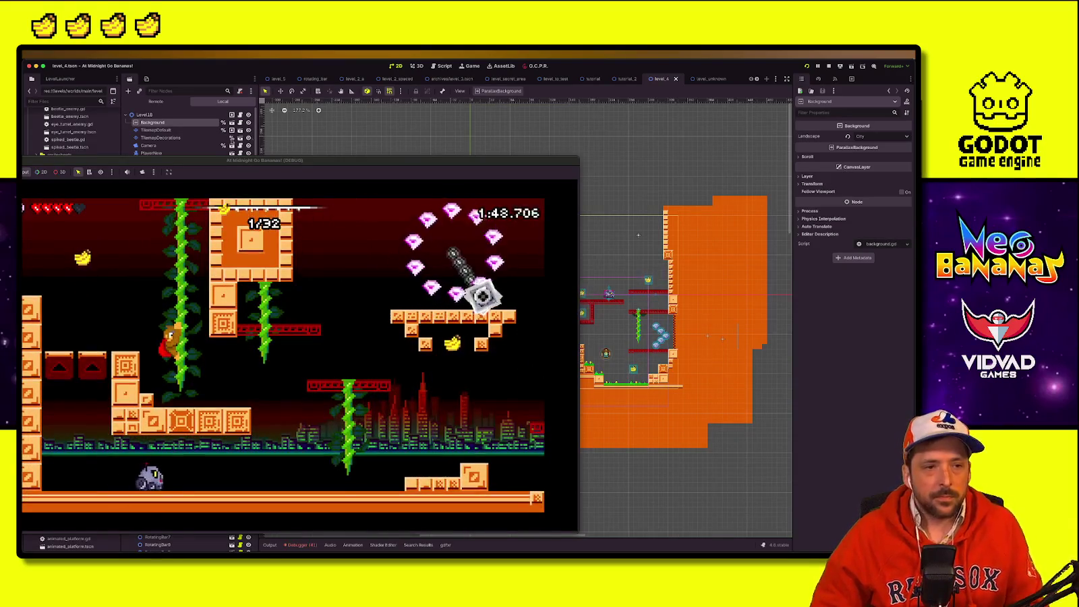
Step: Try light blue, pink and yellow-orange Modulate tints on level_4's TilemapDefault, then reset to white
{"action": "left_click", "coordinate": [169, 130]}
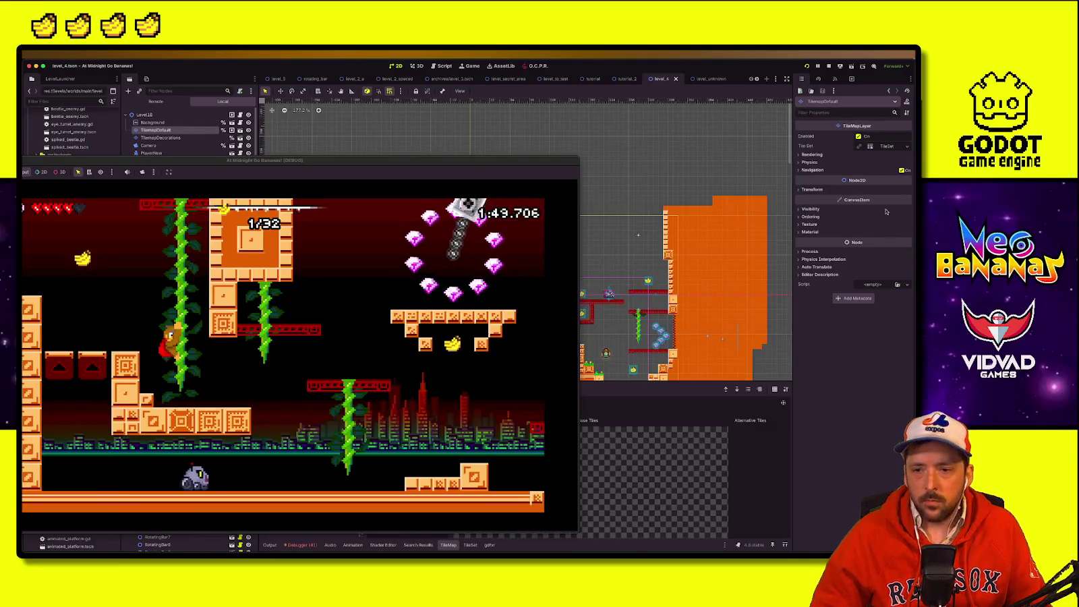
{"action": "left_click", "coordinate": [833, 210]}
{"action": "left_click", "coordinate": [883, 227]}
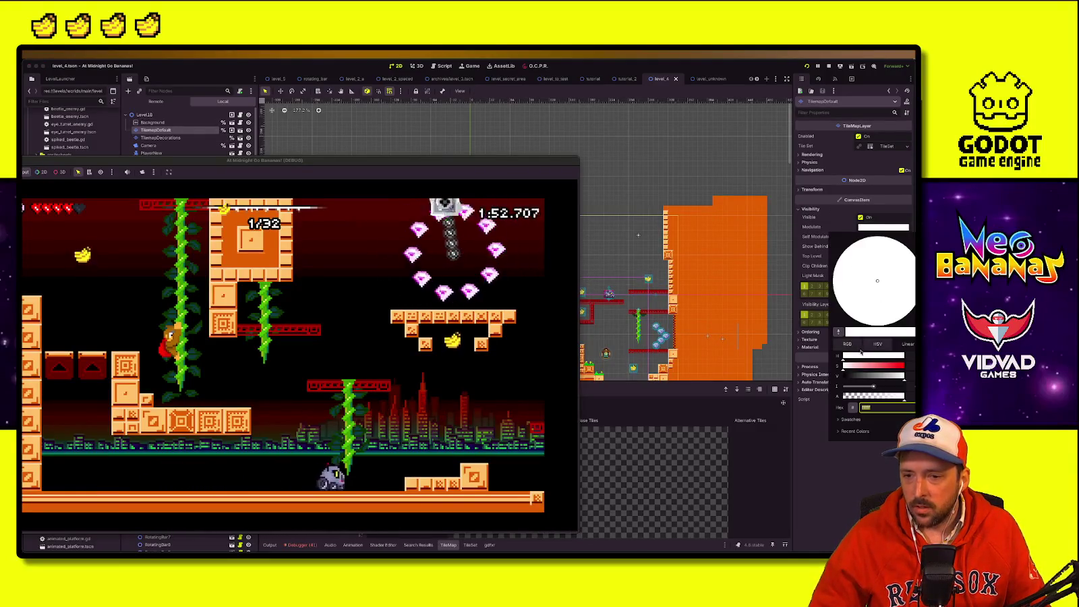
{"action": "left_click", "coordinate": [858, 365]}
{"action": "left_click", "coordinate": [878, 357]}
{"action": "mouse_move", "coordinate": [879, 359]}
{"action": "left_mouse_down"}
{"action": "mouse_move", "coordinate": [891, 359]}
{"action": "mouse_move", "coordinate": [868, 359]}
{"action": "left_mouse_up"}
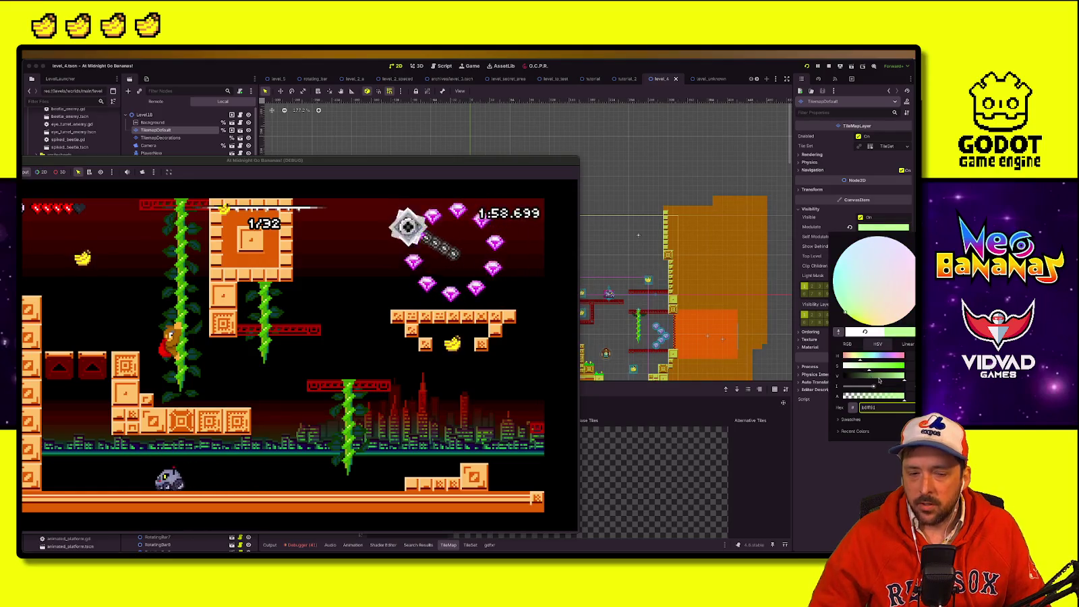
{"action": "mouse_move", "coordinate": [854, 357]}
{"action": "left_mouse_down"}
{"action": "mouse_move", "coordinate": [844, 357]}
{"action": "mouse_move", "coordinate": [888, 370]}
{"action": "left_mouse_up"}
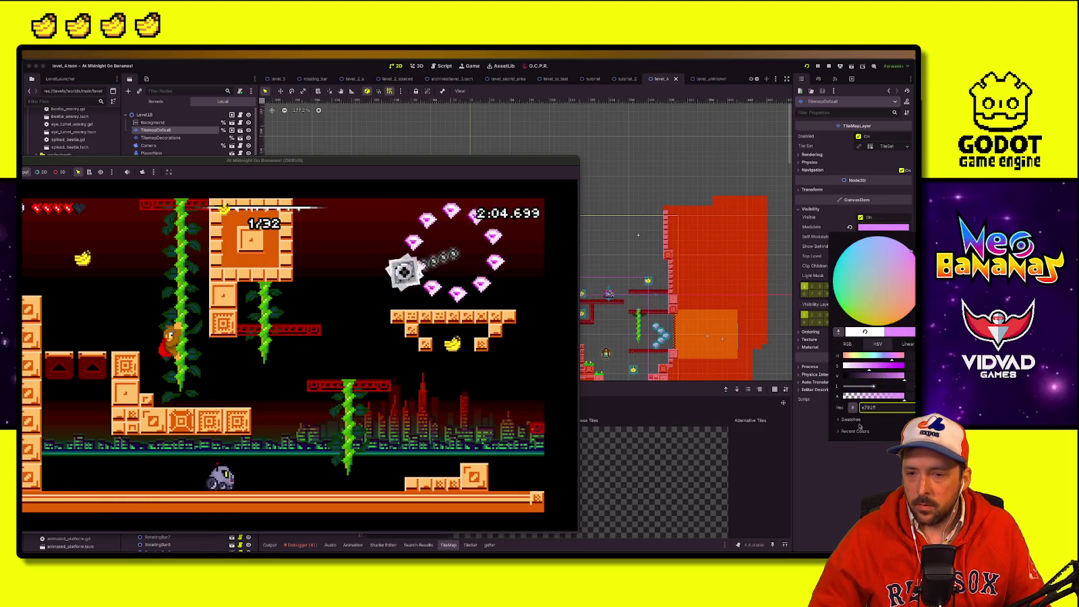
{"action": "left_click", "coordinate": [847, 226]}
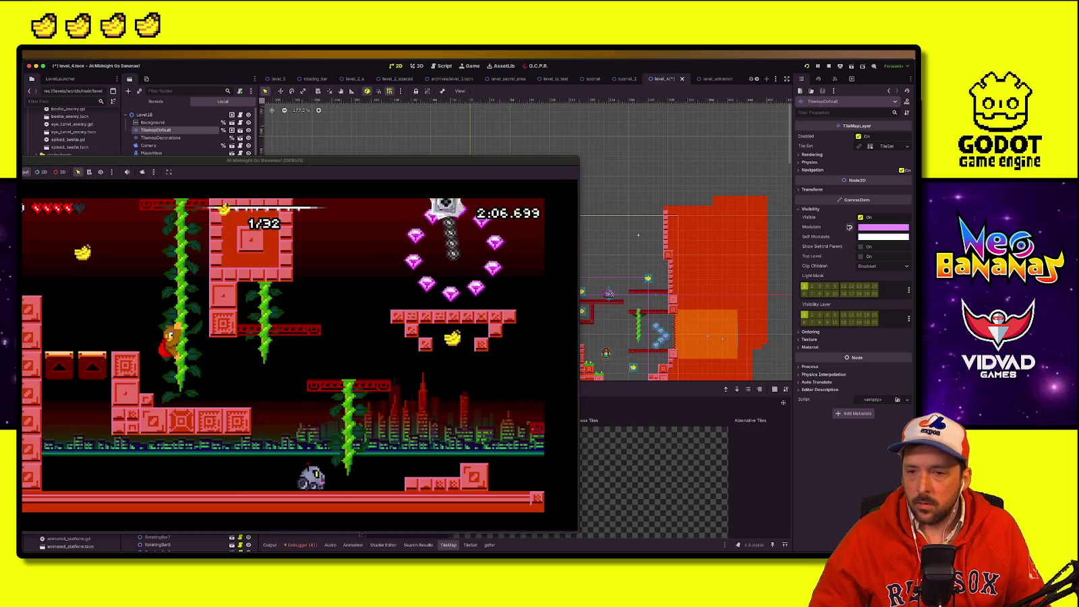
{"action": "left_click", "coordinate": [847, 226]}
Step: Try light green, purple, light blue and teal Self Modulate tints on the tiles
{"action": "left_click", "coordinate": [882, 227]}
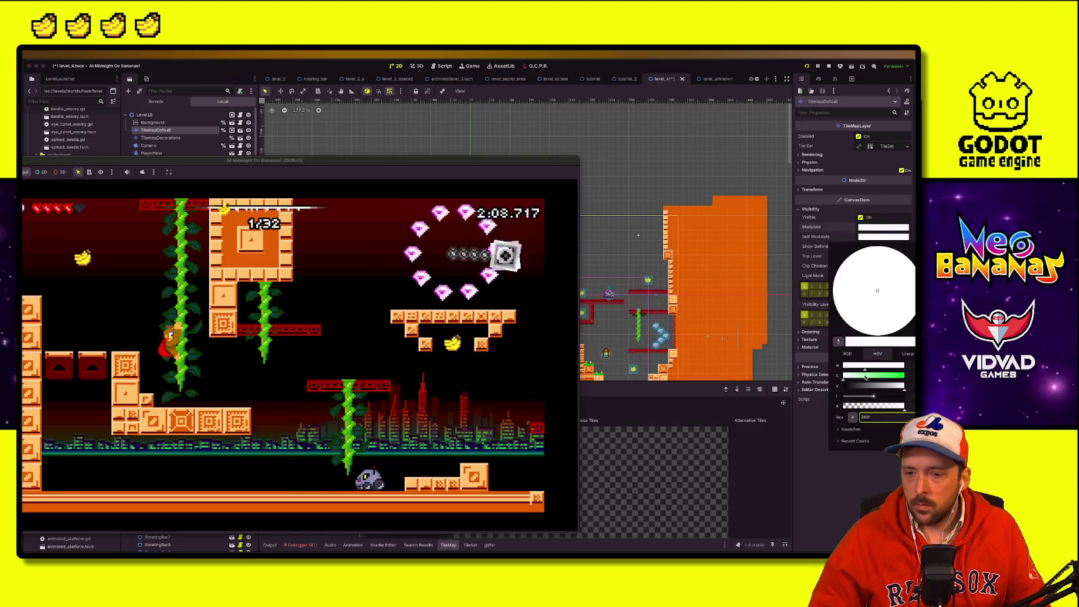
{"action": "left_click_drag", "start_coordinate": [864, 370], "coordinate": [870, 377]}
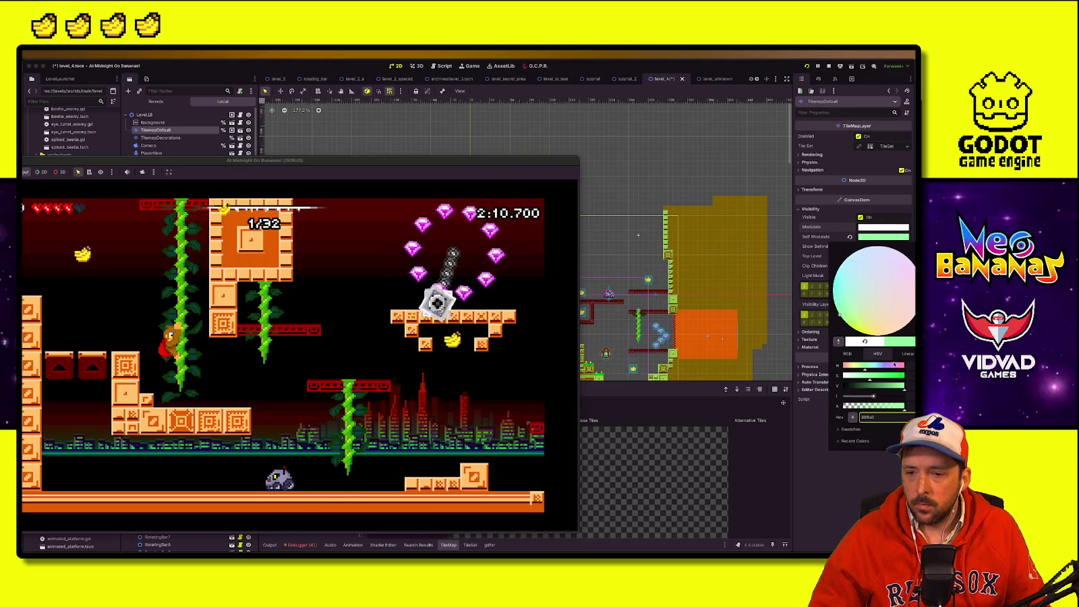
{"action": "left_click", "coordinate": [893, 365]}
{"action": "left_click", "coordinate": [887, 366]}
{"action": "left_click", "coordinate": [888, 369]}
{"action": "left_click", "coordinate": [881, 366]}
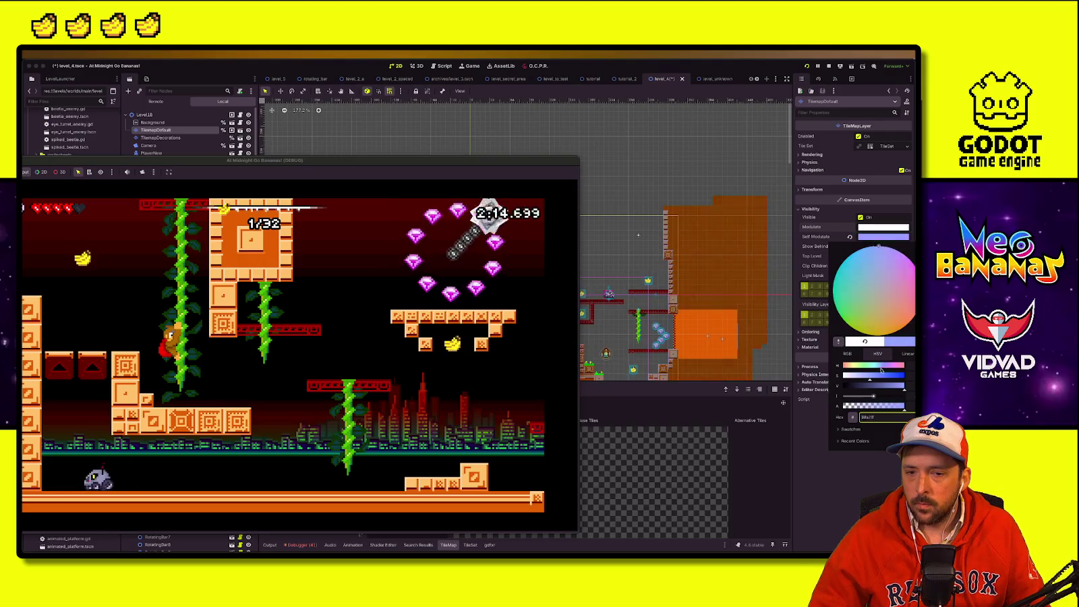
{"action": "left_click", "coordinate": [852, 477]}
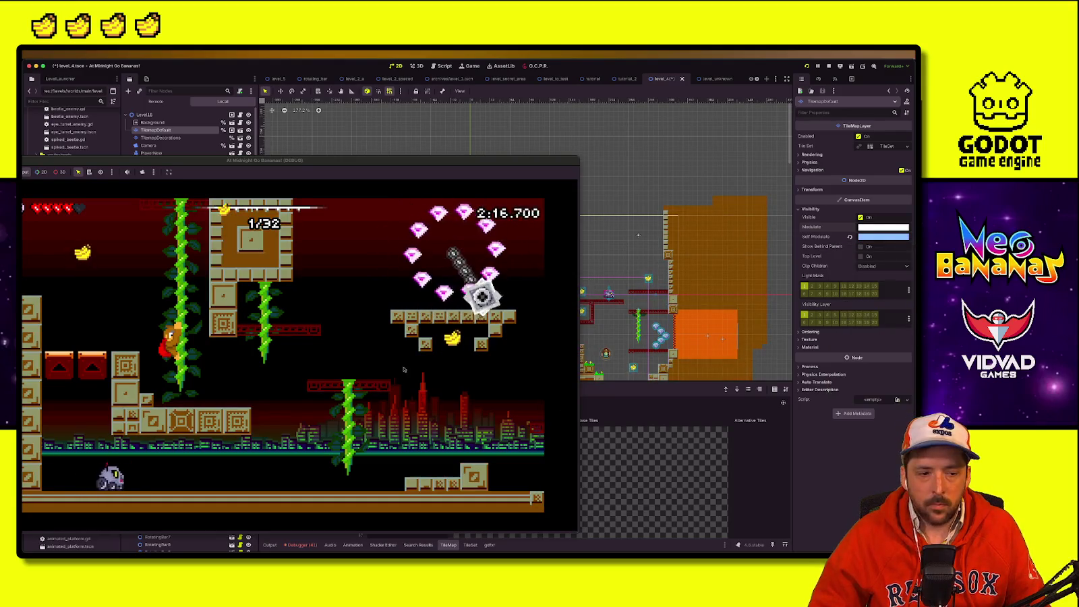
{"action": "left_click", "coordinate": [882, 235]}
{"action": "left_click_drag", "start_coordinate": [860, 322], "coordinate": [821, 300]}
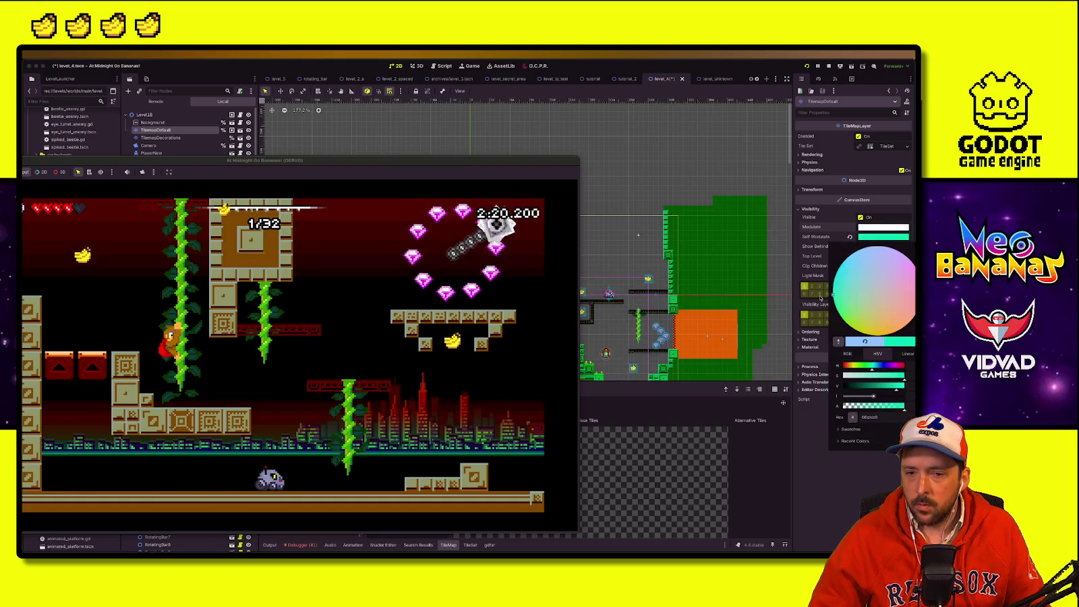
{"action": "left_click", "coordinate": [829, 436]}
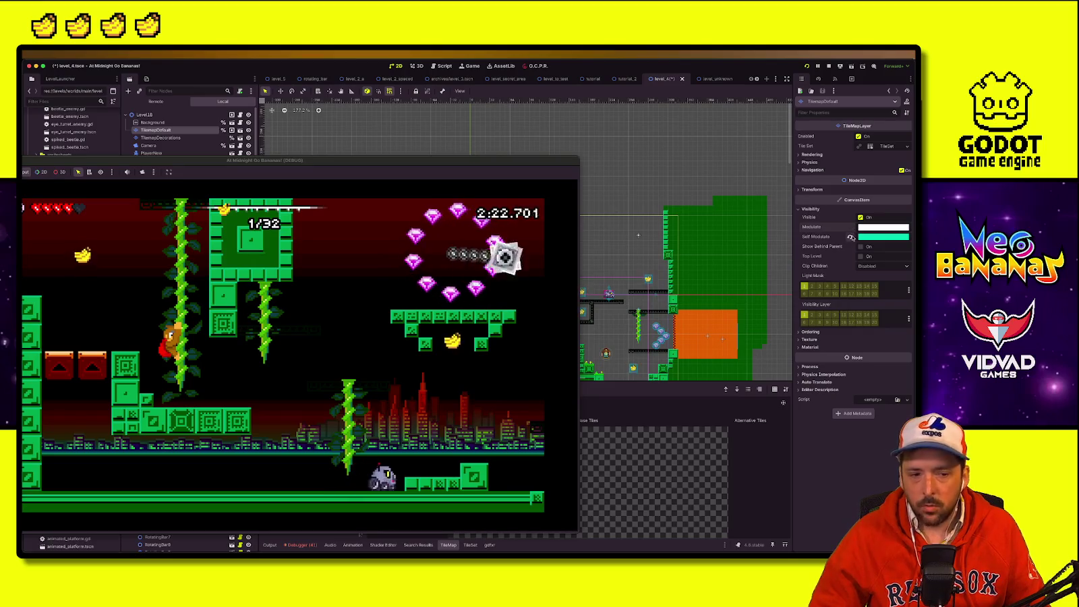
Step: Tint the tile layer light pink, then reset it back to white
{"action": "left_click", "coordinate": [866, 237]}
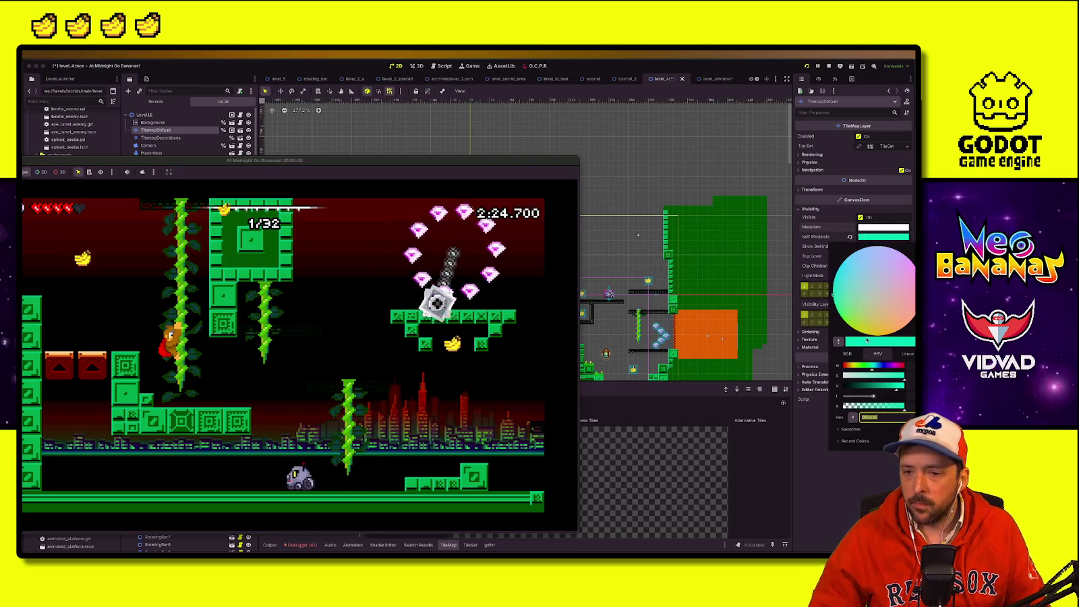
{"action": "mouse_move", "coordinate": [859, 323]}
{"action": "left_mouse_down"}
{"action": "mouse_move", "coordinate": [895, 271]}
{"action": "mouse_move", "coordinate": [860, 246]}
{"action": "mouse_move", "coordinate": [829, 249]}
{"action": "left_mouse_up"}
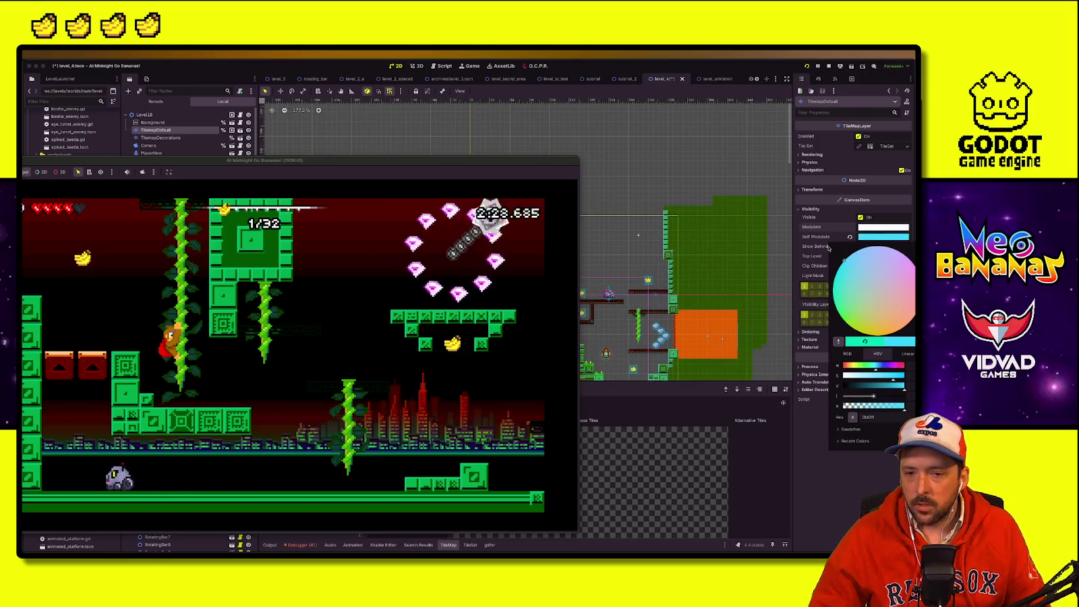
{"action": "left_click", "coordinate": [864, 485]}
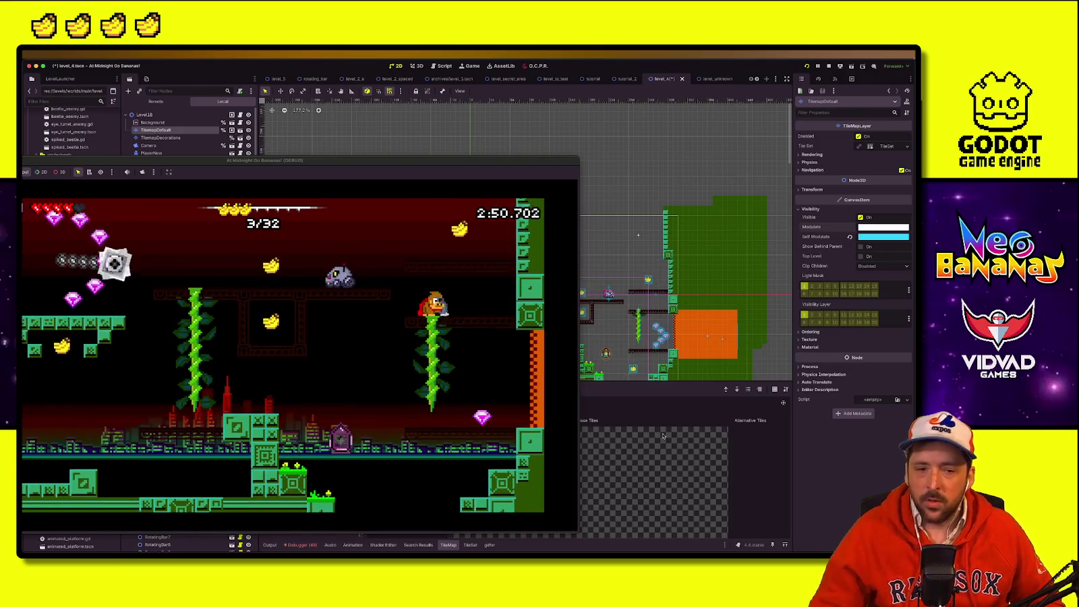
{"action": "left_click", "coordinate": [850, 236]}
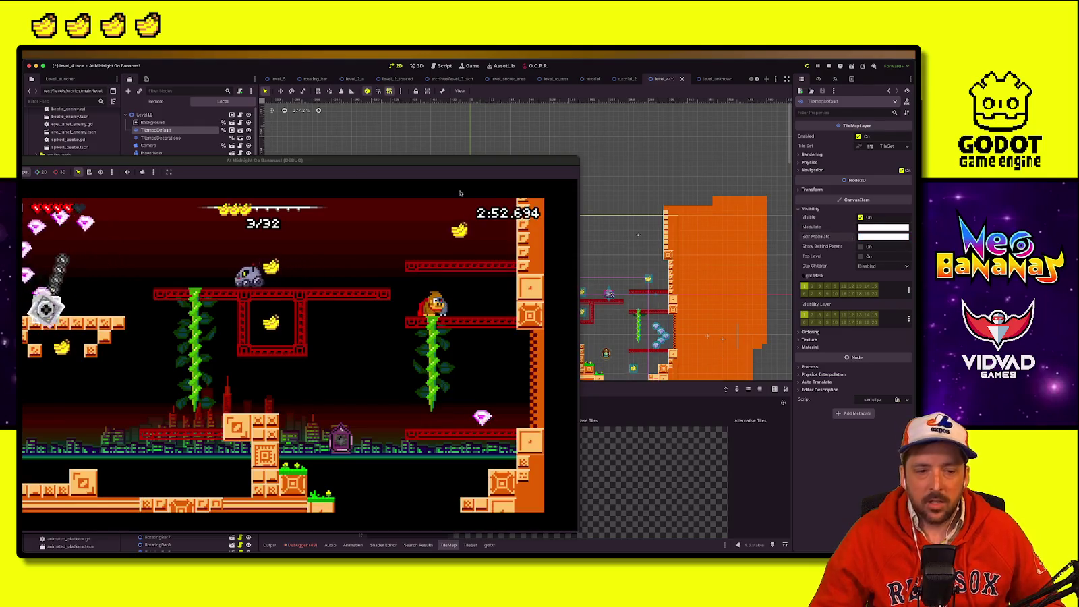
{"action": "left_click_drag", "start_coordinate": [325, 165], "coordinate": [501, 125]}
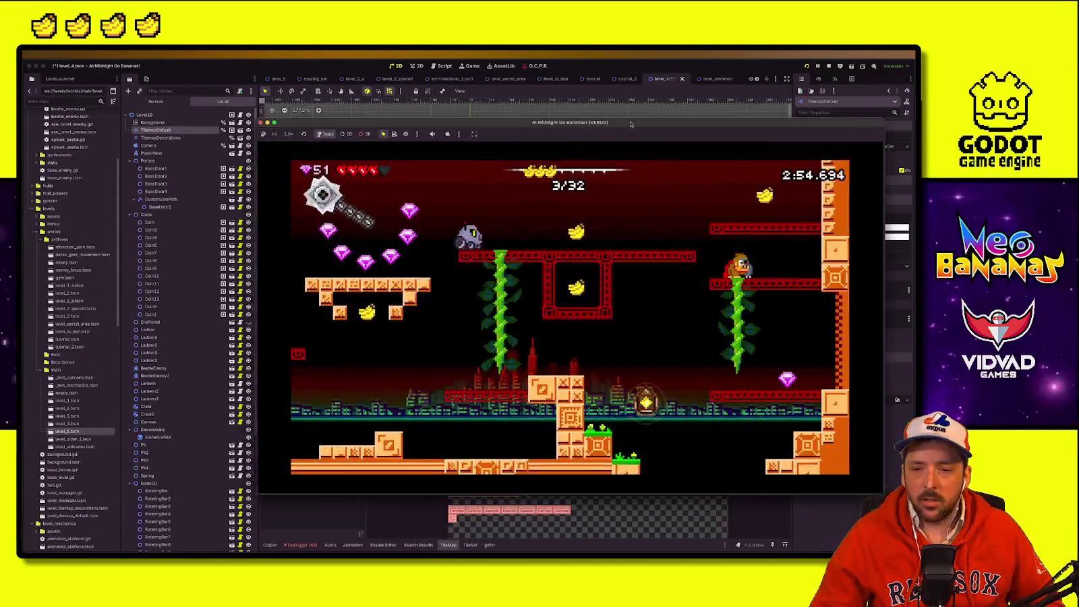
Step: Stop the running game with F8 and pan the level view left
{"action": "key", "text": "F8"}
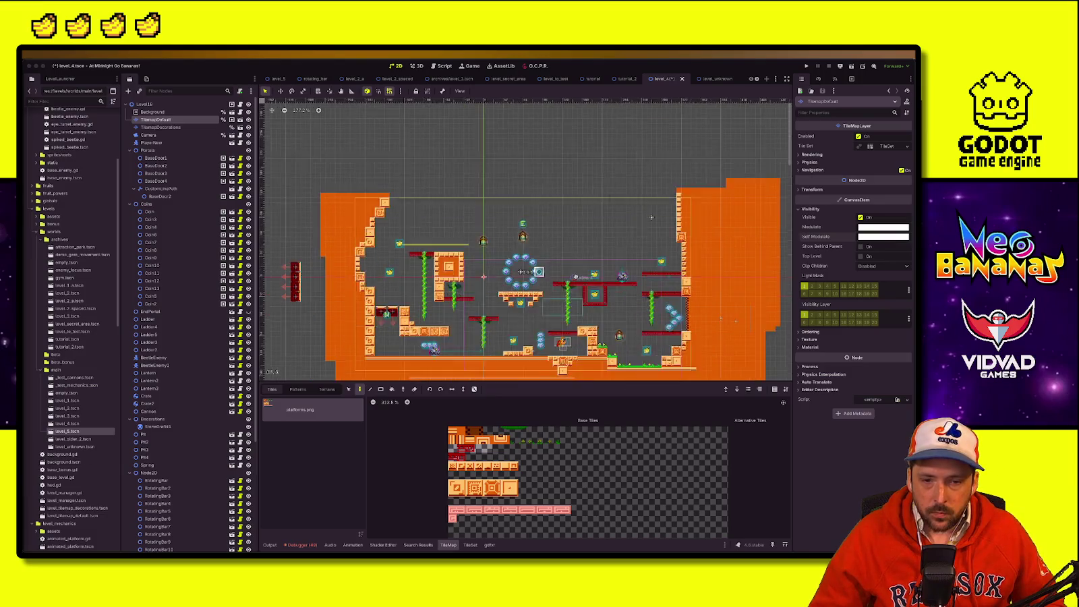
{"action": "mouse_move", "coordinate": [585, 251]}
{"action": "left_mouse_down"}
{"action": "mouse_move", "coordinate": [502, 211]}
{"action": "mouse_move", "coordinate": [501, 238]}
{"action": "left_mouse_up"}
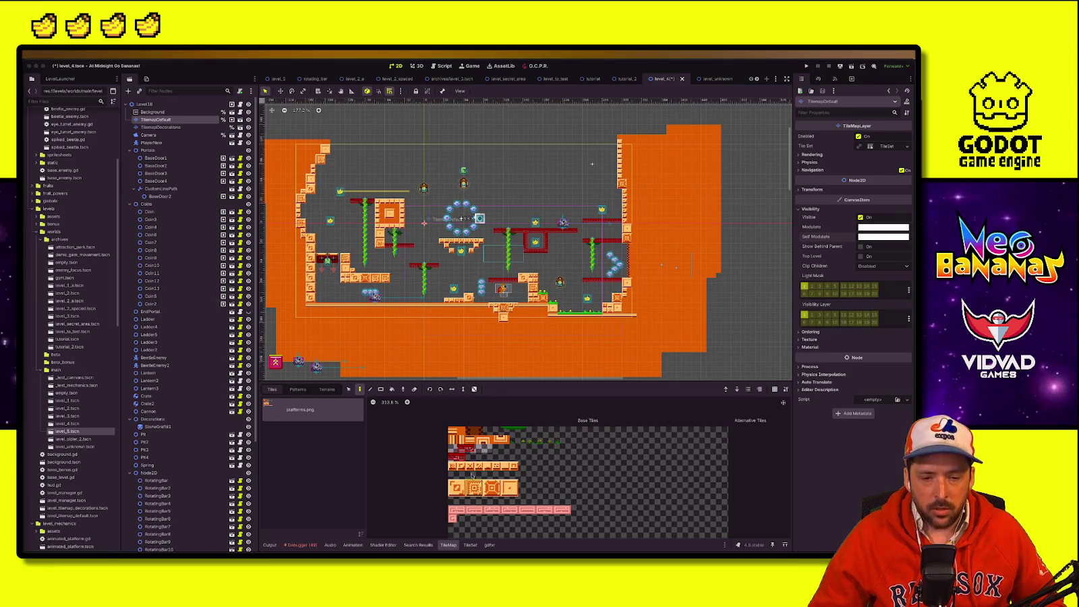
{"action": "scroll", "coordinate": [504, 490], "scroll_direction": "up", "scroll_amount": 1}
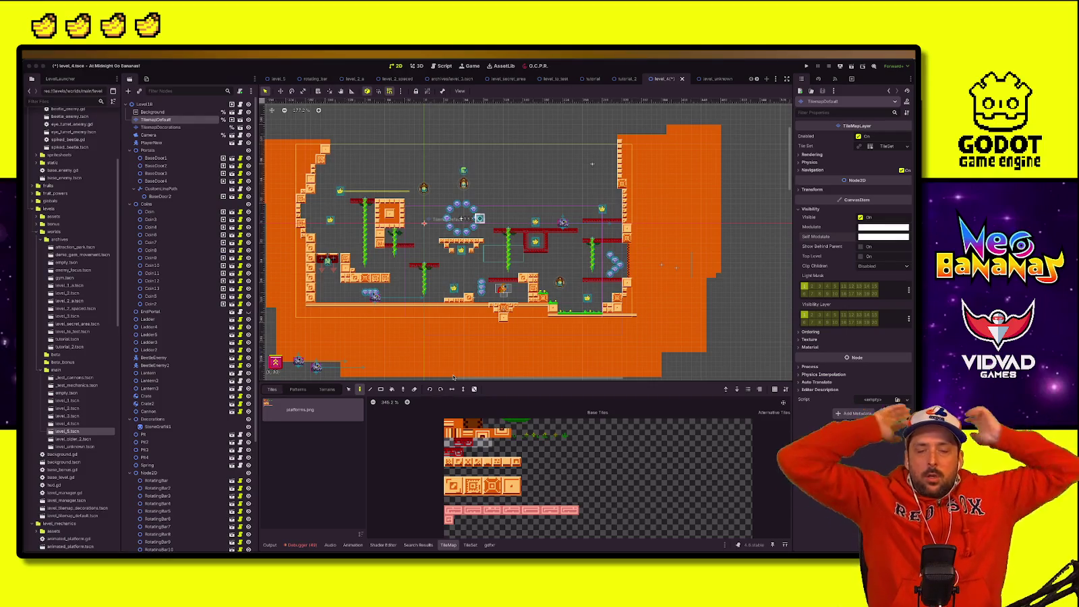
Step: Save the level_4 scene with its restored orange tiles
{"action": "left_click", "coordinate": [199, 79]}
{"action": "key", "text": "ctrl+s"}
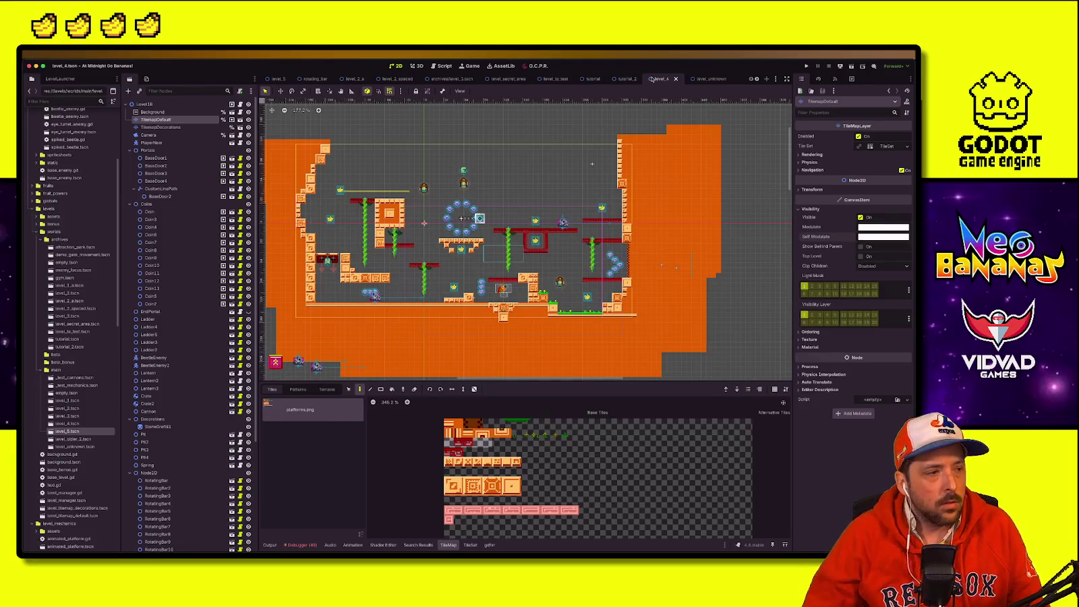
{"action": "key", "text": "super+Tab"}
{"action": "left_click", "coordinate": [713, 73]}
{"action": "key", "text": "super+Tab"}
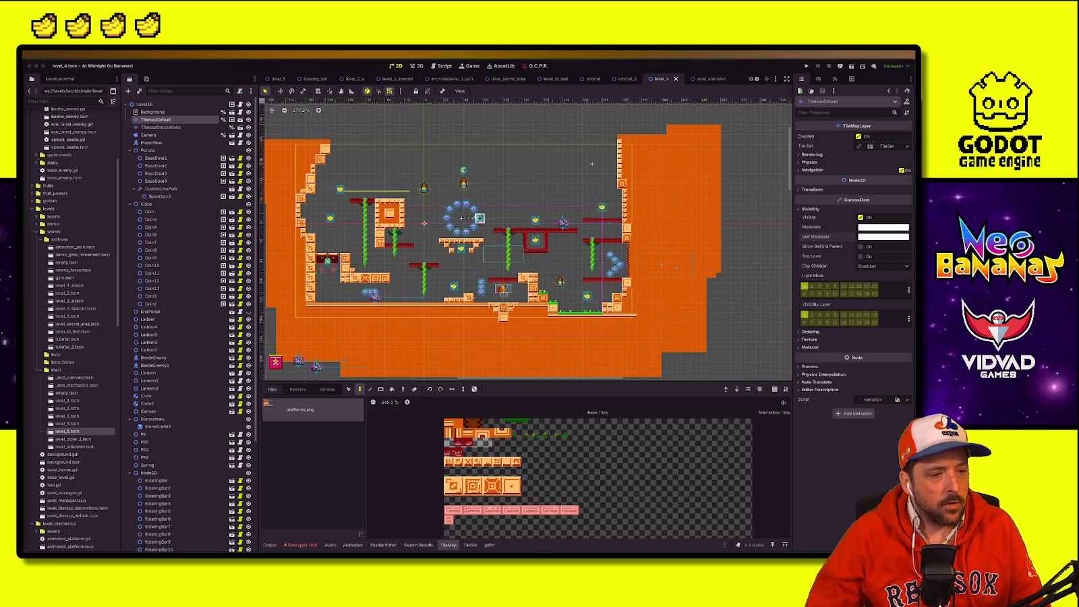
{"action": "left_click", "coordinate": [257, 61]}
{"action": "scroll", "coordinate": [81, 337], "scroll_direction": "up", "scroll_amount": 1}
{"action": "scroll", "coordinate": [80, 336], "scroll_direction": "up", "scroll_amount": 5}
Step: Quick-open startup_menu.tscn and open its script
{"action": "key", "text": "shift+alt+o"}
{"action": "type", "text": "start"}
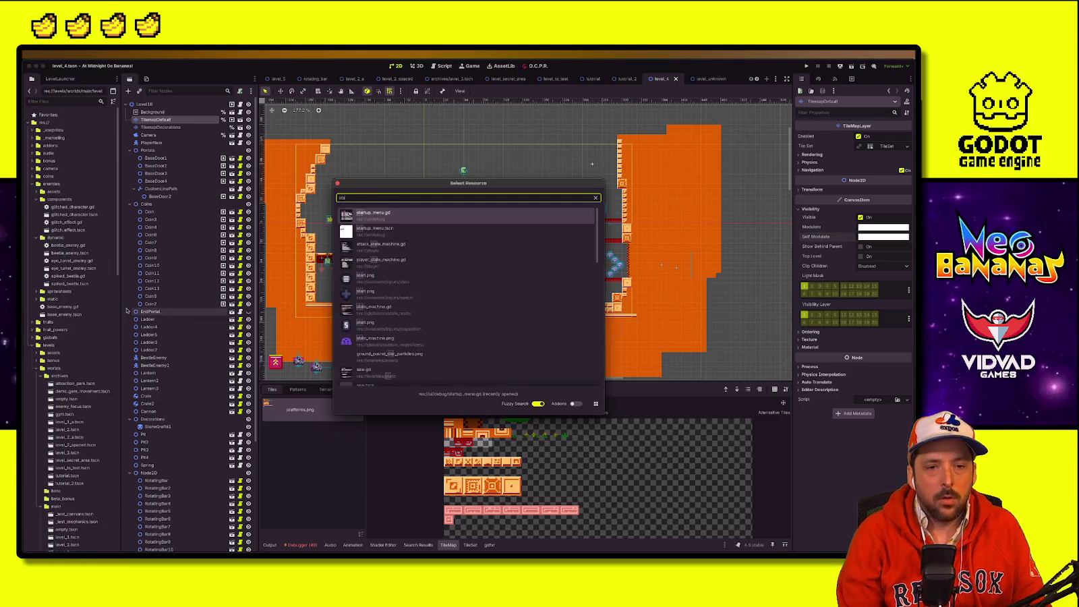
{"action": "key", "text": "Down"}
{"action": "key", "text": "Return"}
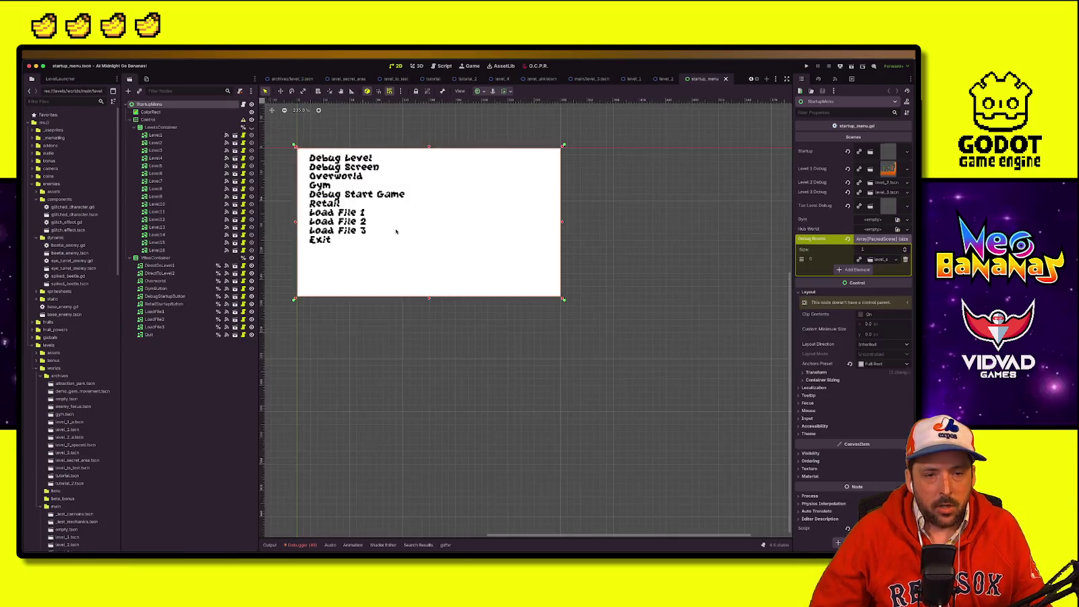
{"action": "left_click", "coordinate": [243, 104]}
Step: Comment out the debug check and else block inside _ready
{"action": "scroll", "coordinate": [343, 402], "scroll_direction": "up", "scroll_amount": 10}
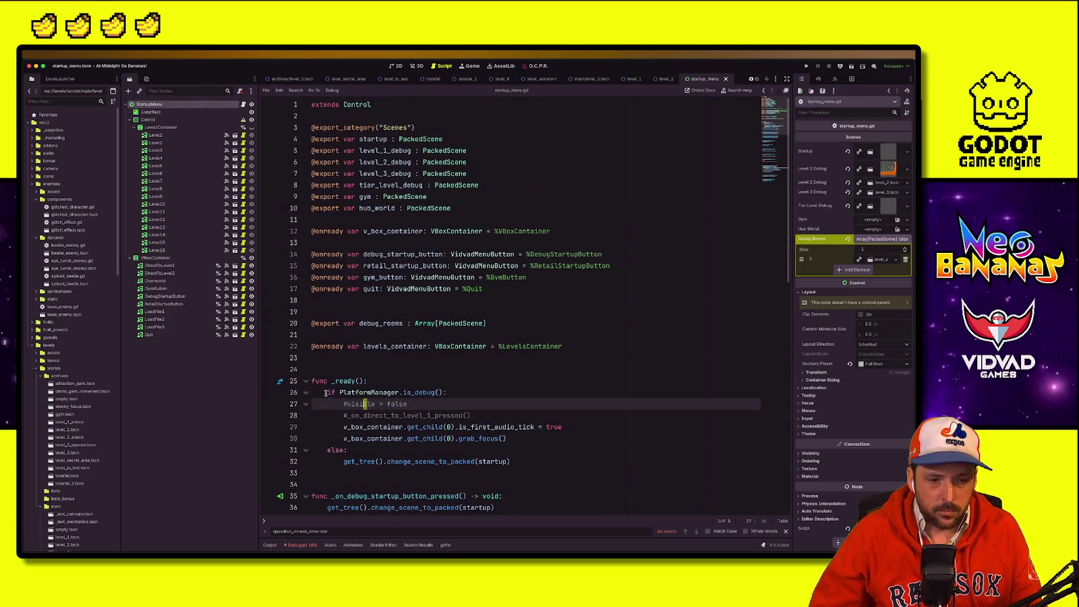
{"action": "left_click", "coordinate": [327, 392]}
{"action": "key", "text": "ctrl+k"}
{"action": "left_click", "coordinate": [346, 426]}
{"action": "key", "text": "ctrl+k"}
{"action": "left_click", "coordinate": [340, 440]}
{"action": "left_click", "coordinate": [327, 449]}
{"action": "key", "text": "ctrl+k"}
{"action": "key", "text": "Down"}
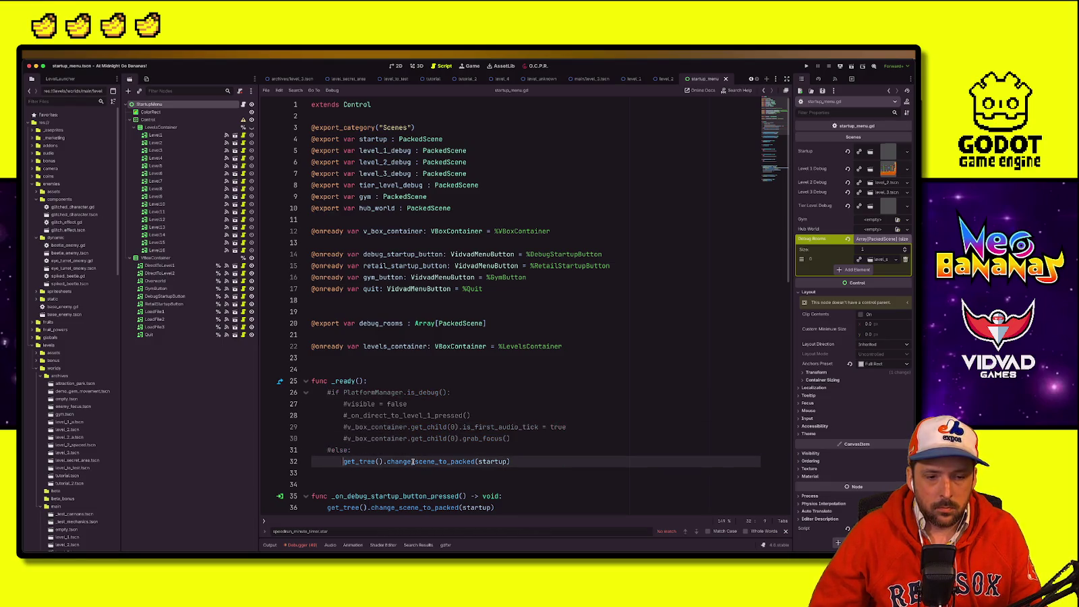
Step: Copy change_scene_to_packed(startup) from line 37 and paste it into _ready on line 26
{"action": "left_click", "coordinate": [387, 382]}
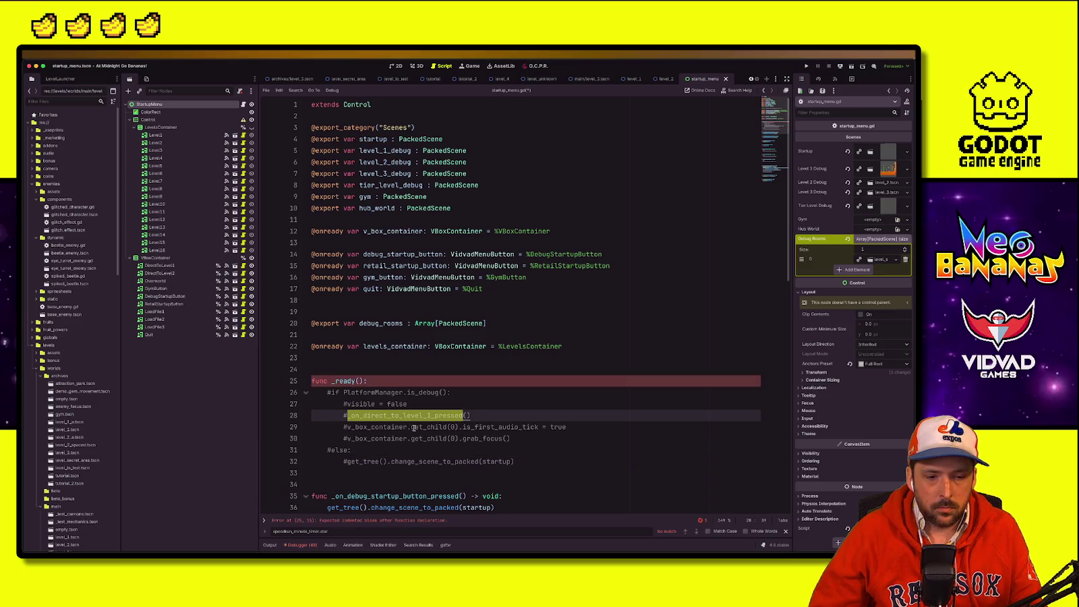
{"action": "scroll", "coordinate": [448, 376], "scroll_direction": "down", "scroll_amount": 10}
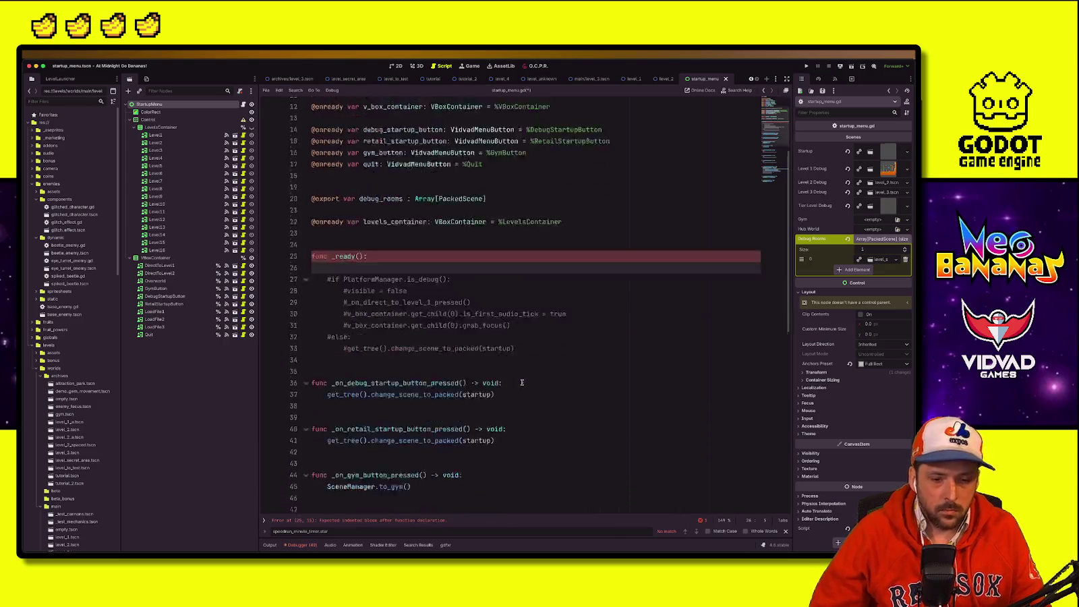
{"action": "scroll", "coordinate": [521, 383], "scroll_direction": "down", "scroll_amount": 2}
{"action": "left_click", "coordinate": [439, 373]}
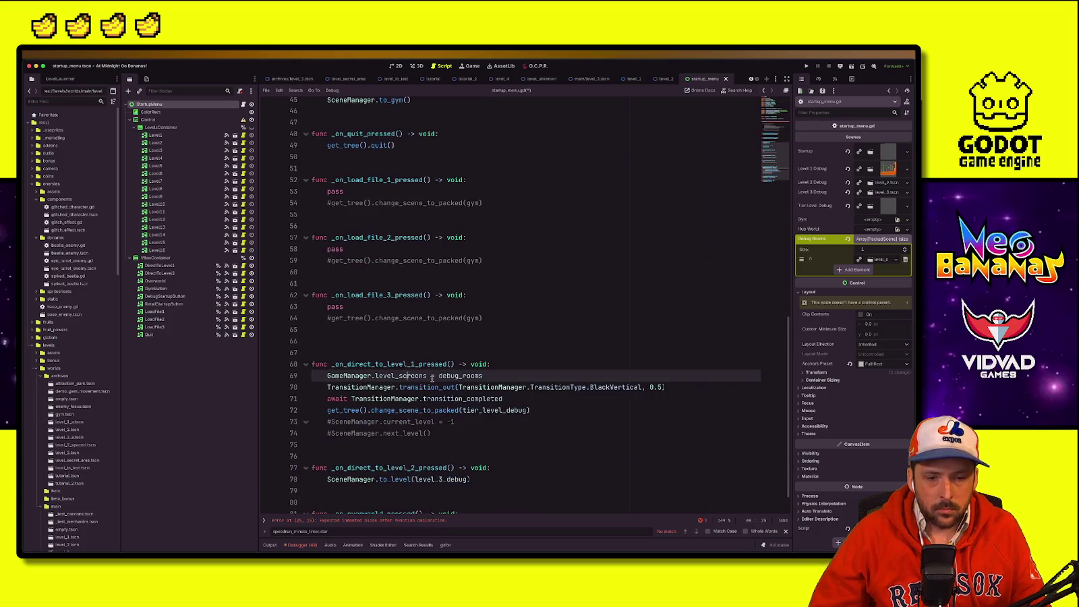
{"action": "scroll", "coordinate": [438, 383], "scroll_direction": "down", "scroll_amount": 1}
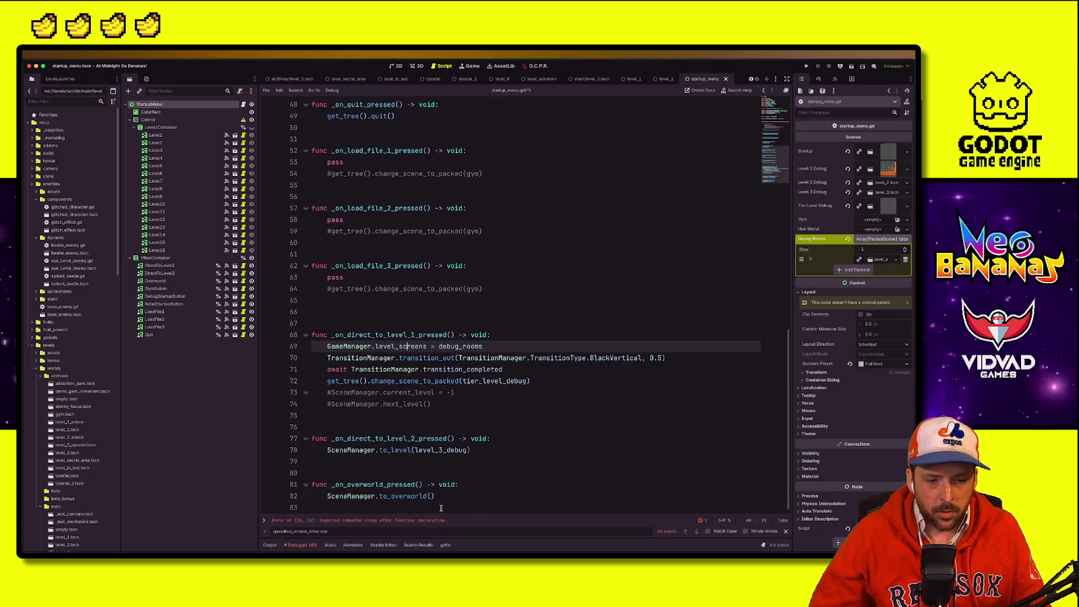
{"action": "scroll", "coordinate": [430, 495], "scroll_direction": "up", "scroll_amount": 7}
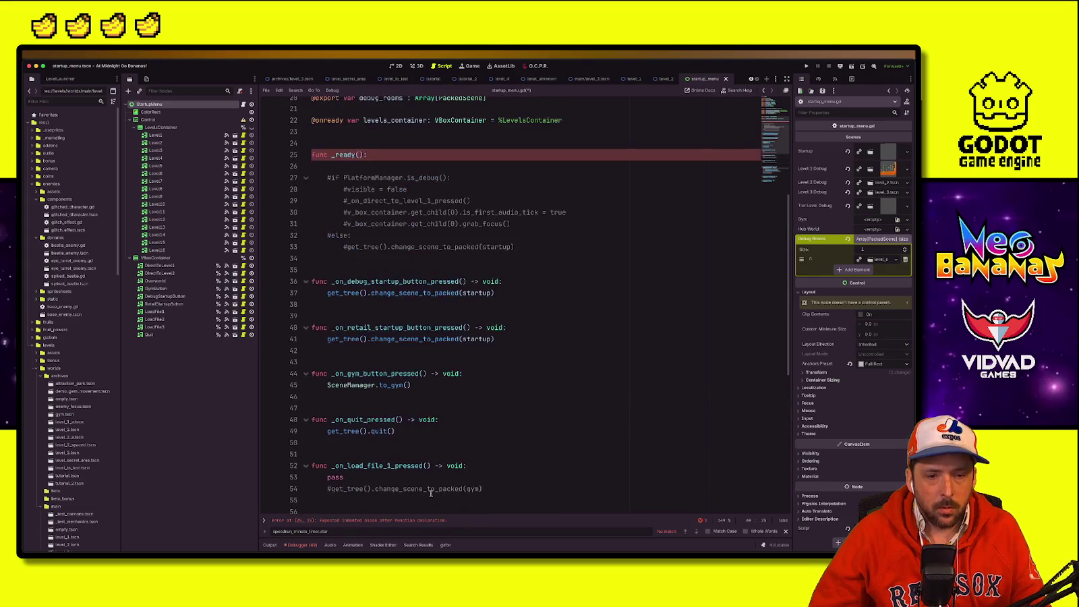
{"action": "left_click", "coordinate": [478, 297]}
{"action": "left_click_drag", "start_coordinate": [323, 294], "coordinate": [550, 293]}
{"action": "key", "text": "super+c"}
{"action": "left_click", "coordinate": [469, 167]}
{"action": "key", "text": "super+v"}
Step: Run the game to see the Godot and VidVad Games splash screens, then stop it
{"action": "left_click", "coordinate": [806, 65]}
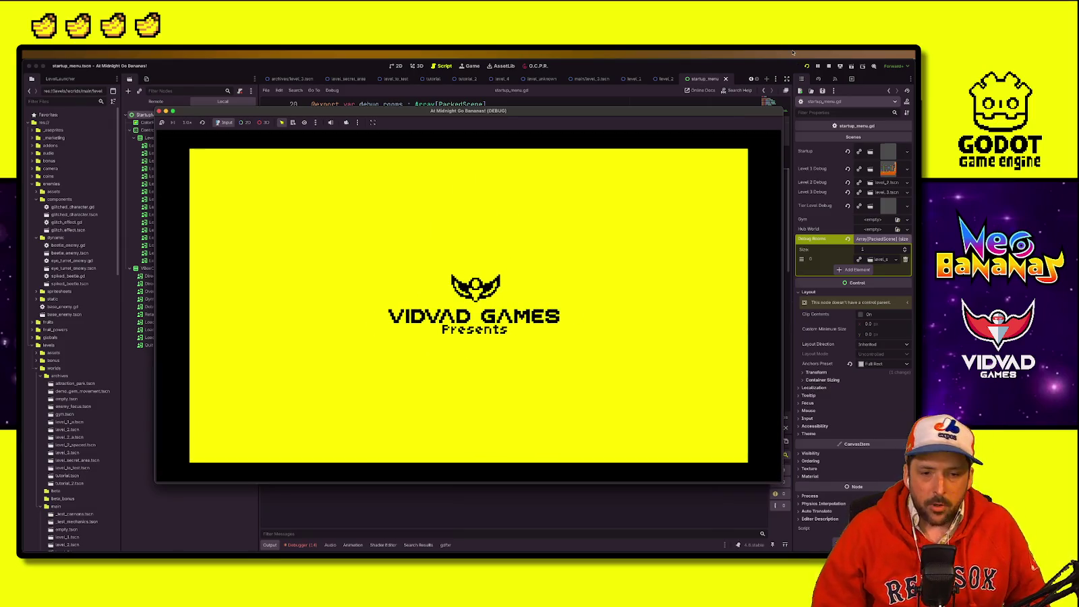
{"action": "left_click", "coordinate": [817, 66]}
{"action": "left_click", "coordinate": [908, 66]}
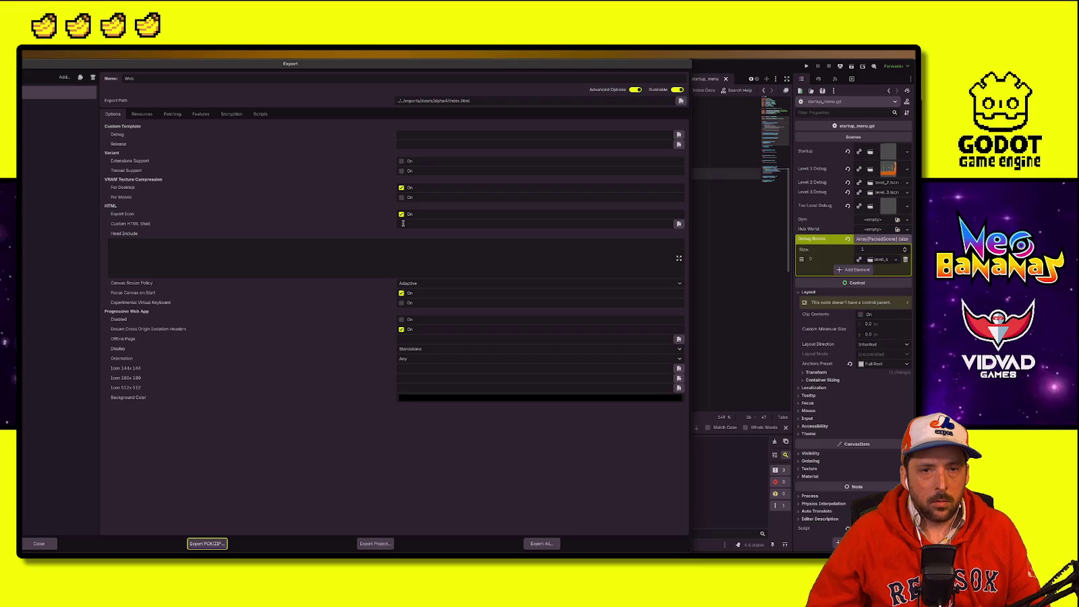
Step: Create a new alpha01 folder in the doors exports and set it as the Web export path
{"action": "left_click", "coordinate": [439, 101]}
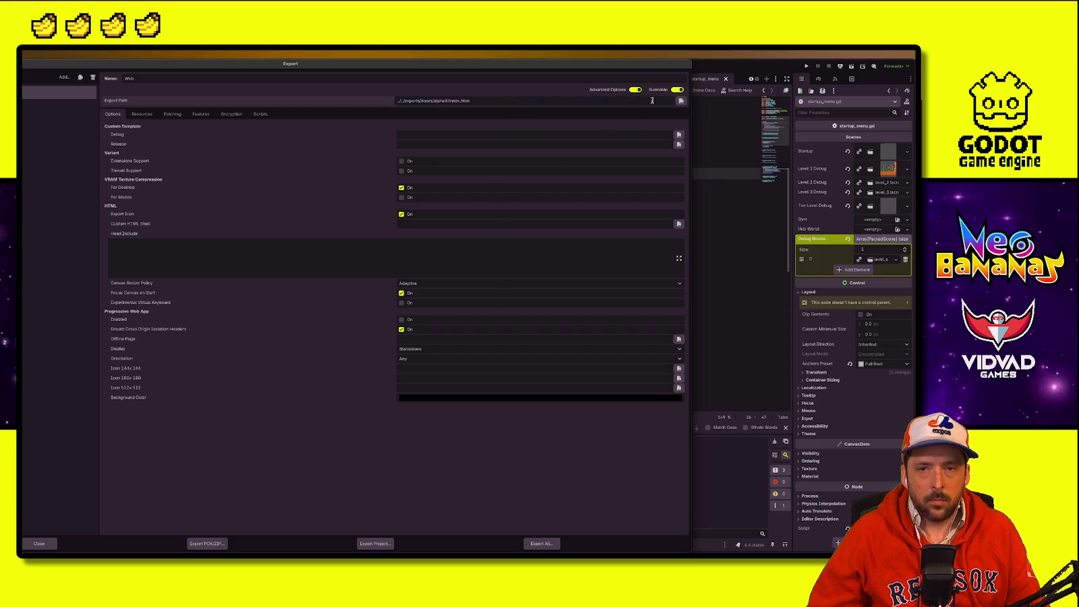
{"action": "left_click", "coordinate": [681, 100]}
{"action": "left_click", "coordinate": [311, 189]}
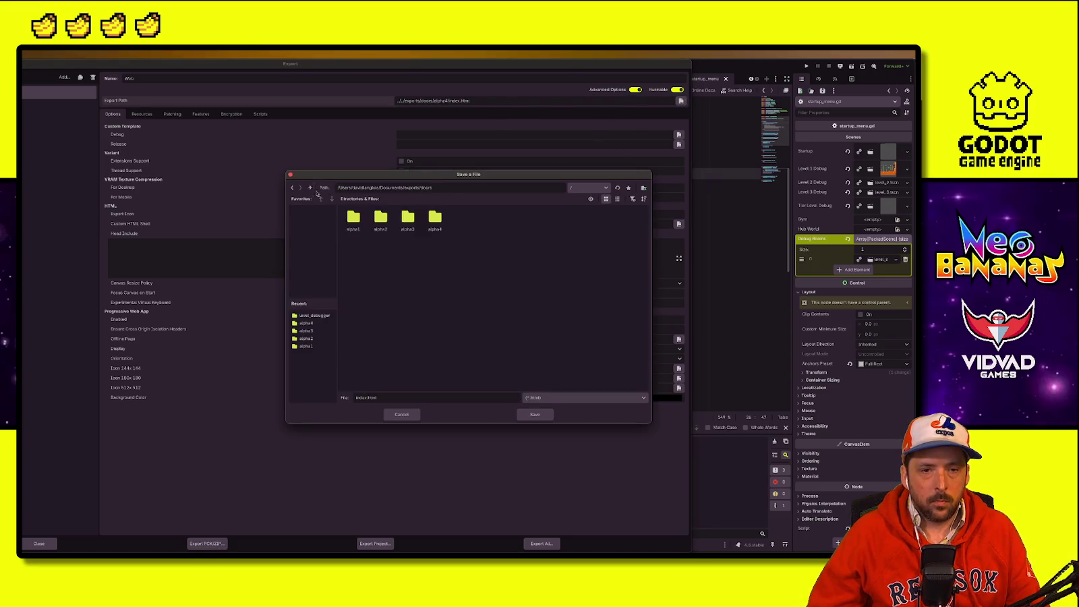
{"action": "right_click", "coordinate": [449, 276]}
{"action": "left_click", "coordinate": [494, 288]}
{"action": "right_click", "coordinate": [473, 275]}
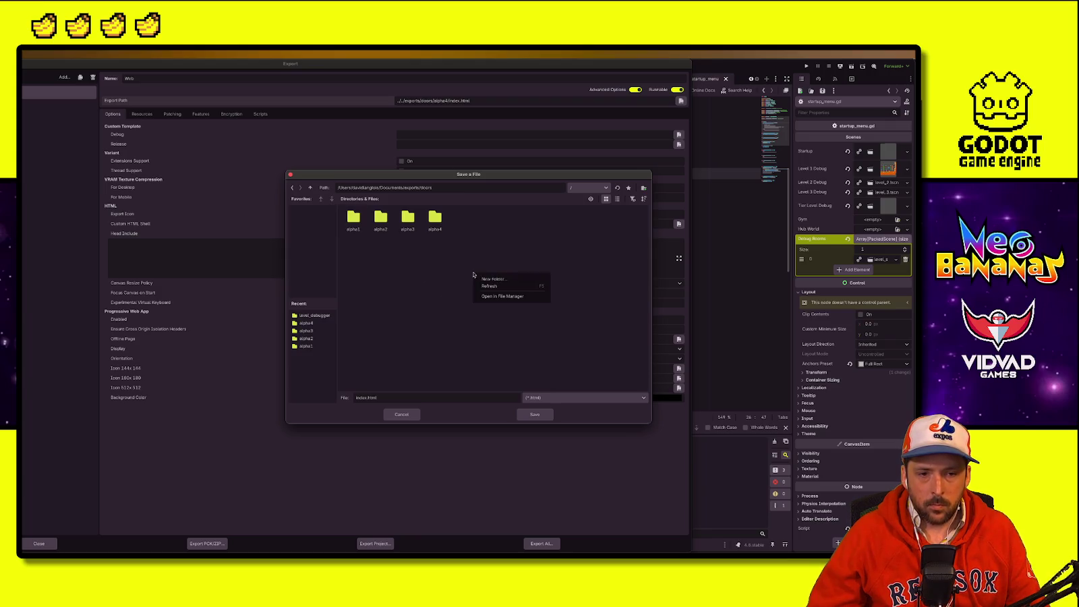
{"action": "left_click", "coordinate": [489, 281]}
{"action": "type", "text": "alpha5"}
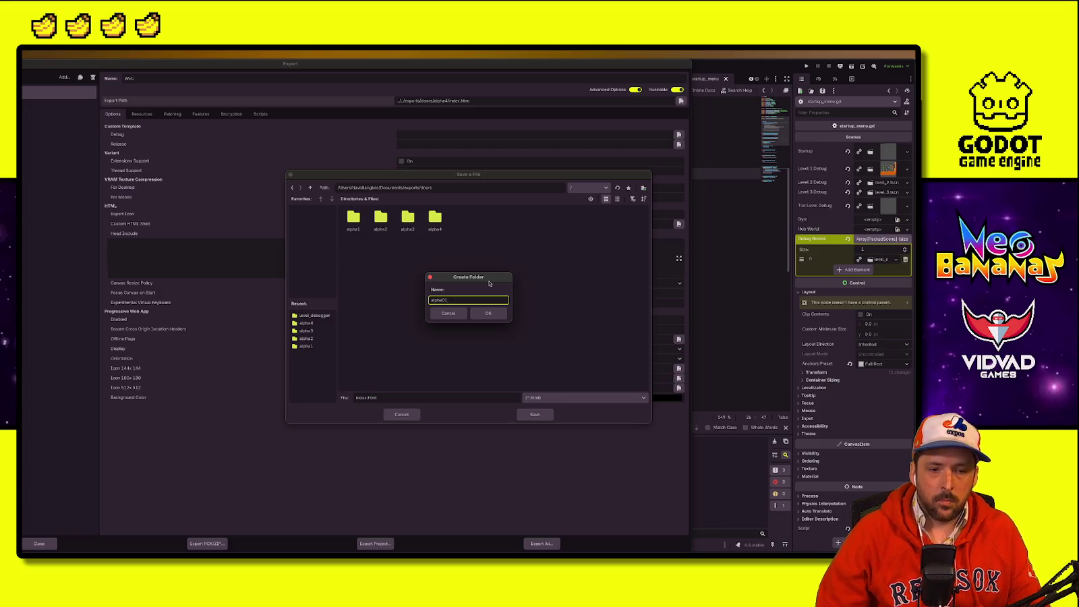
{"action": "key", "text": "Return"}
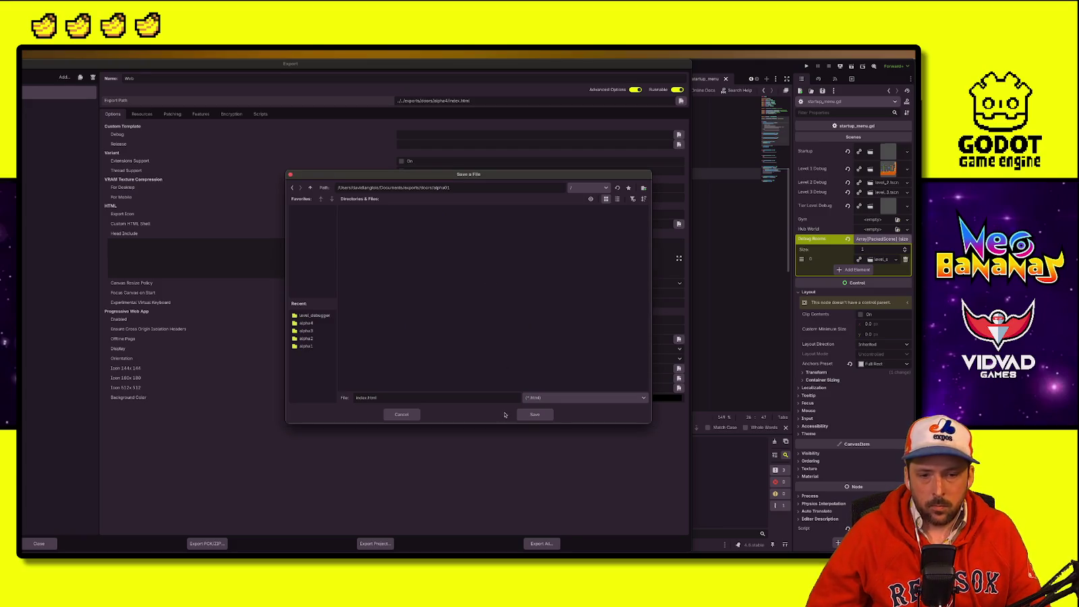
{"action": "left_click", "coordinate": [538, 413]}
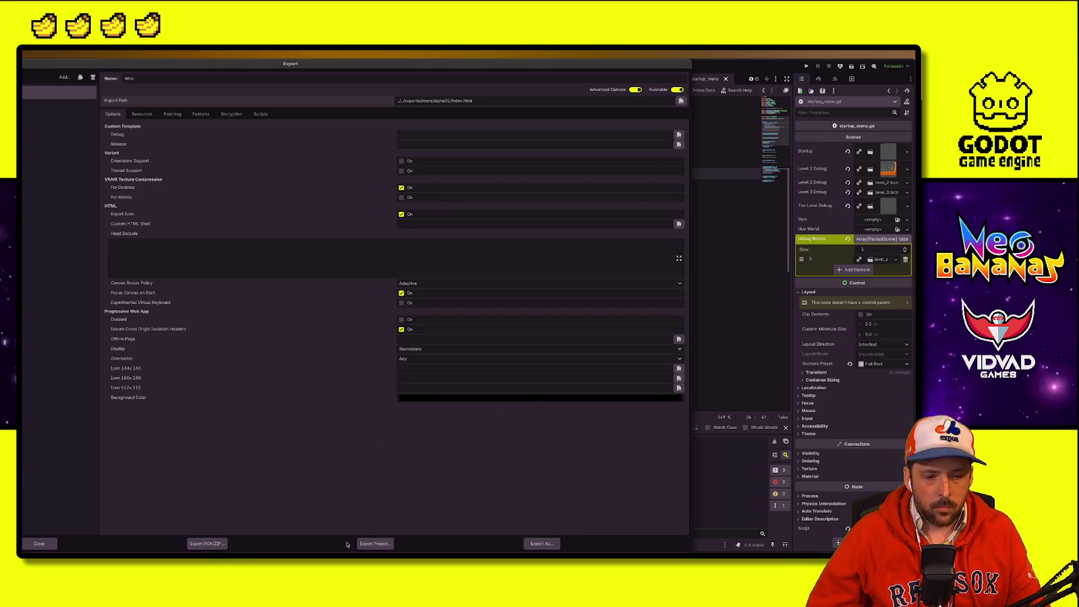
Step: Export the Web project as index.html and close the export window
{"action": "left_click", "coordinate": [375, 543]}
{"action": "left_click", "coordinate": [538, 416]}
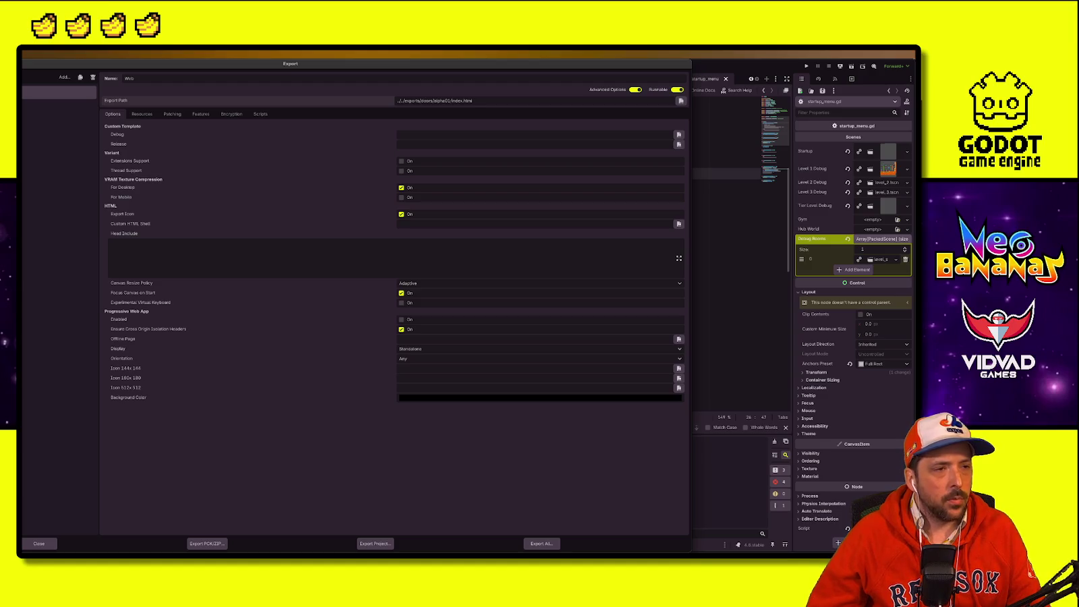
{"action": "key", "text": "Escape"}
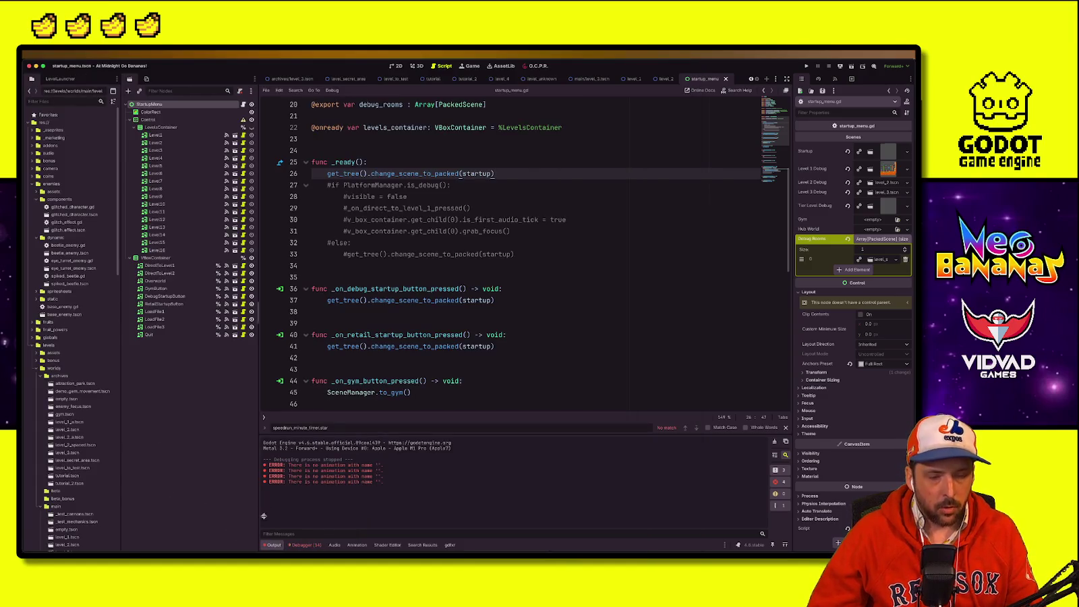
Step: Bring the browser forward and open the Neo Bananas itch.io edit page
{"action": "key", "text": "ctrl+Up"}
{"action": "left_click", "coordinate": [500, 221]}
{"action": "left_click", "coordinate": [150, 65]}
{"action": "left_click", "coordinate": [143, 94]}
{"action": "scroll", "coordinate": [191, 325], "scroll_direction": "down", "scroll_amount": 3}
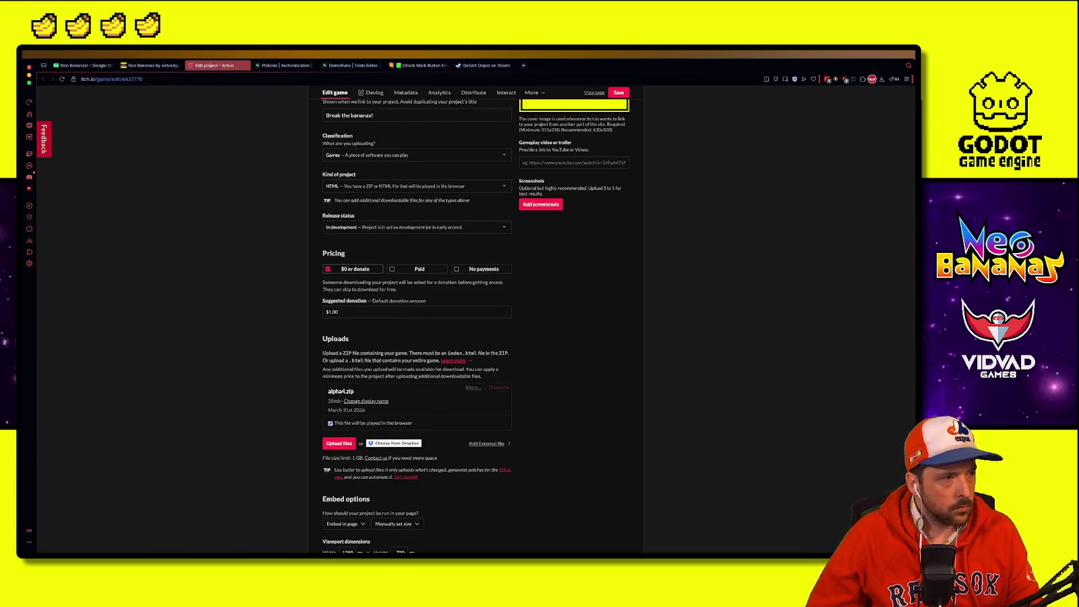
Step: Browse Documents > Git > Games.DoorsRoguelike, then close the file browser and return to Godot
{"action": "key", "text": "alt+Tab"}
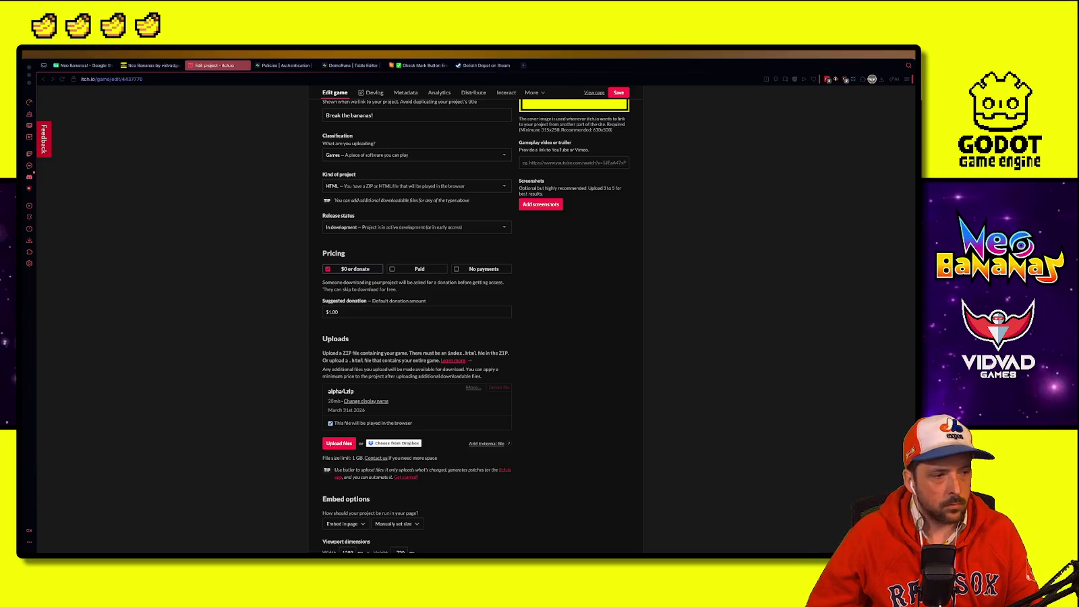
{"action": "left_click_drag", "start_coordinate": [3, 302], "coordinate": [218, 303]}
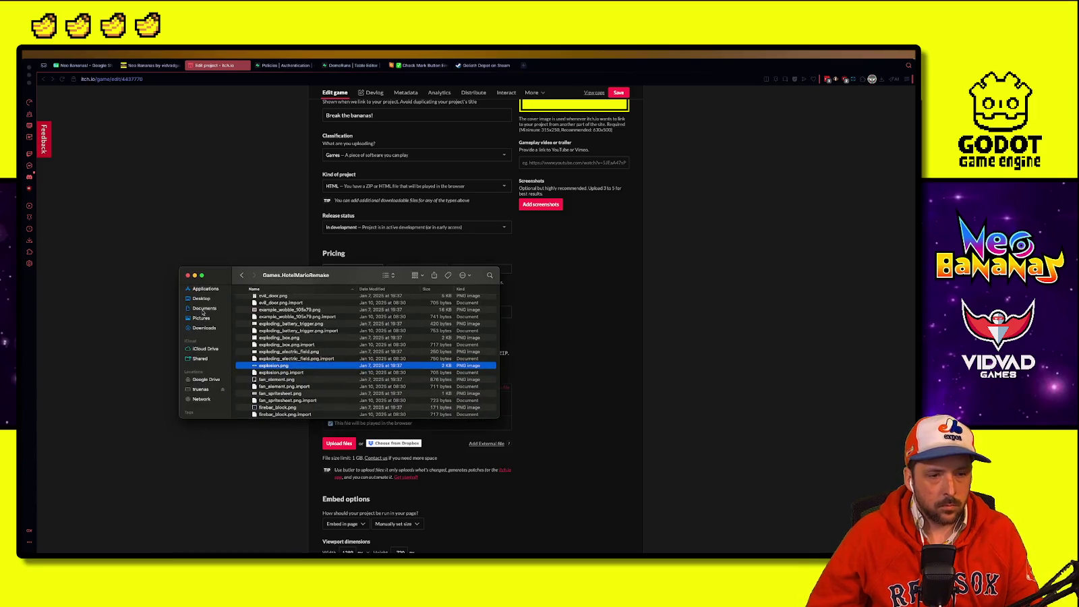
{"action": "left_click", "coordinate": [203, 309]}
{"action": "scroll", "coordinate": [294, 336], "scroll_direction": "down", "scroll_amount": 5}
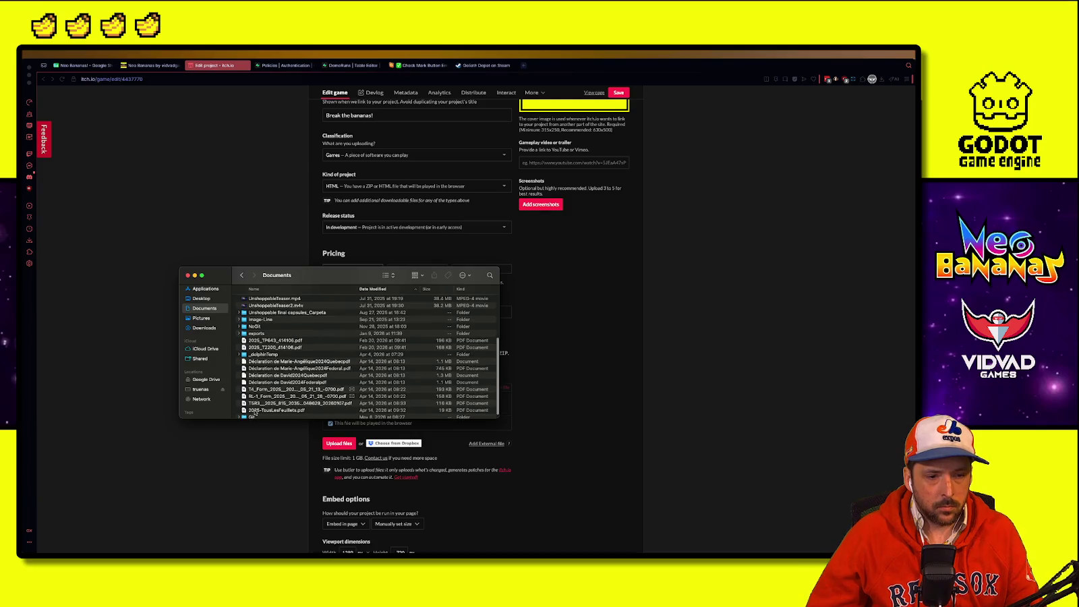
{"action": "double_click", "coordinate": [252, 415]}
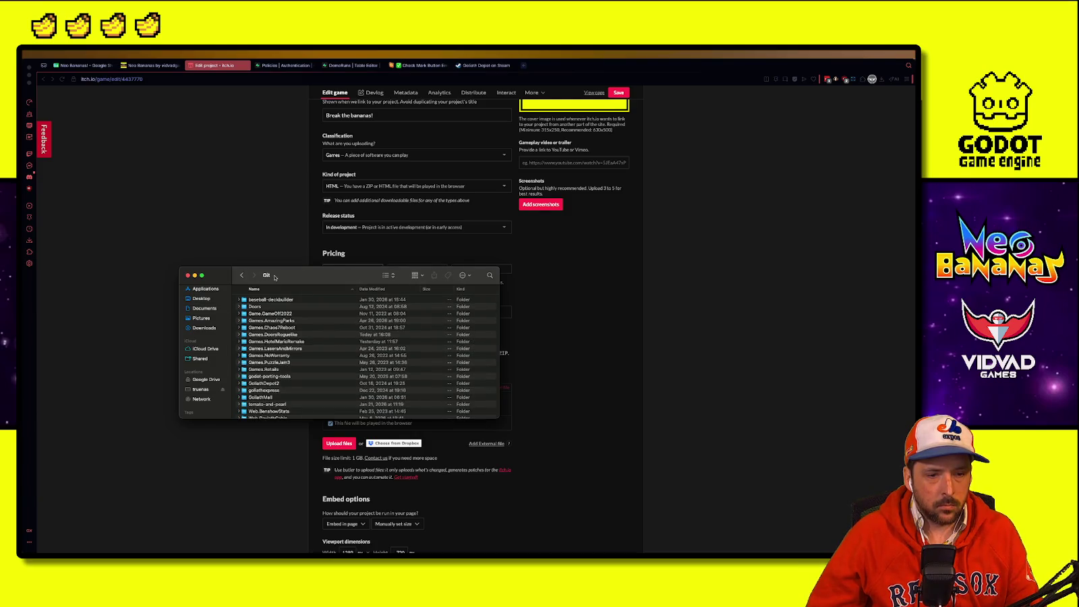
{"action": "scroll", "coordinate": [272, 337], "scroll_direction": "down", "scroll_amount": 1}
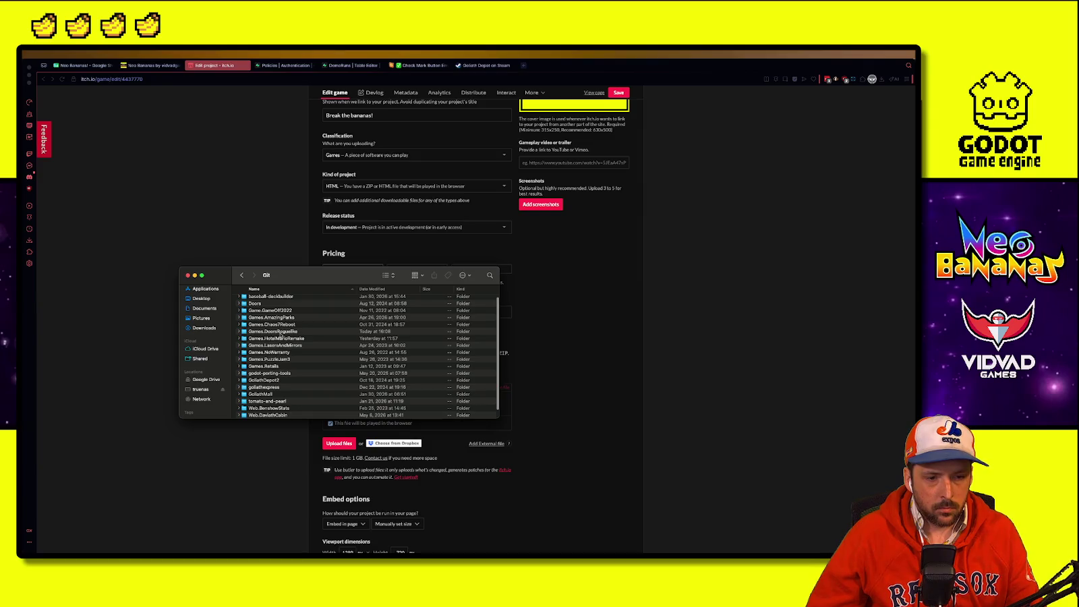
{"action": "double_click", "coordinate": [281, 332]}
{"action": "scroll", "coordinate": [256, 311], "scroll_direction": "down", "scroll_amount": 3}
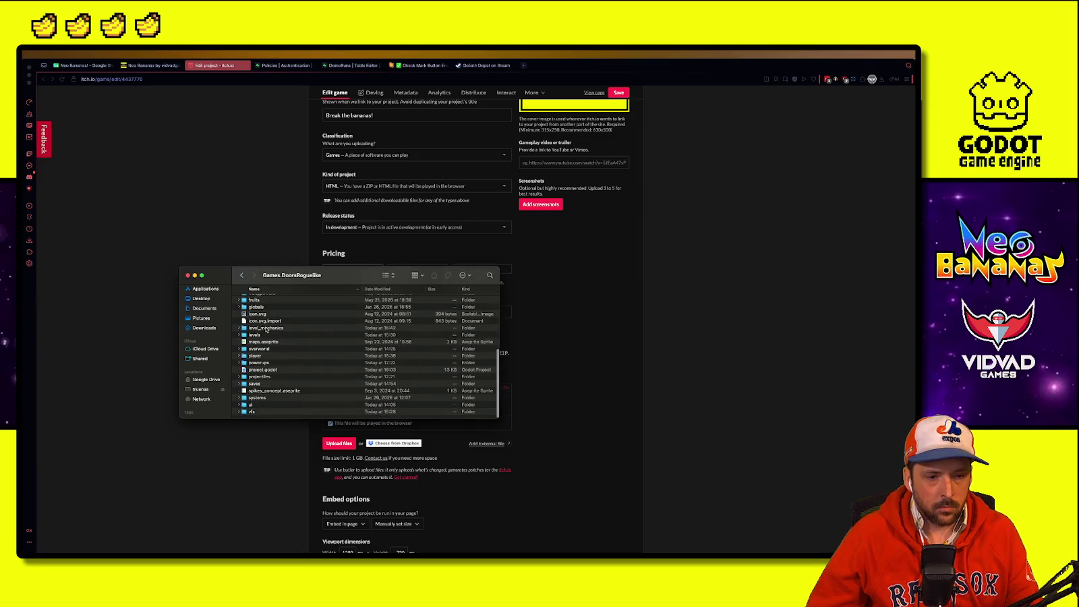
{"action": "left_click", "coordinate": [243, 275]}
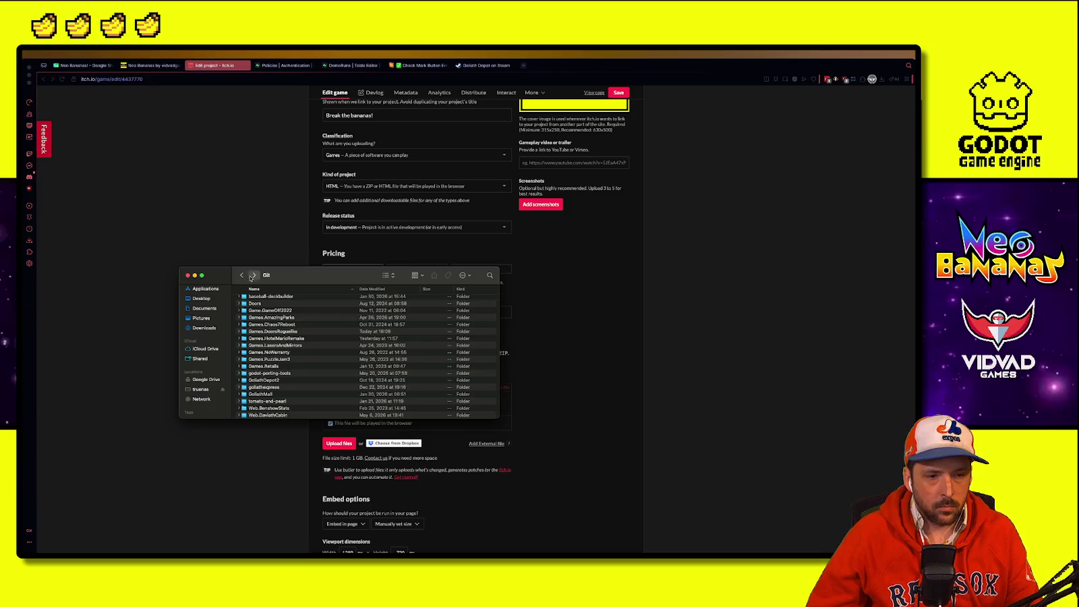
{"action": "left_click", "coordinate": [254, 275]}
{"action": "key", "text": "super+w"}
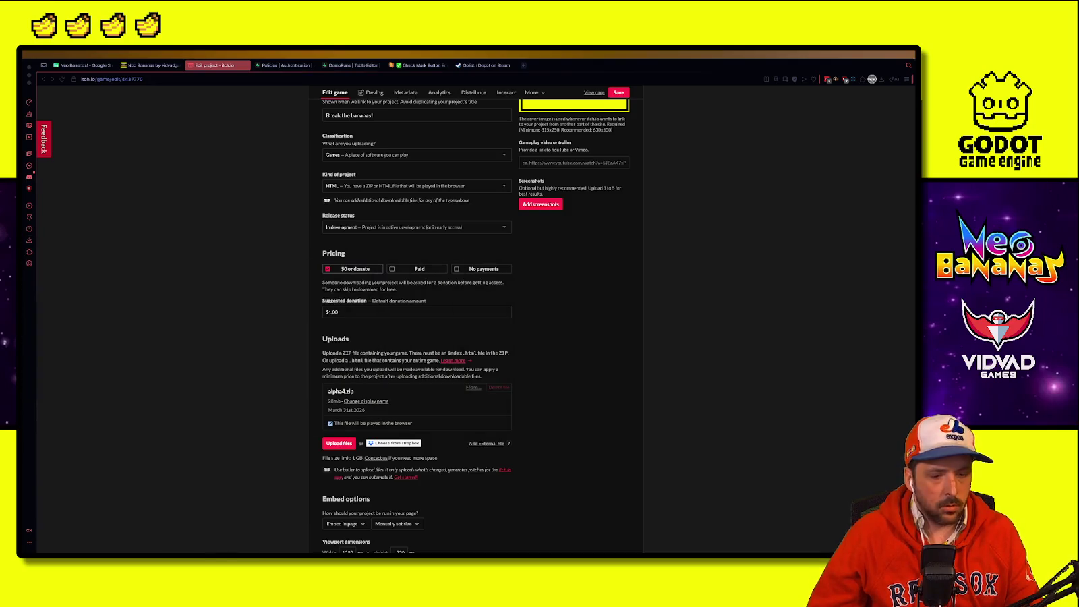
{"action": "key", "text": "super+Tab"}
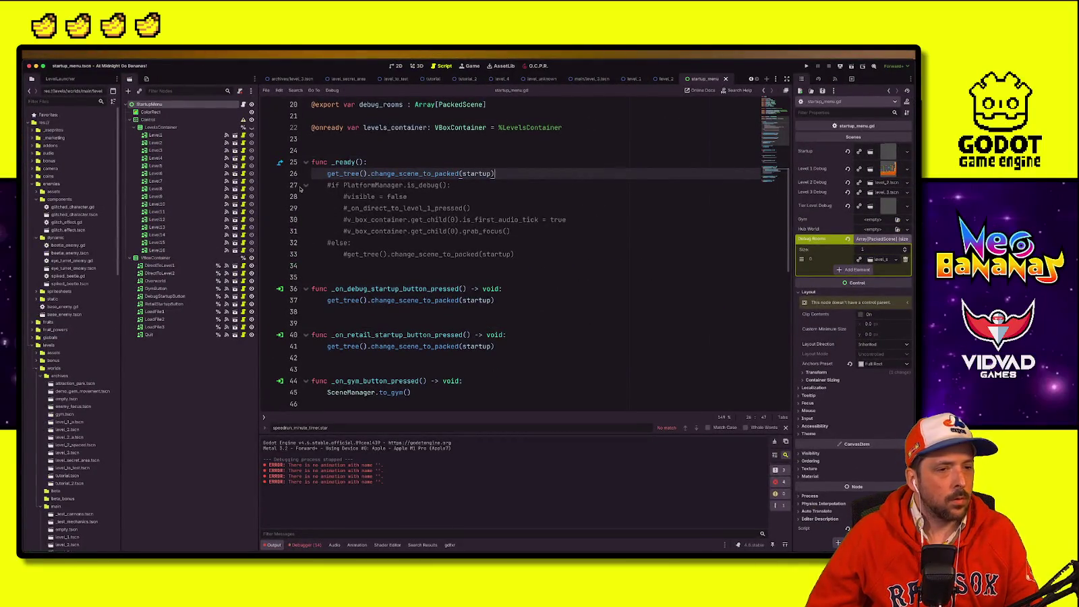
Step: Export the Web preset to exports/doors/alpha01/index.html and close the export dialog
{"action": "key", "text": "super+shift+e"}
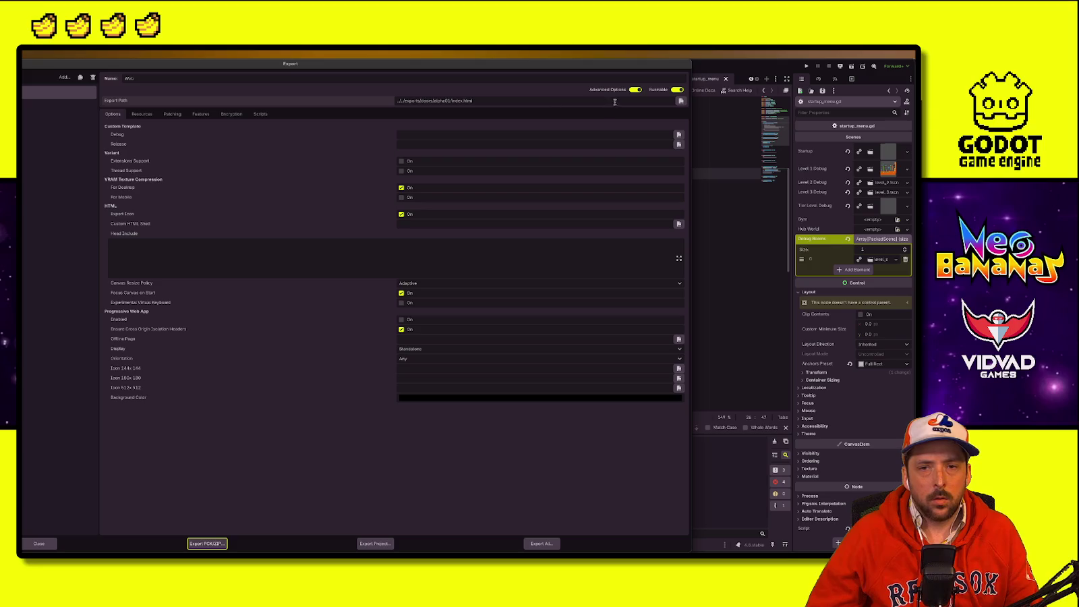
{"action": "left_click", "coordinate": [681, 101]}
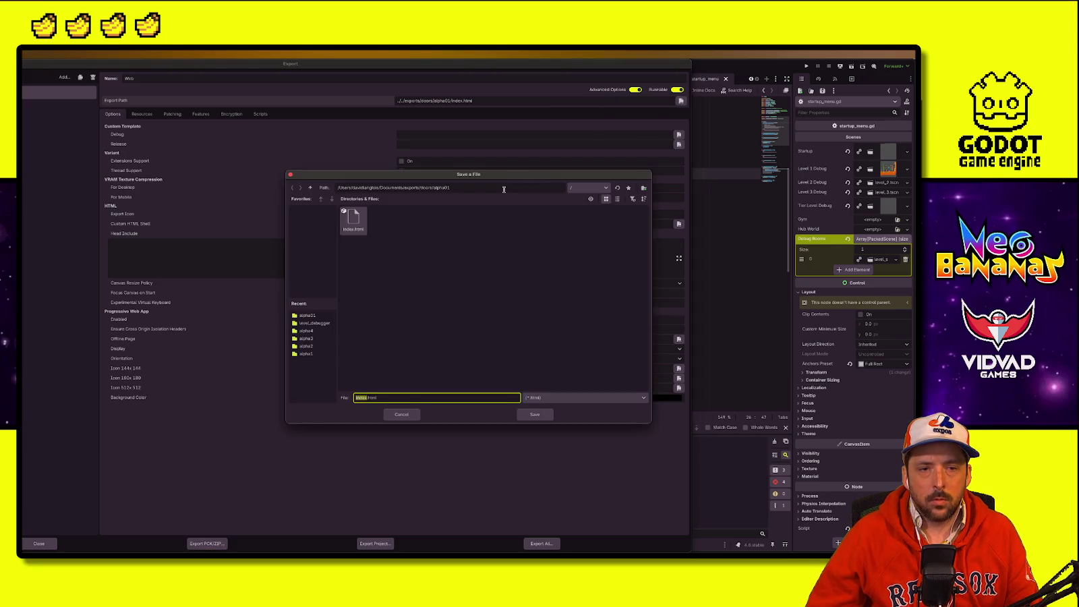
{"action": "key", "text": "Escape"}
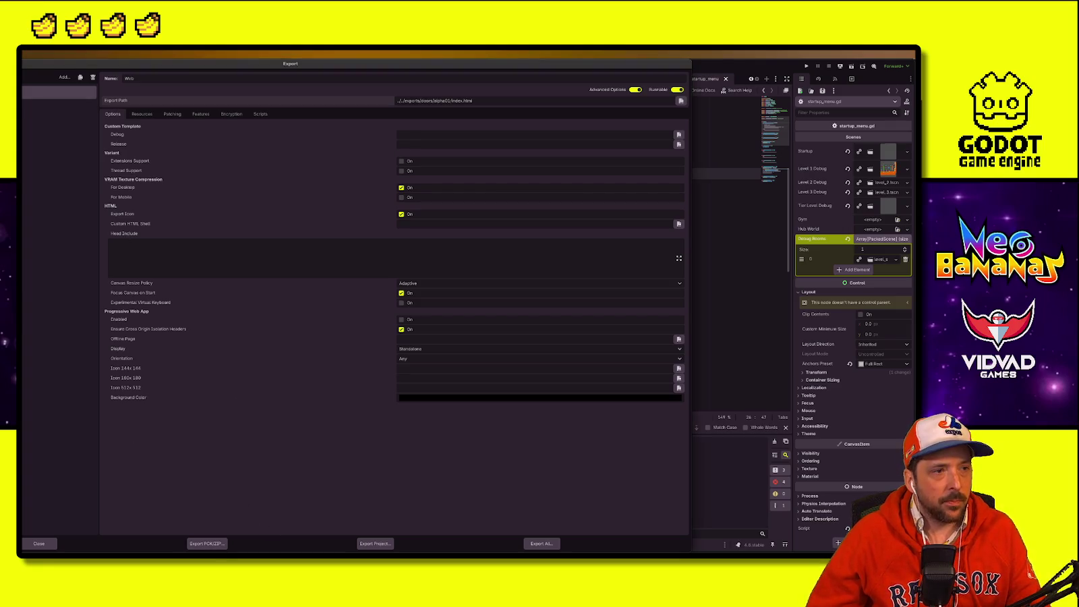
{"action": "key", "text": "Escape"}
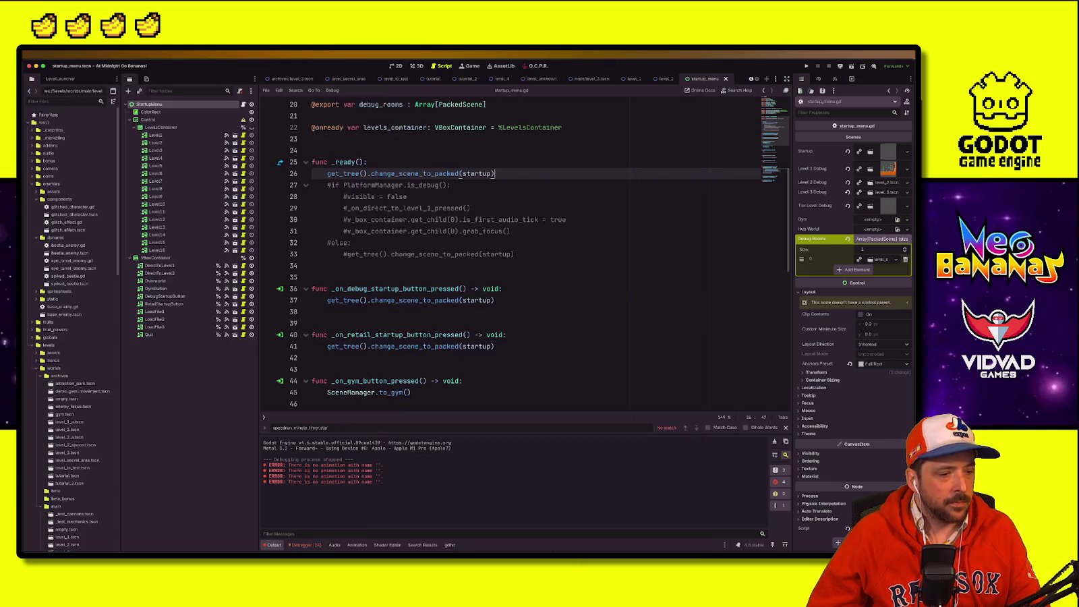
Step: Return to the Neo Bananas itch.io edit page in the browser
{"action": "left_click", "coordinate": [355, 276]}
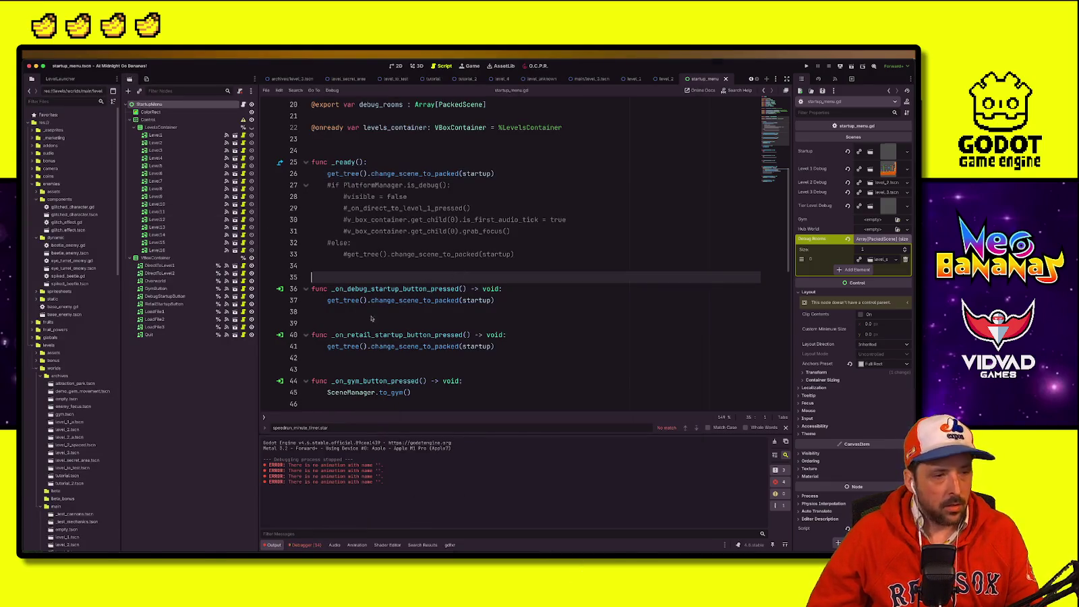
{"action": "key", "text": "ctrl+Up"}
{"action": "left_click", "coordinate": [452, 205]}
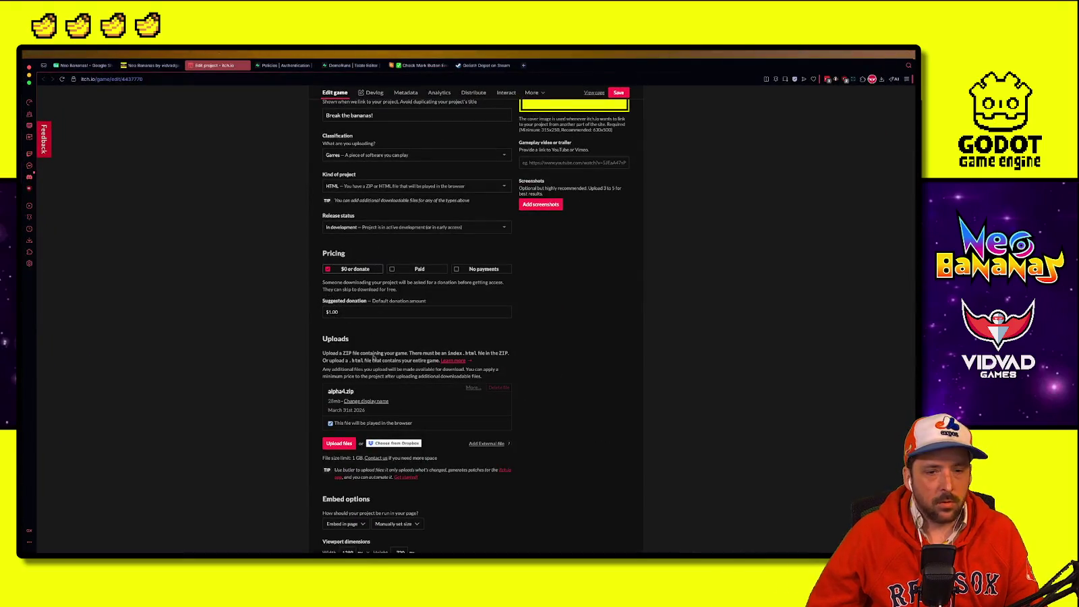
Step: Upload alpha01.zip to the Neo Bananas project
{"action": "scroll", "coordinate": [375, 357], "scroll_direction": "down", "scroll_amount": 2}
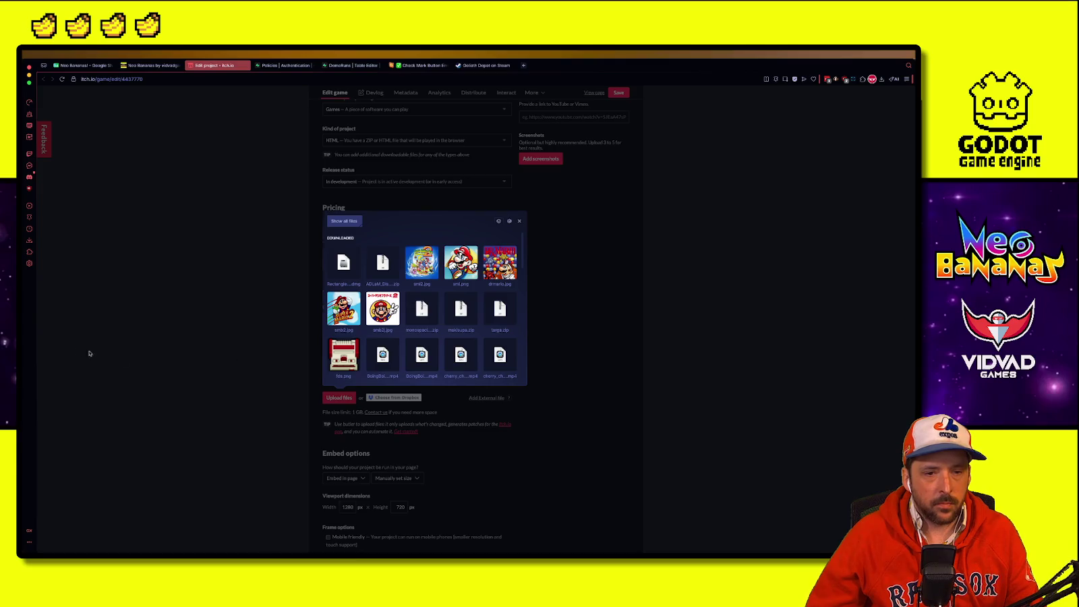
{"action": "left_click", "coordinate": [88, 353]}
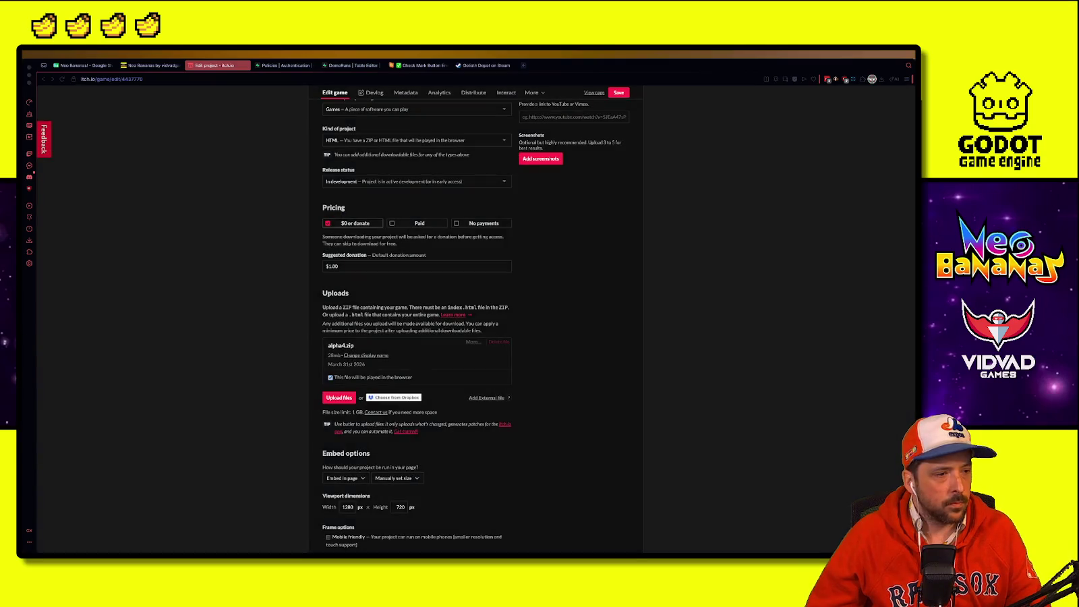
{"action": "left_click", "coordinate": [339, 397]}
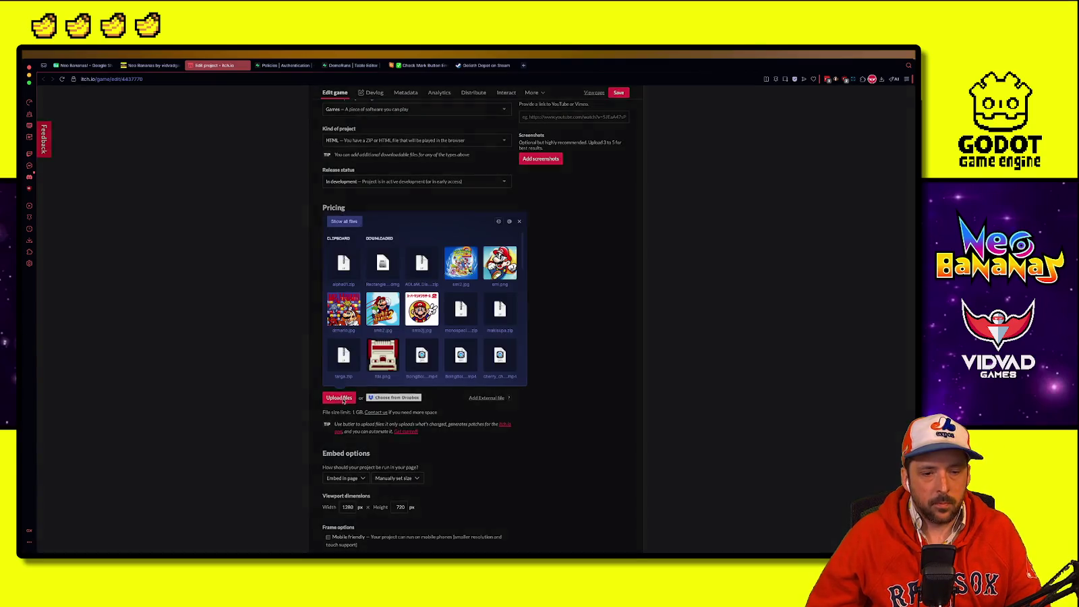
{"action": "left_click", "coordinate": [356, 286]}
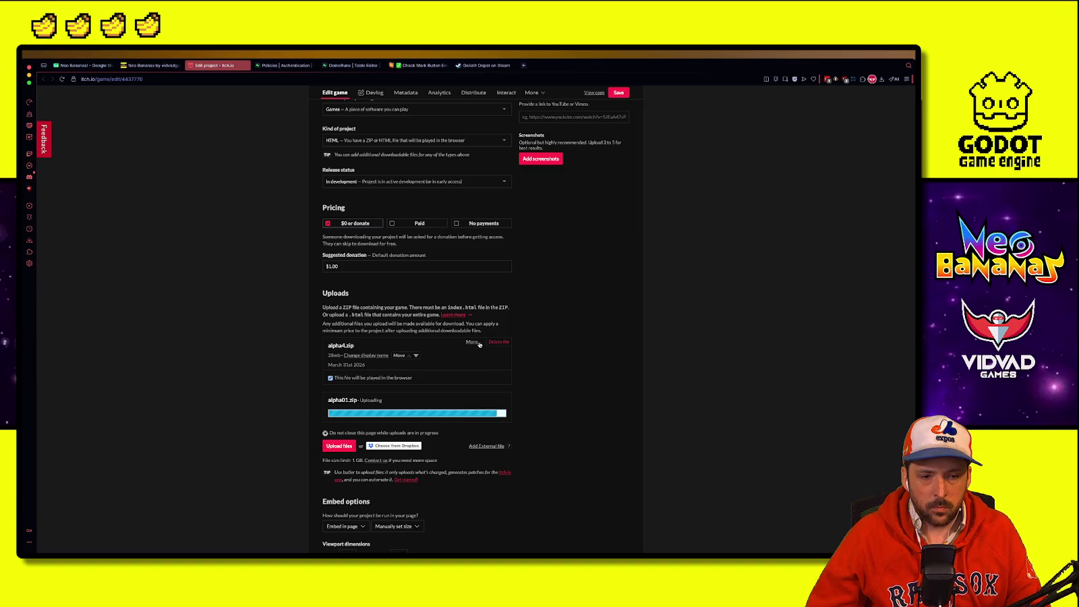
Step: Toggle alpha4.zip's browser-play option, leaving its type as Executable
{"action": "left_click", "coordinate": [329, 379]}
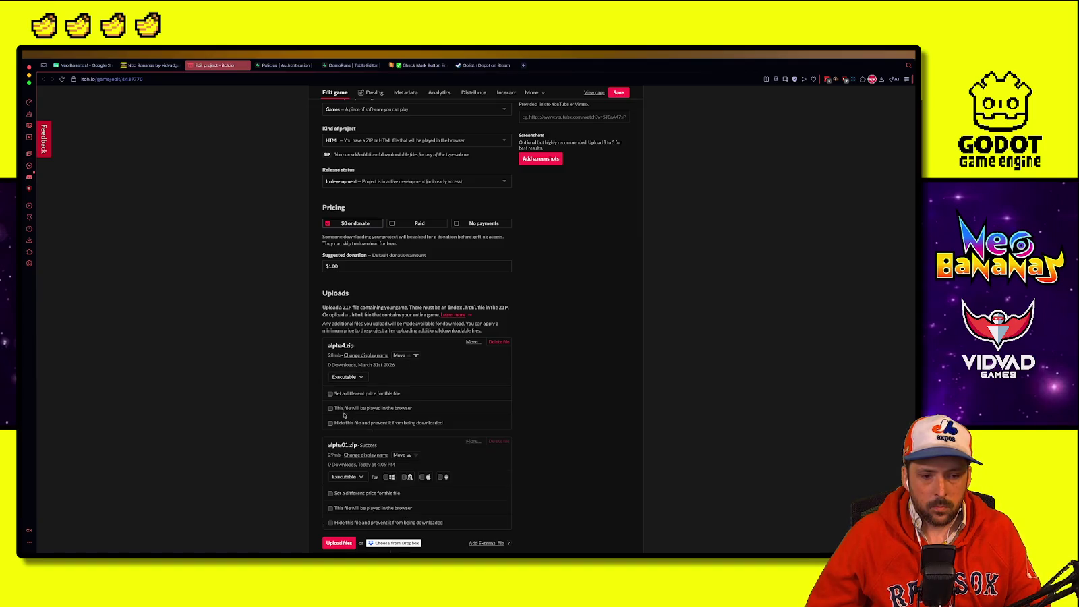
{"action": "left_click", "coordinate": [357, 377]}
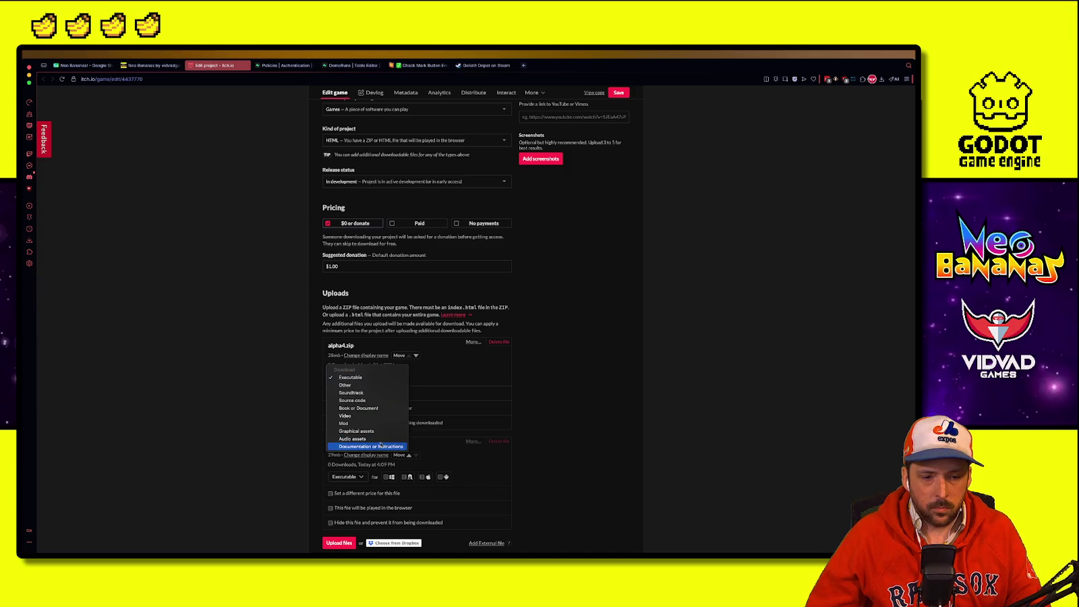
{"action": "left_click", "coordinate": [463, 422]}
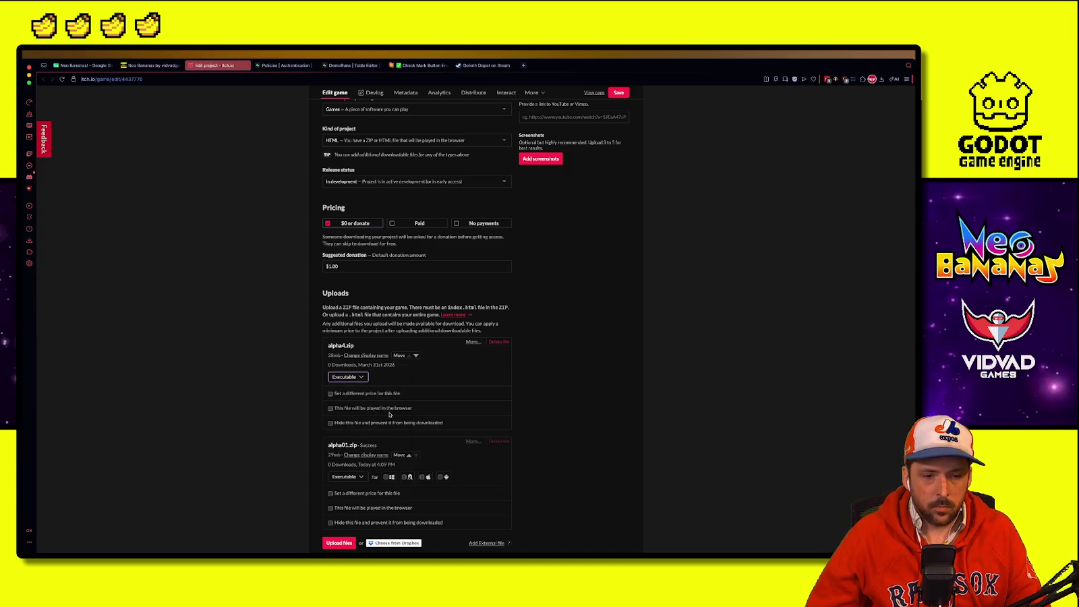
{"action": "left_click", "coordinate": [389, 408]}
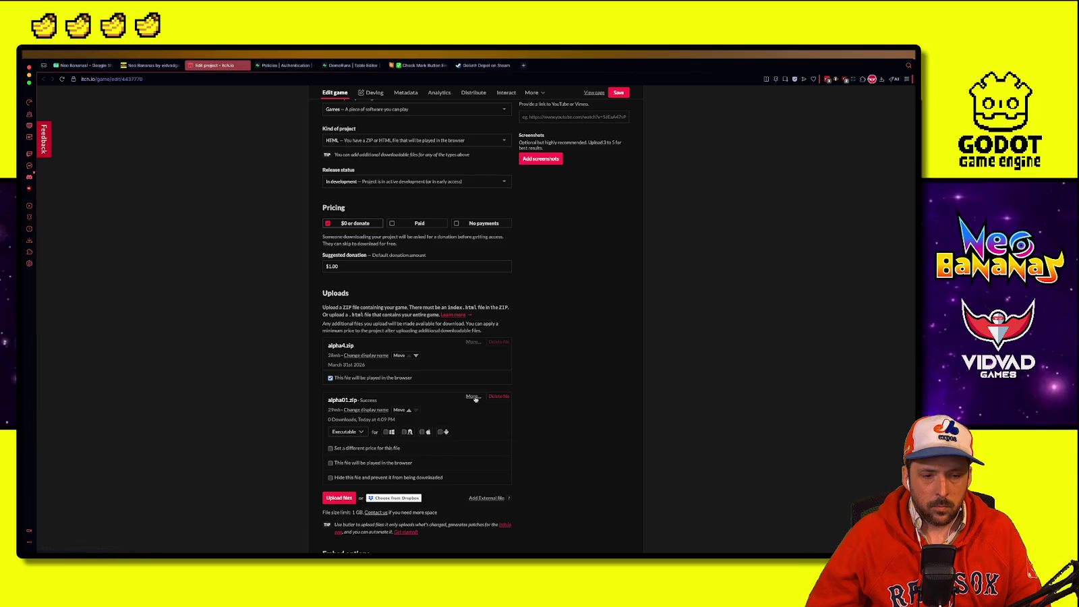
Step: Delete the old alpha4.zip upload, keeping alpha01.zip
{"action": "left_click", "coordinate": [499, 397]}
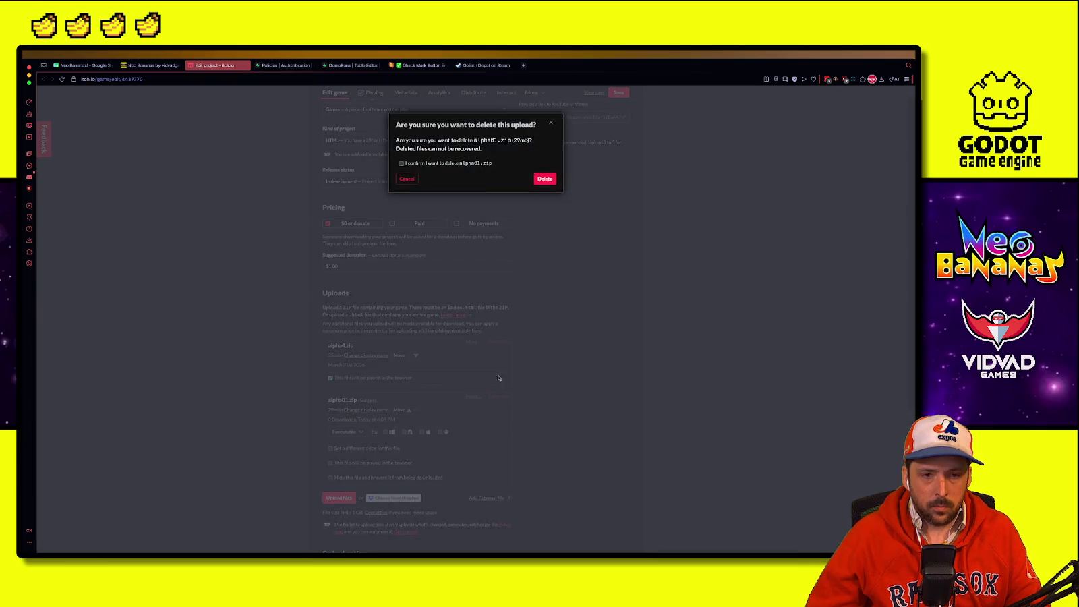
{"action": "left_click", "coordinate": [544, 179]}
{"action": "left_click", "coordinate": [544, 179]}
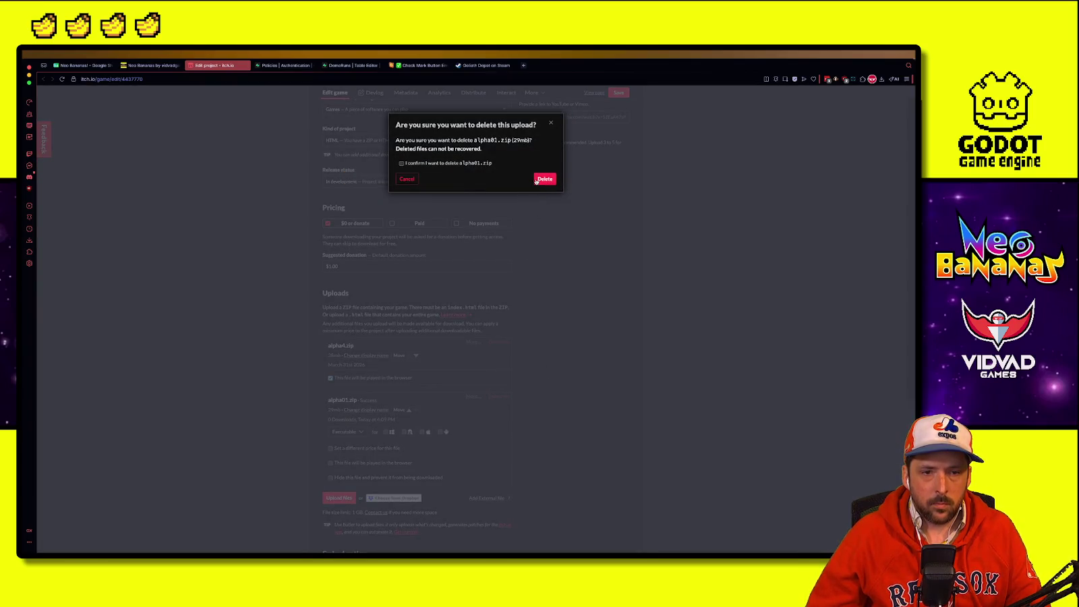
{"action": "left_click", "coordinate": [466, 163]}
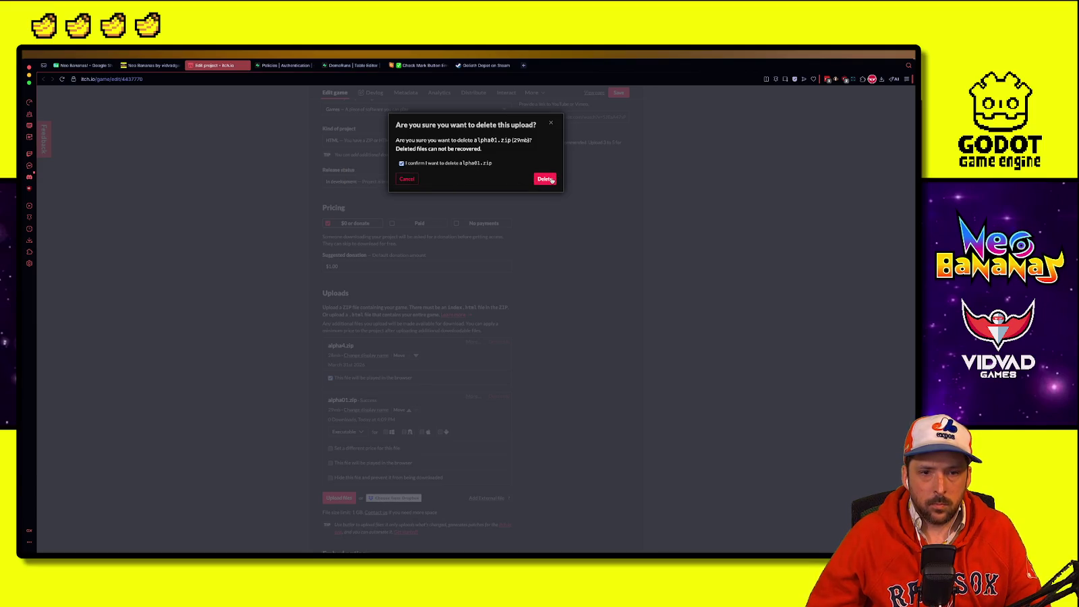
{"action": "left_click", "coordinate": [552, 179]}
{"action": "left_click", "coordinate": [498, 342]}
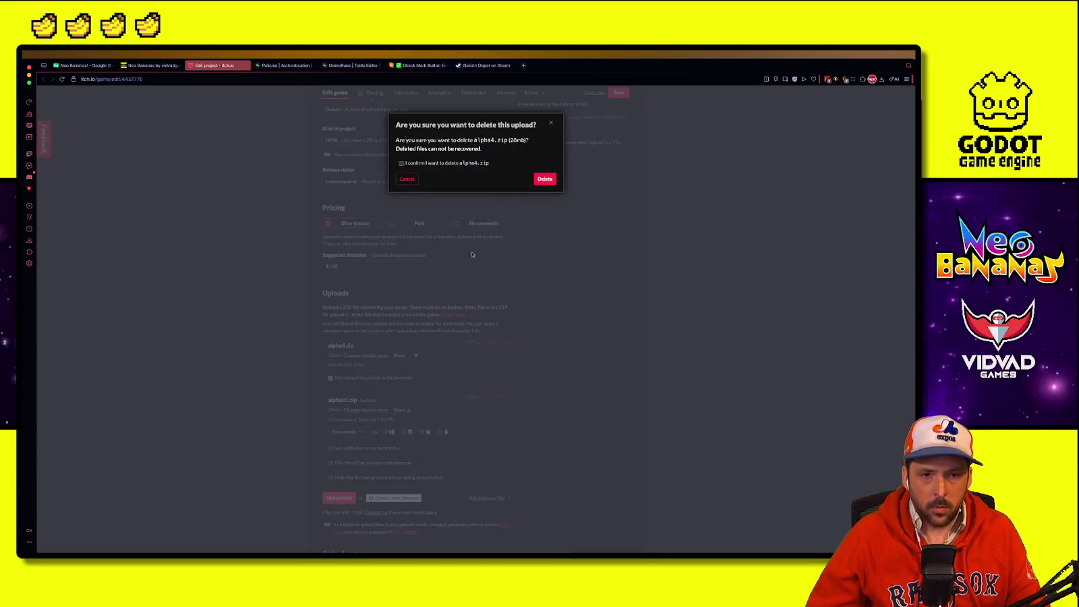
{"action": "left_click", "coordinate": [542, 177]}
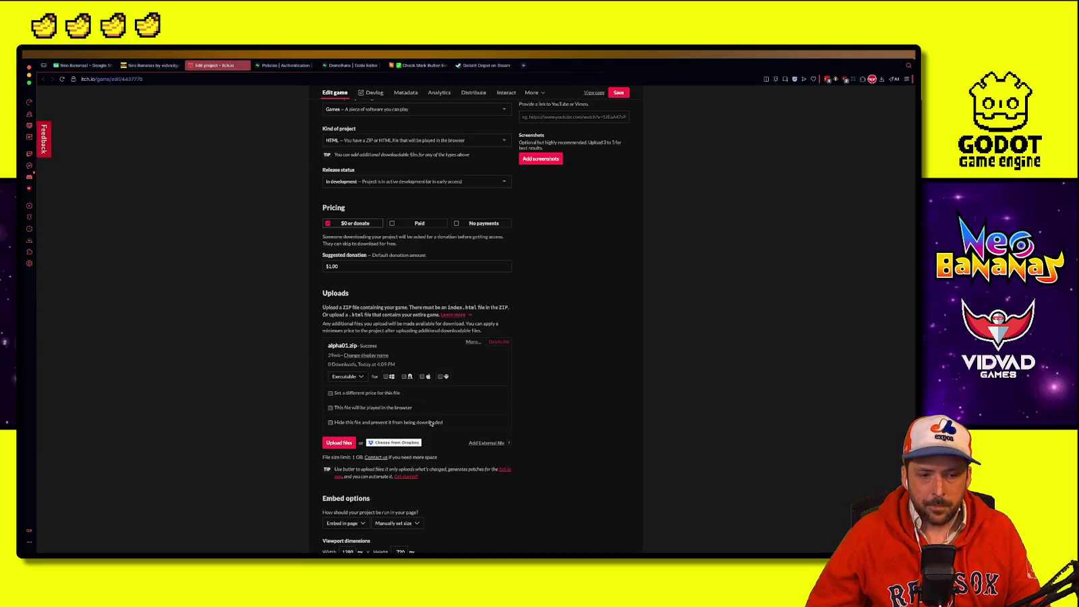
Step: Mark alpha01.zip to play in the browser, save, and view the public game page
{"action": "left_click", "coordinate": [368, 406]}
{"action": "left_click", "coordinate": [618, 93]}
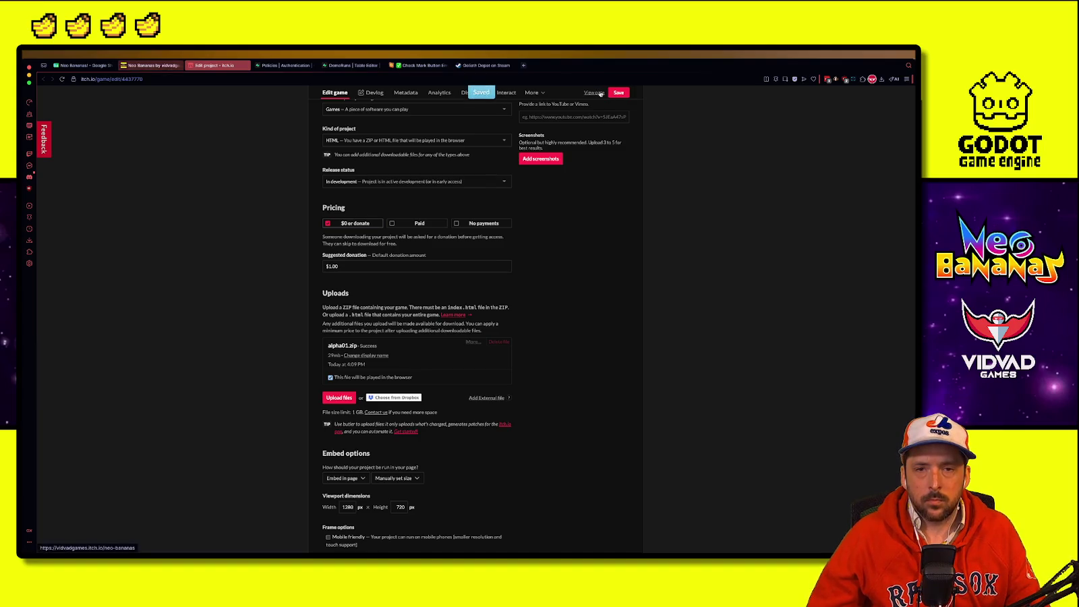
{"action": "left_click", "coordinate": [600, 93]}
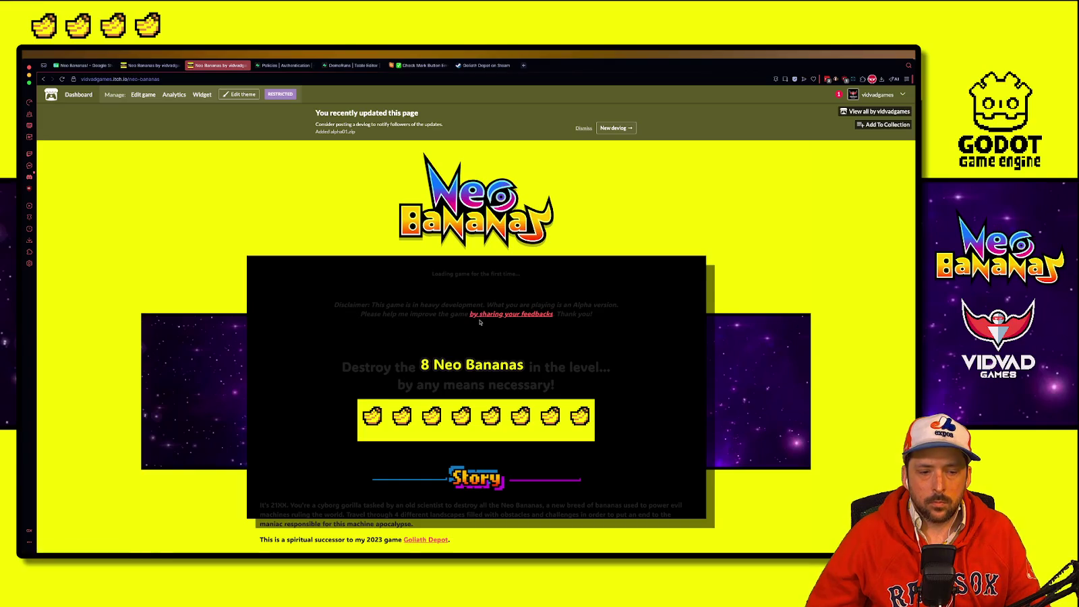
Step: Run Neo Bananas on its itch.io page, reloading once, and pass the title screen to the menu
{"action": "scroll", "coordinate": [479, 323], "scroll_direction": "down", "scroll_amount": 1}
{"action": "left_click", "coordinate": [475, 318]}
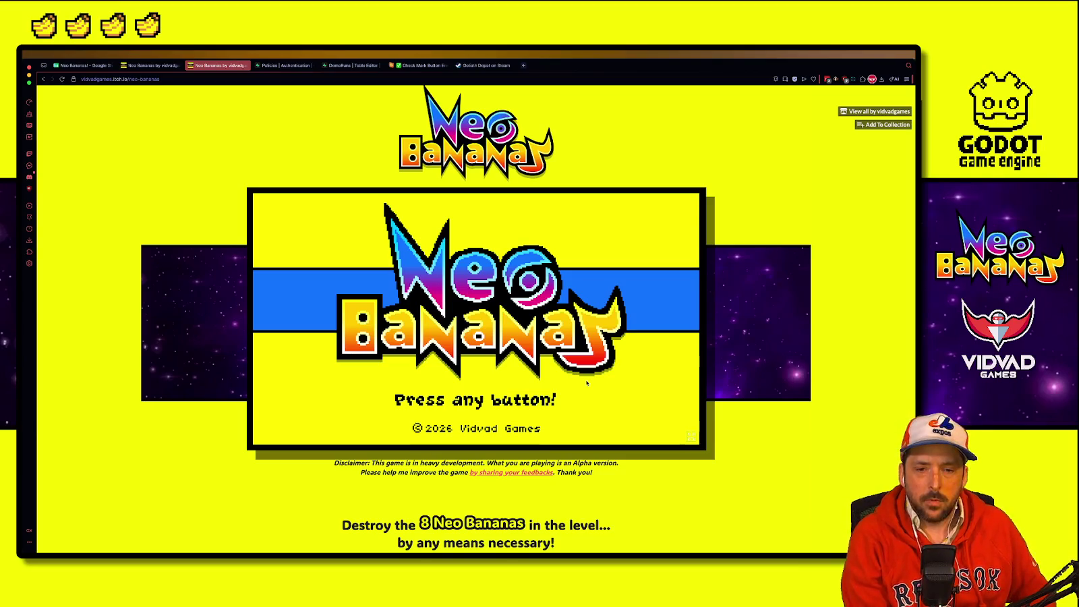
{"action": "key", "text": "F5"}
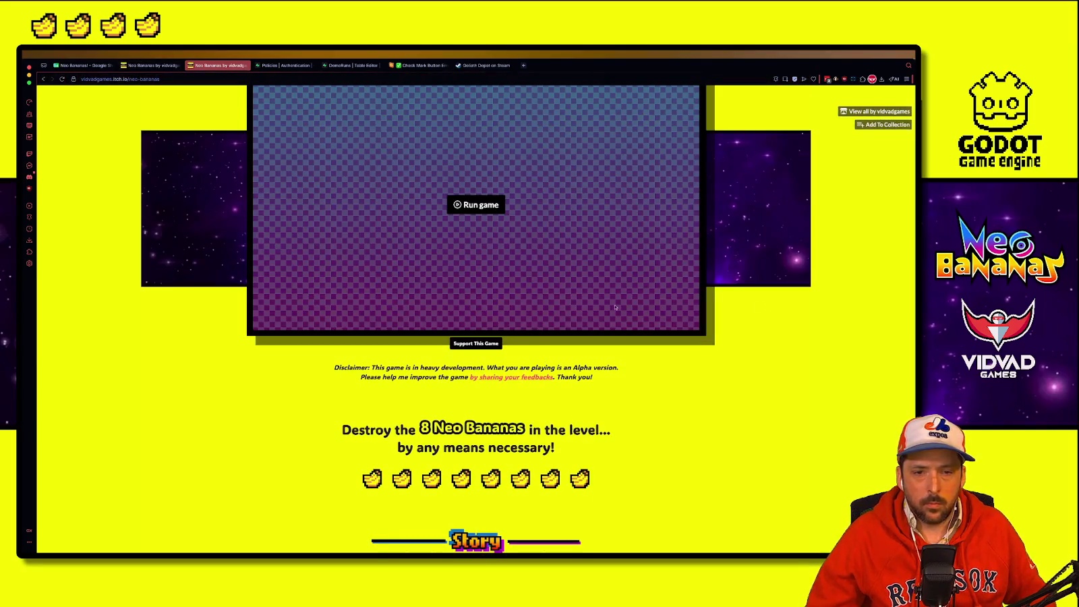
{"action": "scroll", "coordinate": [486, 405], "scroll_direction": "up", "scroll_amount": 3}
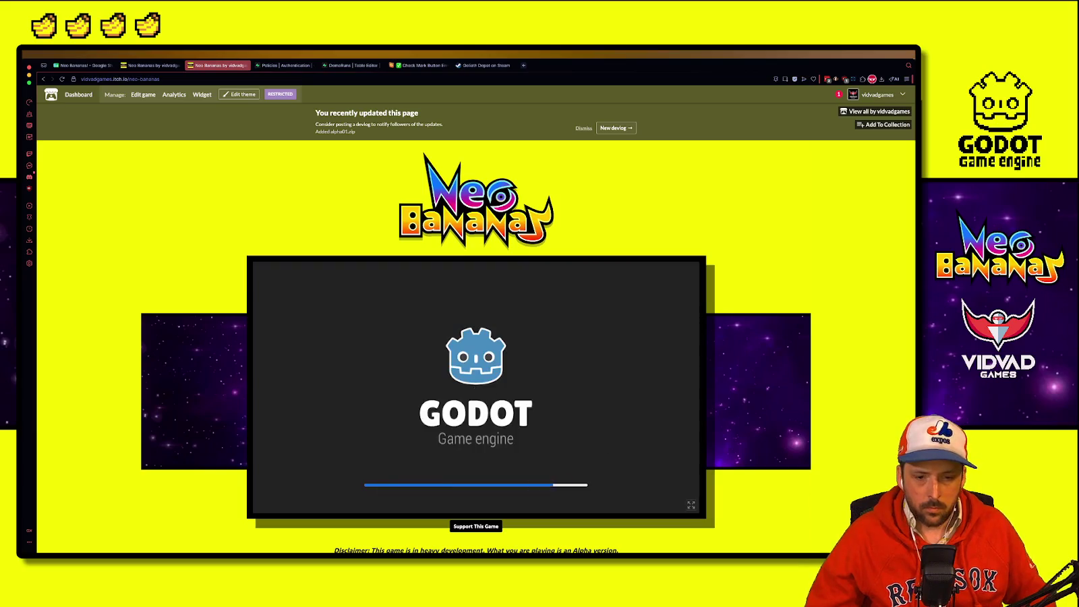
{"action": "scroll", "coordinate": [800, 340], "scroll_direction": "down", "scroll_amount": 1}
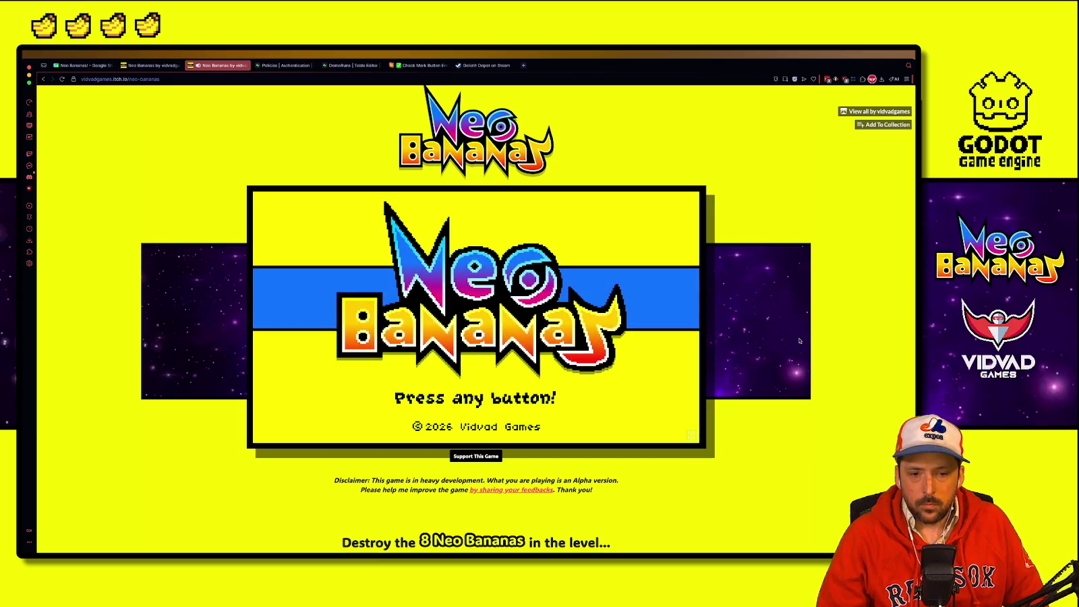
{"action": "key", "text": "space"}
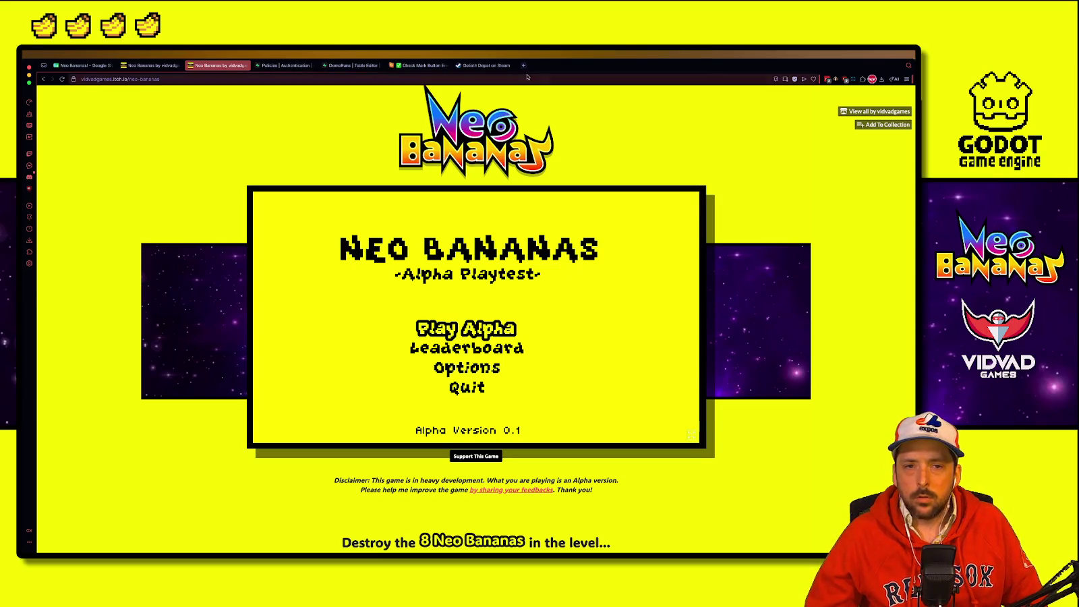
{"action": "left_click", "coordinate": [524, 67]}
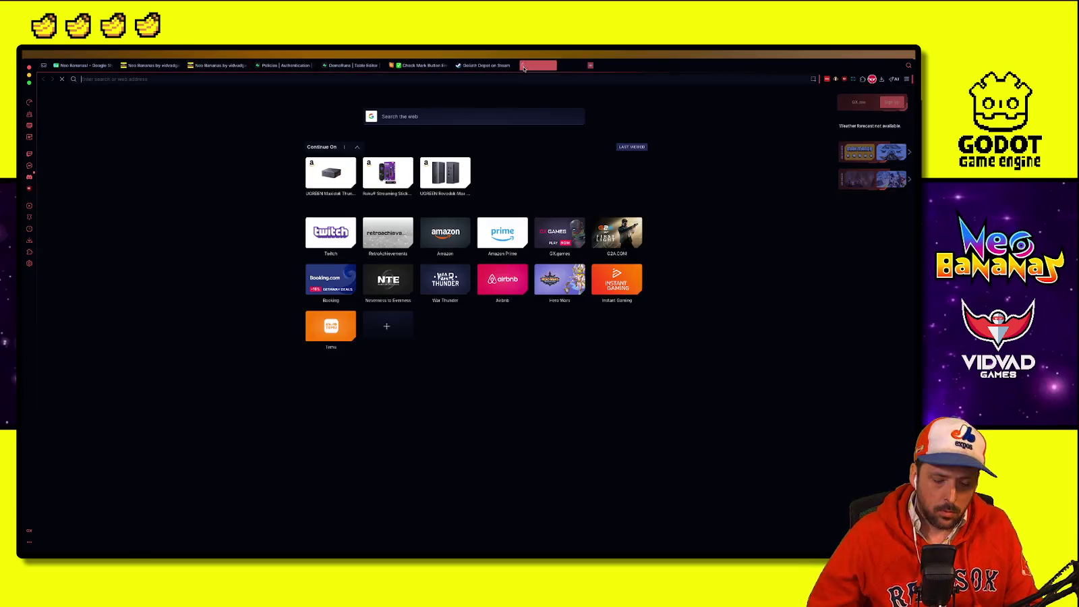
Step: Load the gamepad tester site in the new tab, then close the duplicate Neo Bananas tab
{"action": "type", "text": "gamepad"}
{"action": "key", "text": "Return"}
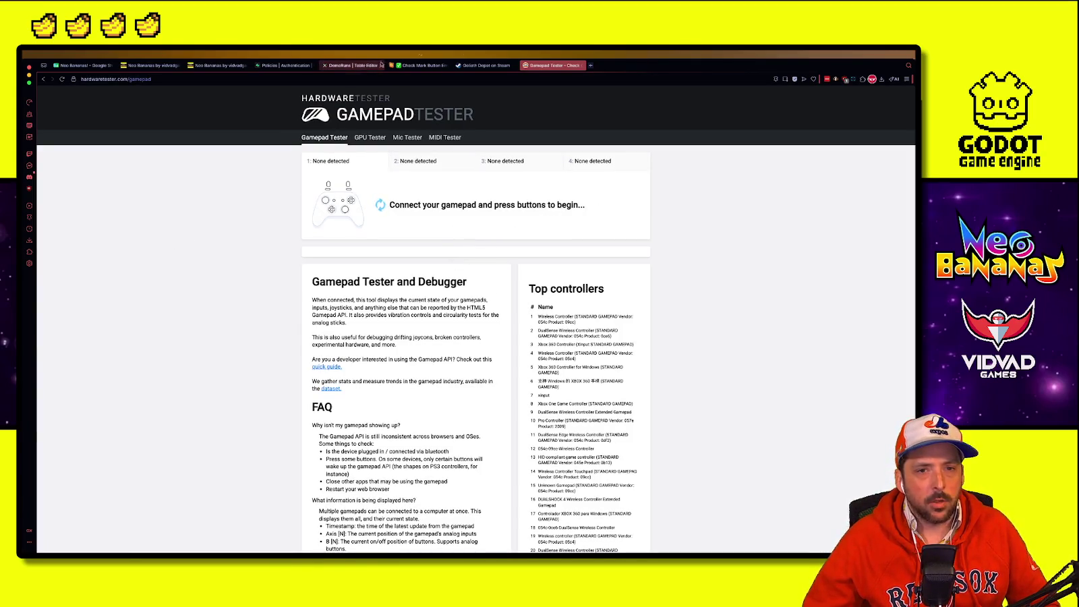
{"action": "left_click", "coordinate": [189, 65]}
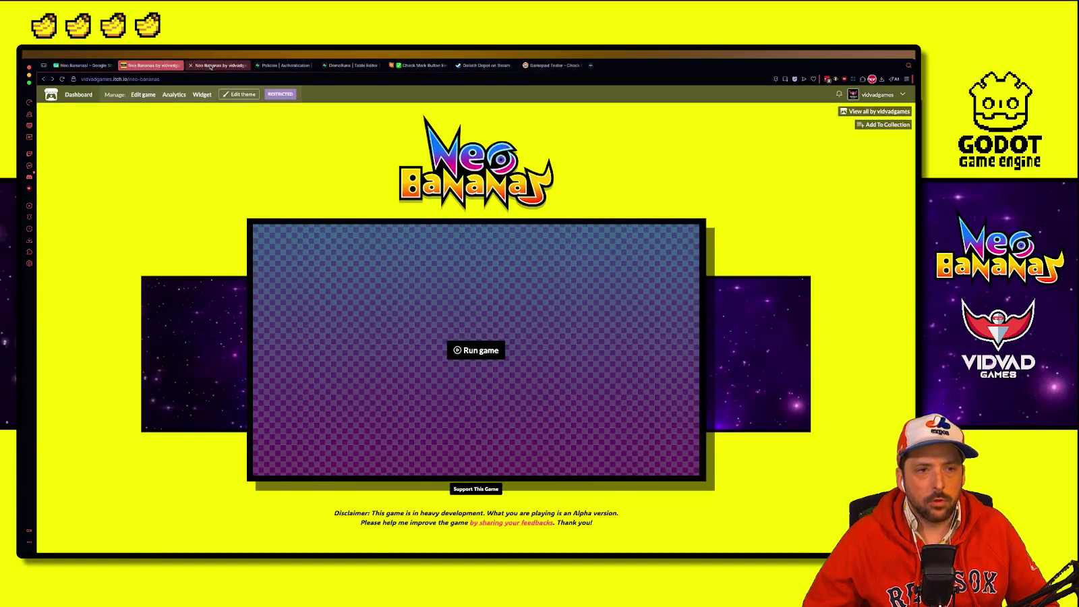
{"action": "left_click", "coordinate": [123, 66]}
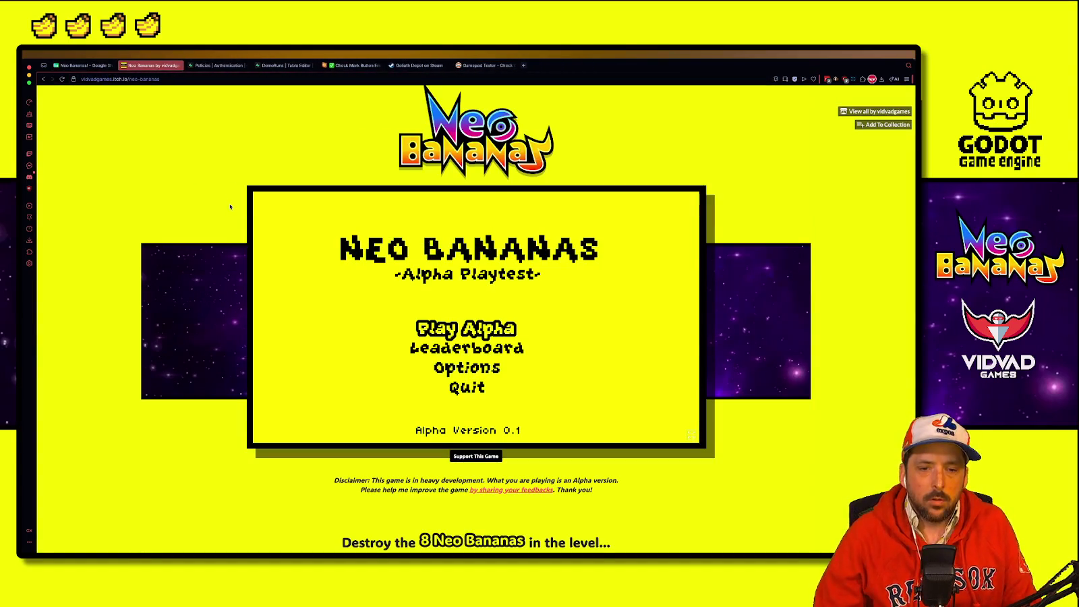
Step: Choose Play Alpha to start W1 . Mountains, glancing at the gamepad tester tab meanwhile
{"action": "key", "text": "Return"}
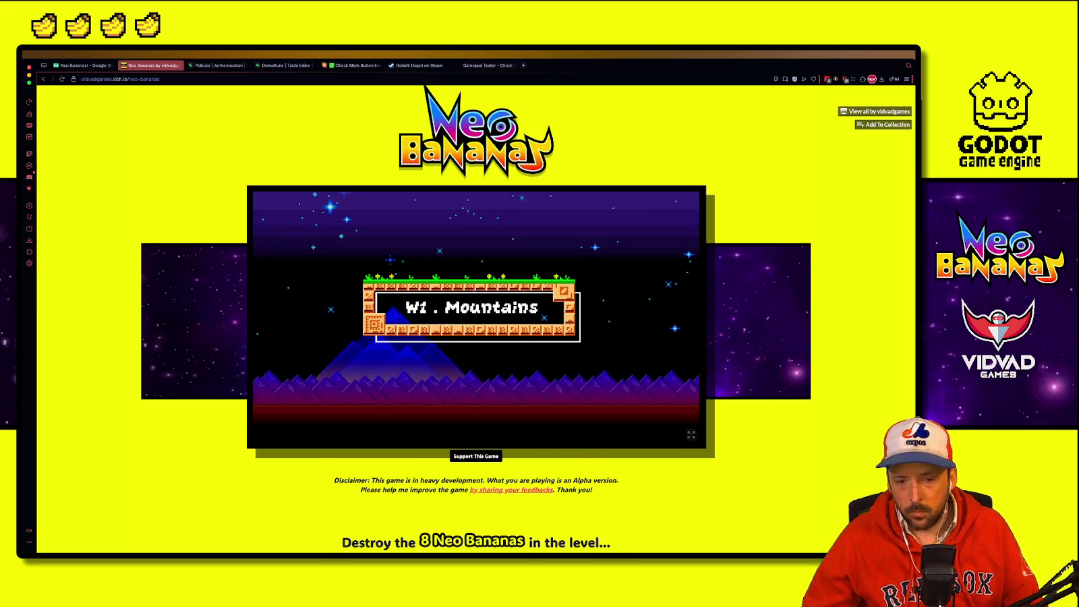
{"action": "key", "text": "ctrl+9"}
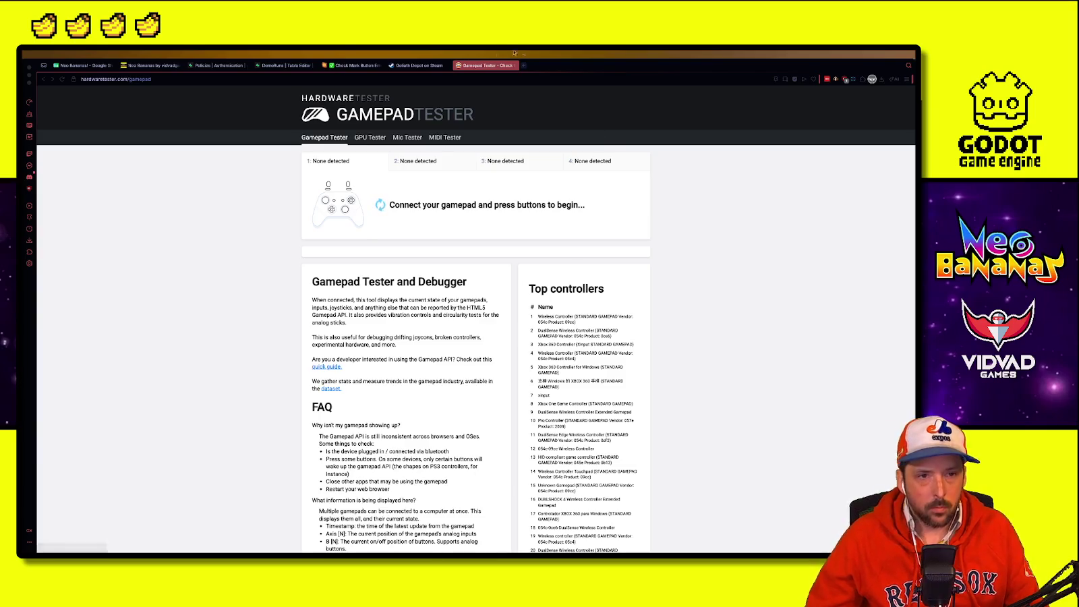
{"action": "key", "text": "ctrl+2"}
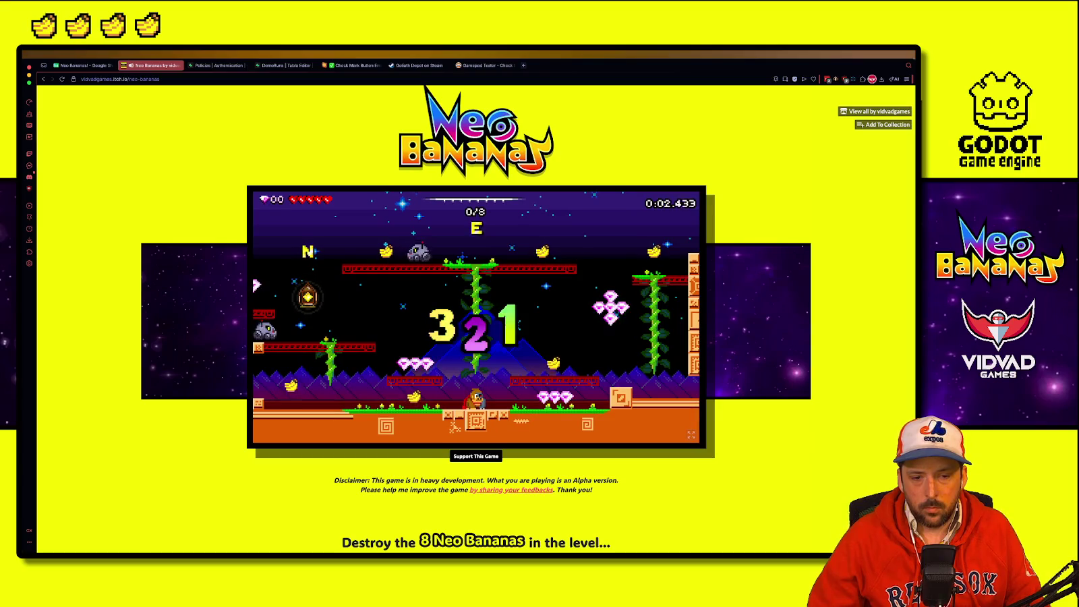
Step: Clear the first 8-banana level by running, jumping and climbing the vine
{"action": "key", "text": "Left"}
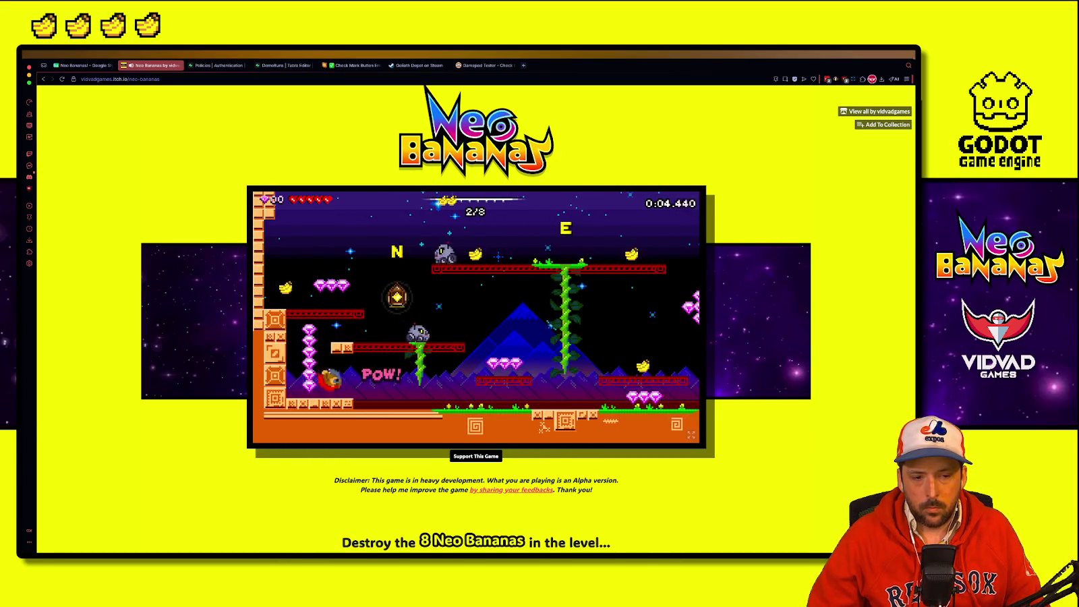
{"action": "key", "text": "space"}
{"action": "key", "text": "space"}
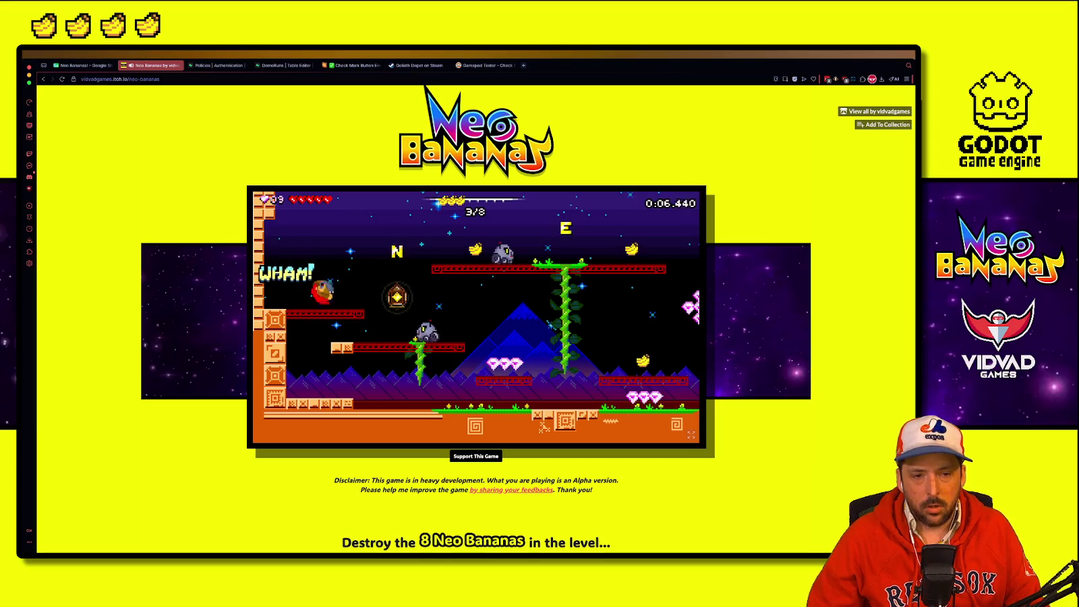
{"action": "key", "text": "space"}
{"action": "key", "text": "Right"}
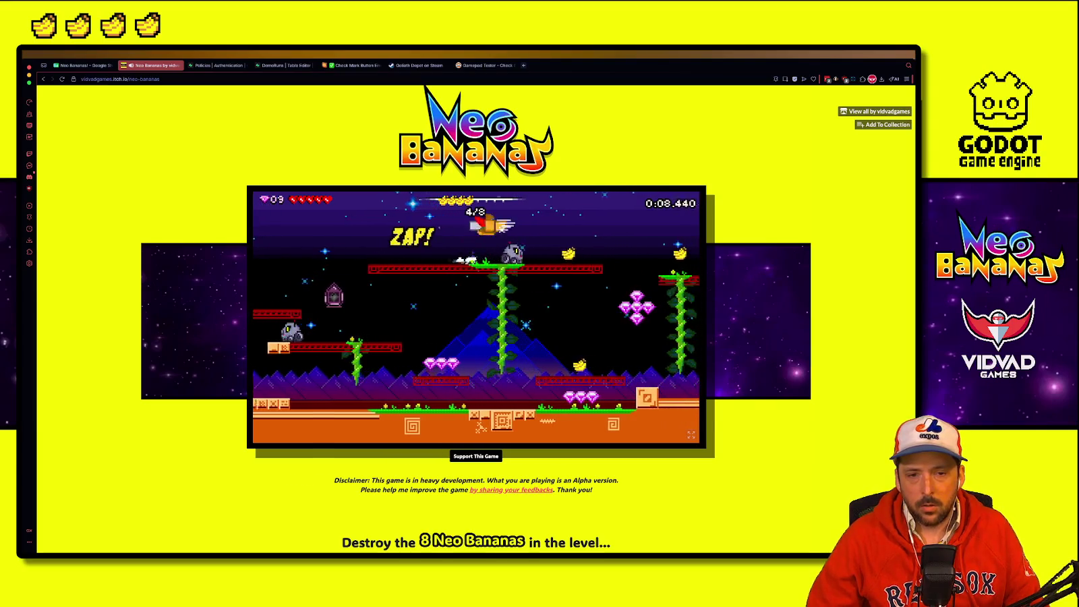
{"action": "key", "text": "Down"}
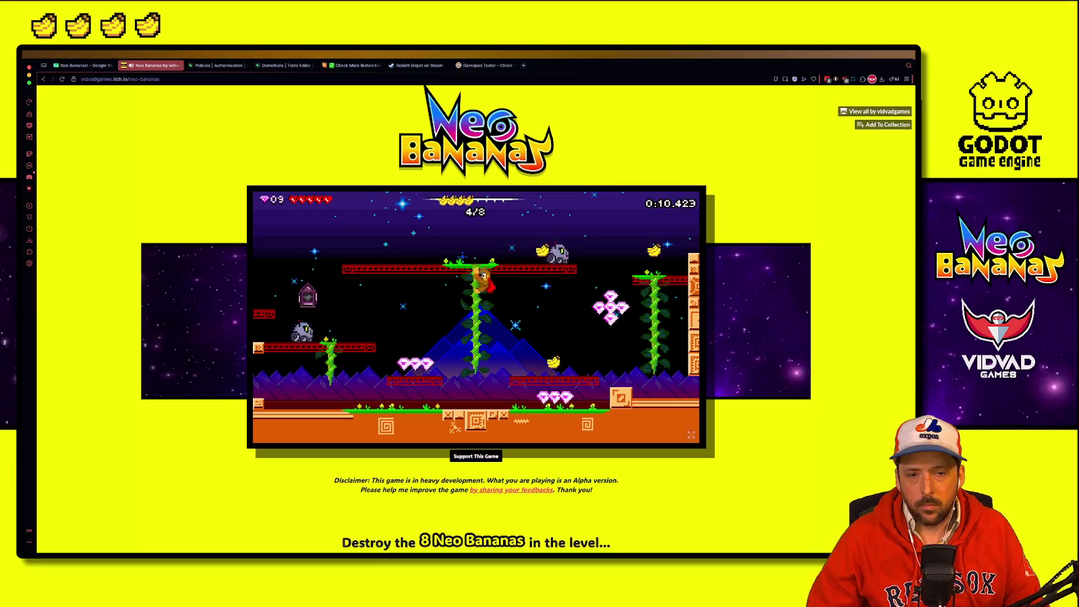
{"action": "key", "text": "Right"}
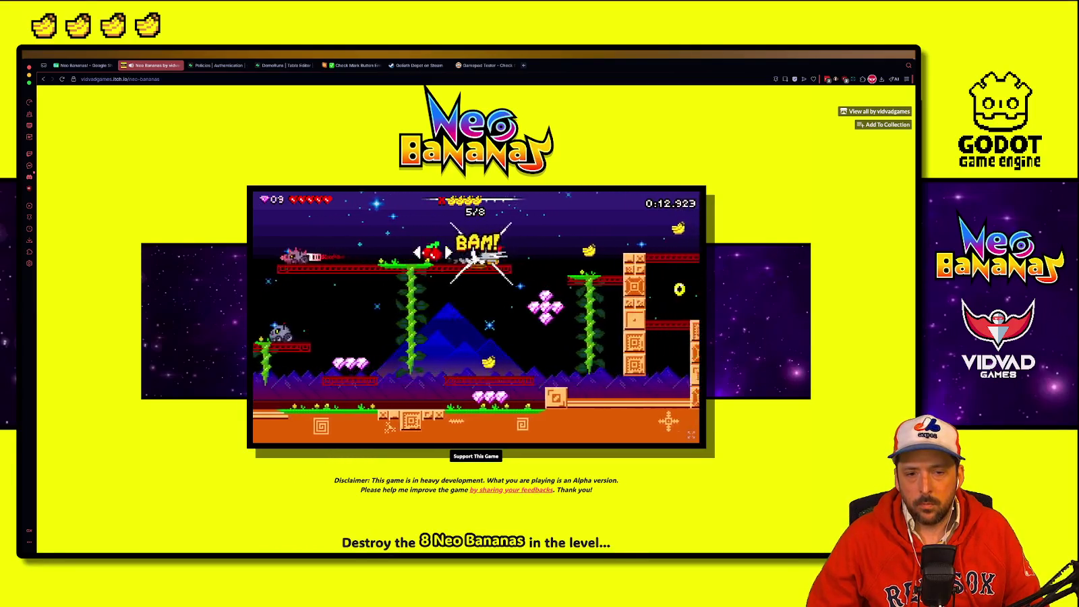
{"action": "key", "text": "Right"}
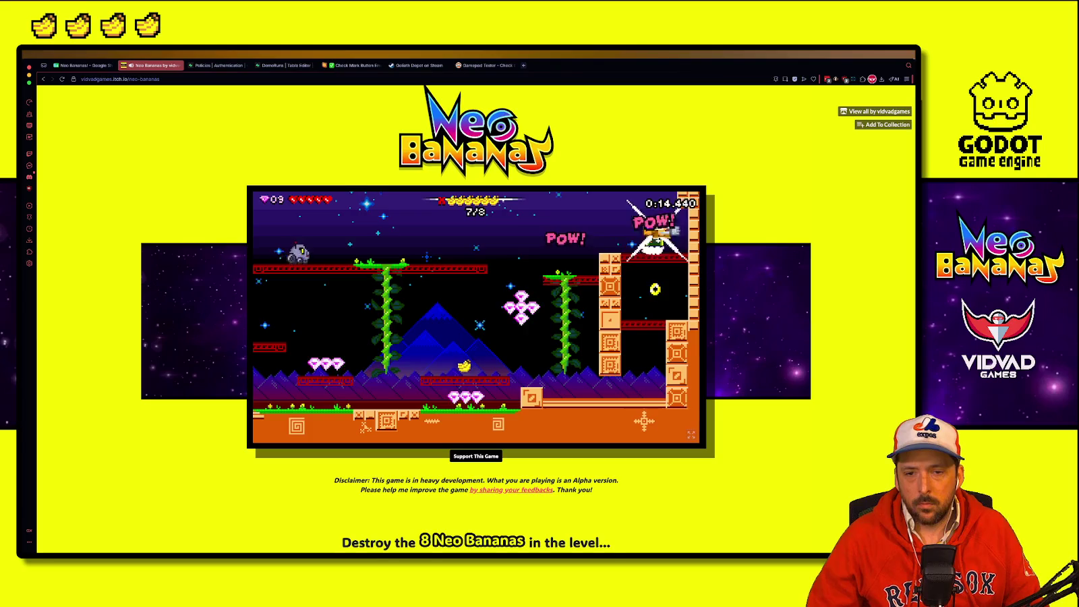
{"action": "key", "text": "Left"}
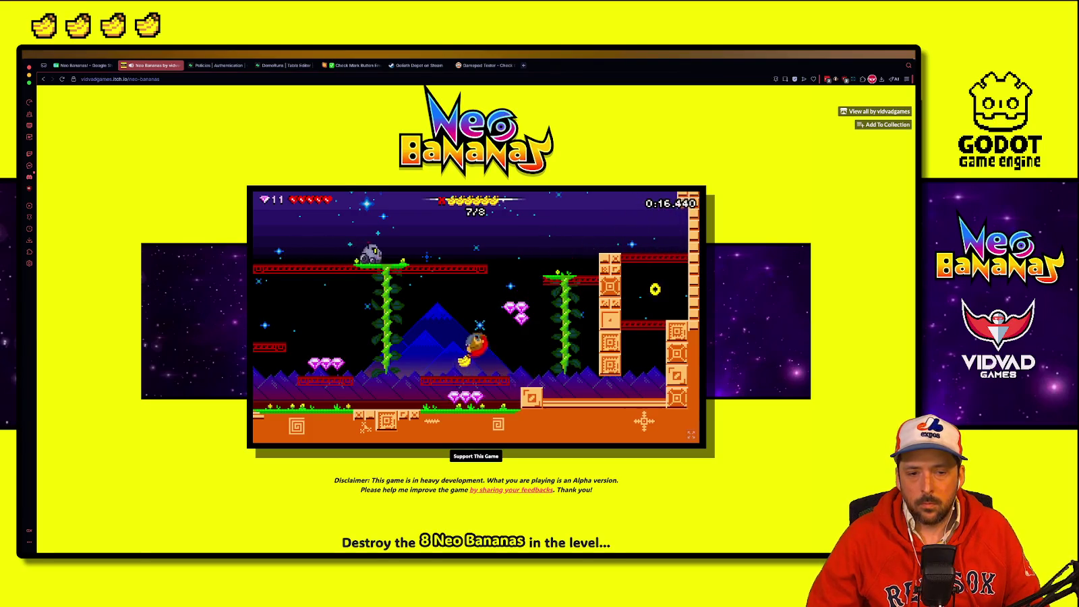
{"action": "key", "text": "Left"}
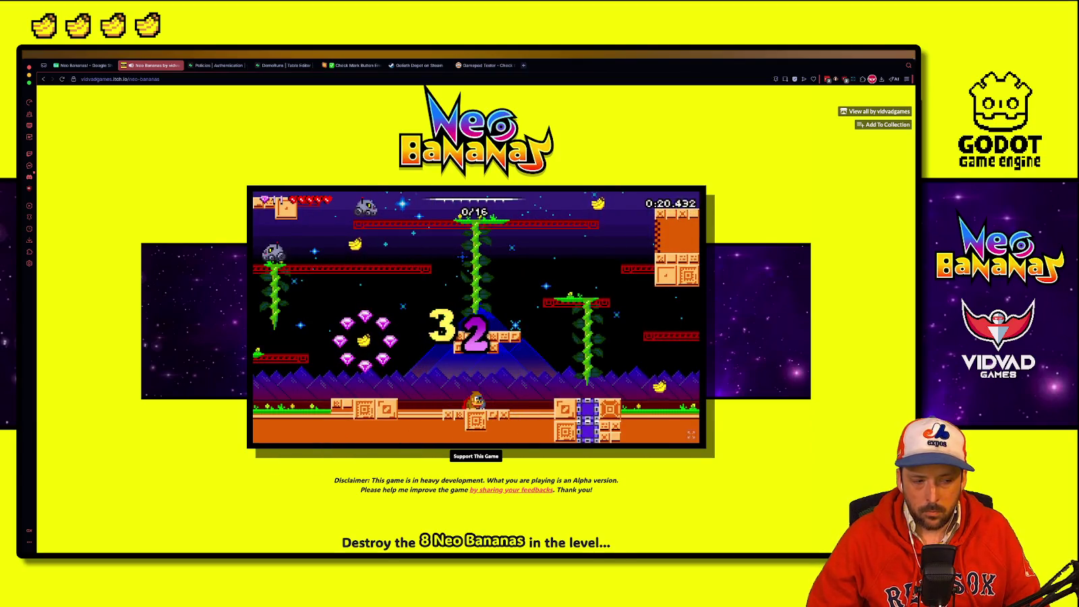
Step: Clear the 16- and 24-banana levels, reaching the 0/32 countdown
{"action": "key", "text": "Right"}
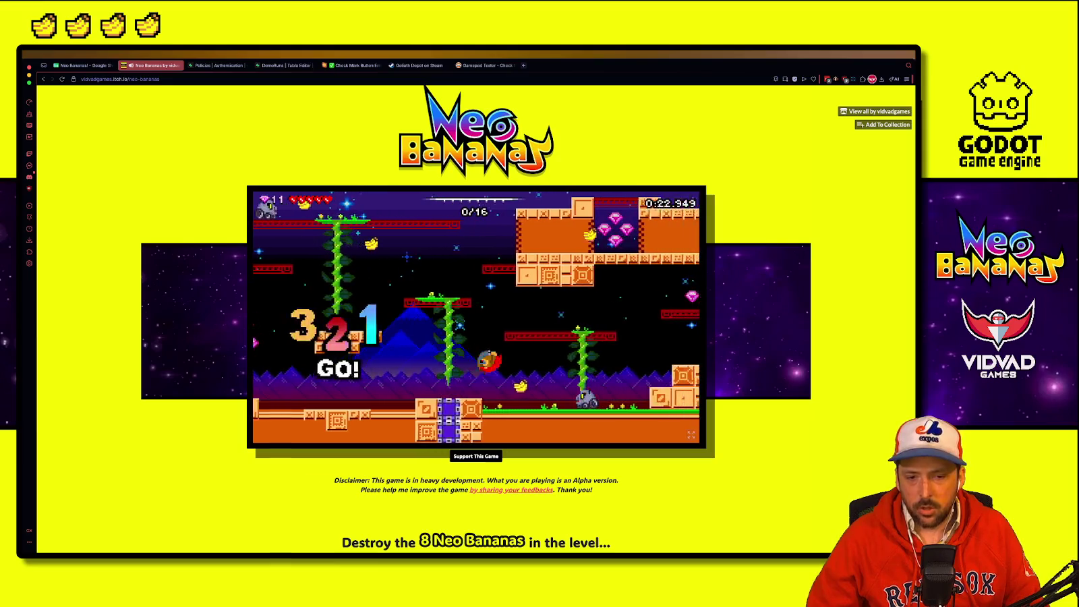
{"action": "key", "text": "Right"}
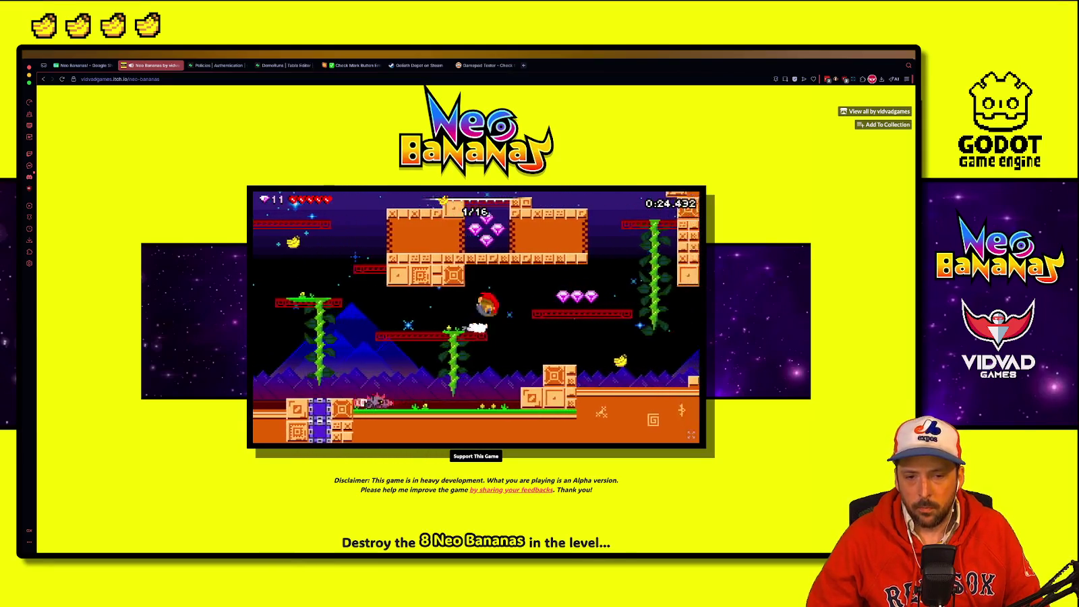
{"action": "key", "text": "Right"}
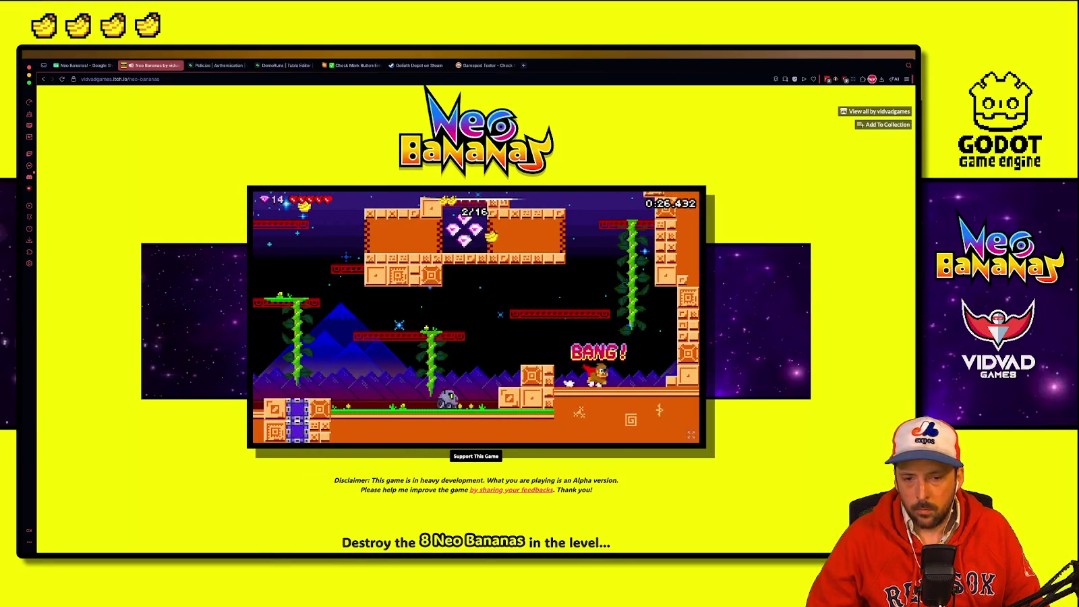
{"action": "key", "text": "space"}
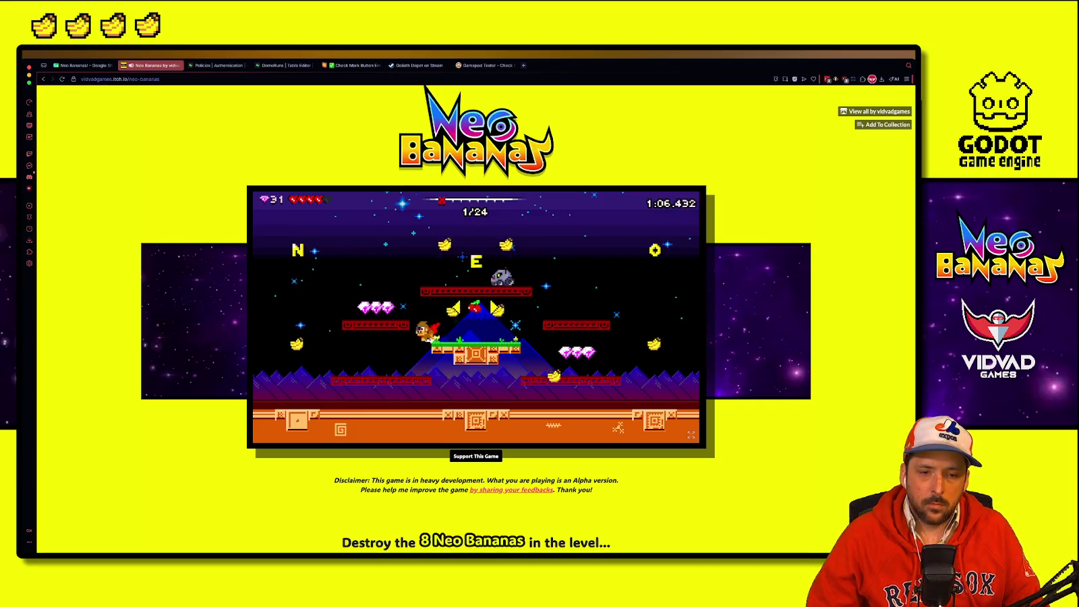
{"action": "key", "text": "space"}
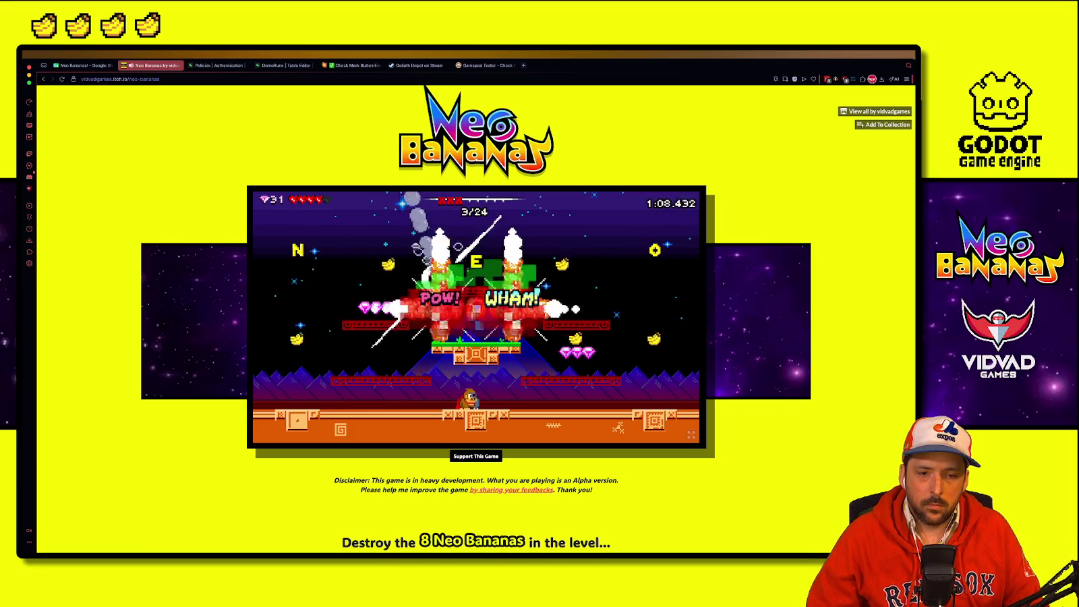
{"action": "key", "text": "space"}
{"action": "key", "text": "Left"}
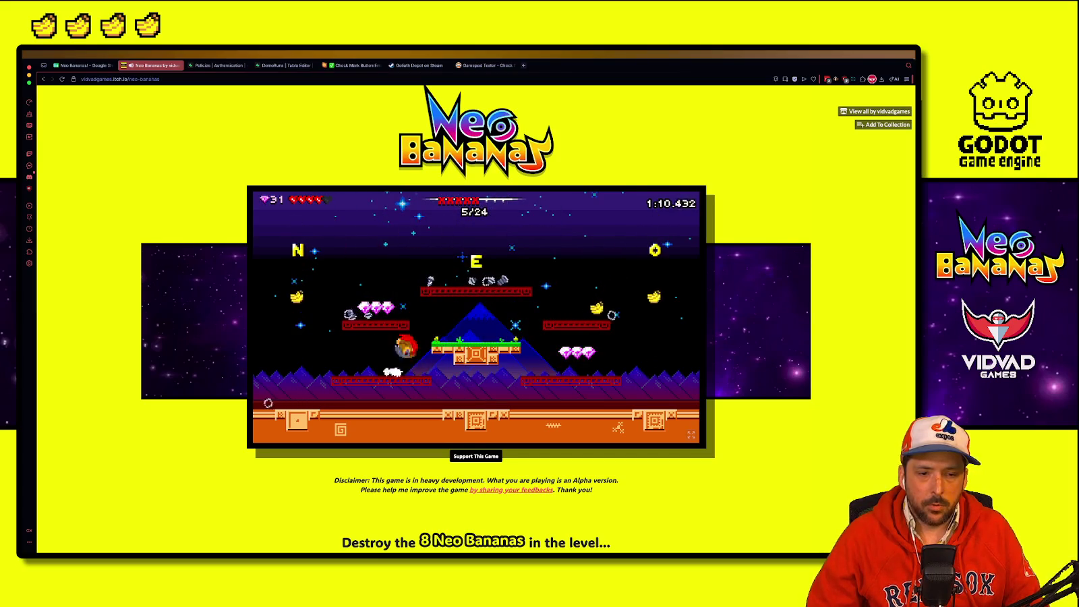
{"action": "key", "text": "space"}
{"action": "key", "text": "Right"}
{"action": "key", "text": "Right"}
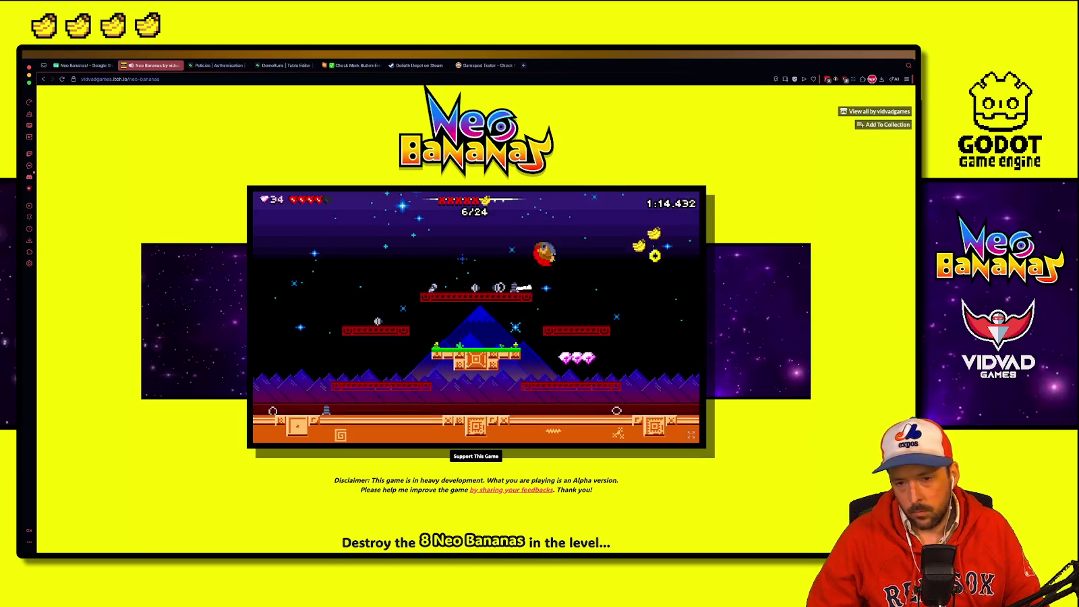
{"action": "key", "text": "space"}
{"action": "key", "text": "Left"}
{"action": "key", "text": "Right"}
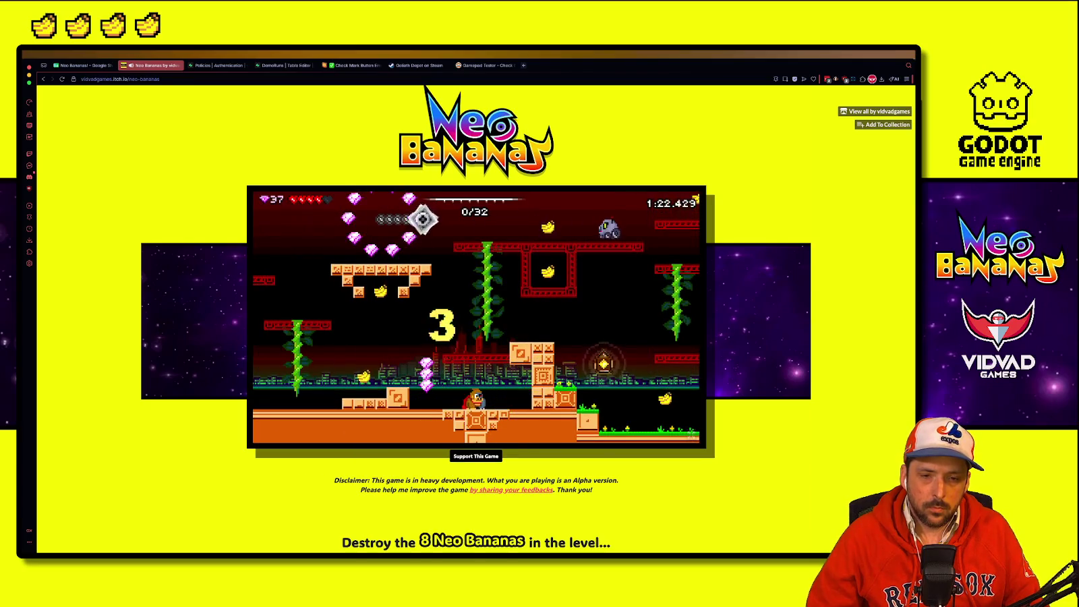
Step: Run, jump and ground-pound through the first half of the 40-banana level
{"action": "key", "text": "Left"}
{"action": "key", "text": "Left"}
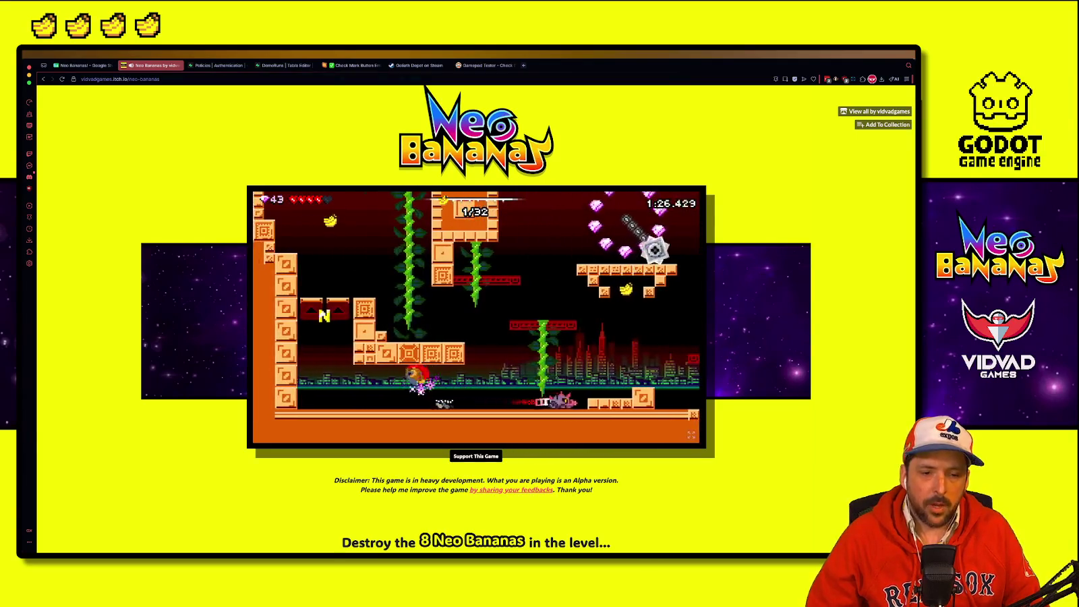
{"action": "key", "text": "space"}
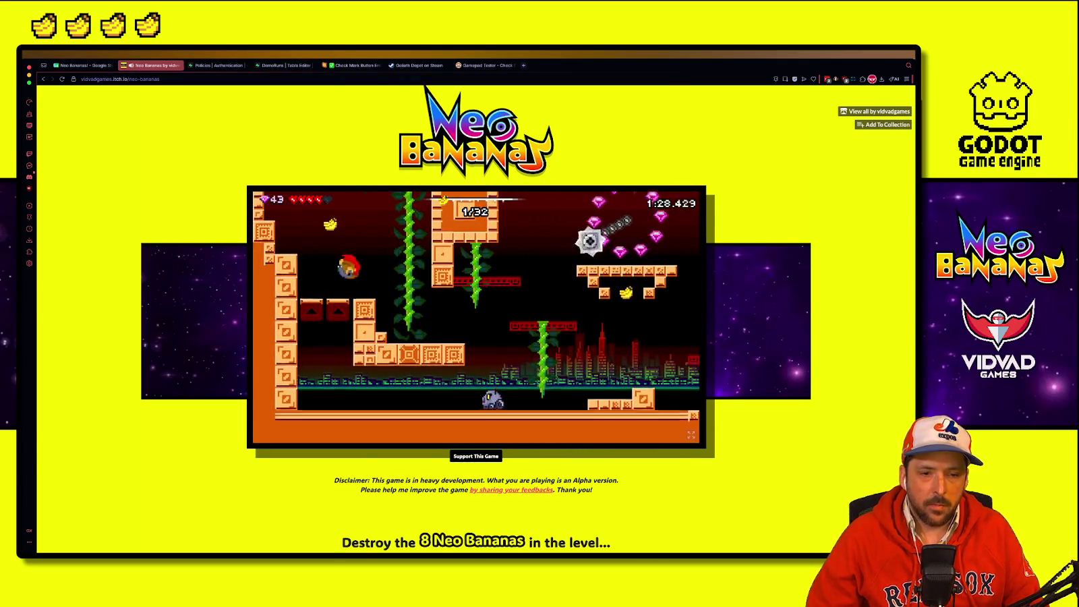
{"action": "key", "text": "space"}
{"action": "key", "text": "Right"}
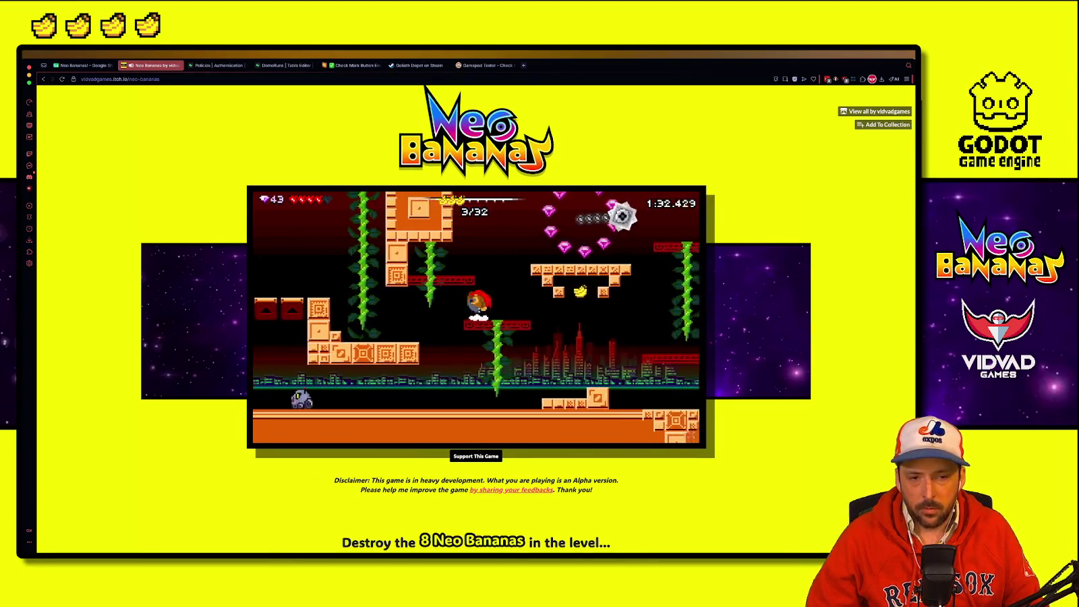
{"action": "key", "text": "space"}
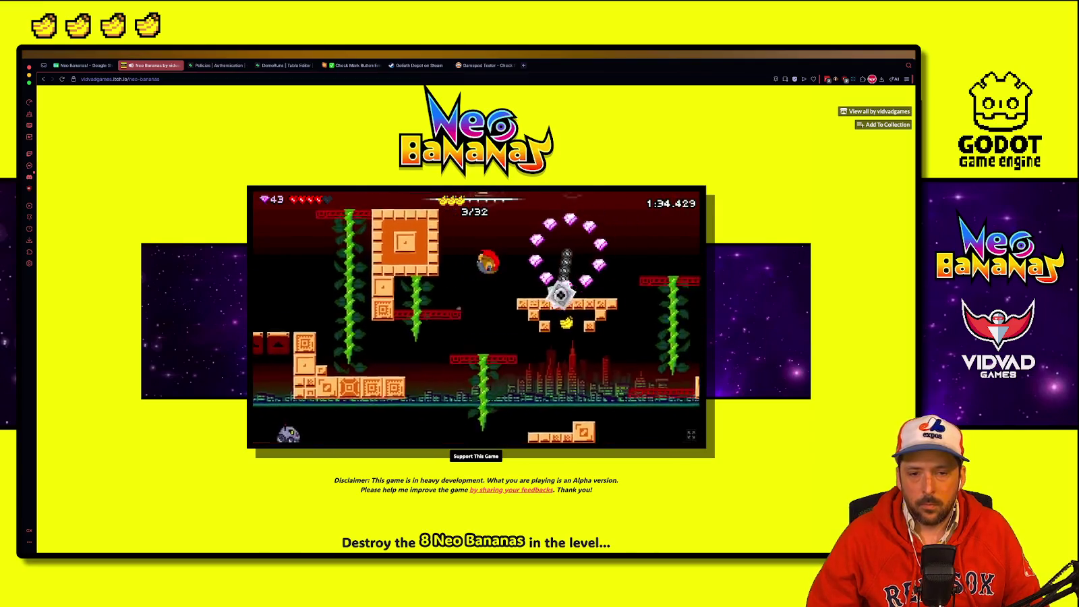
{"action": "key", "text": "Right"}
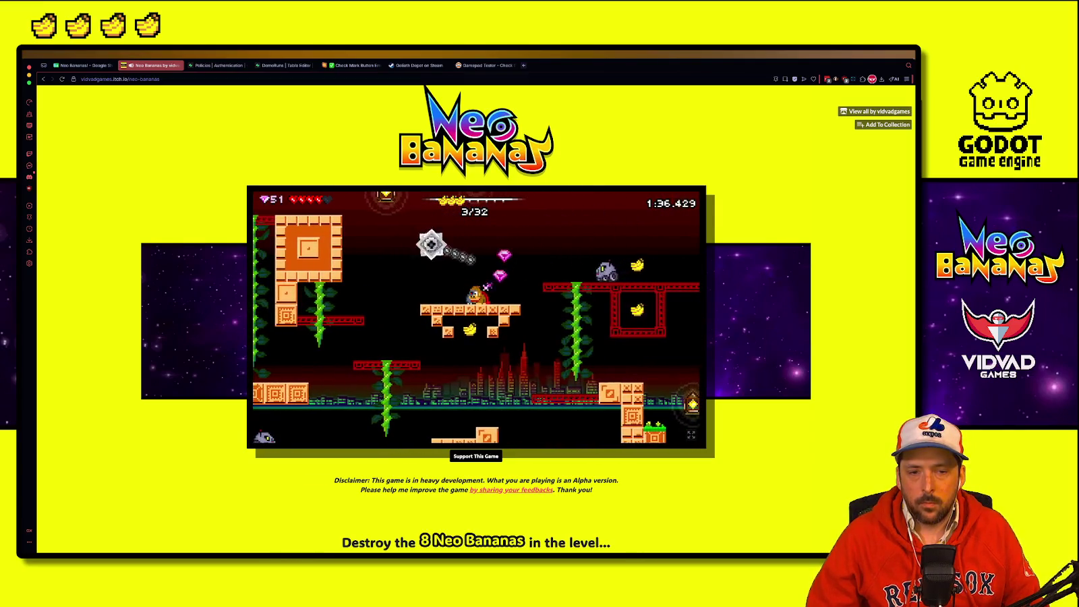
{"action": "key", "text": "Right"}
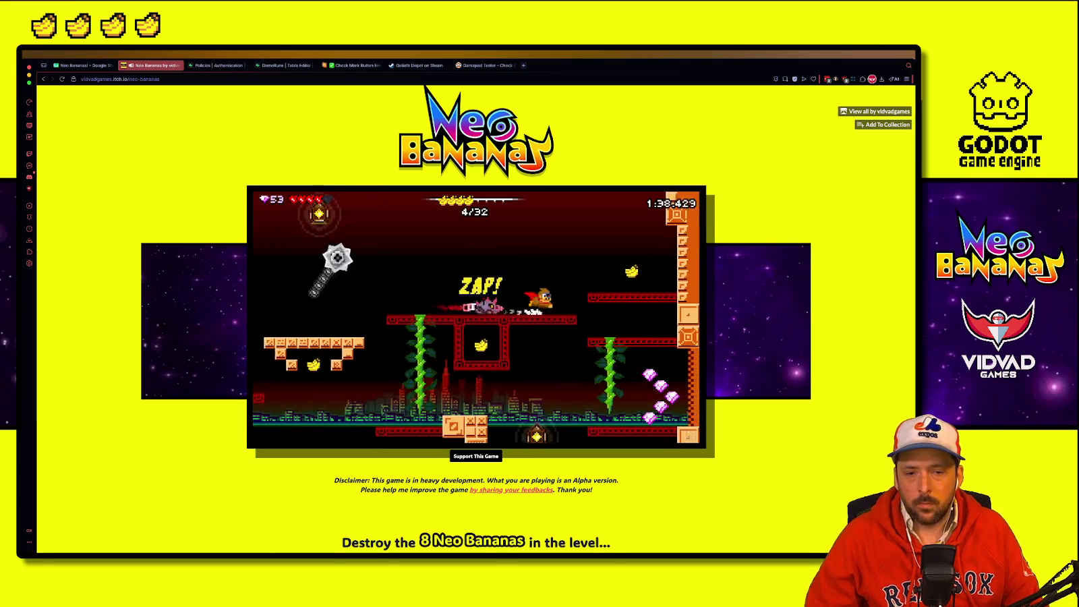
{"action": "key", "text": "Left"}
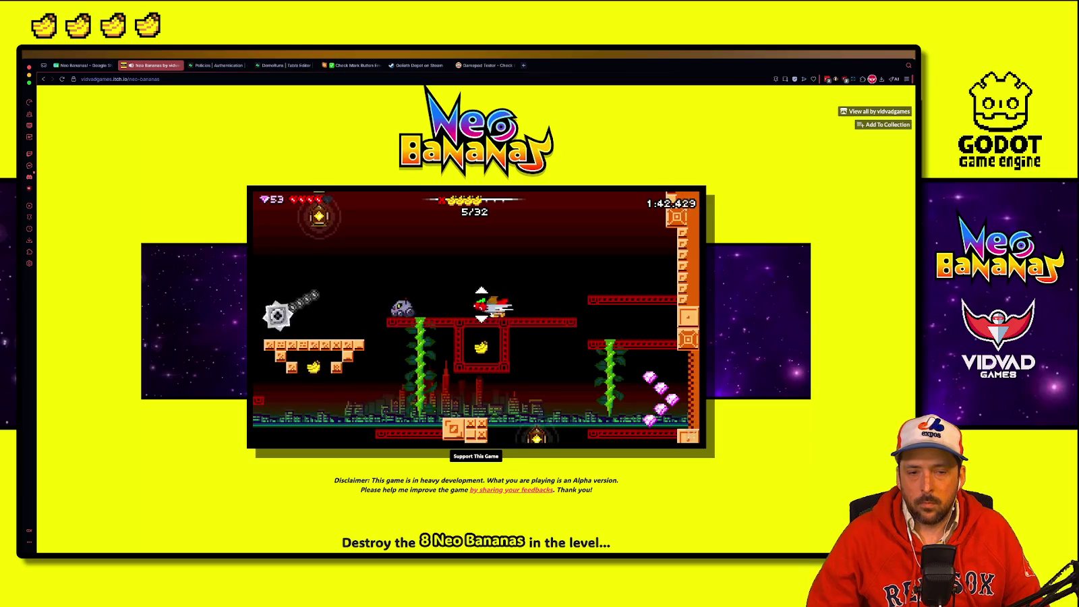
{"action": "key", "text": "Down"}
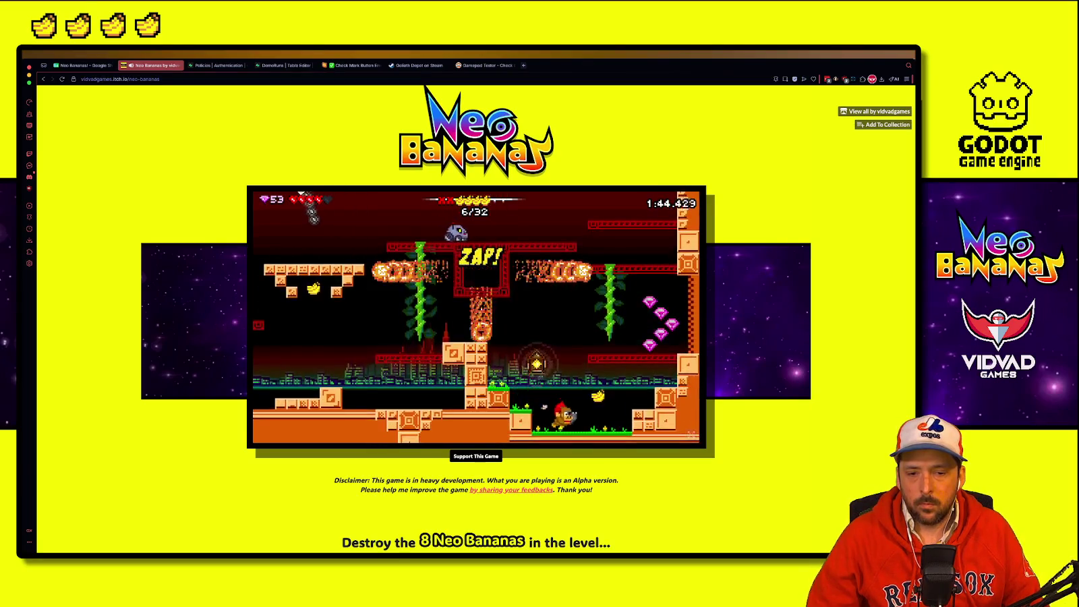
{"action": "key", "text": "Left"}
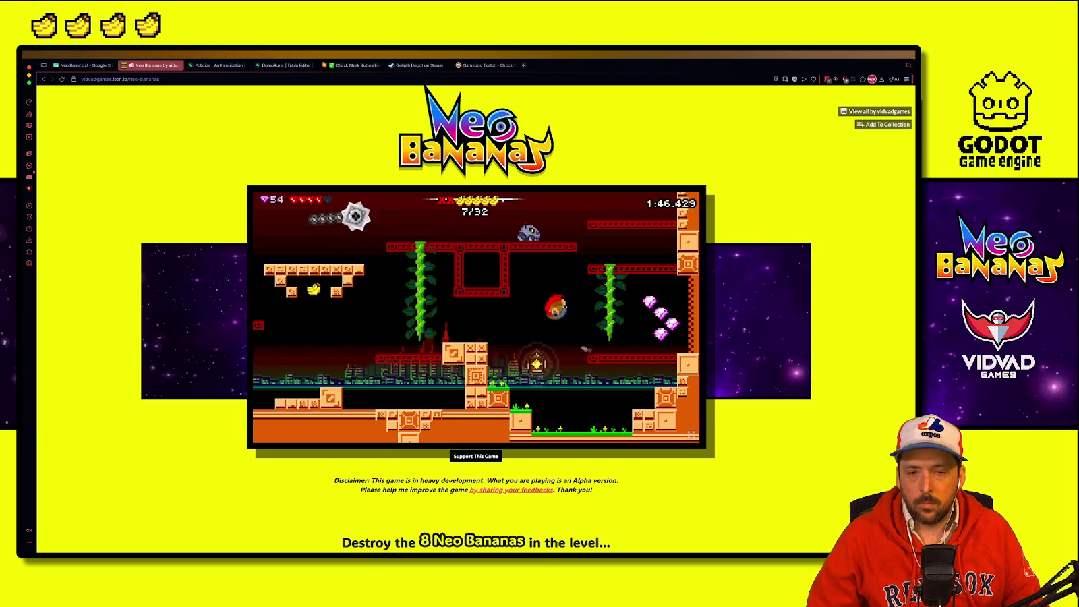
{"action": "key", "text": "Left"}
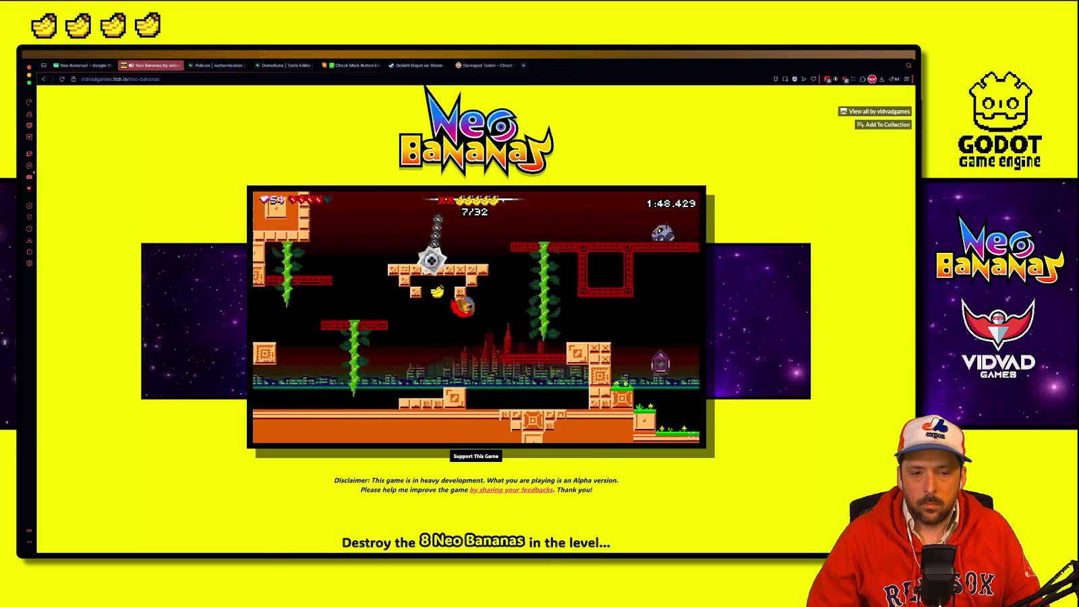
{"action": "key", "text": "Left"}
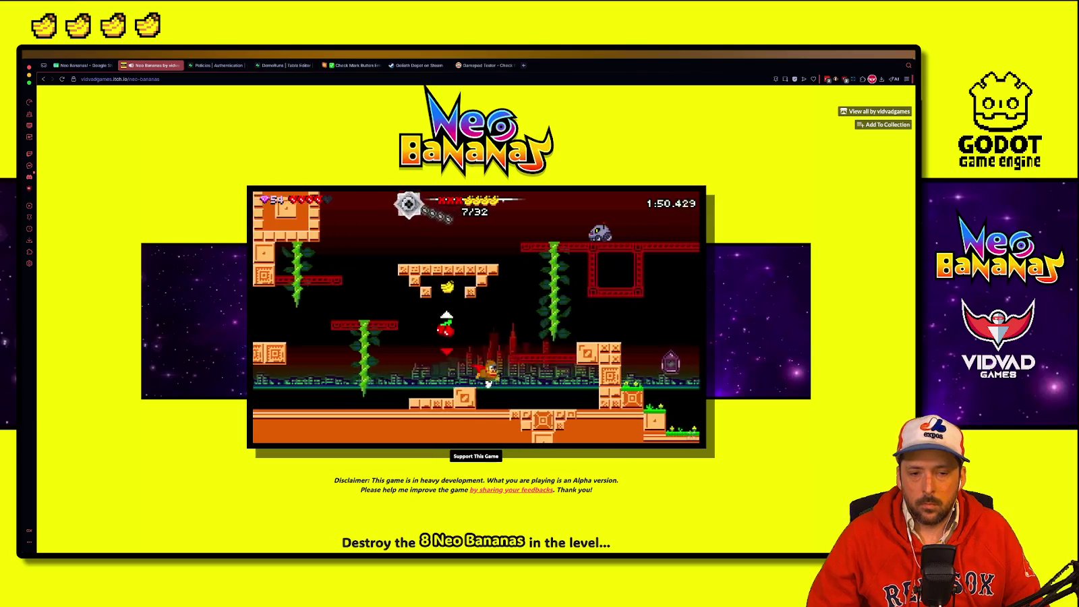
{"action": "key", "text": "Down"}
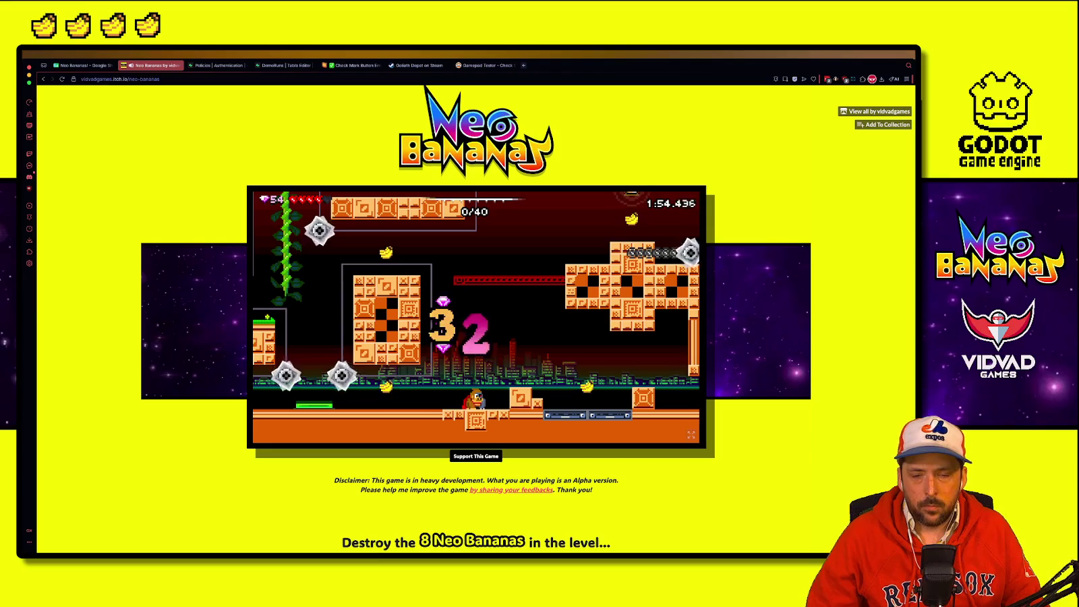
Step: Climb the vine and smash the last bananas, finishing at 2:18.019 with 64/101 gems
{"action": "key", "text": "Right"}
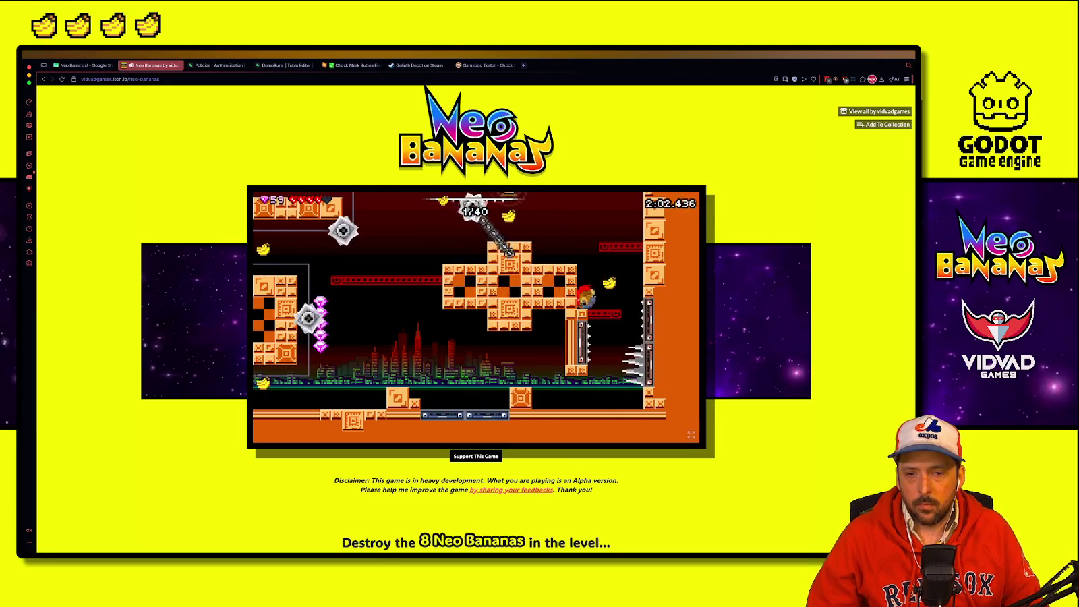
{"action": "key", "text": "Left"}
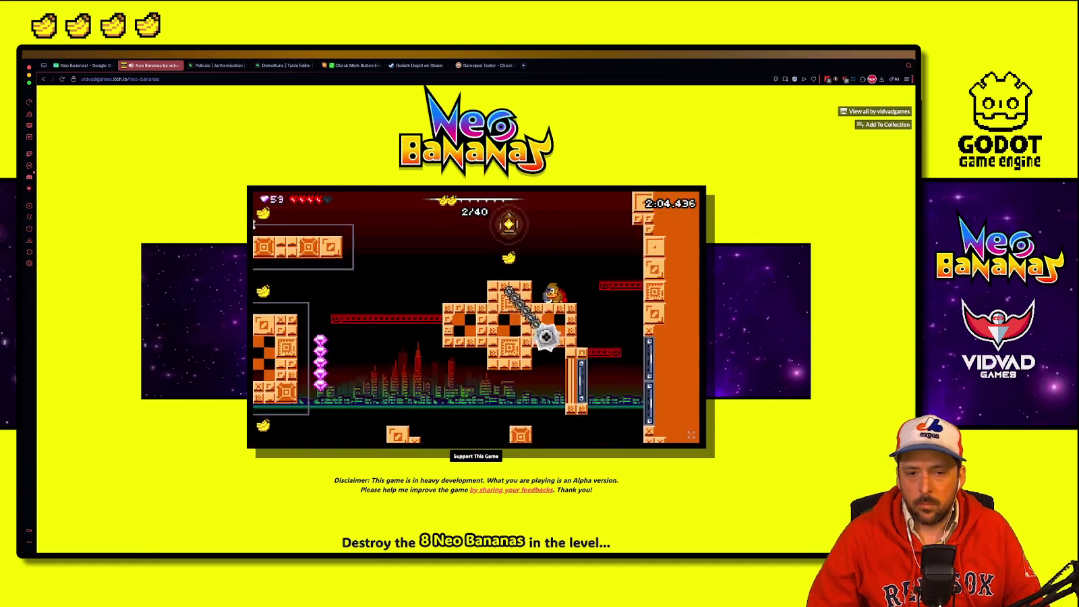
{"action": "key", "text": "Left"}
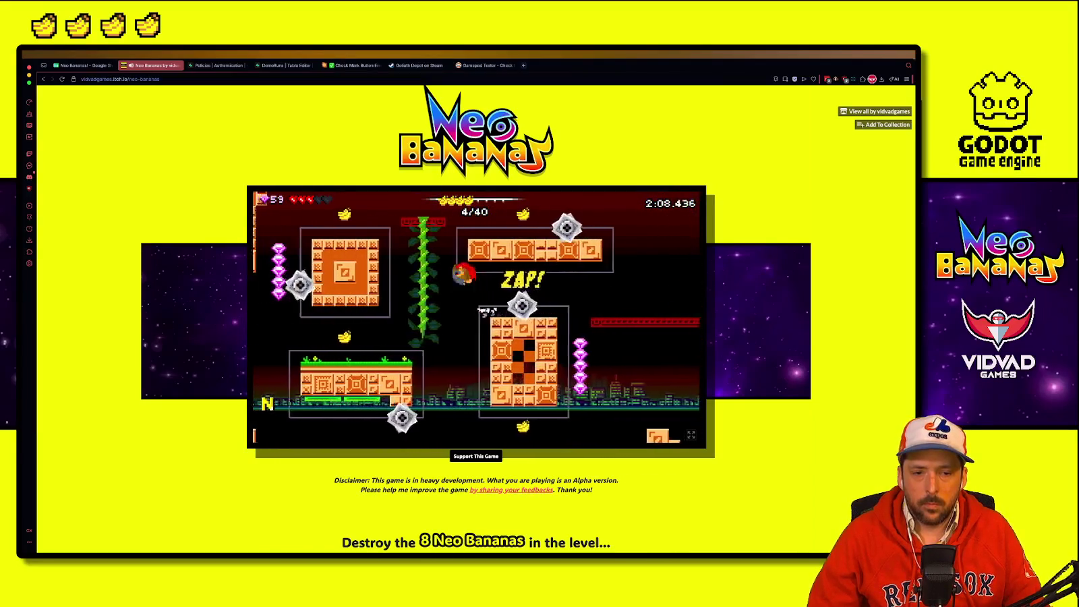
{"action": "key", "text": "Up"}
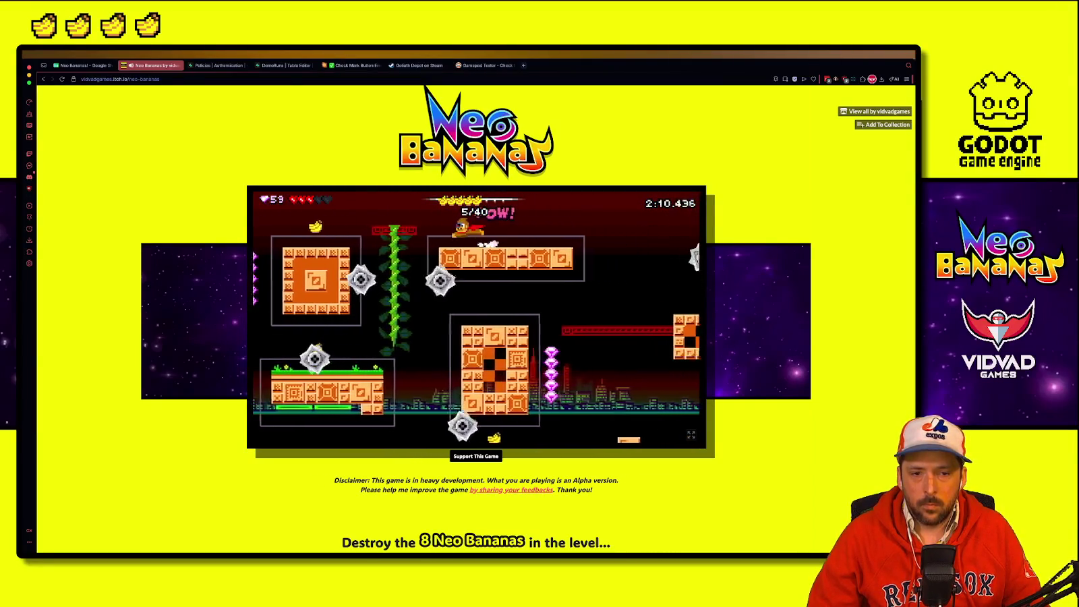
{"action": "key", "text": "Left"}
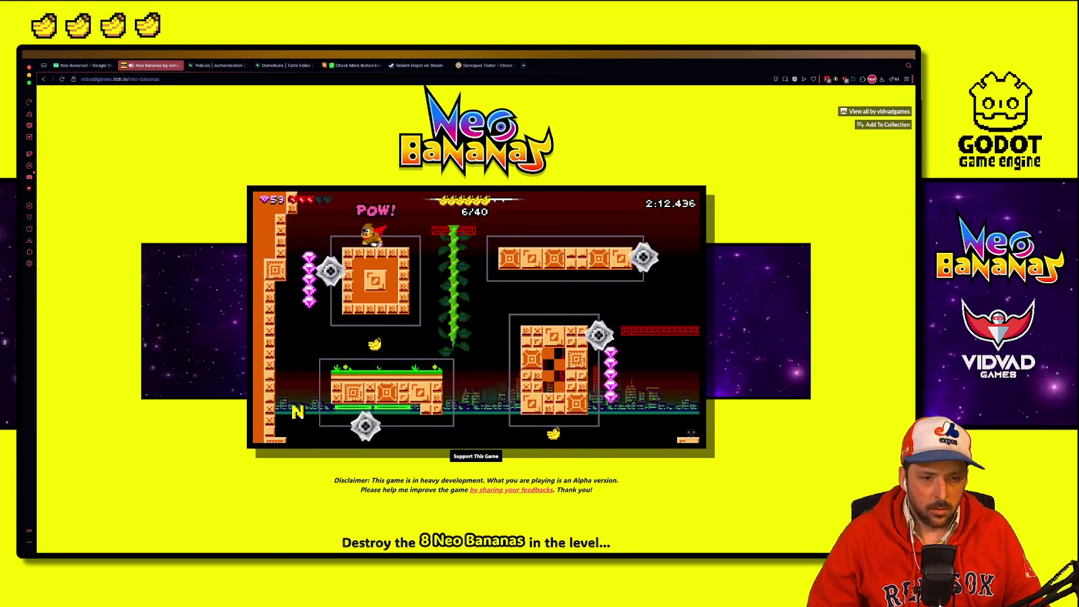
{"action": "key", "text": "Down"}
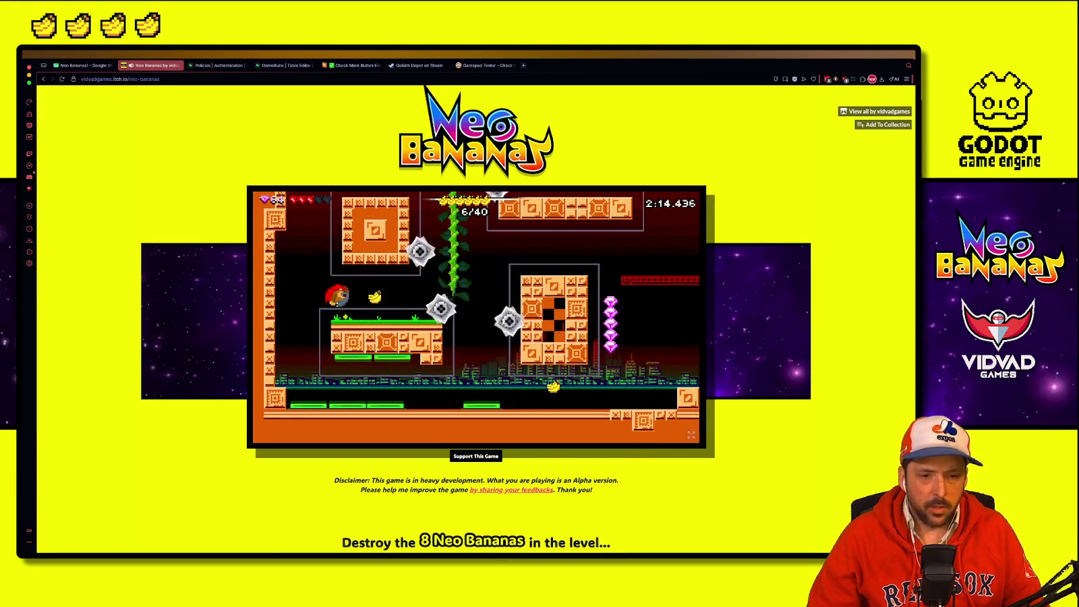
{"action": "key", "text": "Right"}
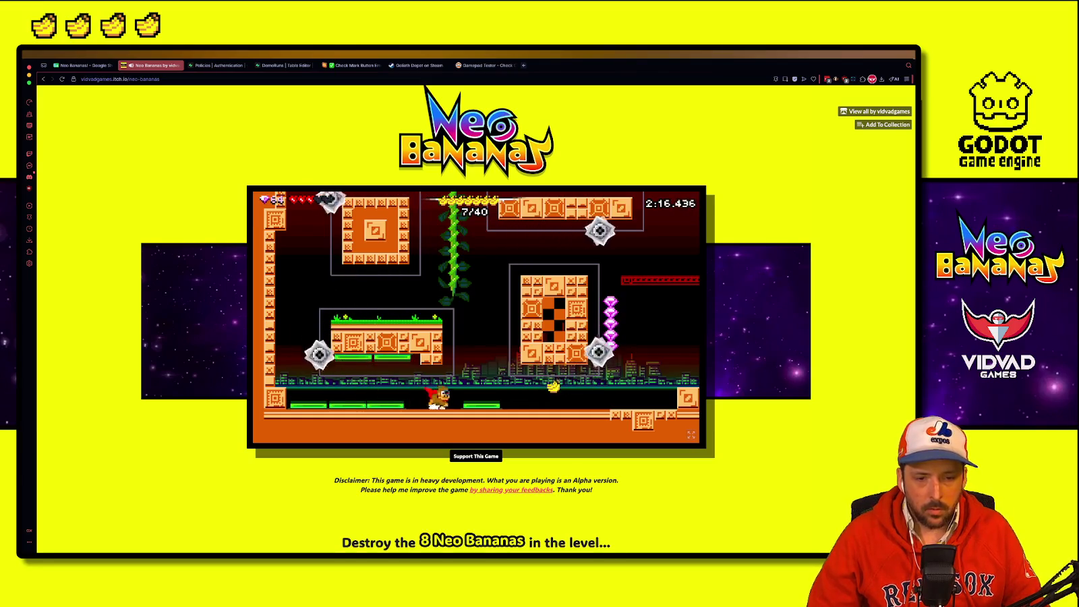
{"action": "key", "text": "Right"}
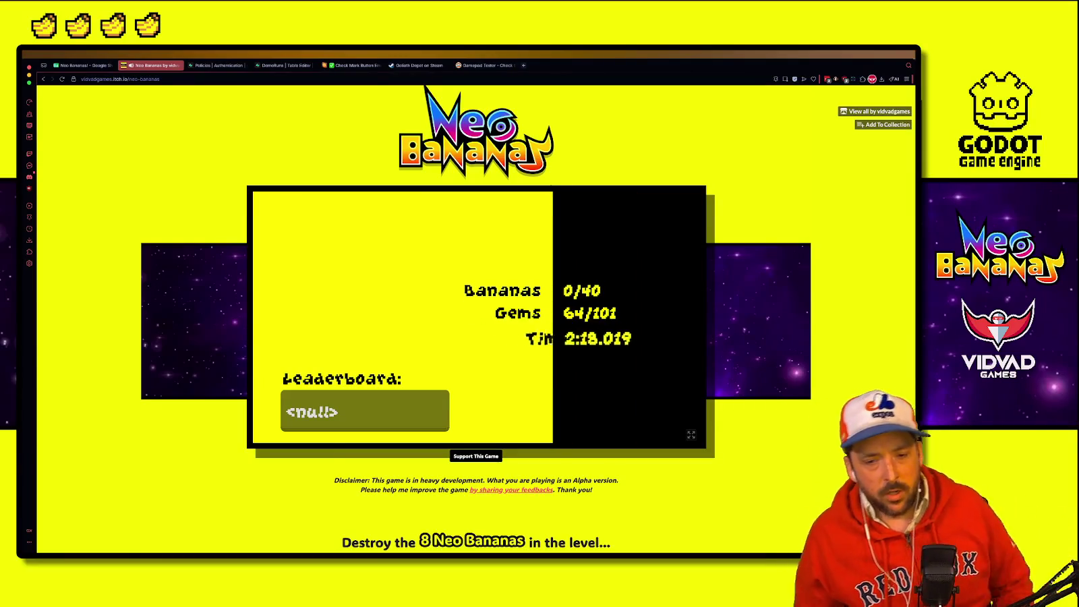
Step: Submit a player name to the leaderboard for the 2:18.019 run and continue
{"action": "type", "text": "sa"}
{"action": "key", "text": "BackSpace"}
{"action": "key", "text": "BackSpace"}
{"action": "key", "text": "BackSpace"}
{"action": "key", "text": "BackSpace"}
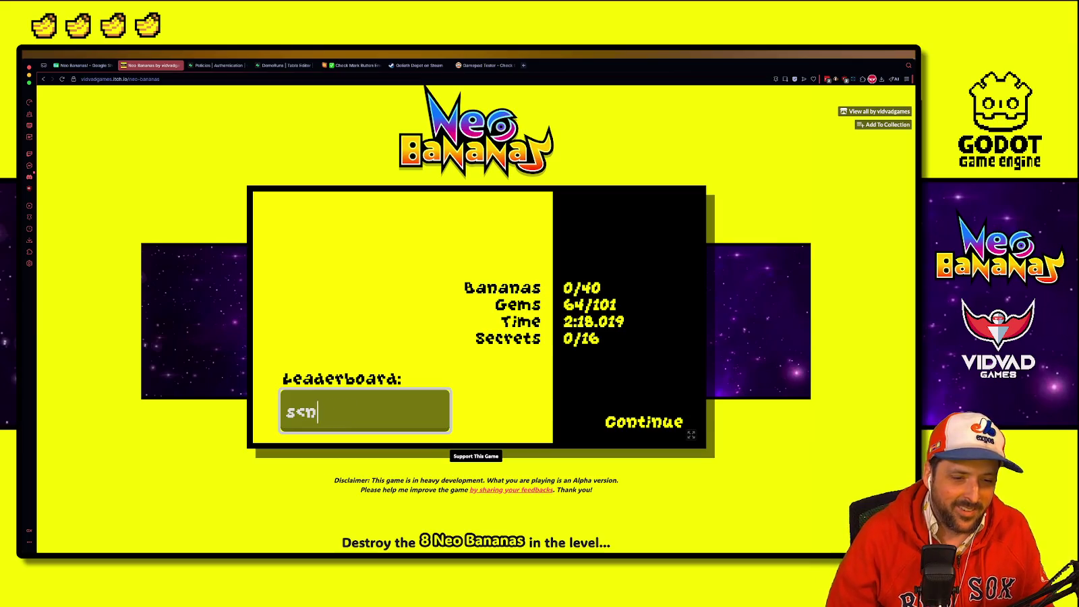
{"action": "type", "text": "superdavweb"}
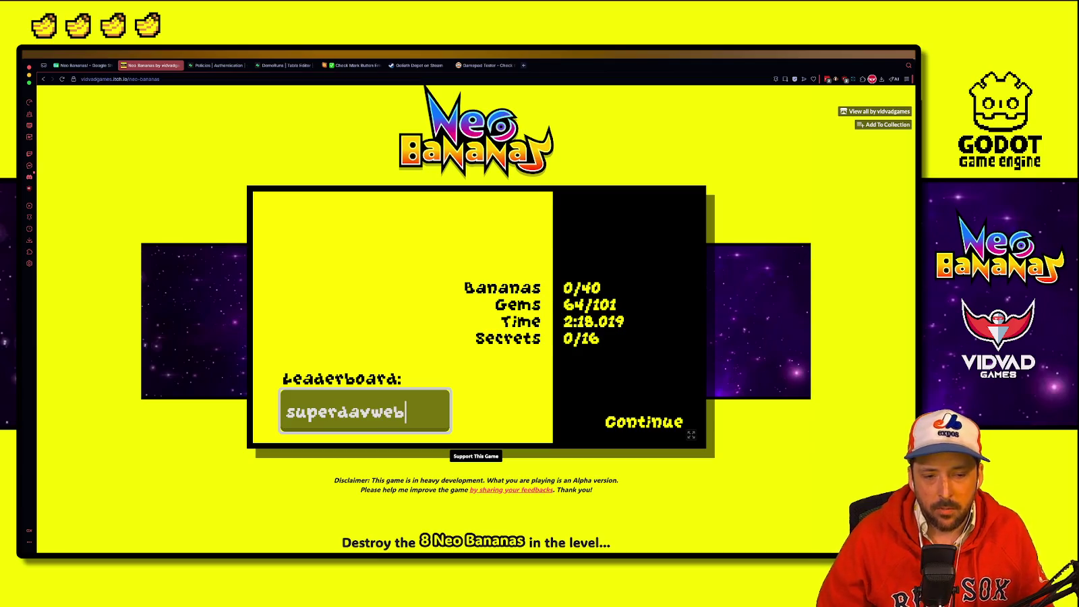
{"action": "key", "text": "Return"}
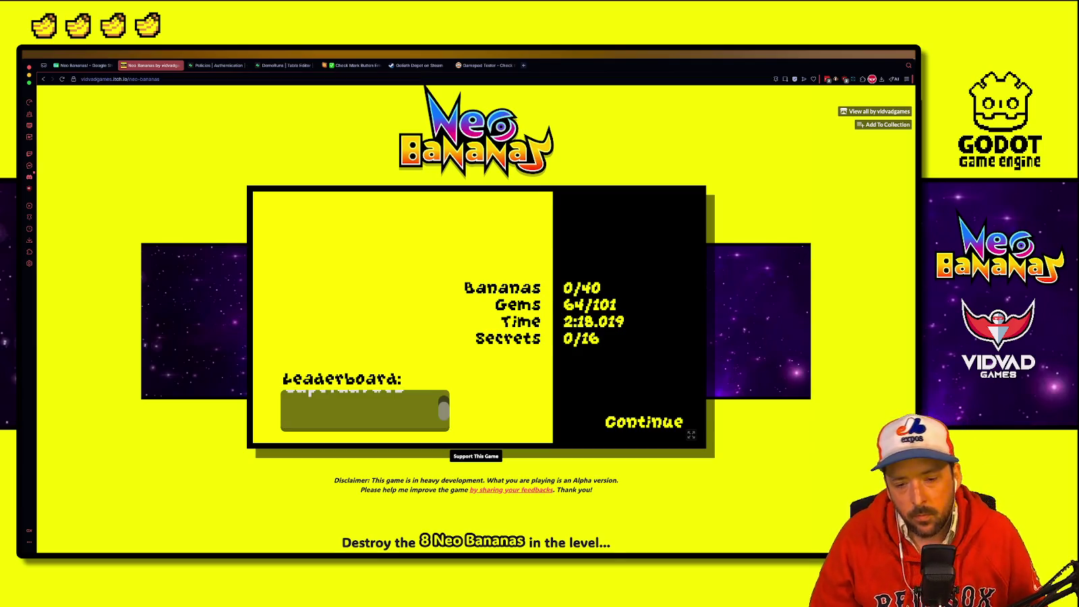
{"action": "key", "text": "Return"}
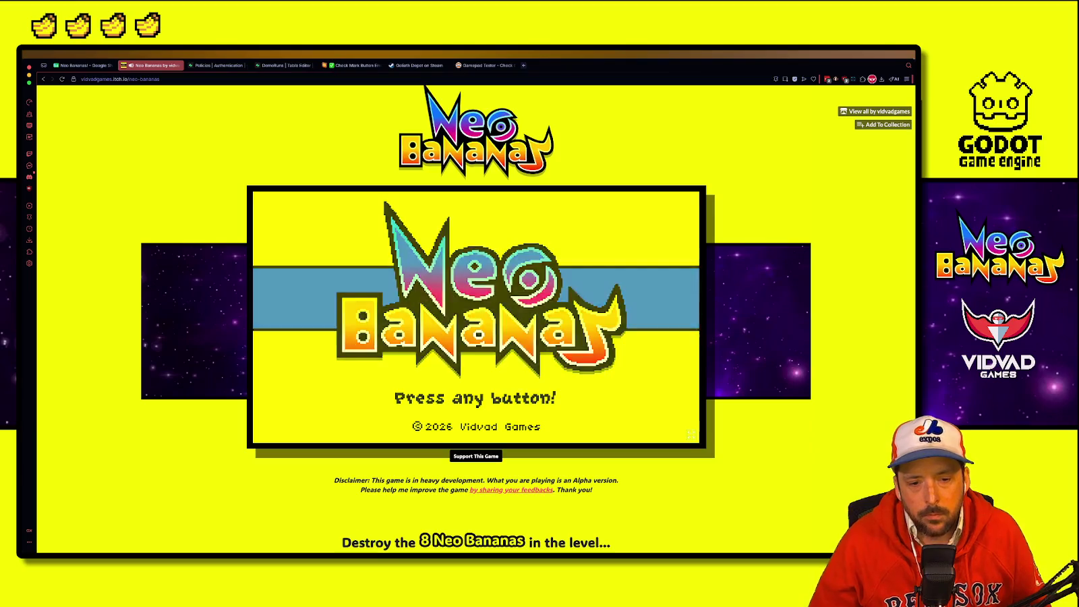
Step: Pass the title screen and select Leaderboard from the main menu to view ranks 1–10
{"action": "key", "text": "Return"}
{"action": "key", "text": "Down"}
{"action": "key", "text": "Return"}
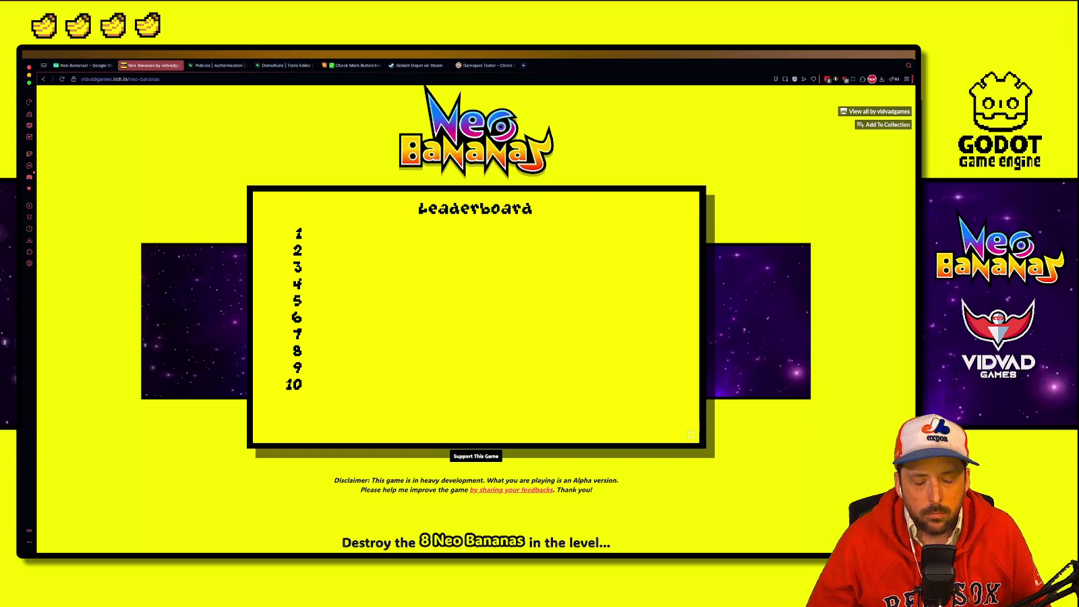
{"action": "right_click", "coordinate": [755, 134]}
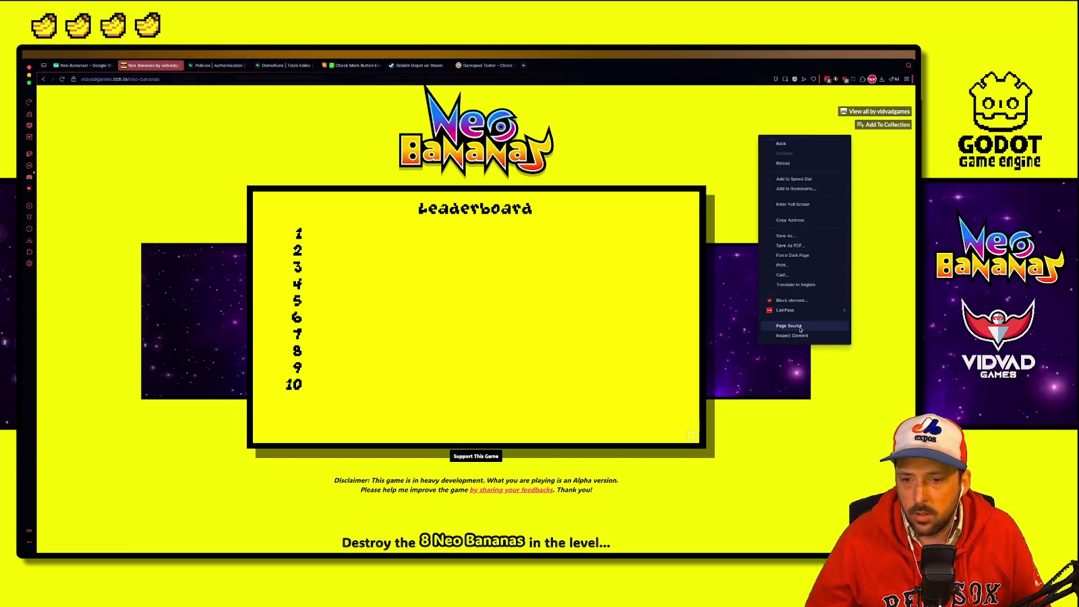
{"action": "left_click", "coordinate": [769, 309]}
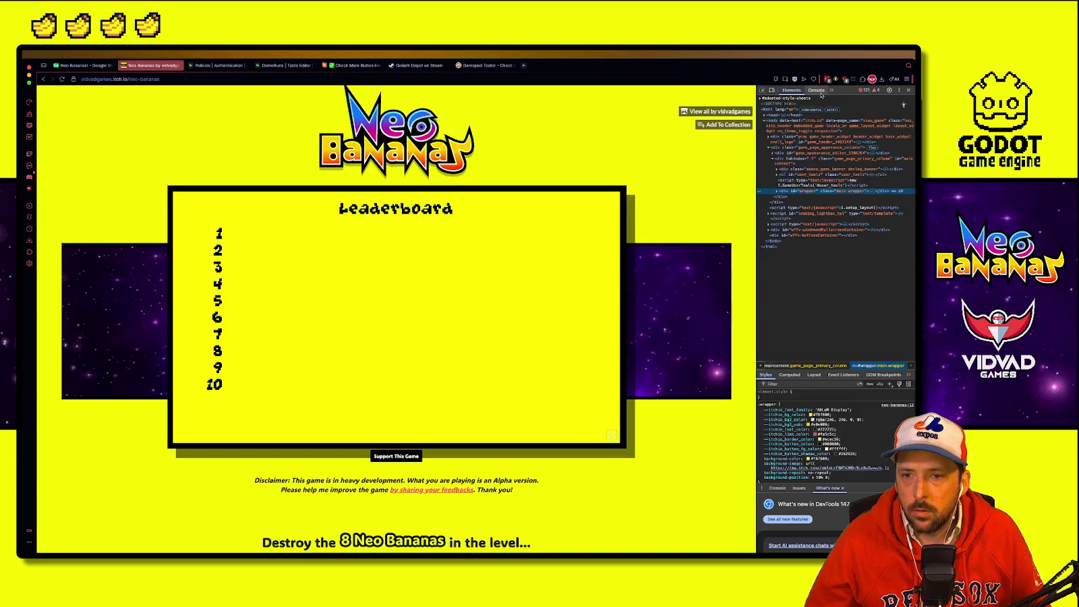
{"action": "left_click", "coordinate": [862, 93]}
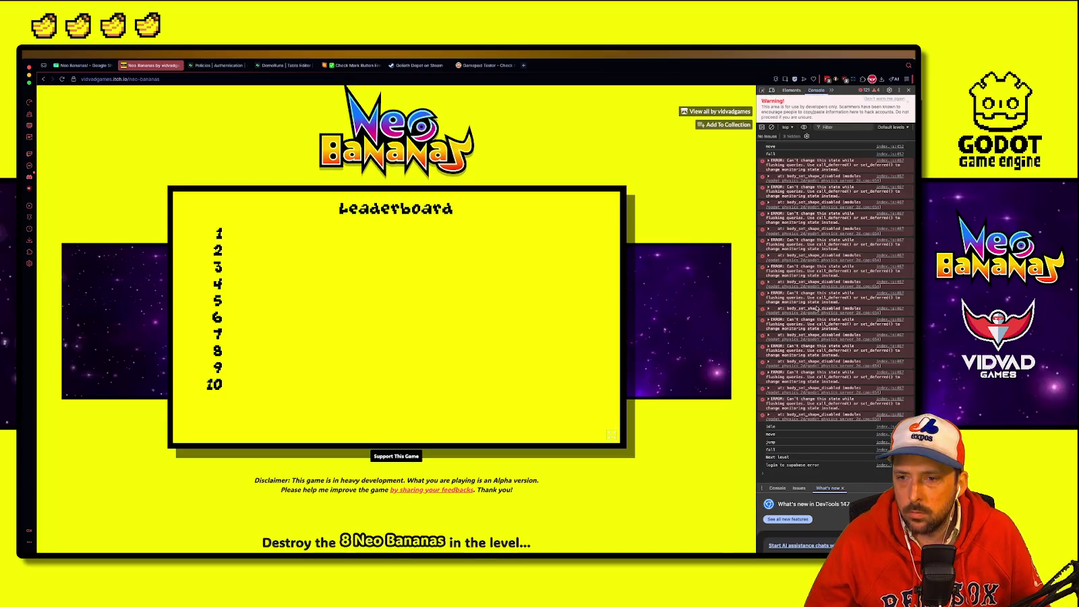
{"action": "scroll", "coordinate": [850, 322], "scroll_direction": "up", "scroll_amount": 10}
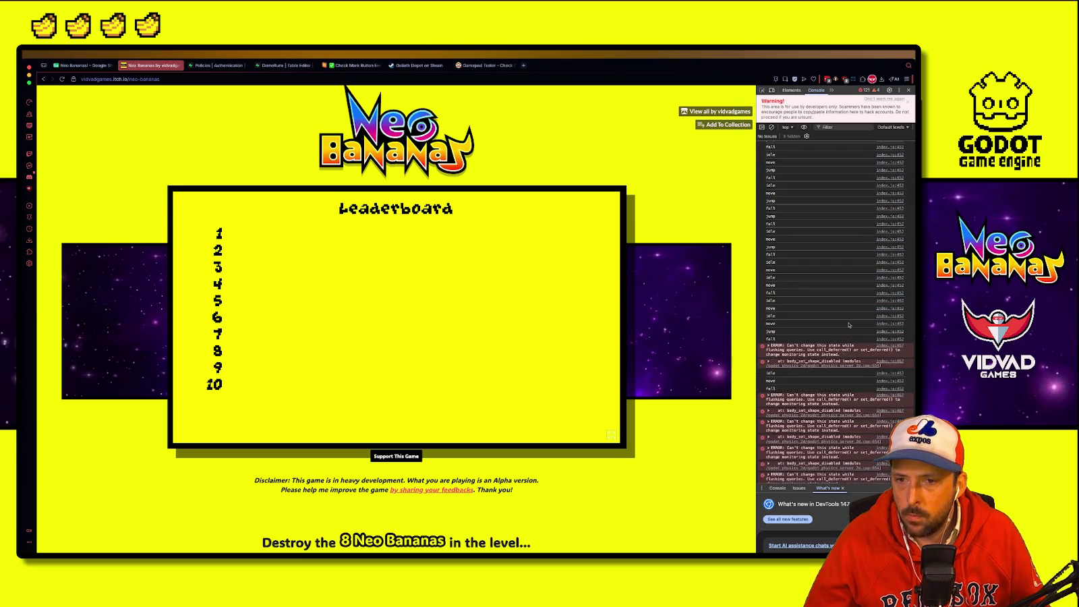
{"action": "scroll", "coordinate": [847, 329], "scroll_direction": "up", "scroll_amount": 5}
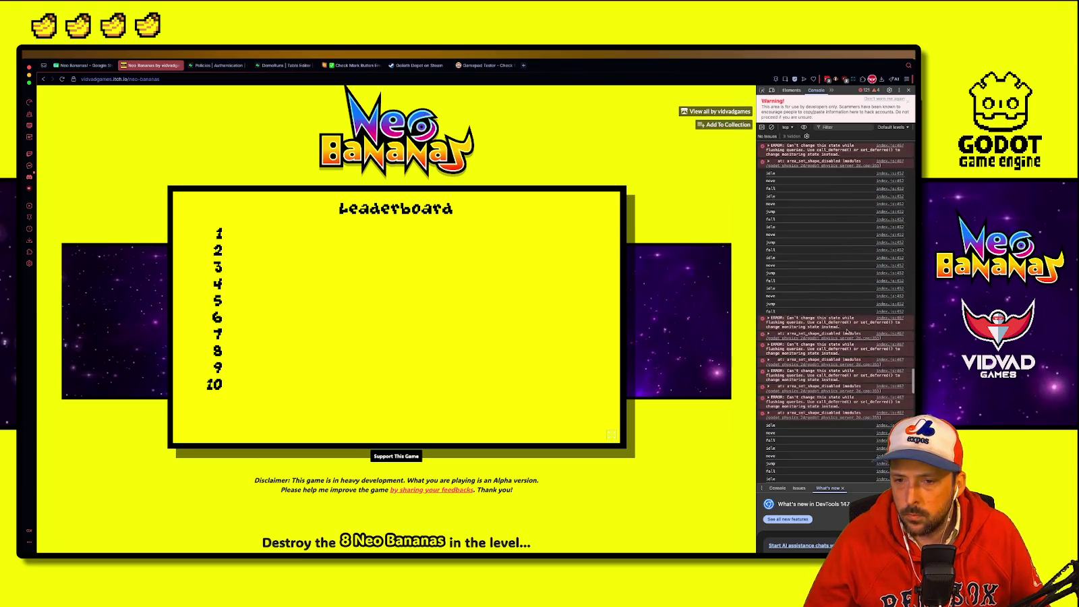
{"action": "scroll", "coordinate": [846, 332], "scroll_direction": "up", "scroll_amount": 10}
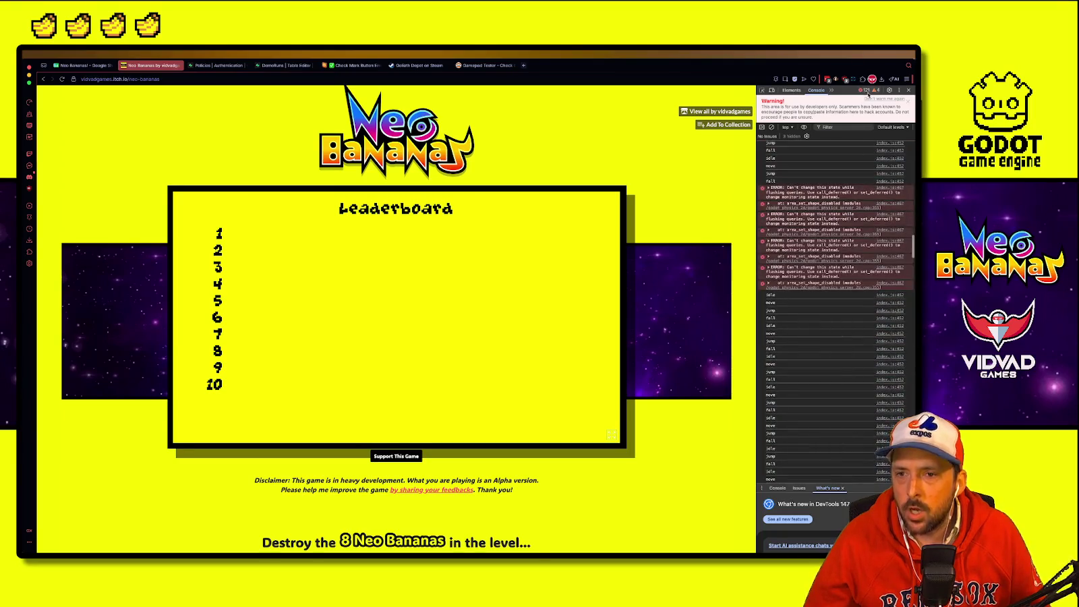
{"action": "left_click", "coordinate": [908, 90]}
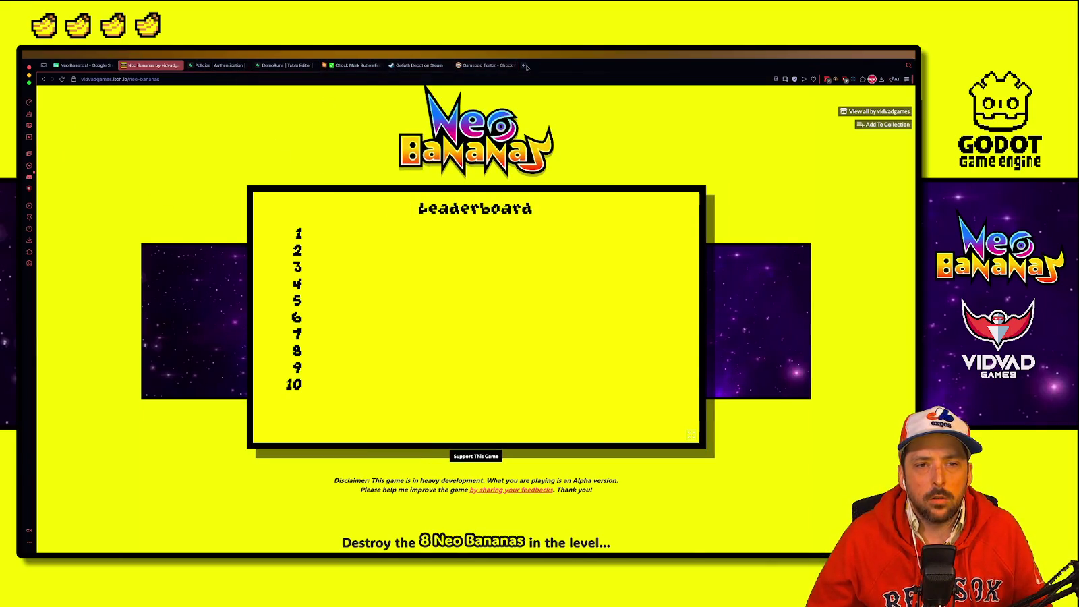
{"action": "left_click", "coordinate": [524, 66]}
Step: Search 'github supabase' and find the *.env export tip on the godot-engine.supabase wiki's Installation and Activation page
{"action": "type", "text": "github su"}
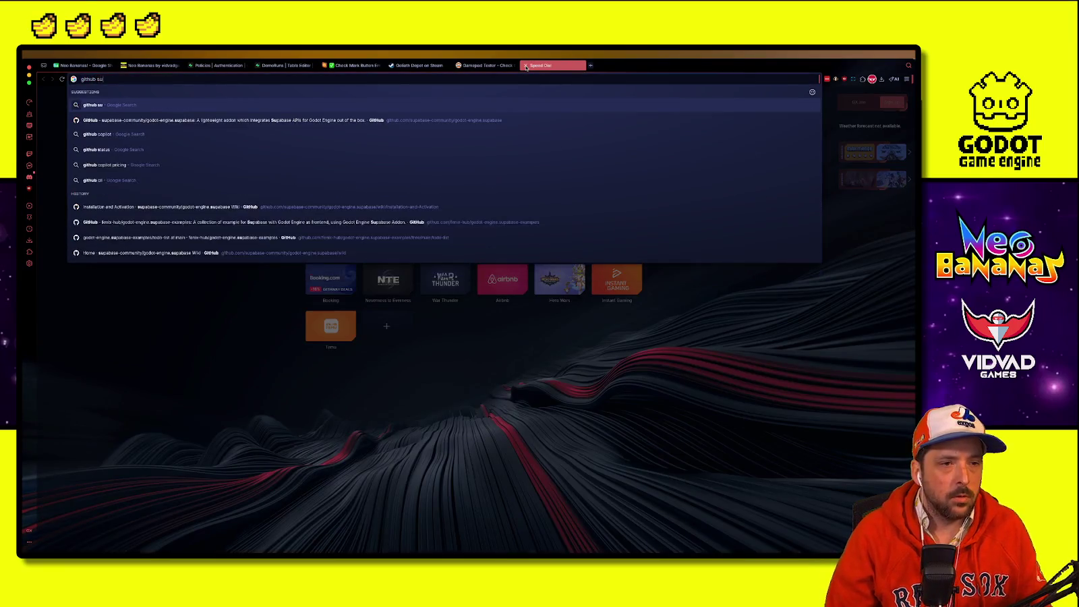
{"action": "type", "text": "pabase"}
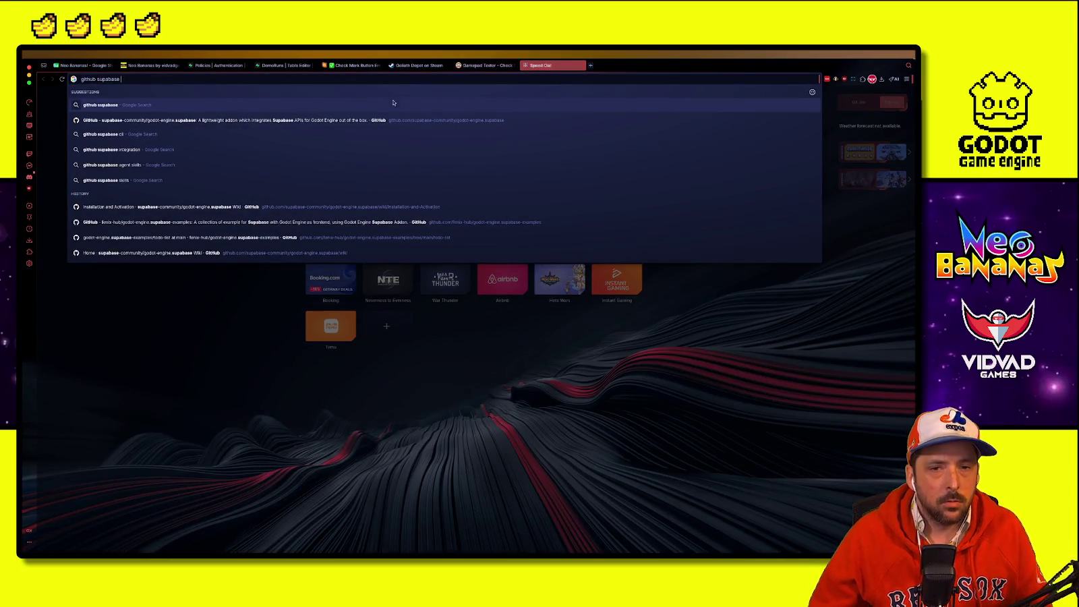
{"action": "left_click", "coordinate": [286, 125]}
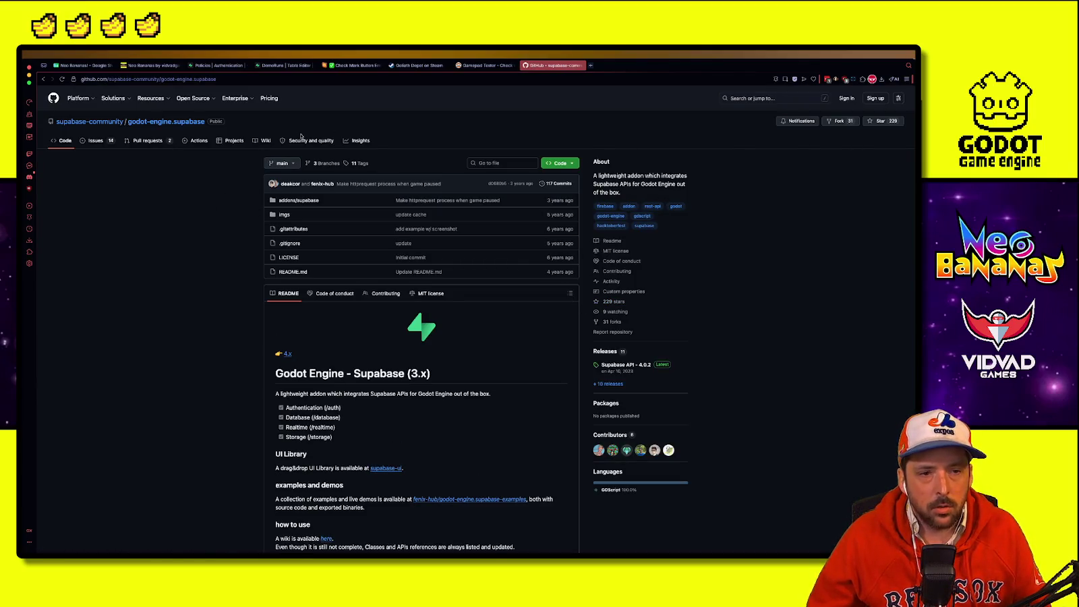
{"action": "left_click", "coordinate": [263, 140]}
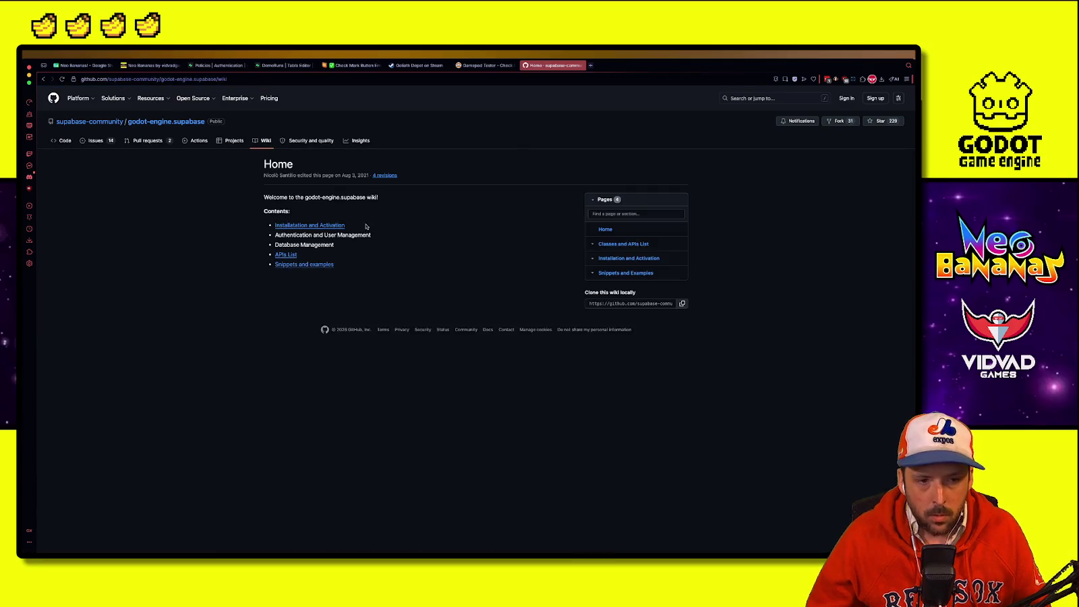
{"action": "left_click", "coordinate": [341, 225]}
{"action": "scroll", "coordinate": [170, 345], "scroll_direction": "down", "scroll_amount": 5}
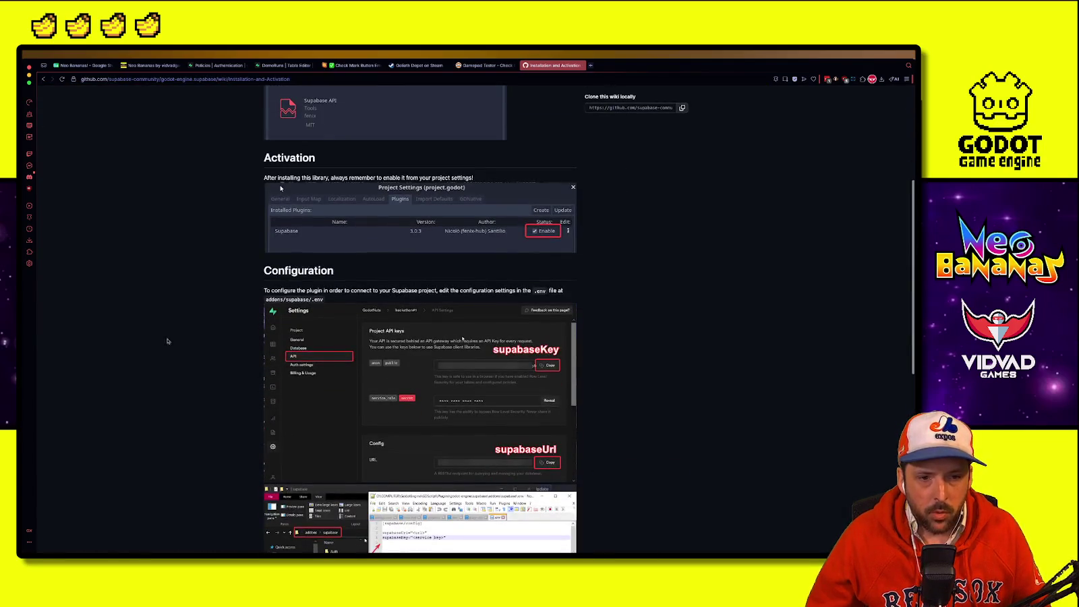
{"action": "scroll", "coordinate": [266, 349], "scroll_direction": "down", "scroll_amount": 6}
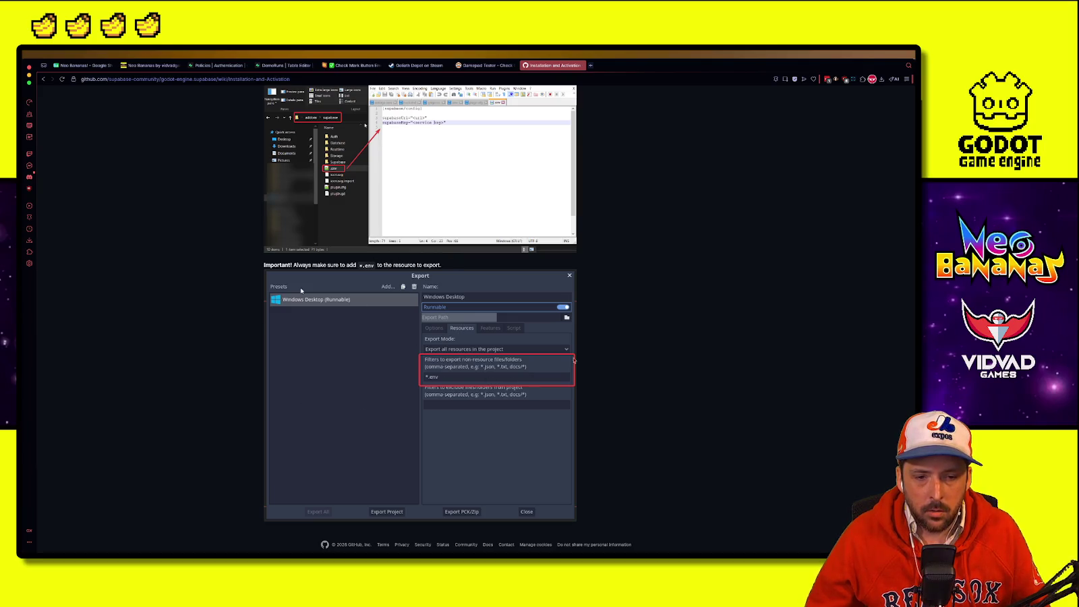
{"action": "key", "text": "ctrl+Right"}
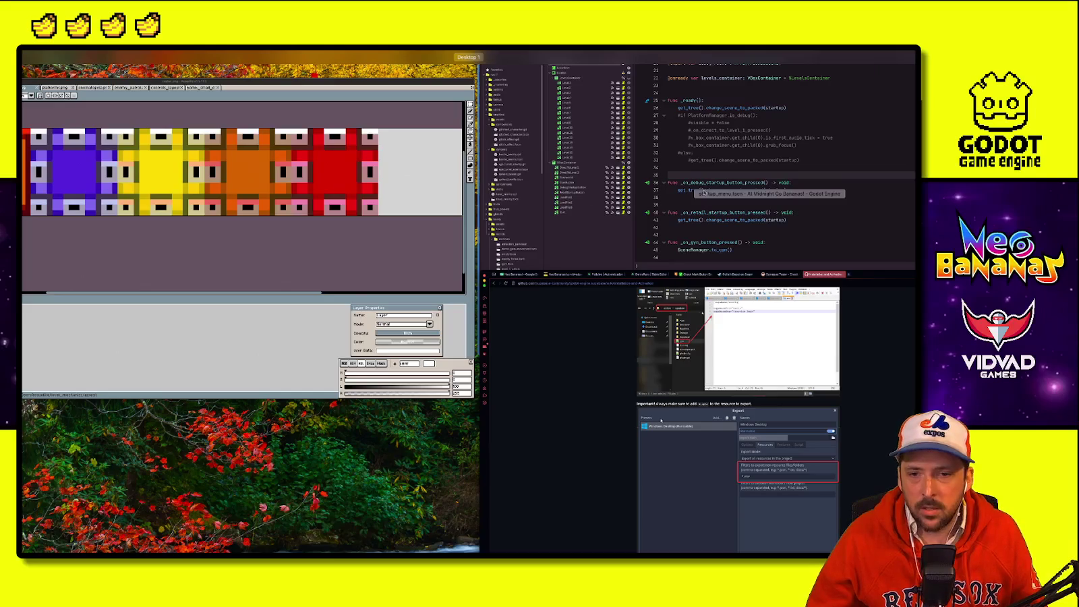
Step: In Godot's Web export preset, add a non-resource file filter under Resources
{"action": "key", "text": "ctrl+Right"}
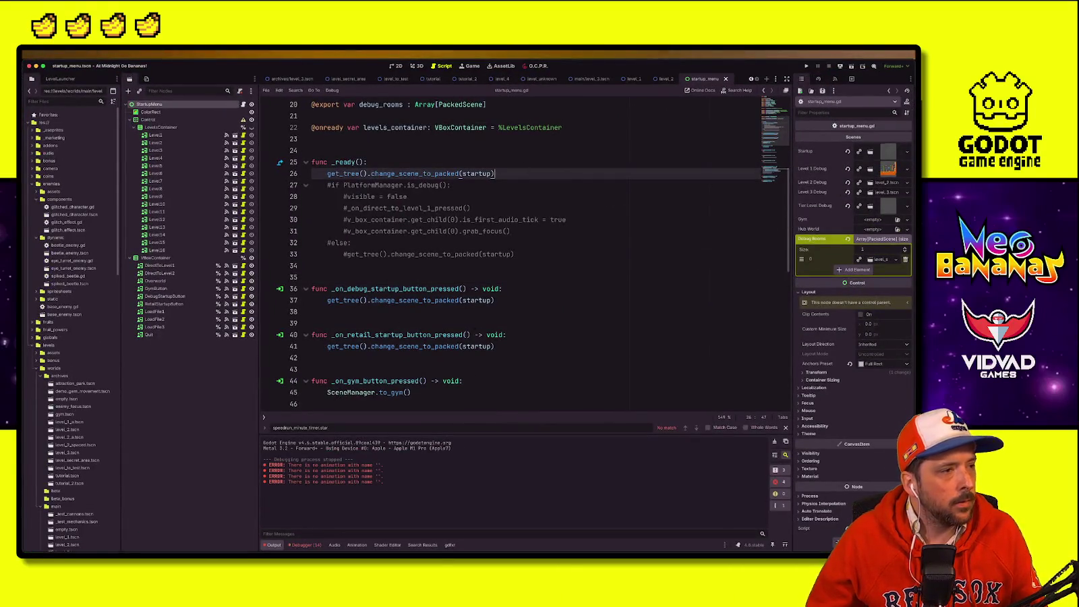
{"action": "key", "text": "alt+shift+o"}
{"action": "key", "text": "Escape"}
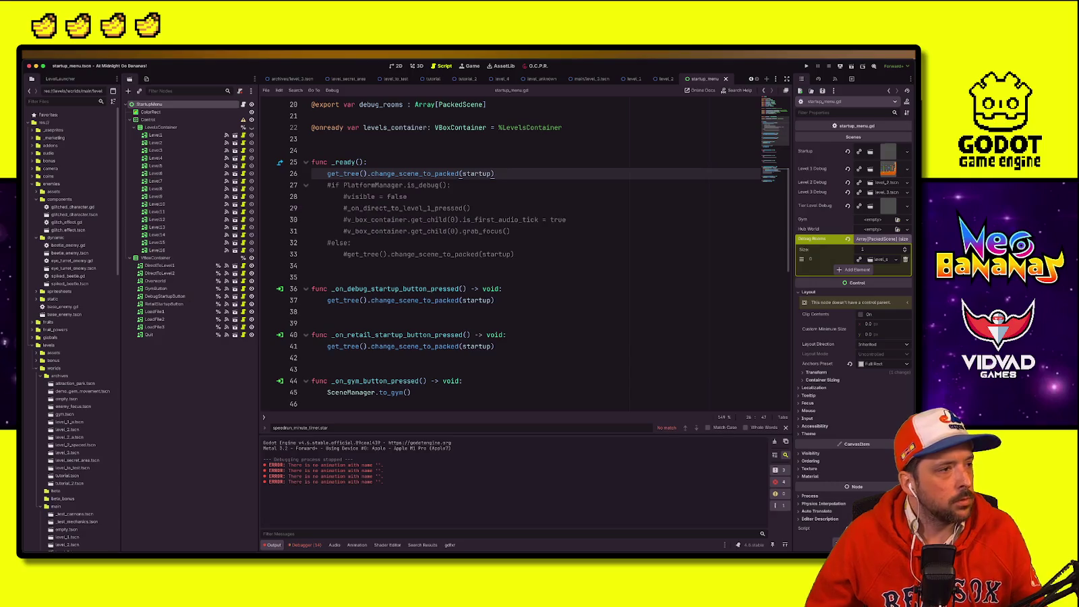
{"action": "key", "text": "ctrl+shift+e"}
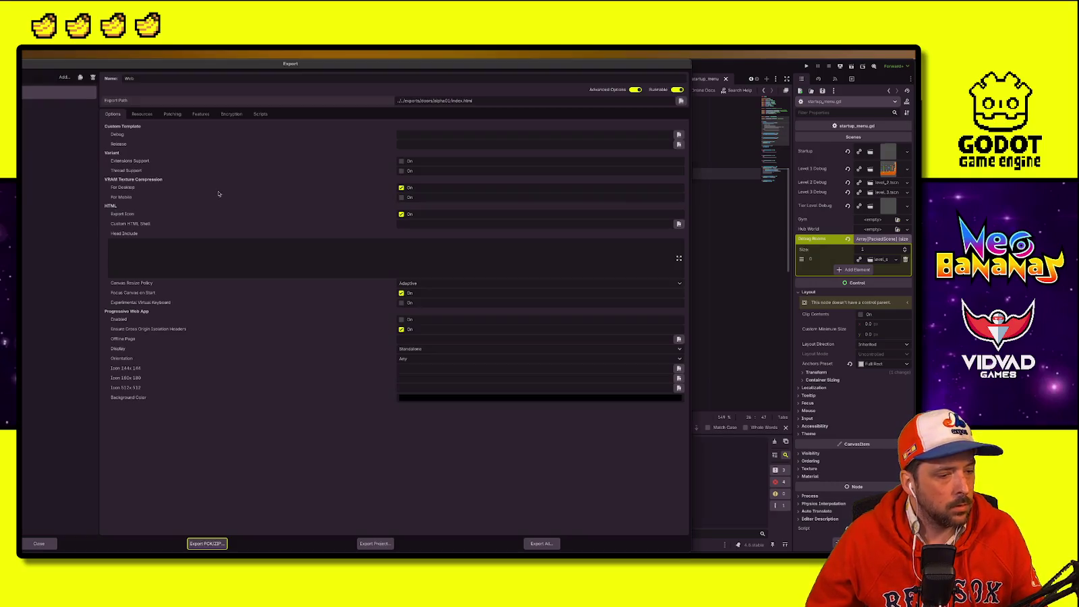
{"action": "left_click", "coordinate": [142, 114]}
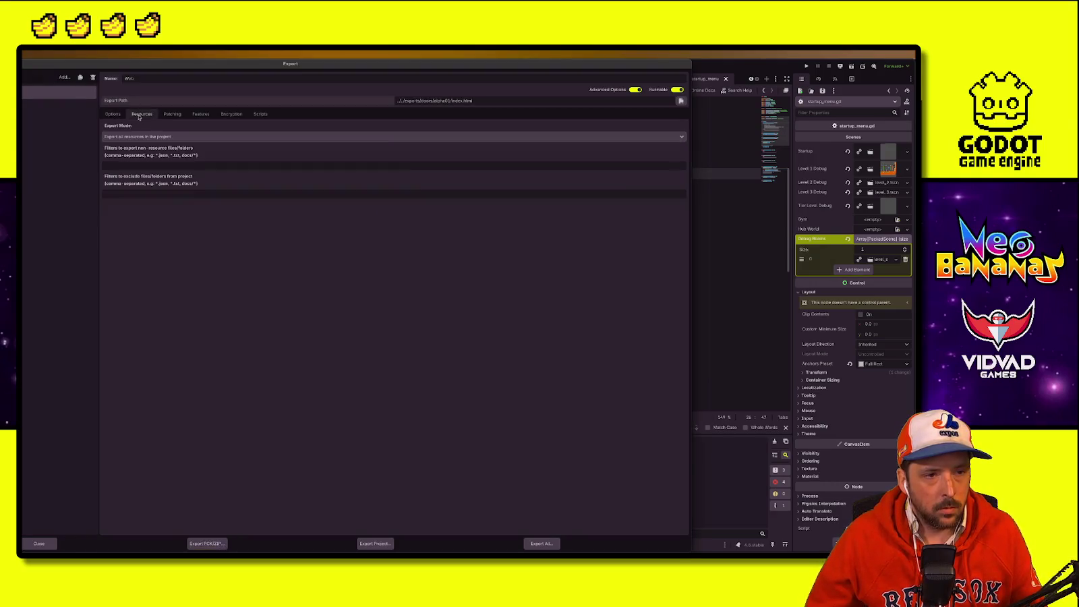
{"action": "left_click", "coordinate": [134, 163]}
{"action": "type", "text": "*.csv"}
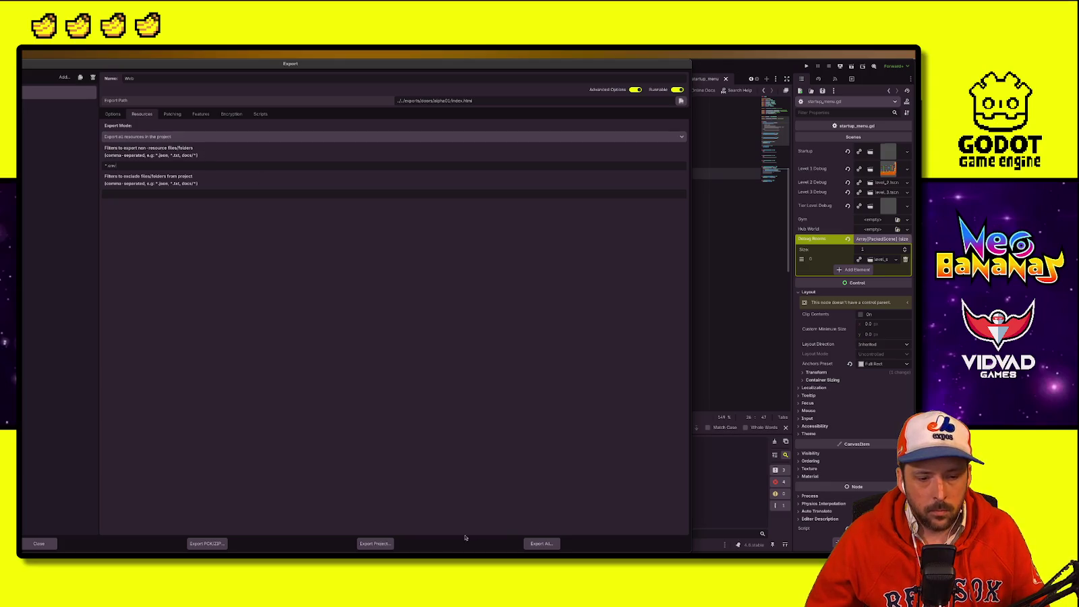
Step: Export the Web build's index.html into a newly created alpha_01_01 folder and close the Export window
{"action": "left_click", "coordinate": [375, 544]}
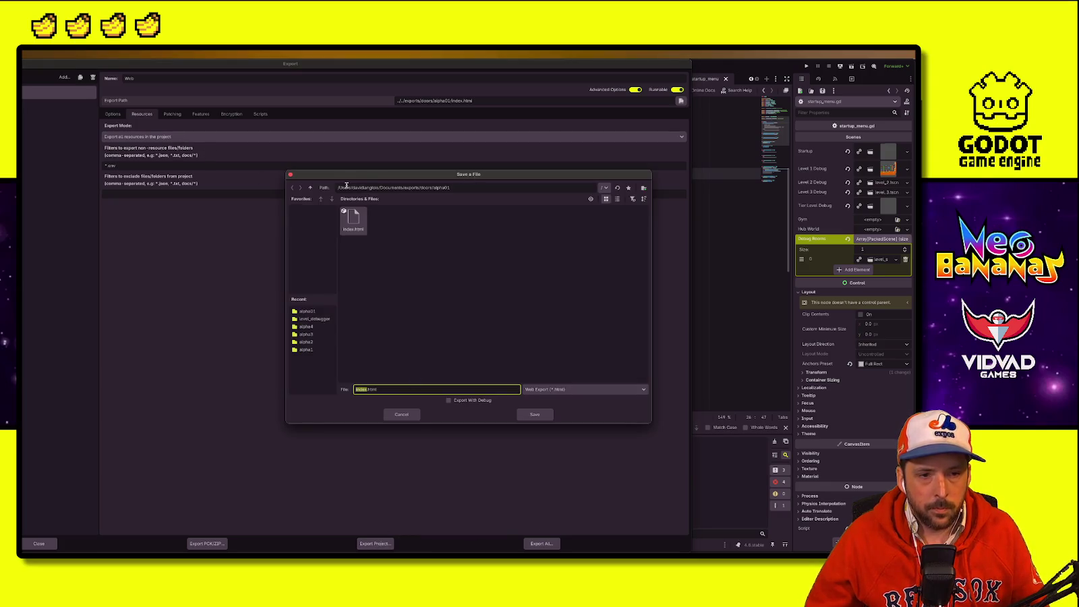
{"action": "left_click", "coordinate": [309, 188]}
{"action": "right_click", "coordinate": [534, 266]}
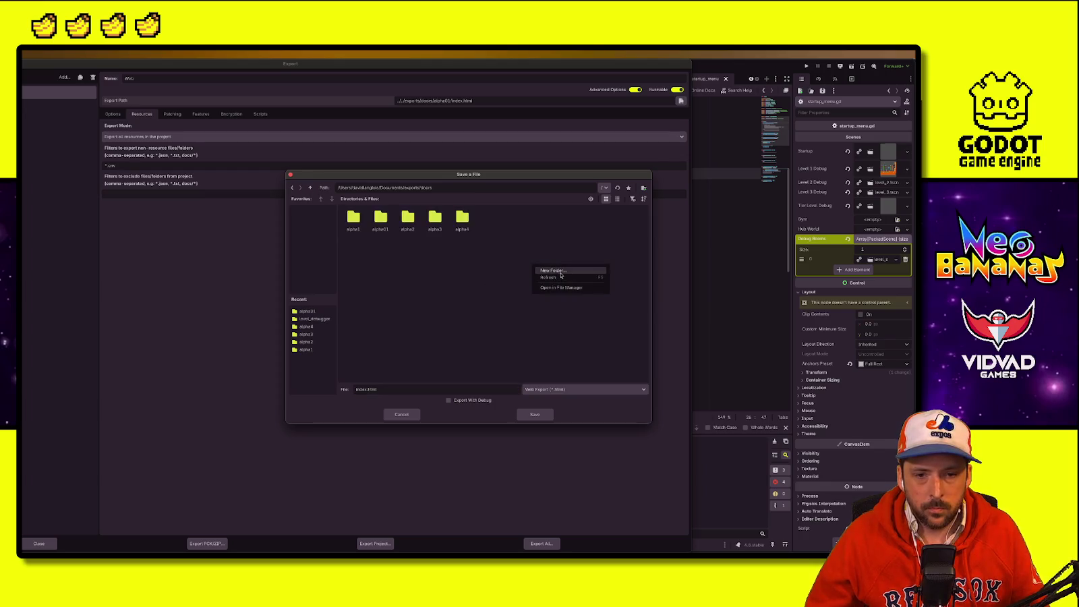
{"action": "left_click", "coordinate": [562, 274]}
{"action": "type", "text": "alpha_01_01"}
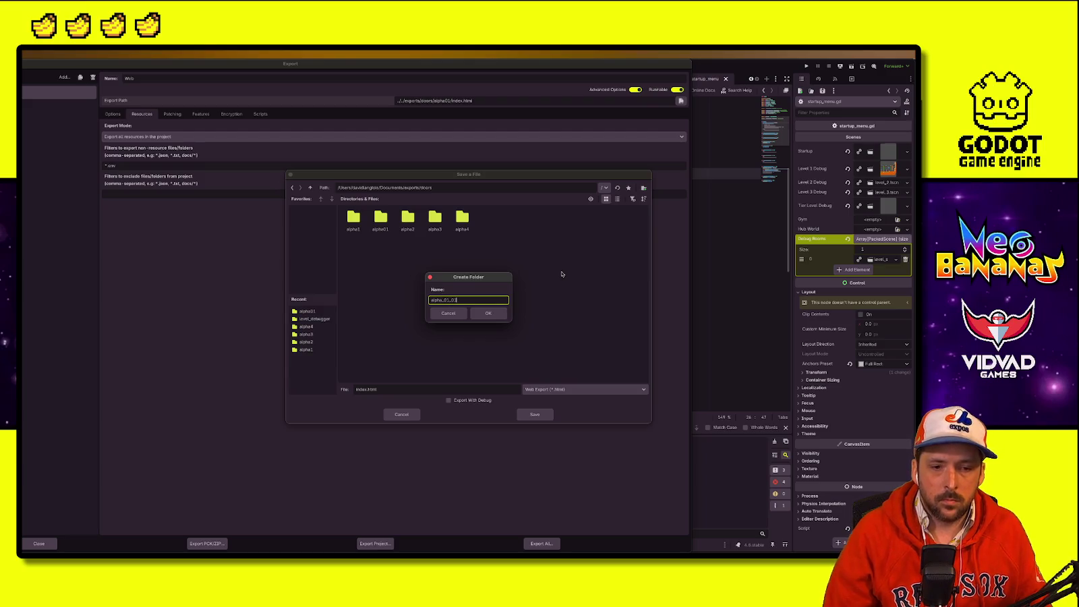
{"action": "key", "text": "Return"}
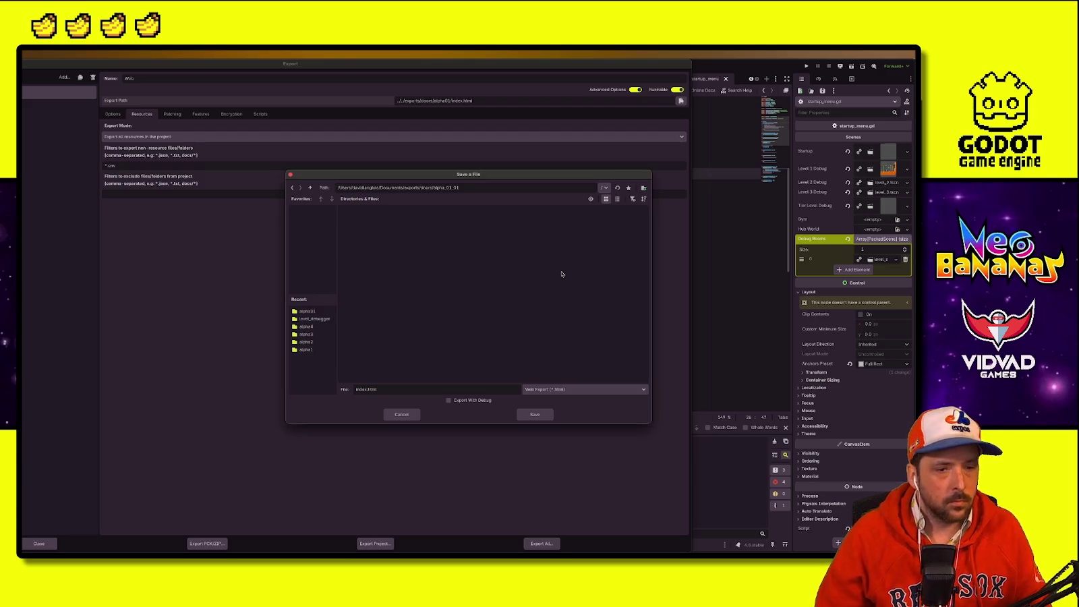
{"action": "left_click", "coordinate": [532, 415]}
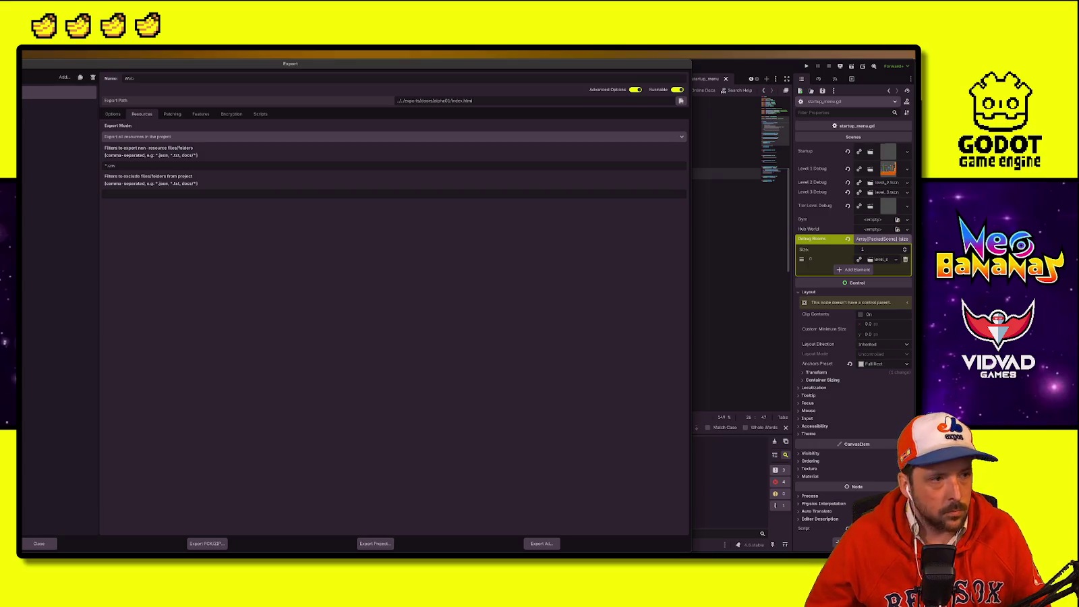
{"action": "key", "text": "Escape"}
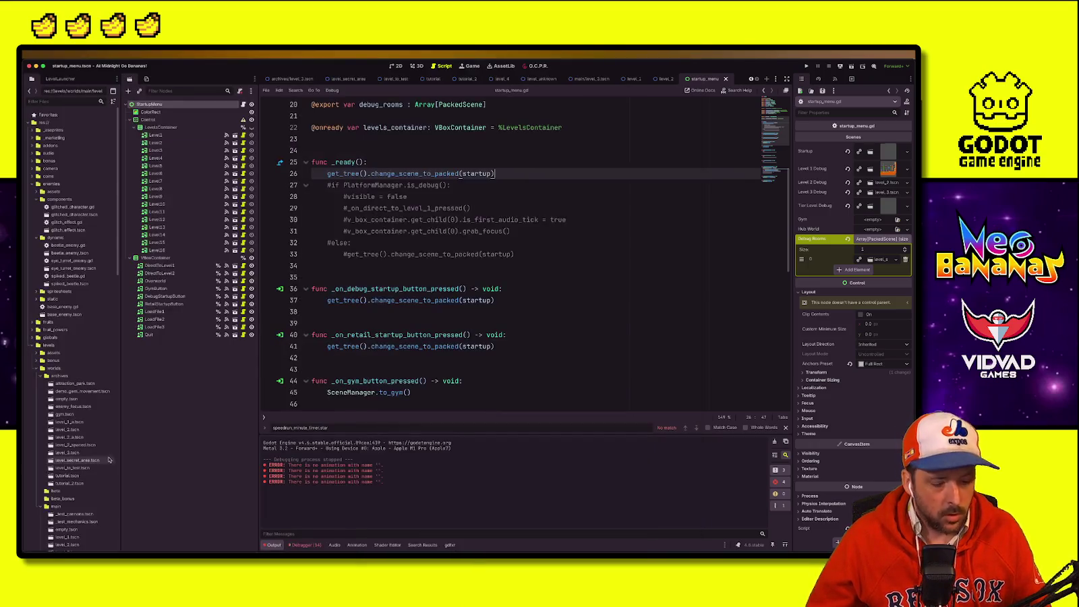
{"action": "key", "text": "ctrl+Up"}
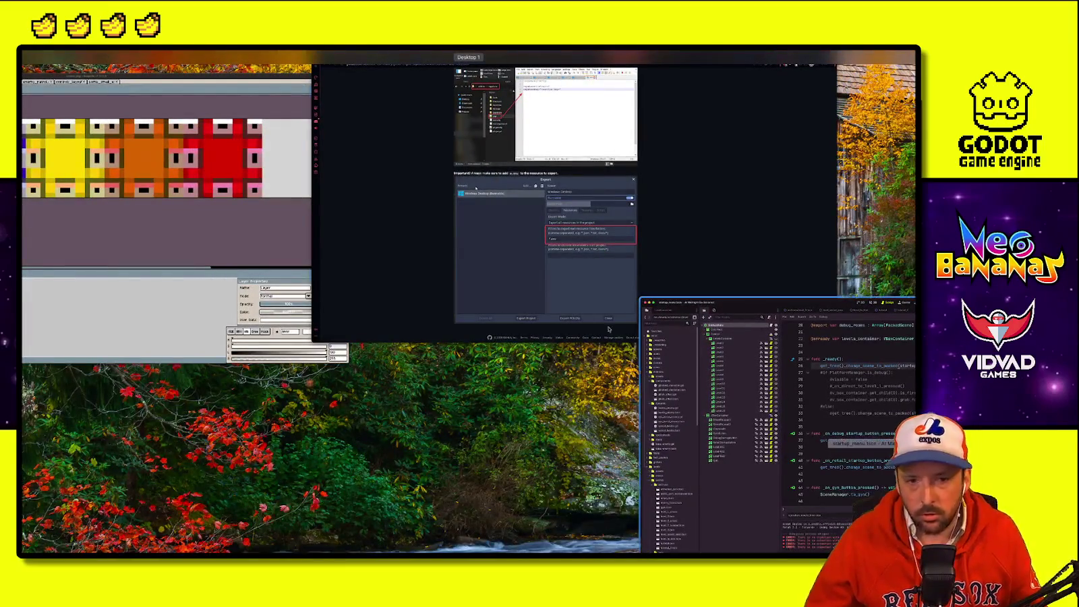
Step: Switch to the itch.io Neo Bananas tab, reload it, and open the game's edit form
{"action": "left_click", "coordinate": [339, 221]}
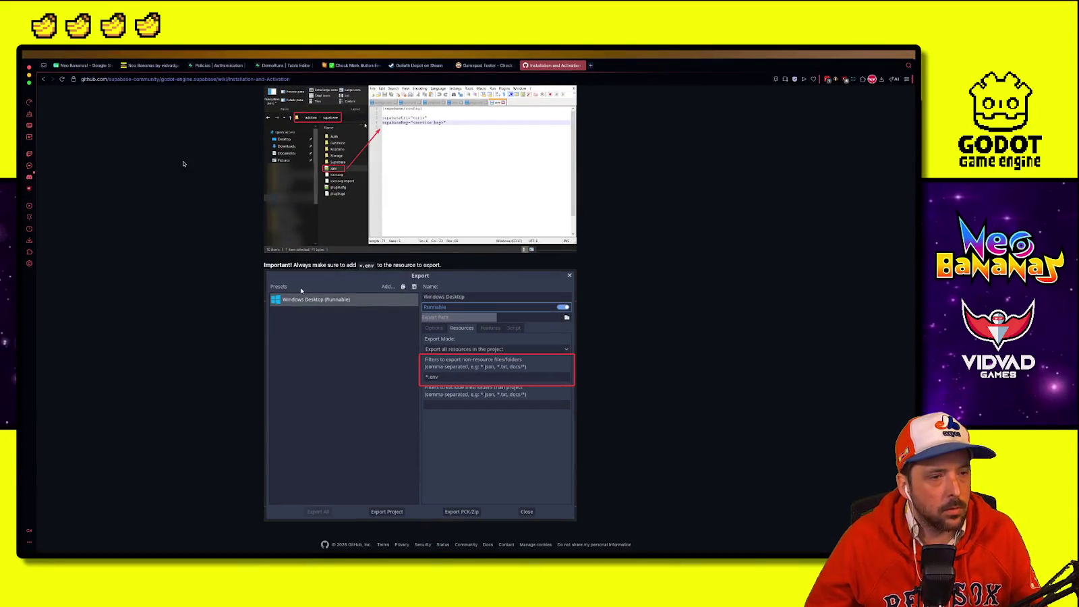
{"action": "key", "text": "ctrl+Up"}
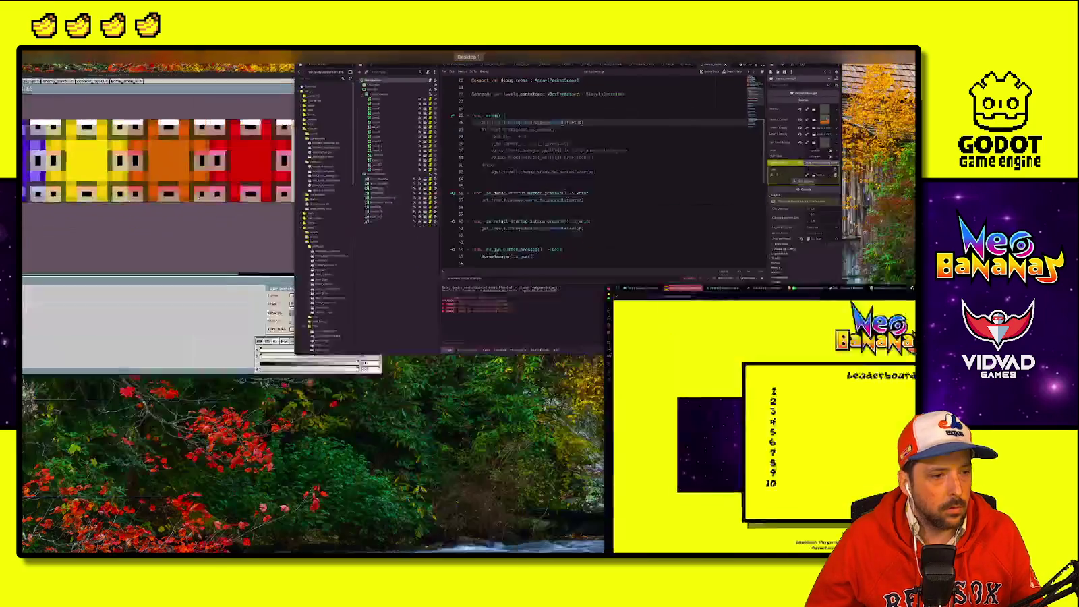
{"action": "left_click", "coordinate": [692, 433]}
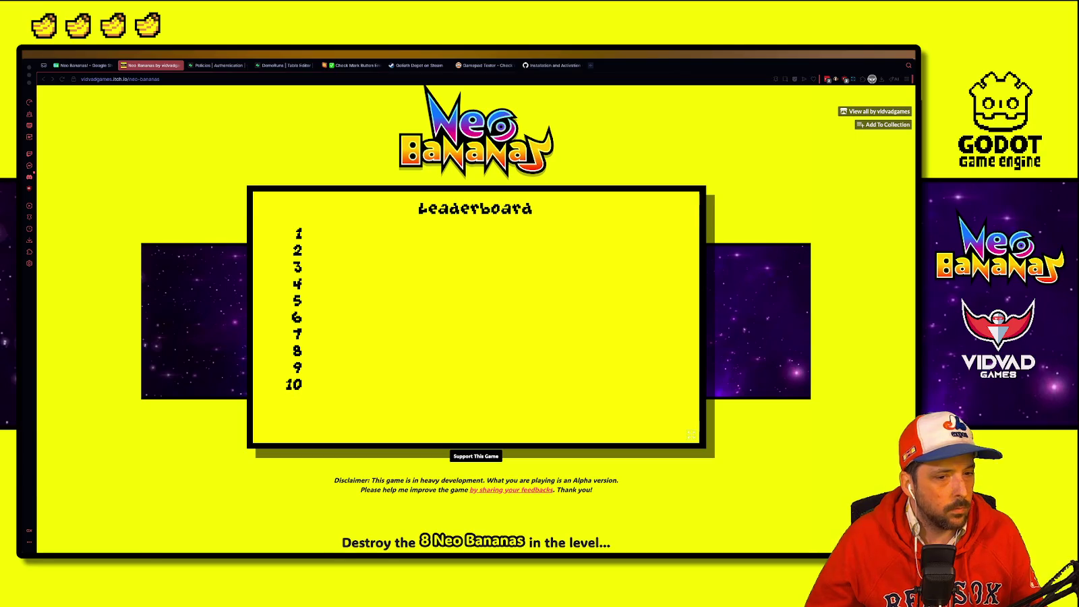
{"action": "key", "text": "super+r"}
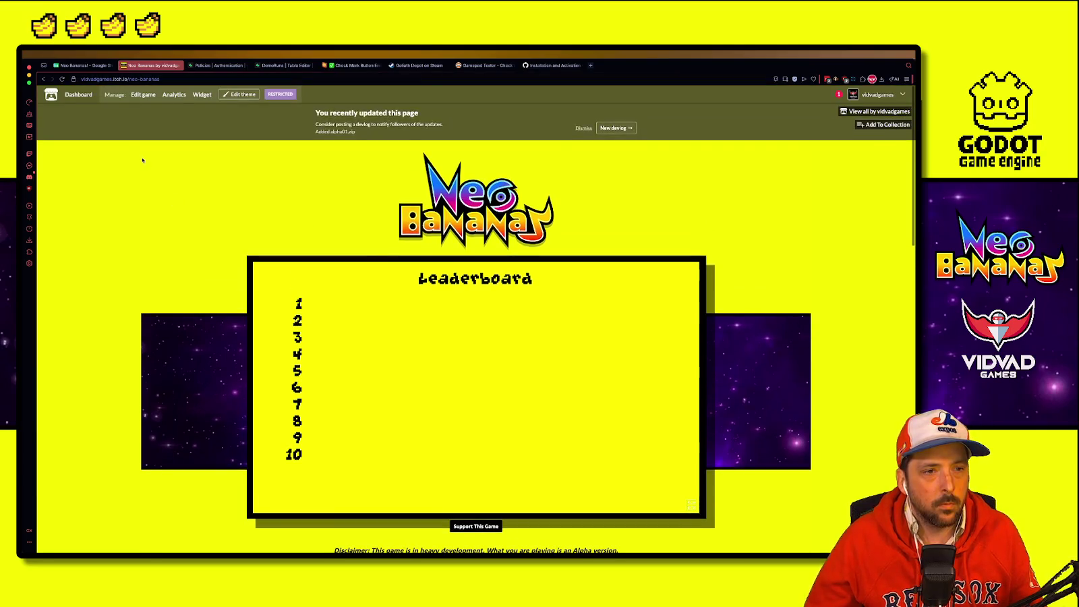
{"action": "left_click", "coordinate": [143, 94]}
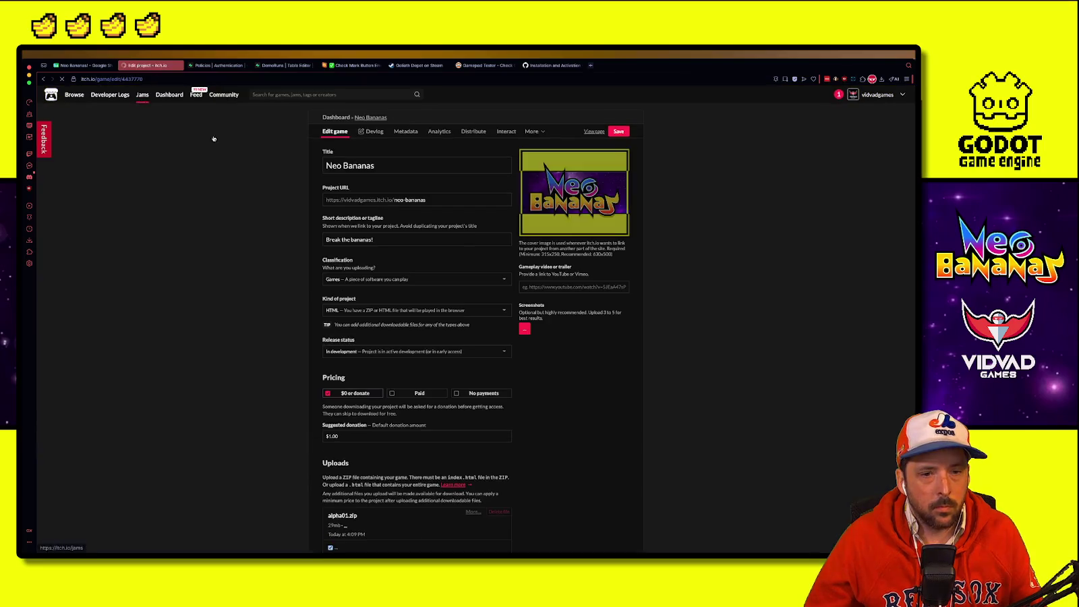
Step: Delete the old alpha01.zip upload from the Neo Bananas edit page
{"action": "scroll", "coordinate": [286, 419], "scroll_direction": "down", "scroll_amount": 10}
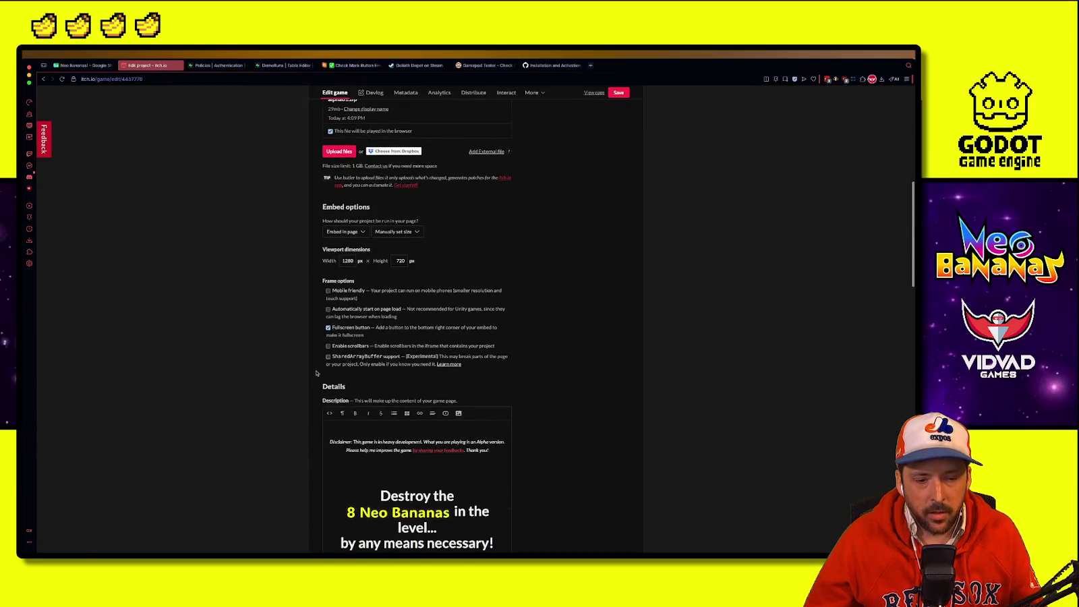
{"action": "scroll", "coordinate": [314, 373], "scroll_direction": "up", "scroll_amount": 5}
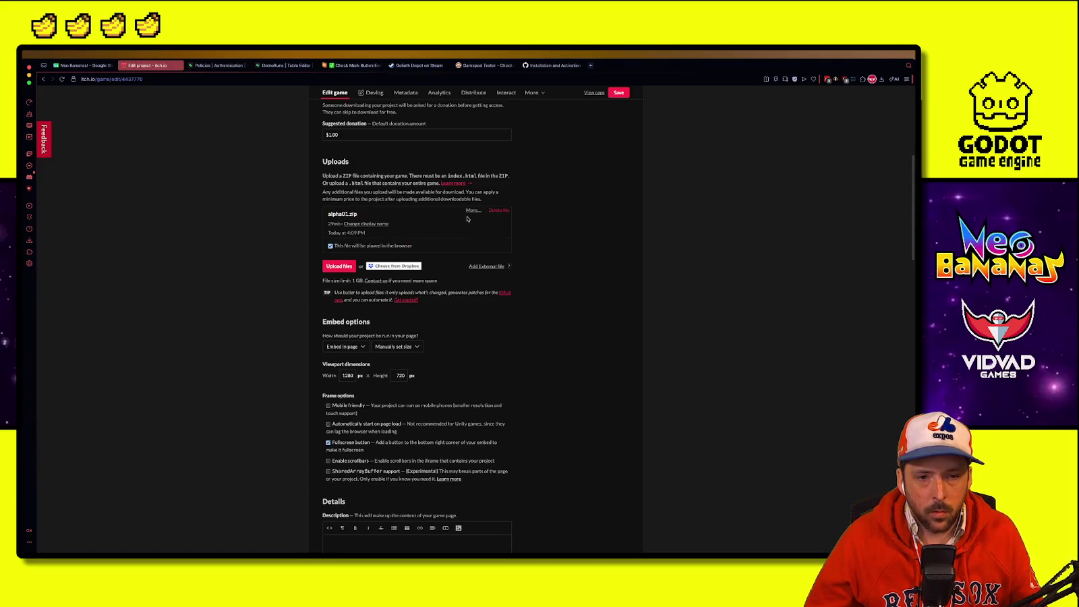
{"action": "left_click", "coordinate": [505, 211]}
{"action": "left_click", "coordinate": [514, 169]}
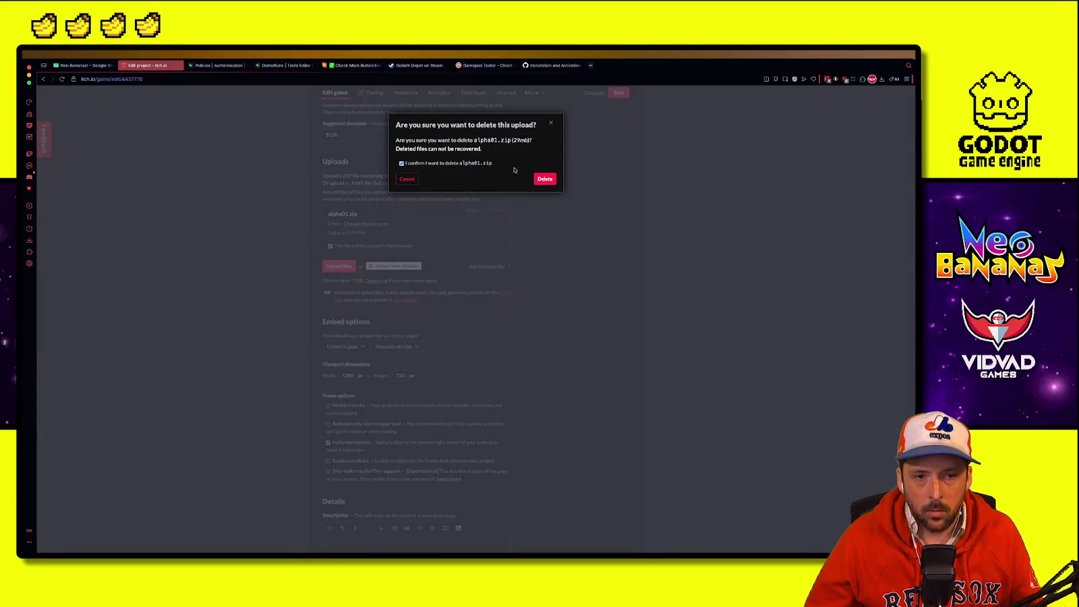
{"action": "left_click", "coordinate": [543, 180]}
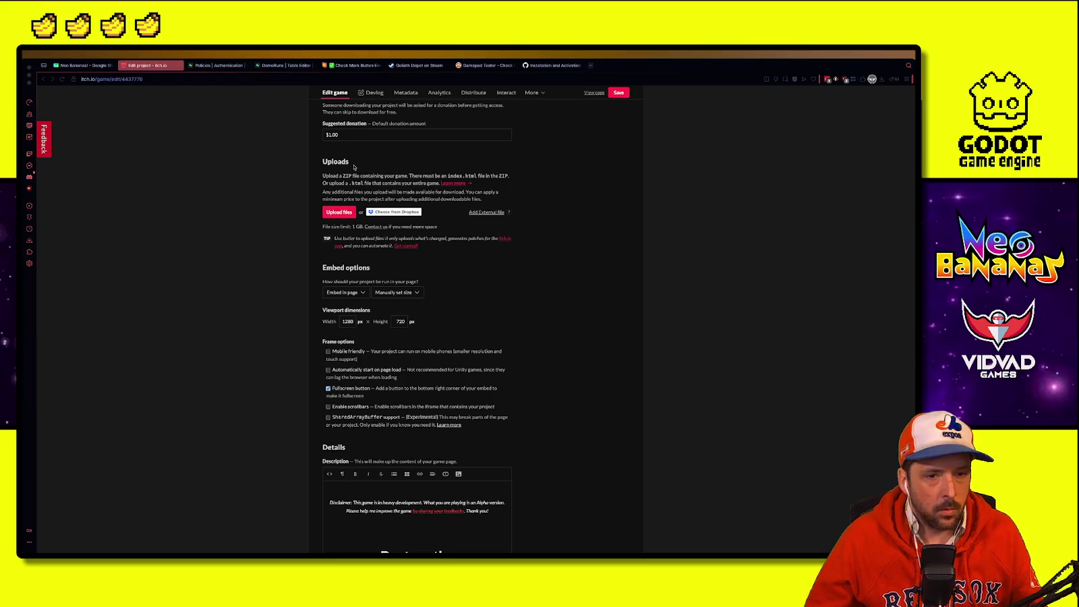
Step: Upload alpha_01_01.zip, mark it as played in the browser, and save the project
{"action": "left_click", "coordinate": [330, 215]}
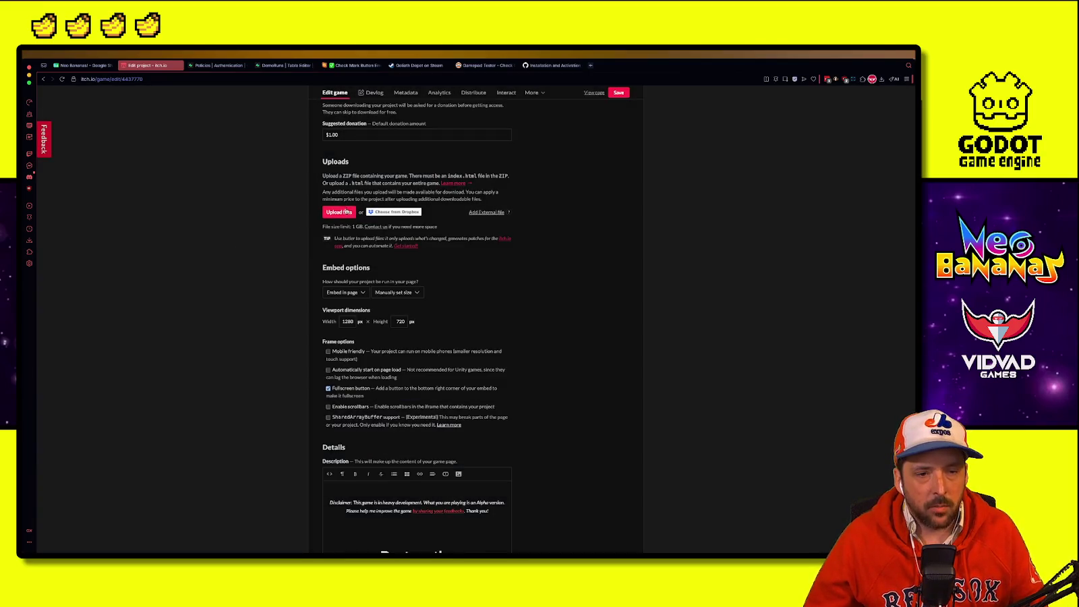
{"action": "left_click", "coordinate": [338, 212]}
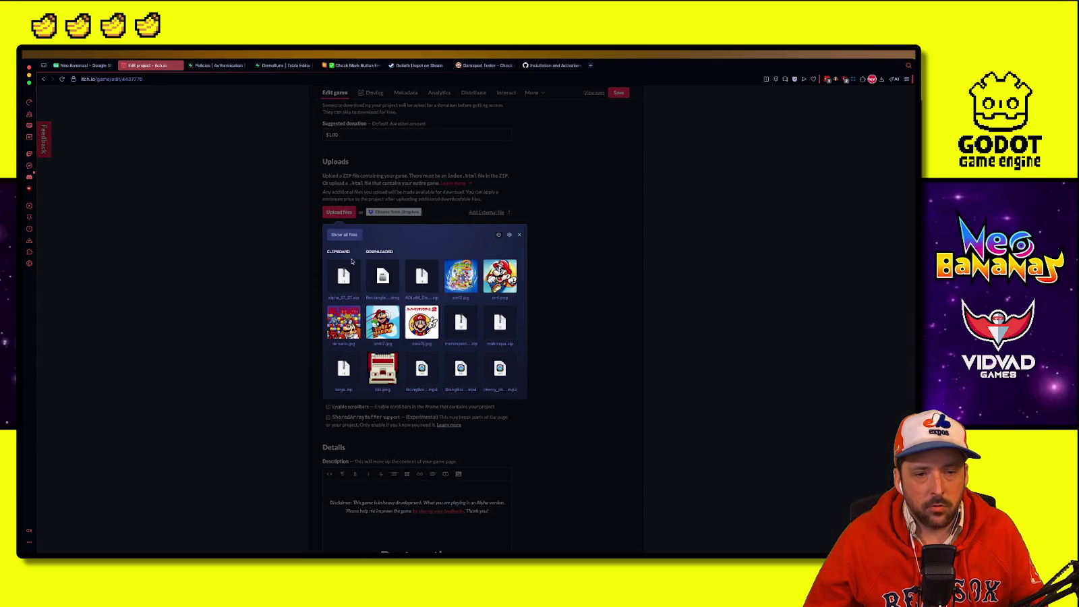
{"action": "left_click", "coordinate": [350, 270]}
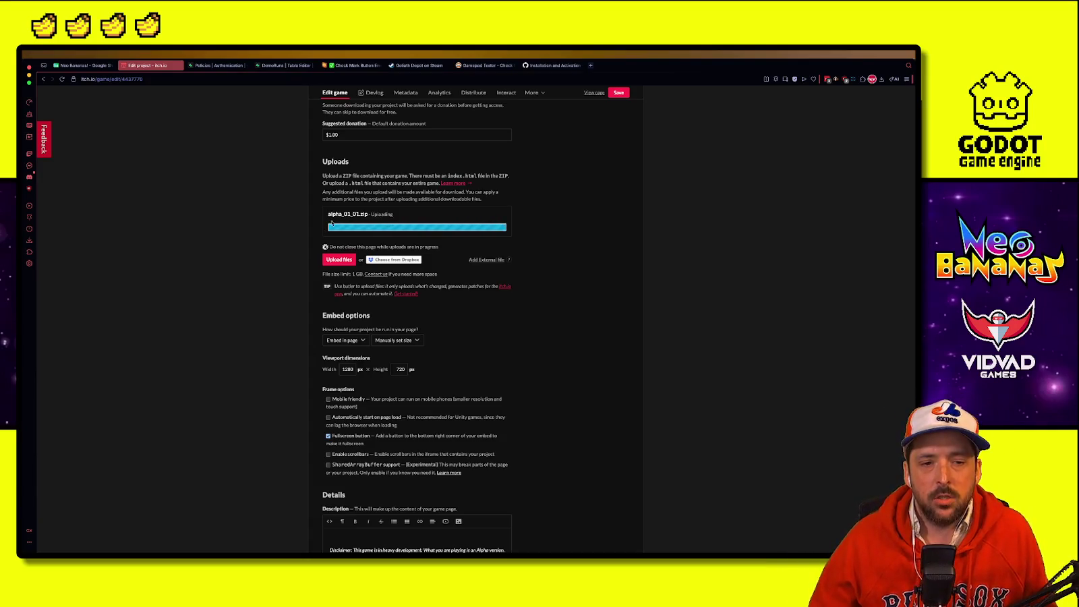
{"action": "left_click", "coordinate": [374, 273]}
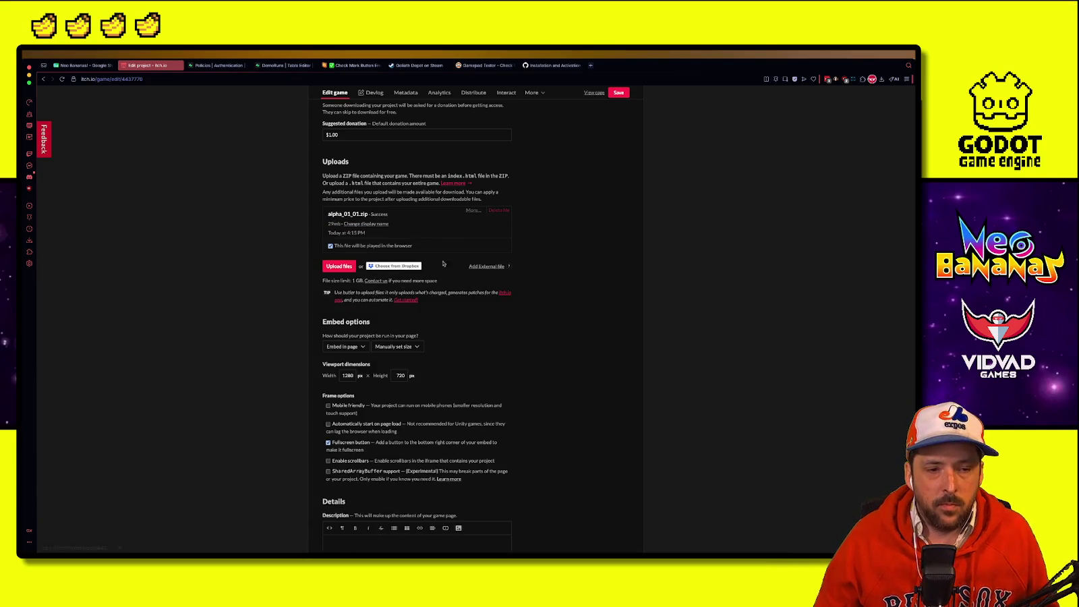
{"action": "left_click", "coordinate": [620, 93]}
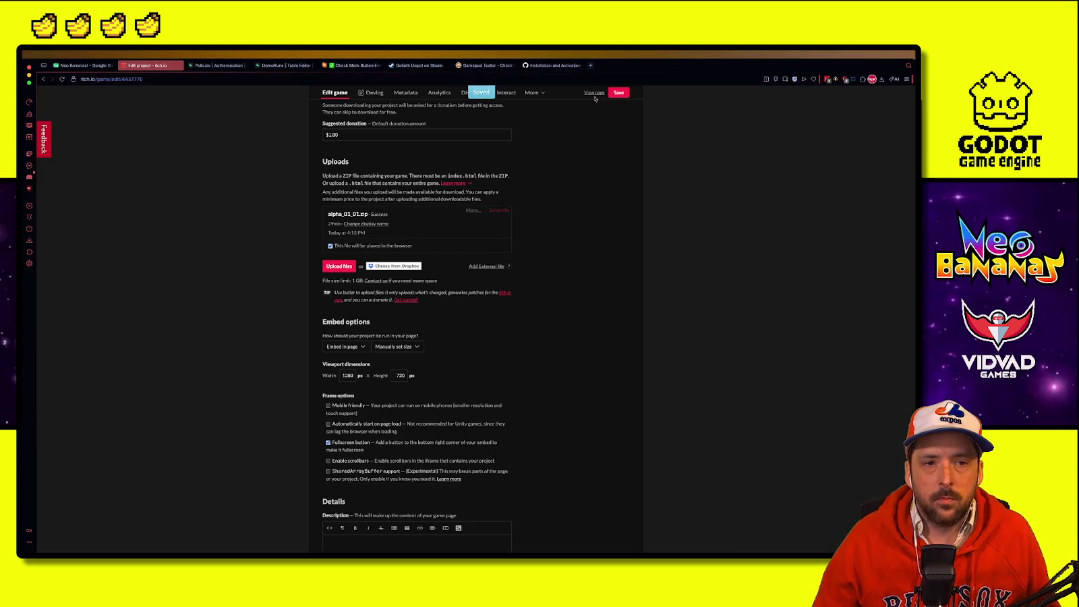
Step: Open the public Neo Bananas page and launch the game
{"action": "left_click", "coordinate": [595, 95]}
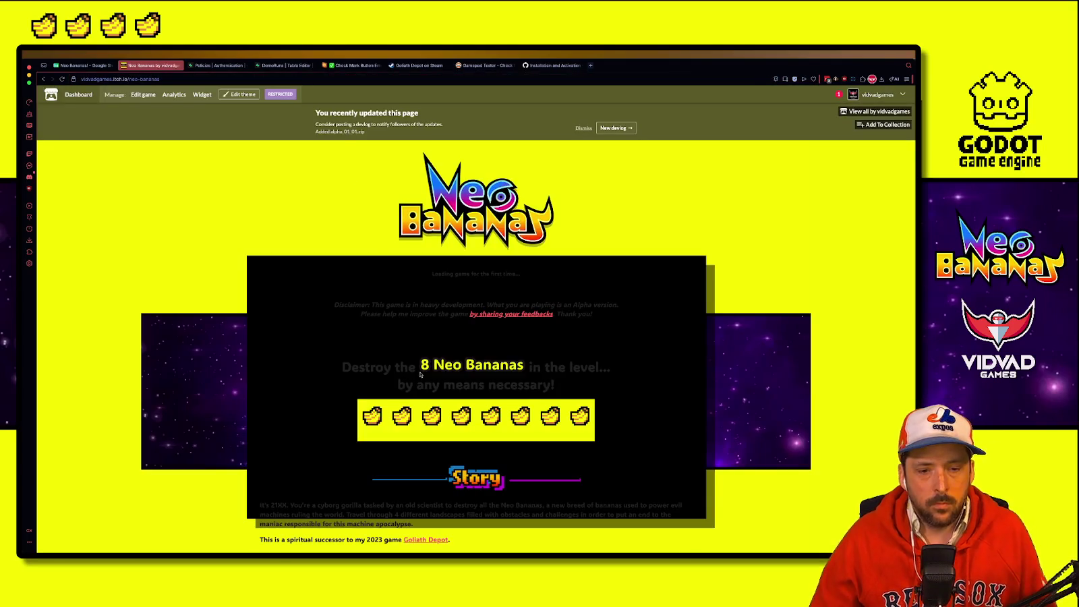
{"action": "scroll", "coordinate": [232, 279], "scroll_direction": "down", "scroll_amount": 3}
{"action": "scroll", "coordinate": [232, 278], "scroll_direction": "up", "scroll_amount": 1}
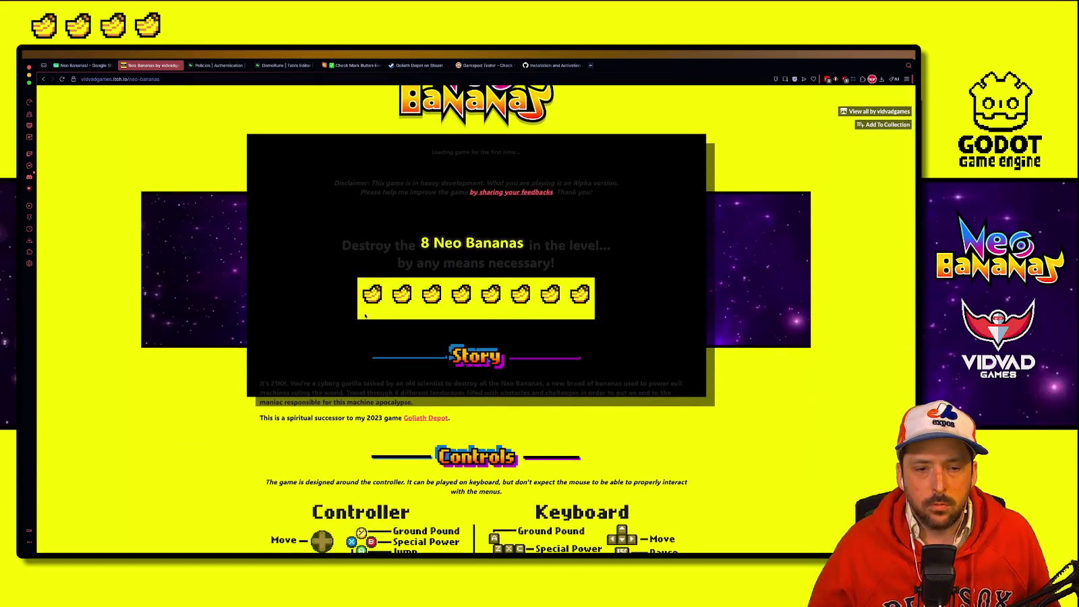
{"action": "left_click", "coordinate": [487, 265]}
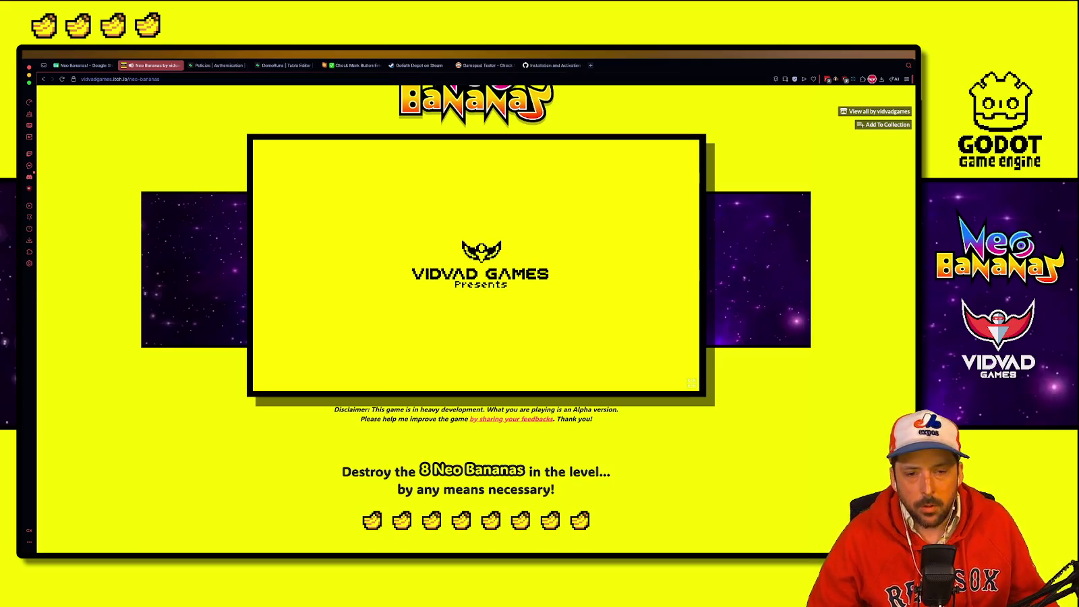
Step: Check the leaderboard shows the 2:05.722 entry, then start playing the first level
{"action": "key", "text": "Return"}
{"action": "key", "text": "Down"}
{"action": "key", "text": "Return"}
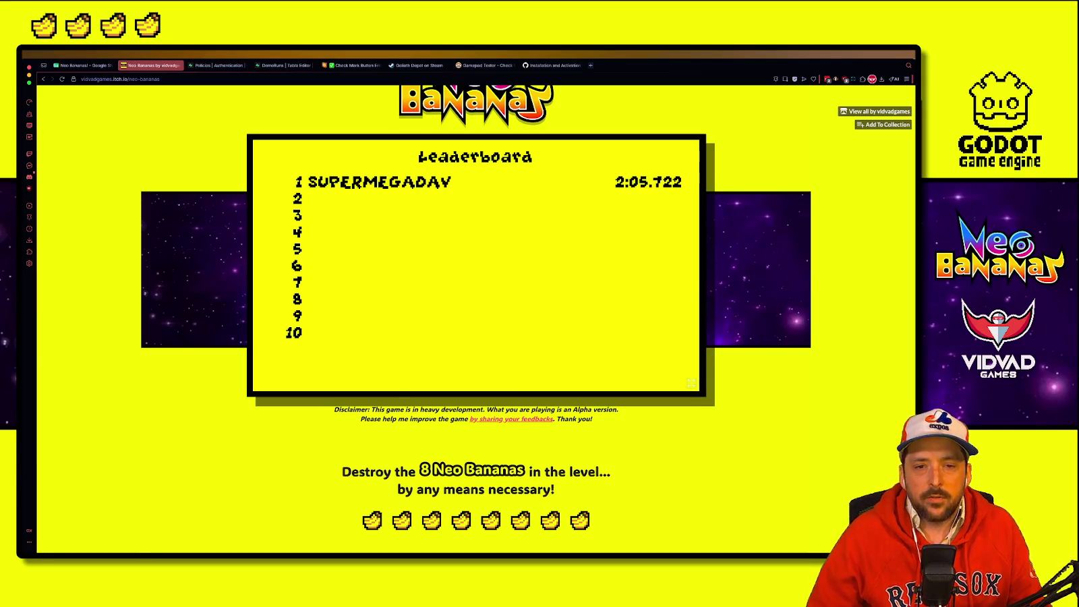
{"action": "key", "text": "Escape"}
{"action": "key", "text": "Return"}
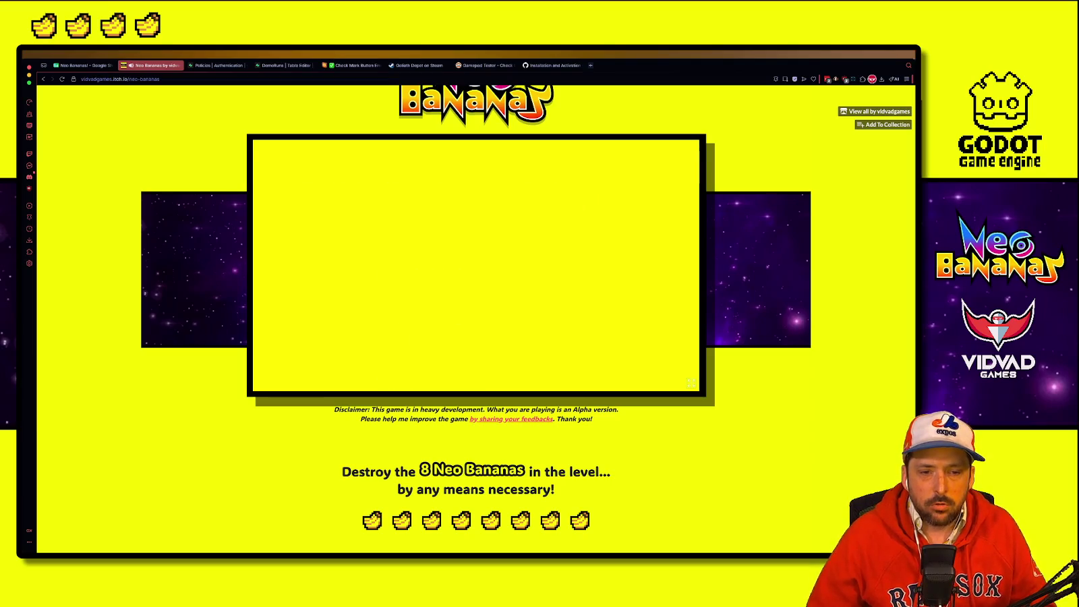
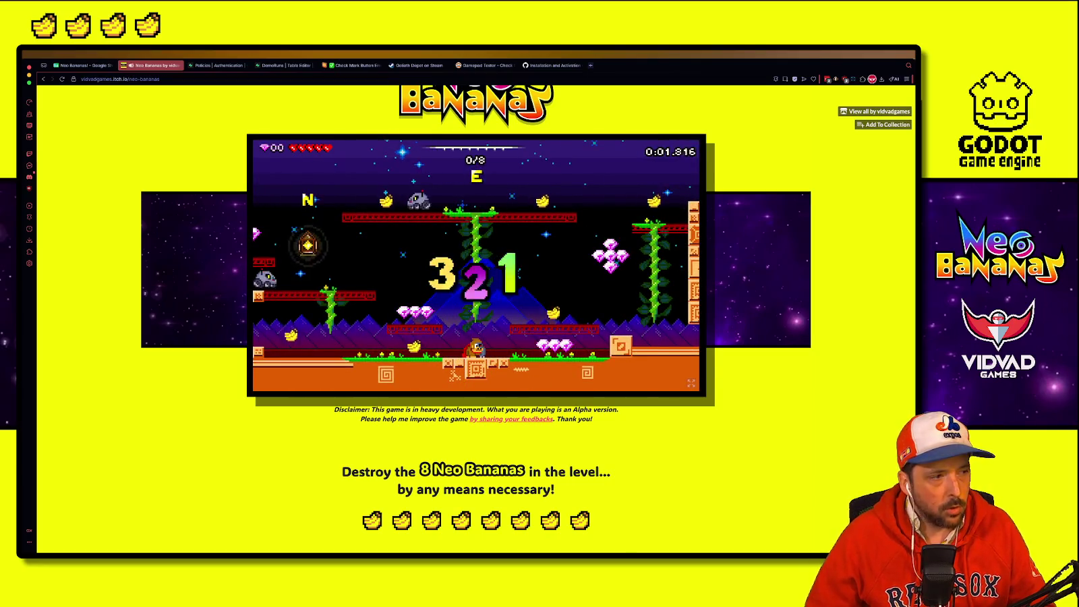
Step: Destroy all 8 bananas in the first level and reach the exit to load the 16-banana stage
{"action": "key", "text": "Right"}
{"action": "key", "text": "Left"}
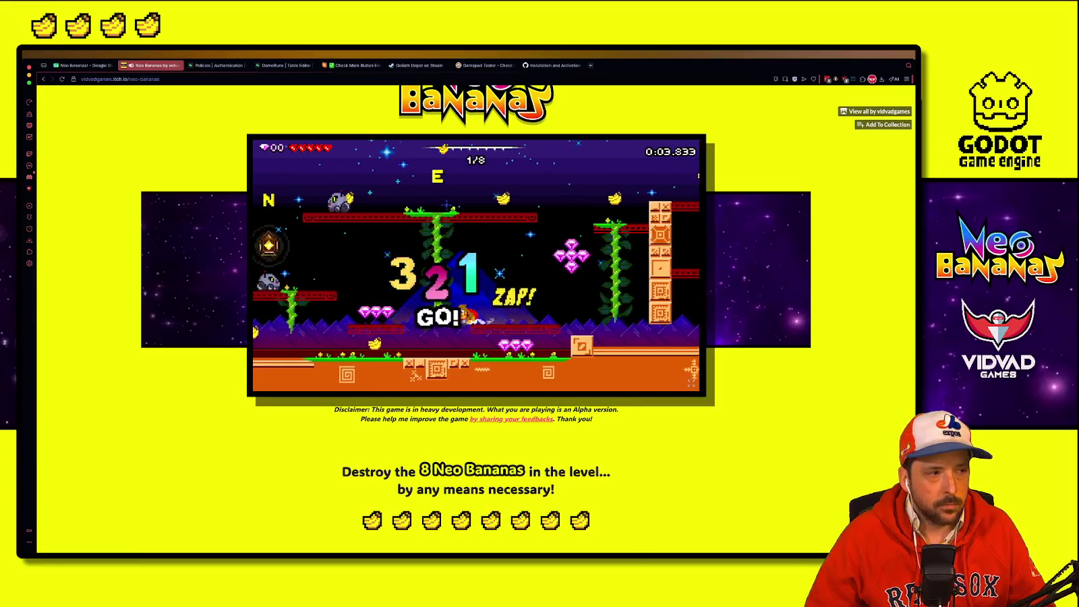
{"action": "key", "text": "Left"}
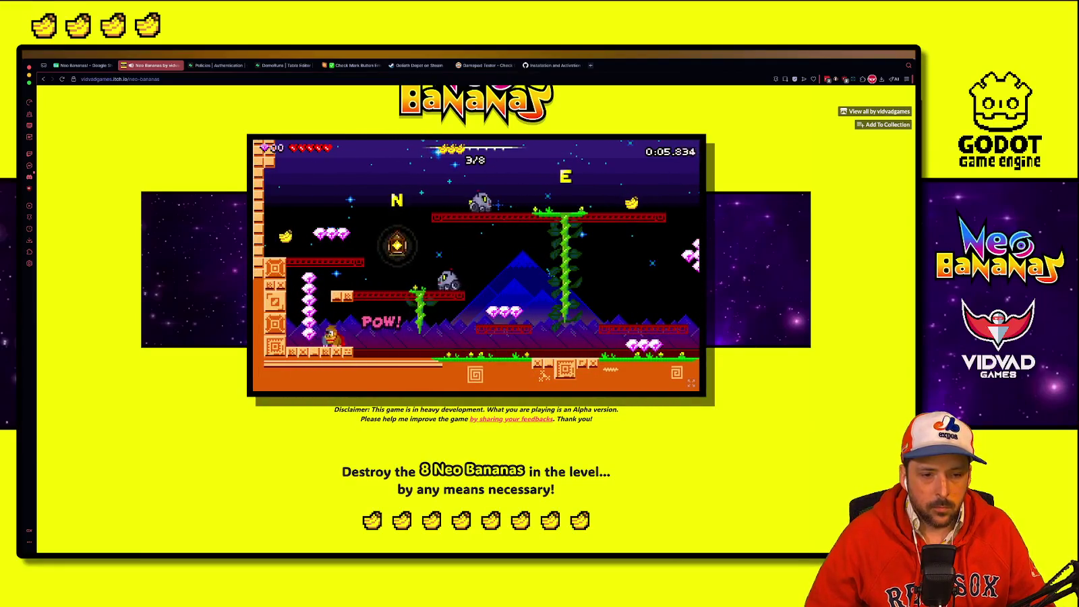
{"action": "key", "text": "Right"}
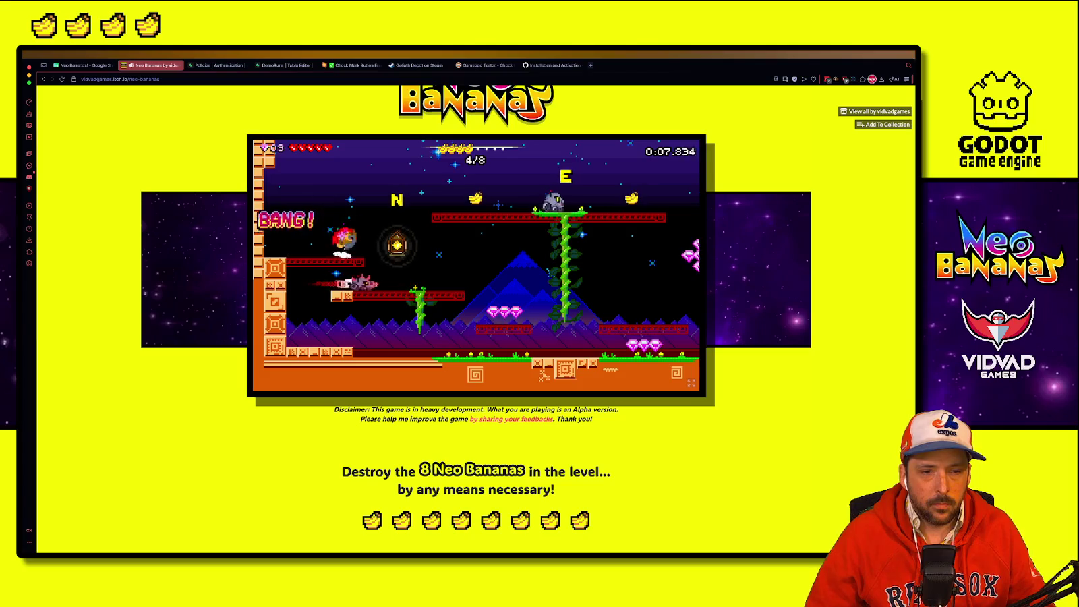
{"action": "key", "text": "Right"}
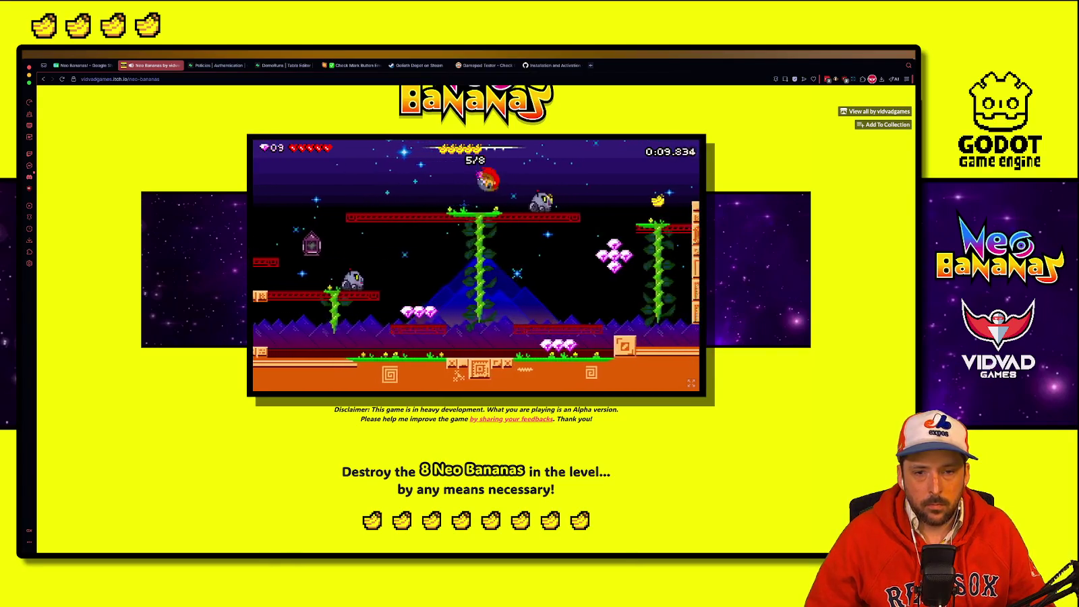
{"action": "key", "text": "Right"}
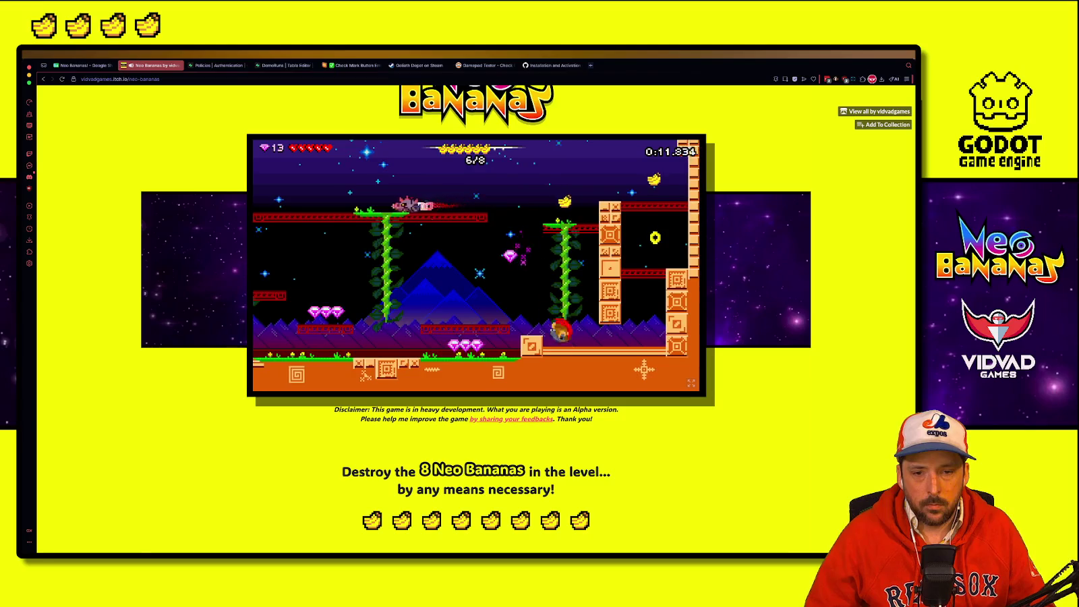
{"action": "key", "text": "space"}
{"action": "key", "text": "Right"}
{"action": "key", "text": "space"}
{"action": "key", "text": "Left"}
{"action": "key", "text": "Left"}
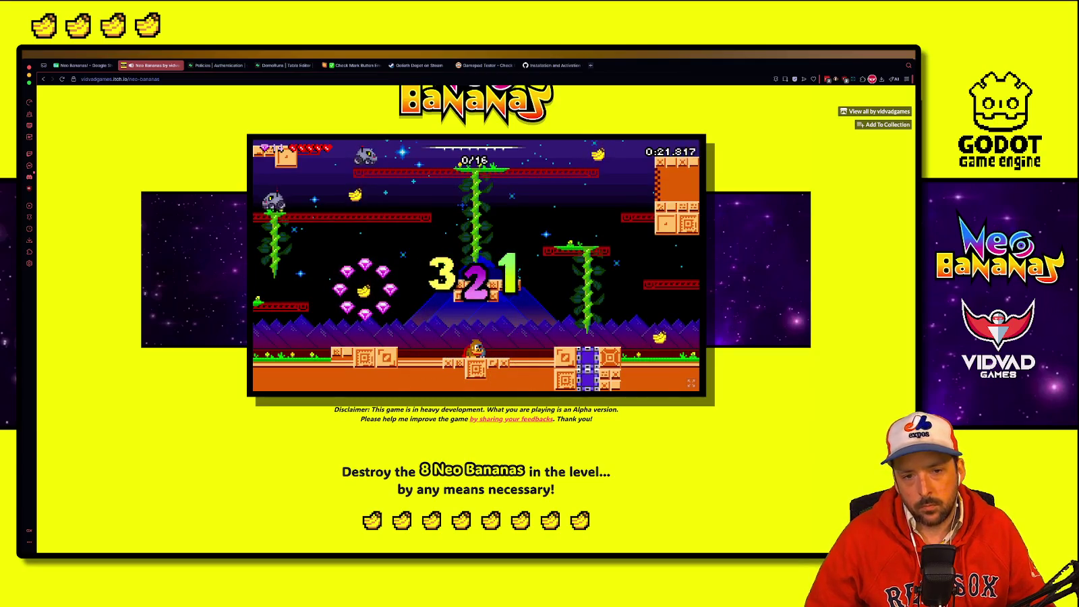
Step: Clear all 16 bananas, climbing the vine and collecting gems, until the 0/24 stage counts down
{"action": "key", "text": "Left"}
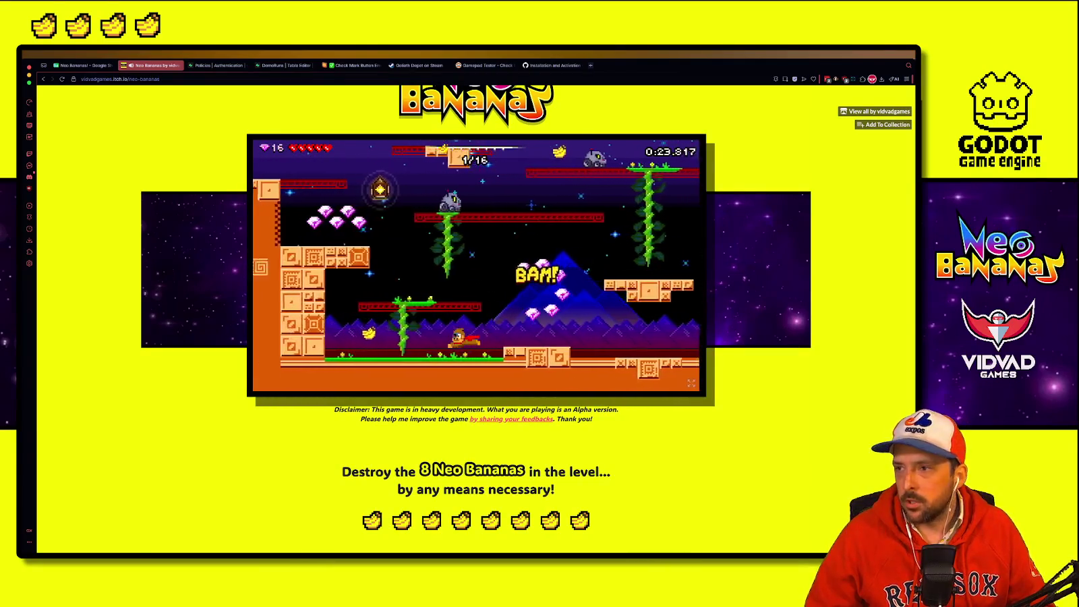
{"action": "key", "text": "space"}
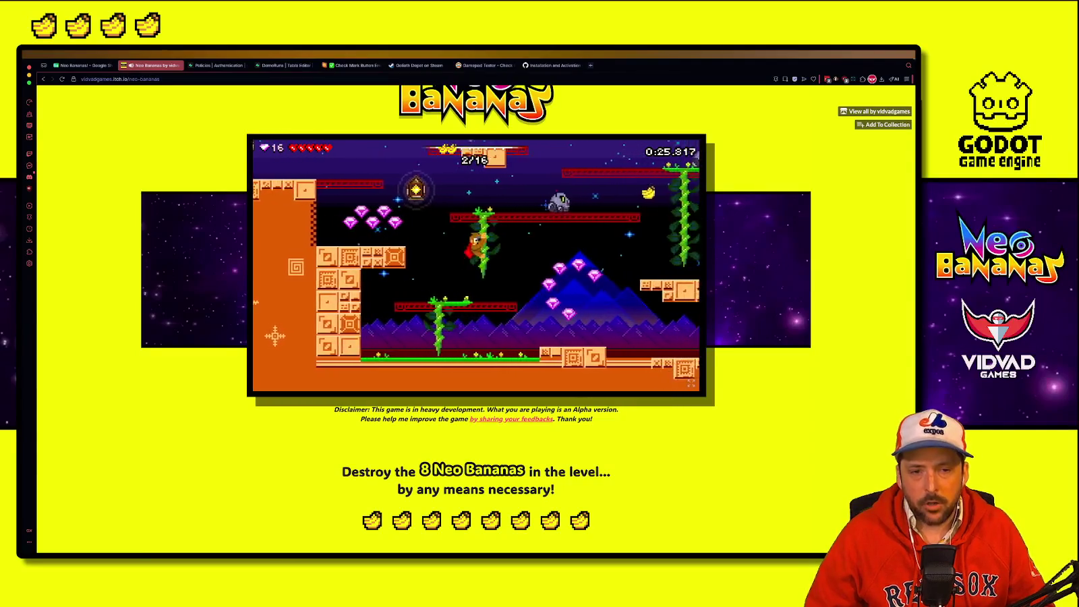
{"action": "key", "text": "Left"}
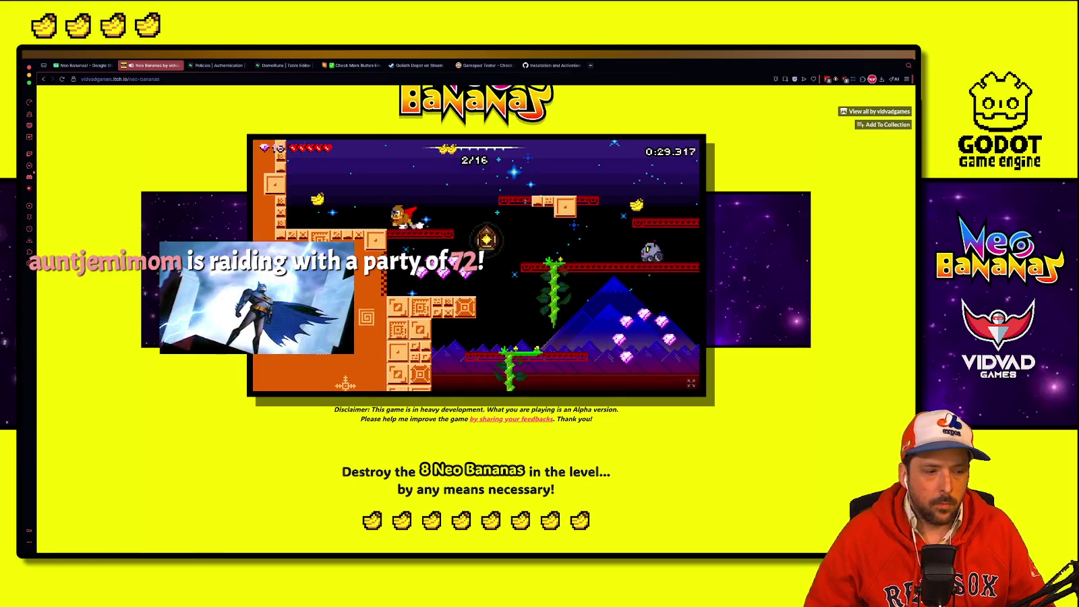
{"action": "key", "text": "space"}
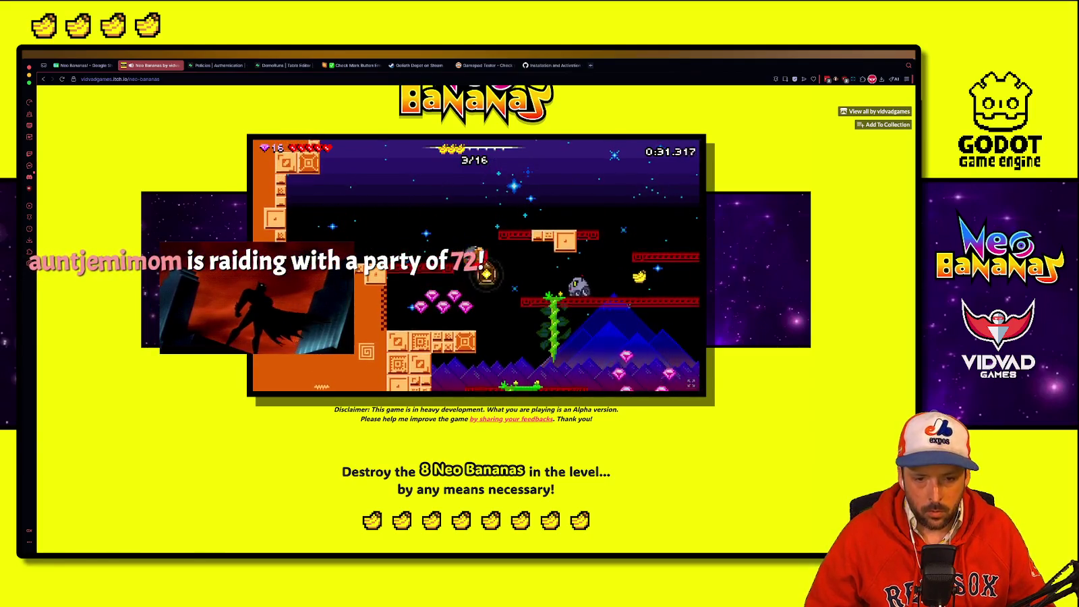
{"action": "key", "text": "space"}
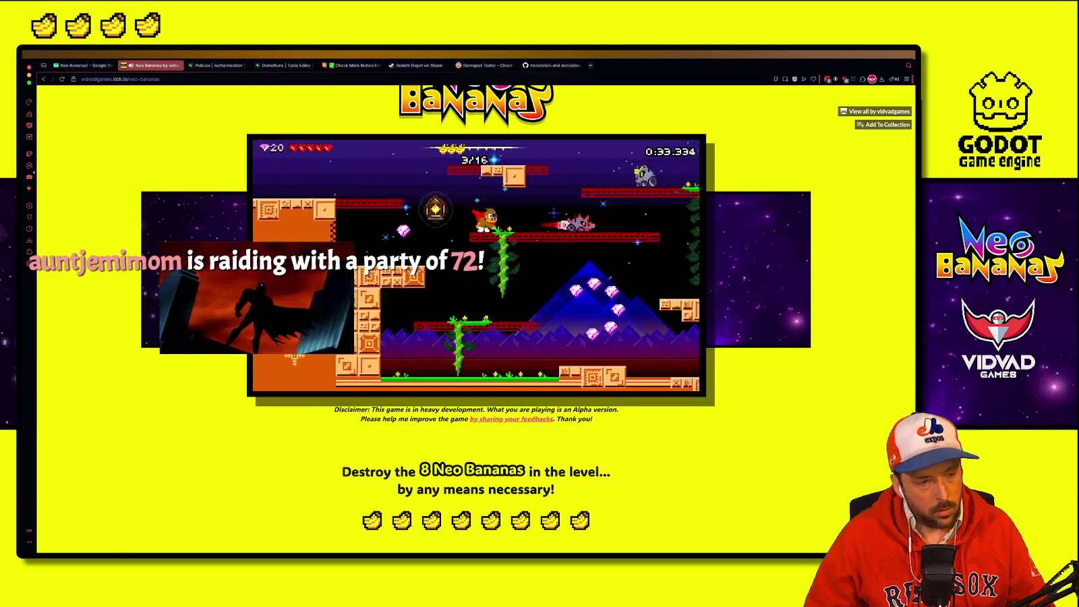
{"action": "key", "text": "space"}
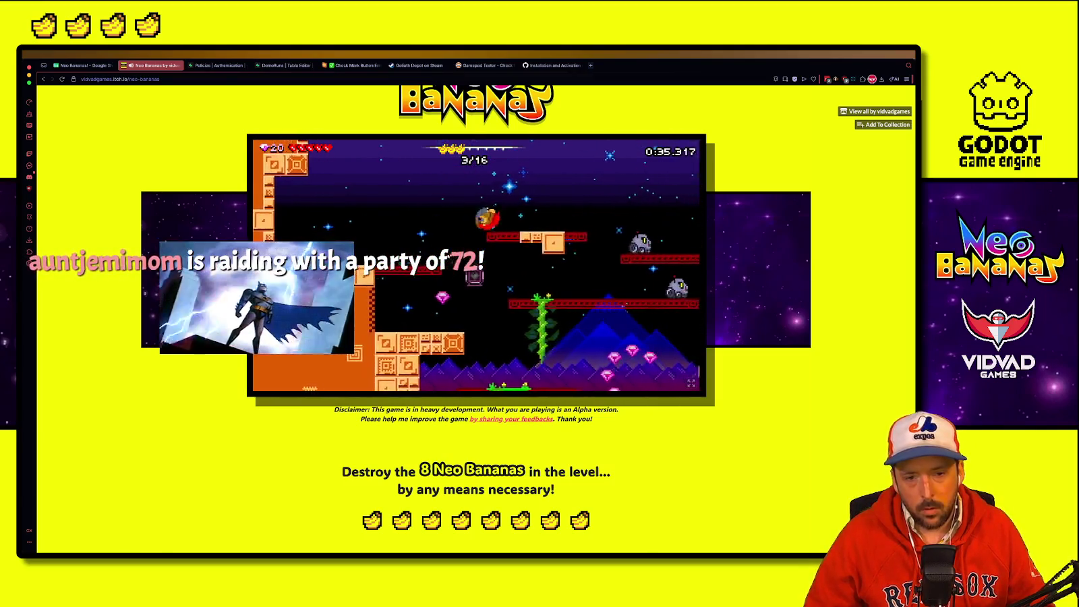
{"action": "key", "text": "Right"}
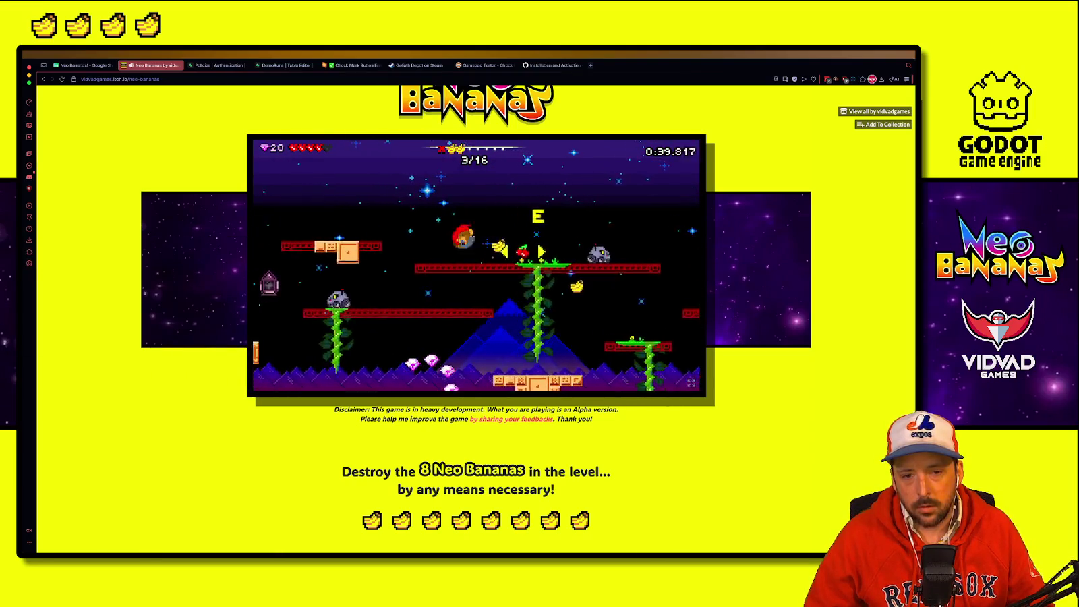
{"action": "key", "text": "Right"}
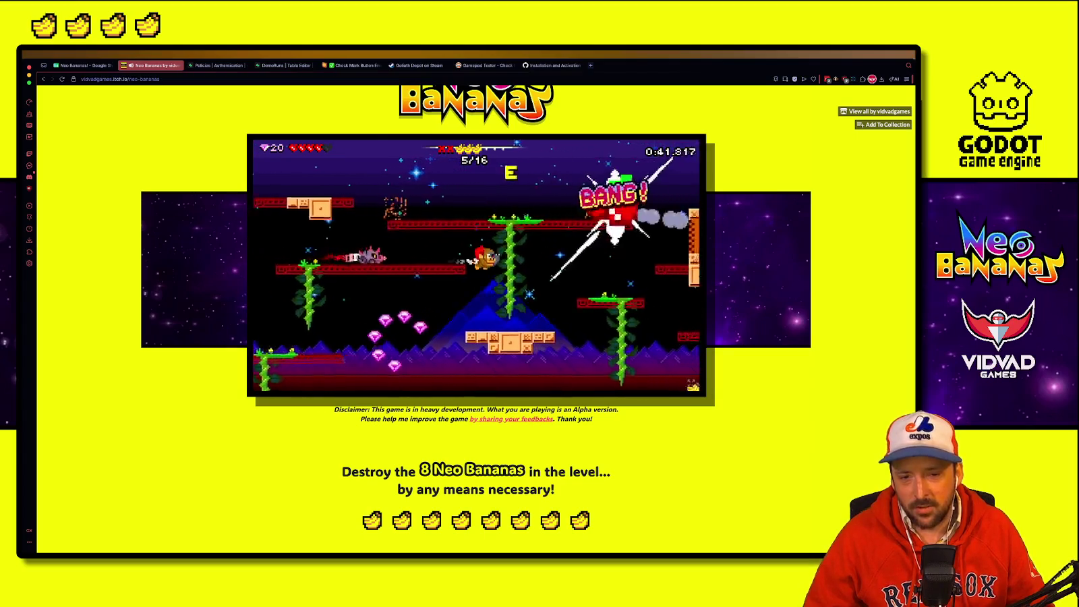
{"action": "key", "text": "Right"}
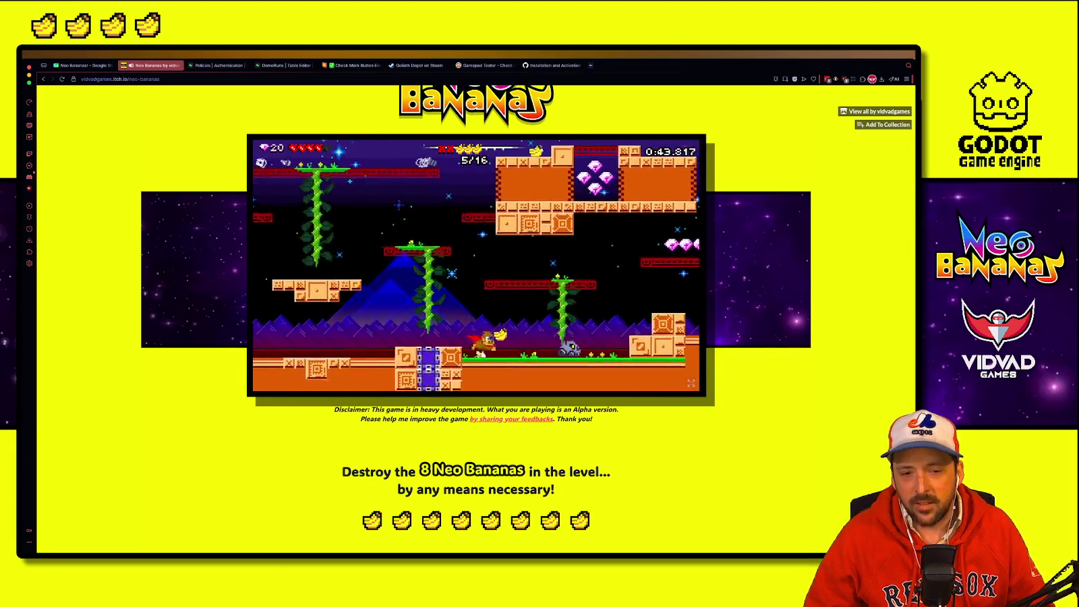
{"action": "key", "text": "Right"}
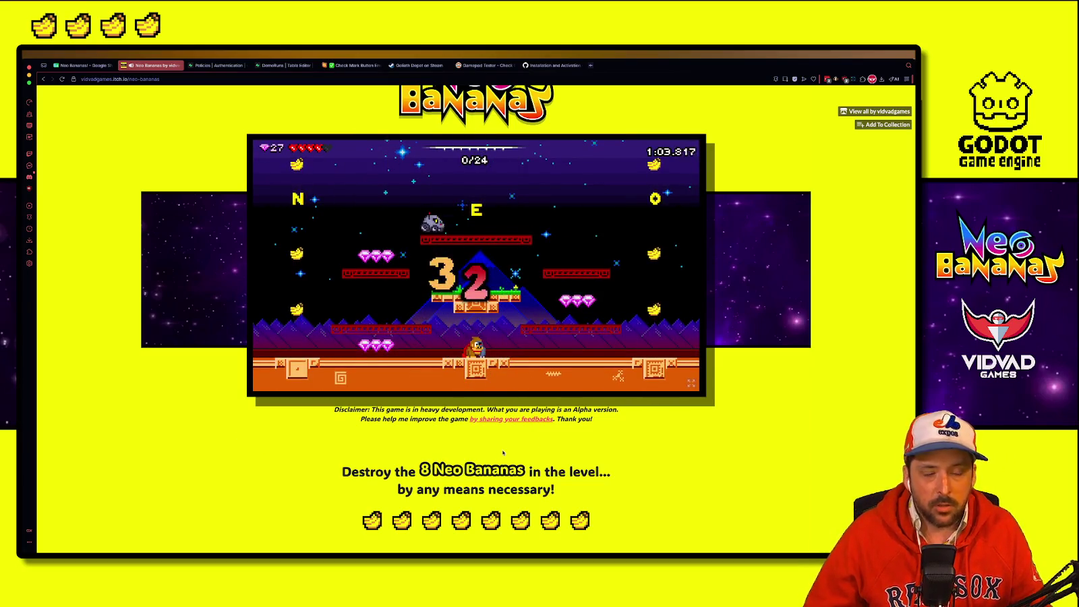
Step: Pause the run with Esc at the 1:05.217 mark to show the Paused menu
{"action": "key", "text": "Escape"}
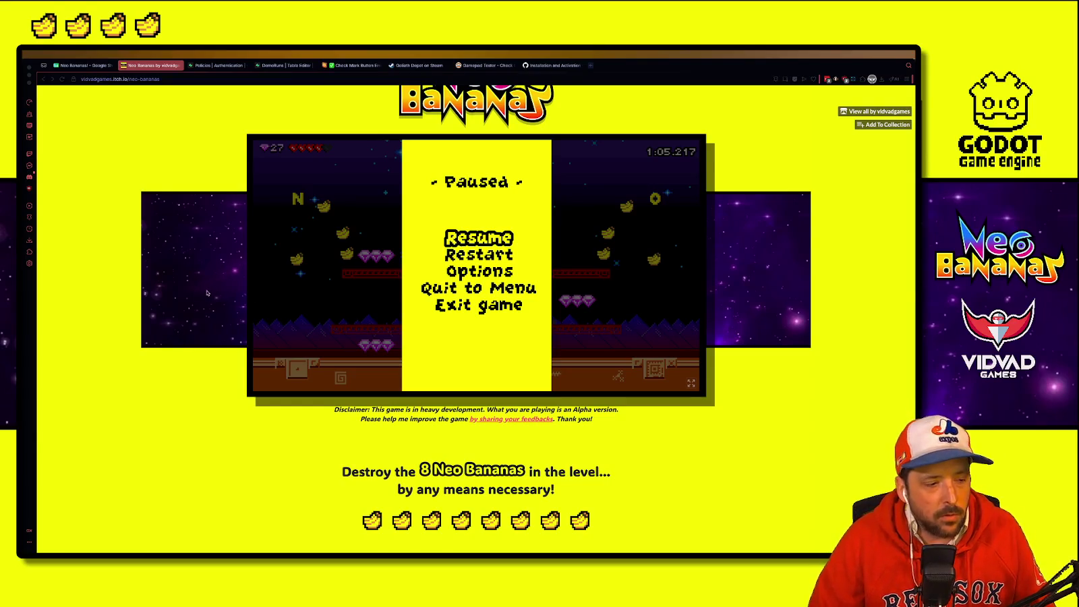
{"action": "scroll", "coordinate": [207, 293], "scroll_direction": "up", "scroll_amount": 2}
{"action": "scroll", "coordinate": [330, 396], "scroll_direction": "down", "scroll_amount": 4}
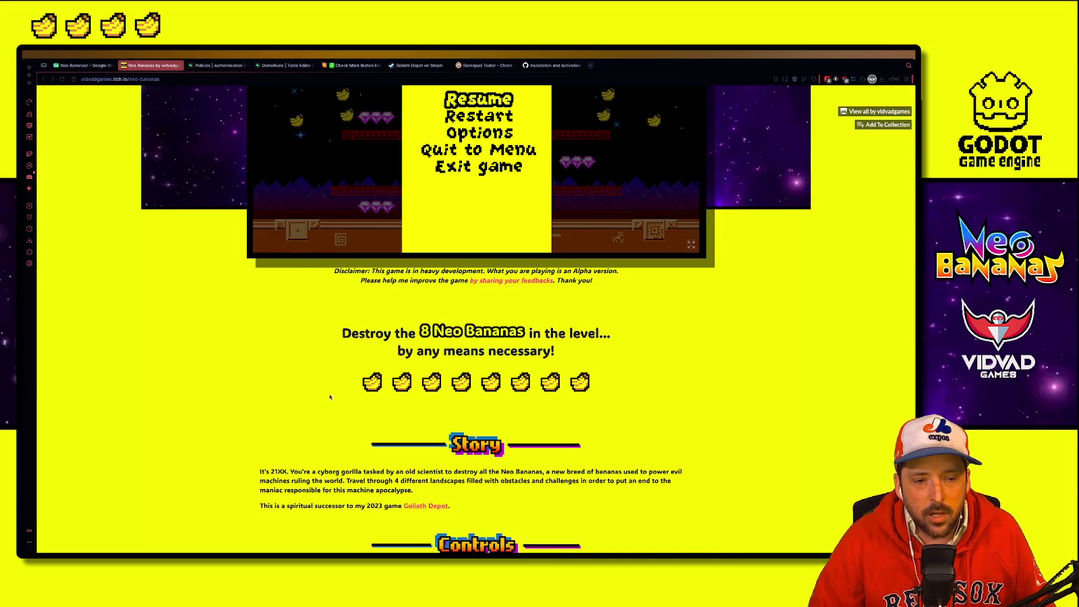
{"action": "scroll", "coordinate": [330, 396], "scroll_direction": "down", "scroll_amount": 9}
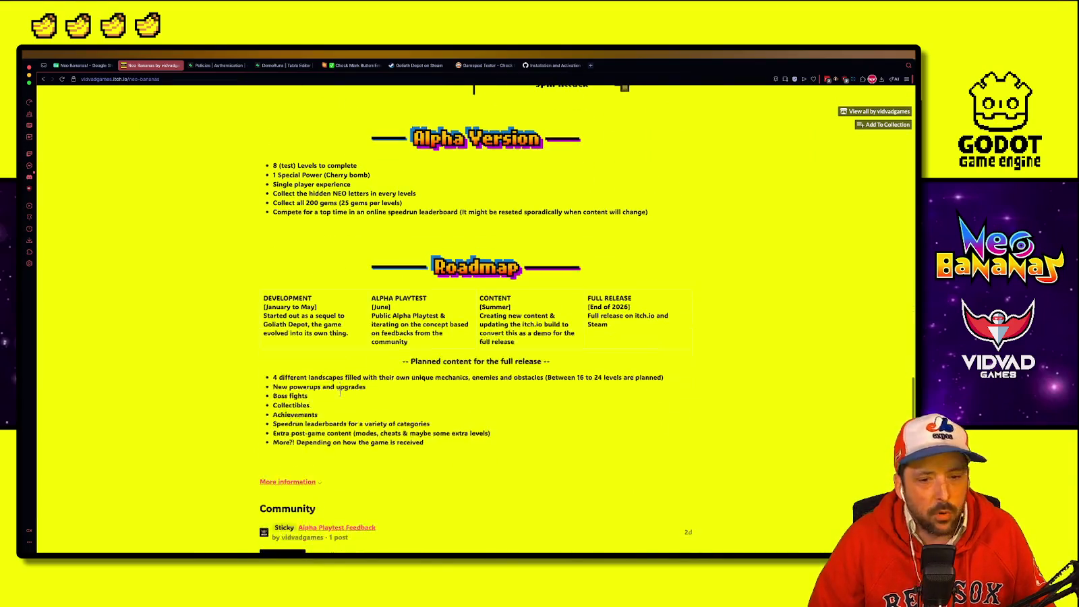
{"action": "scroll", "coordinate": [341, 396], "scroll_direction": "up", "scroll_amount": 8}
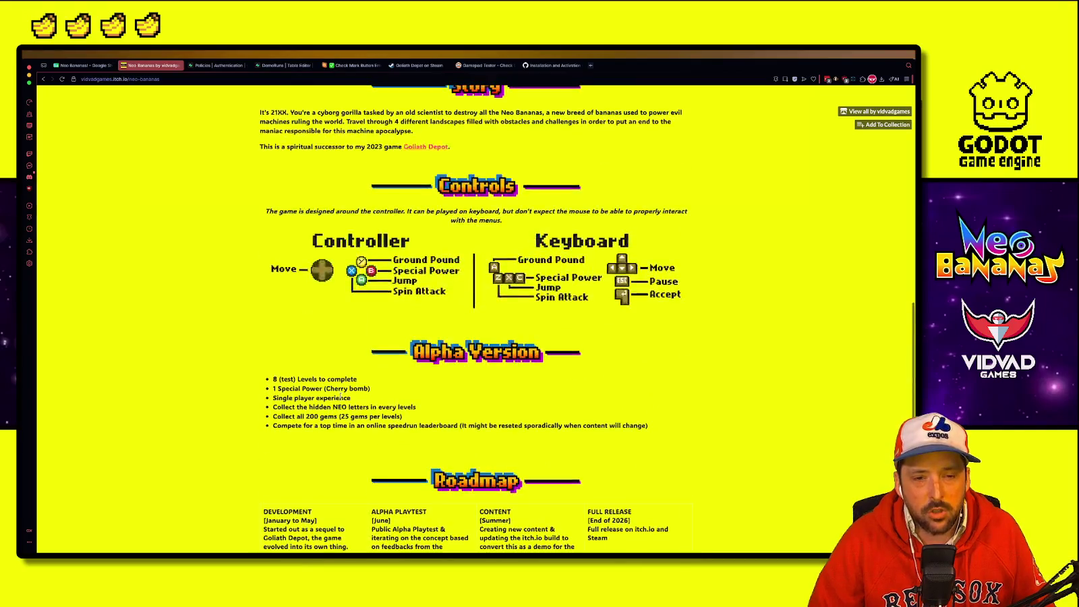
{"action": "scroll", "coordinate": [340, 395], "scroll_direction": "up", "scroll_amount": 6}
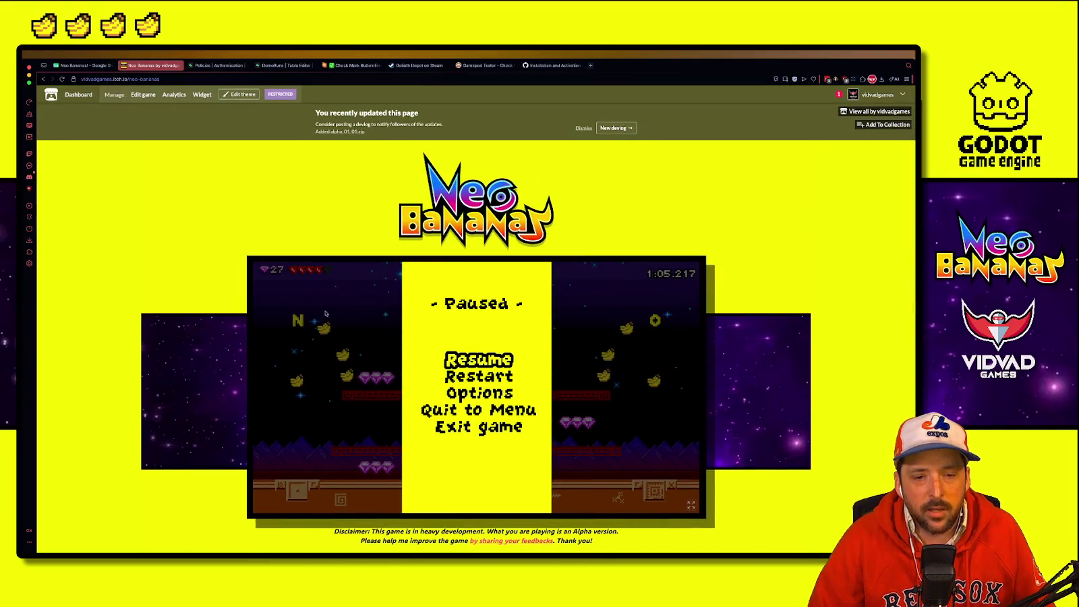
{"action": "scroll", "coordinate": [302, 288], "scroll_direction": "down", "scroll_amount": 1}
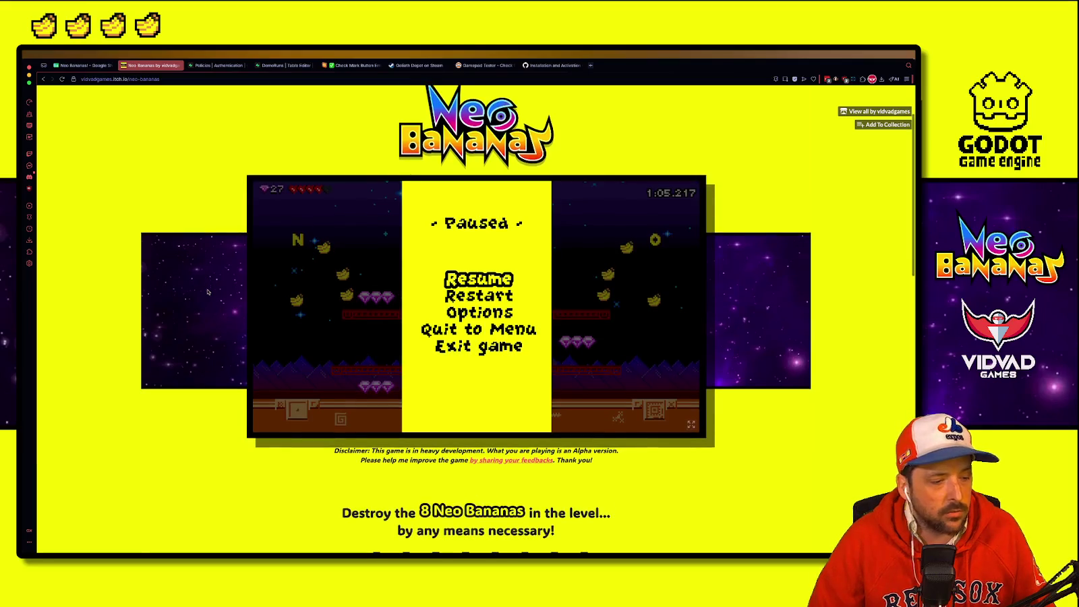
Step: Resume the game and clear the 24-banana level, smashing every banana and entering the EXIT
{"action": "key", "text": "Return"}
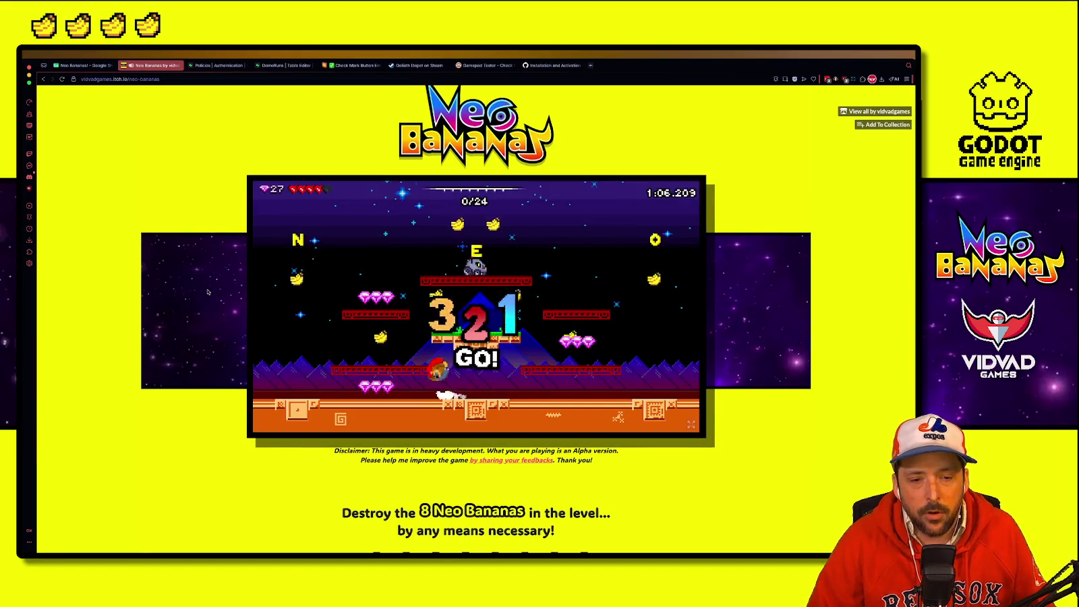
{"action": "key", "text": "Right"}
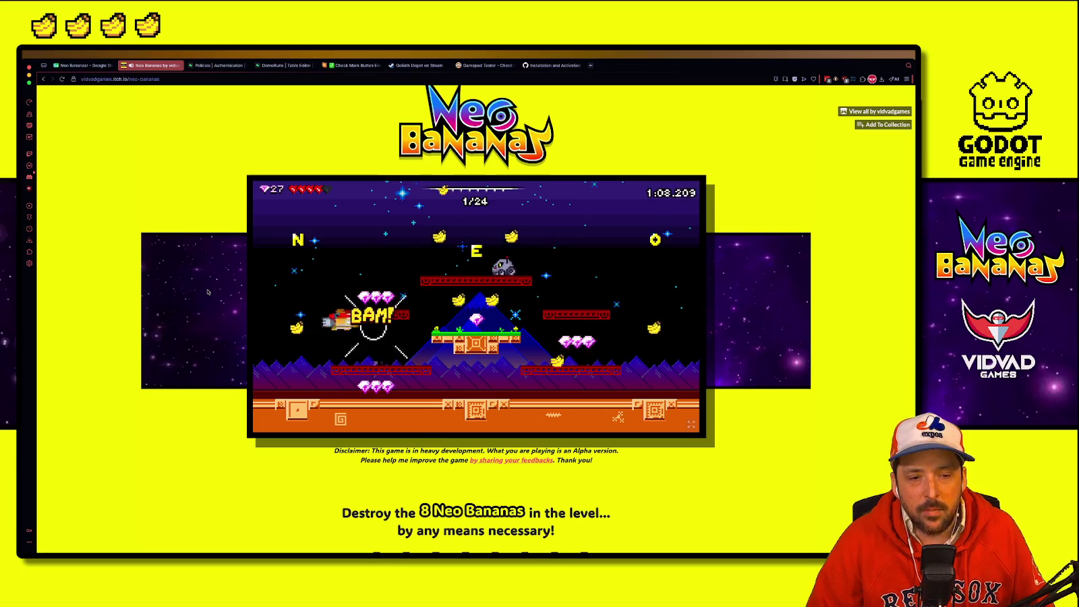
{"action": "key", "text": "Left"}
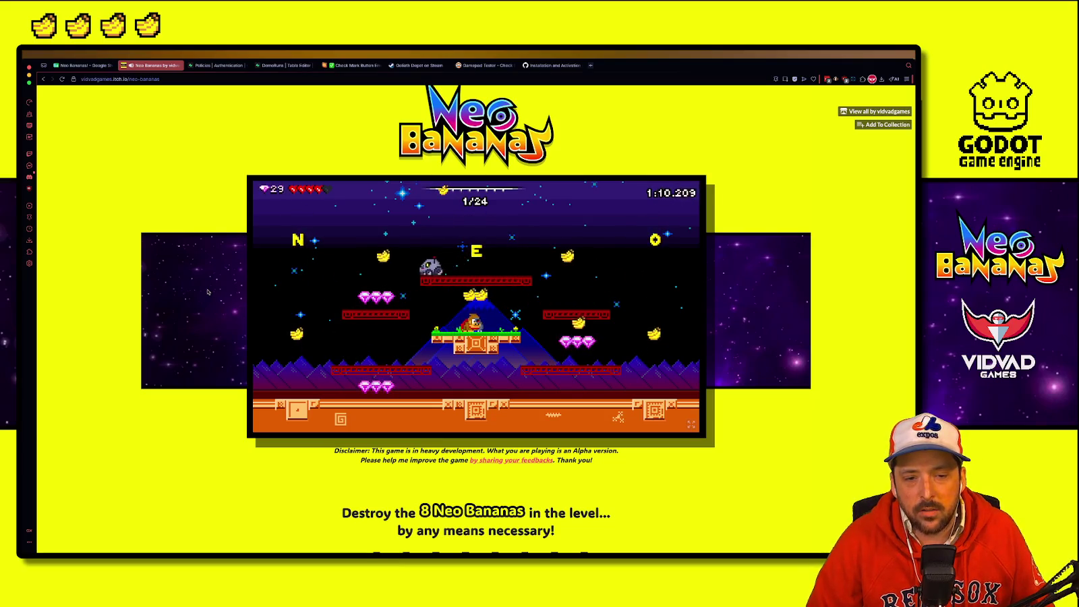
{"action": "key", "text": "Right"}
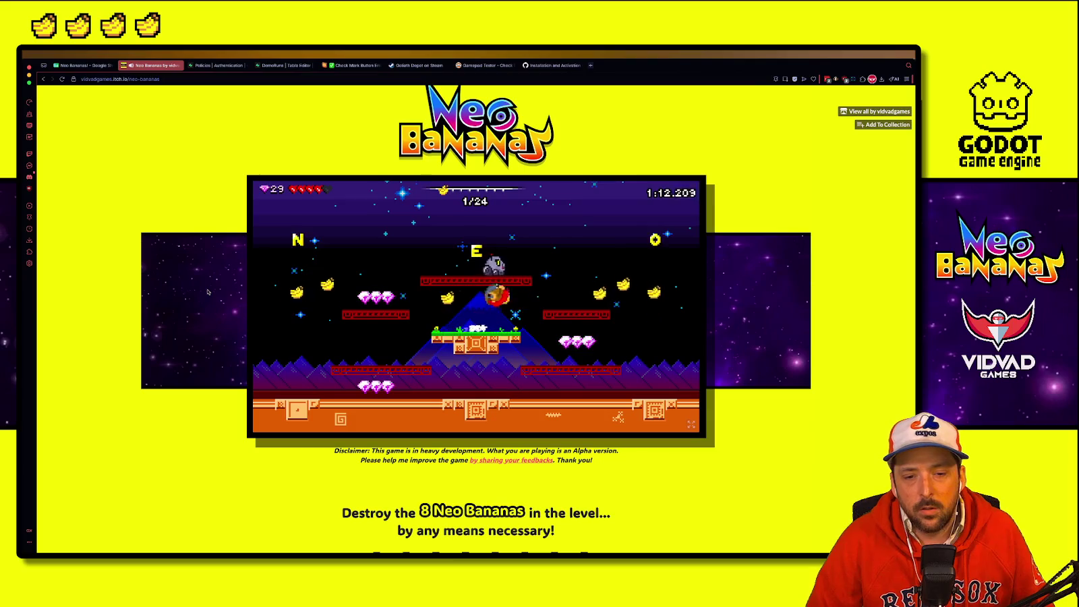
{"action": "key", "text": "space"}
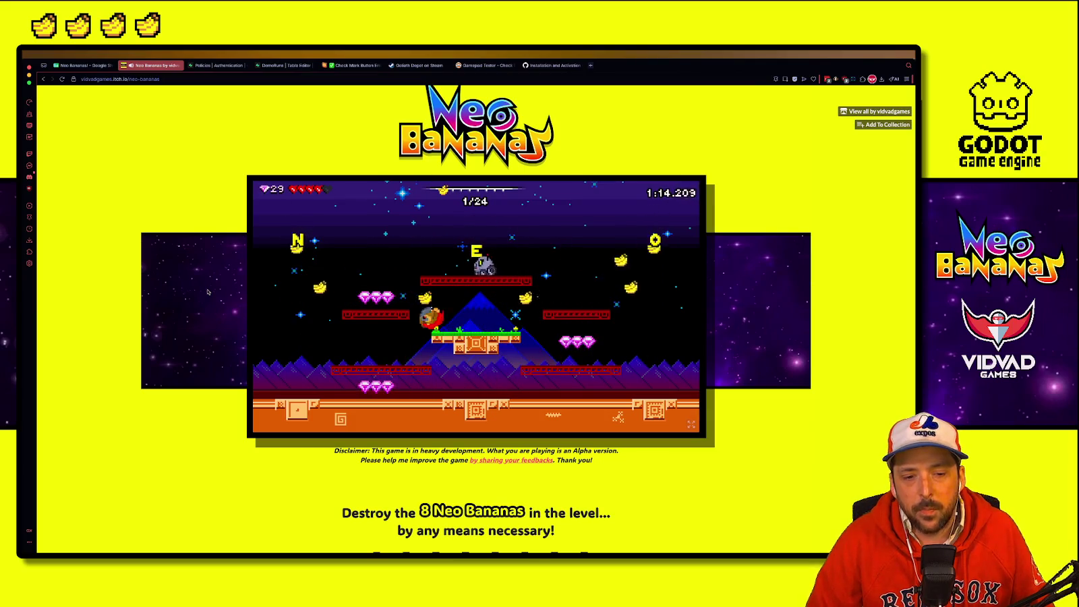
{"action": "key", "text": "Right"}
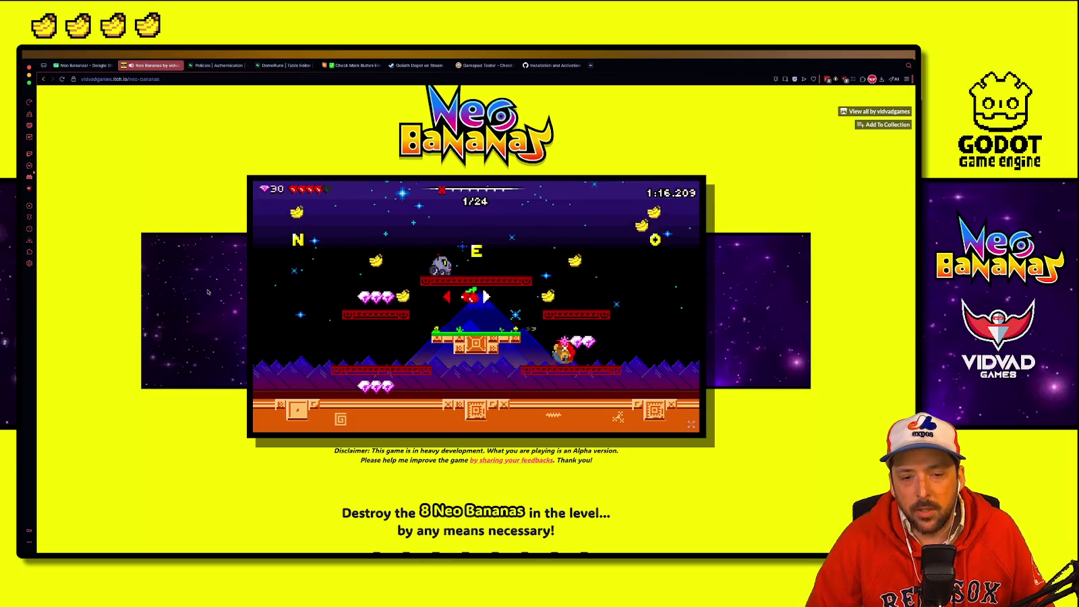
{"action": "key", "text": "Left"}
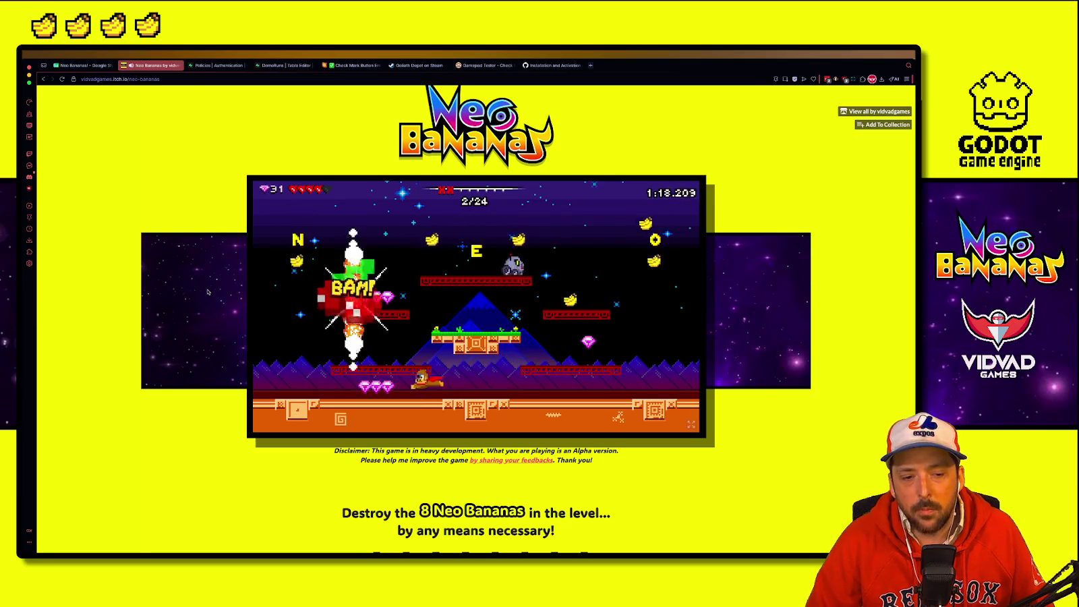
{"action": "key", "text": "space"}
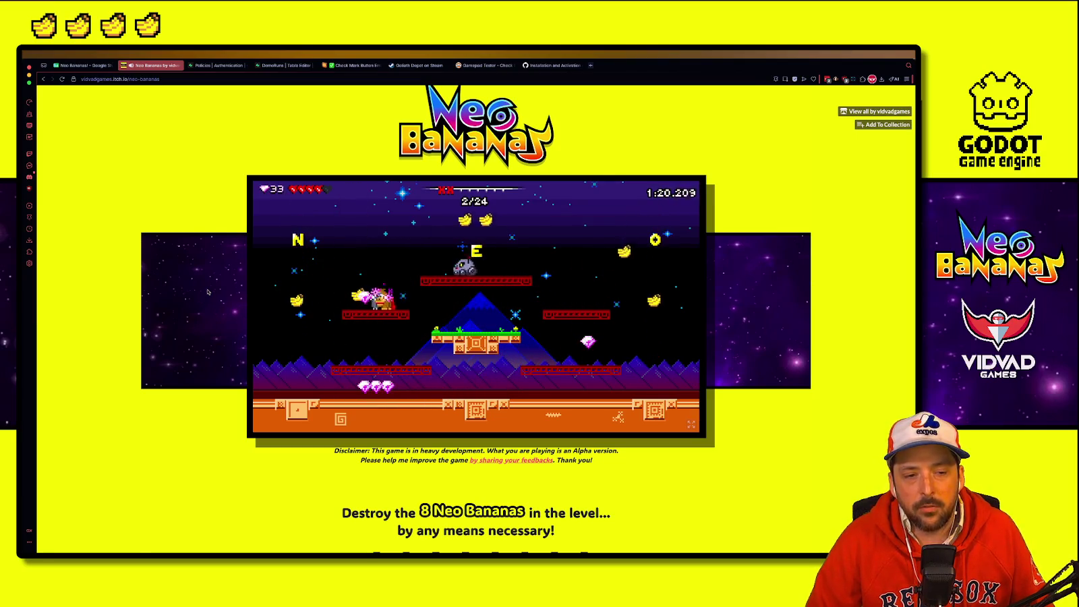
{"action": "key", "text": "Right"}
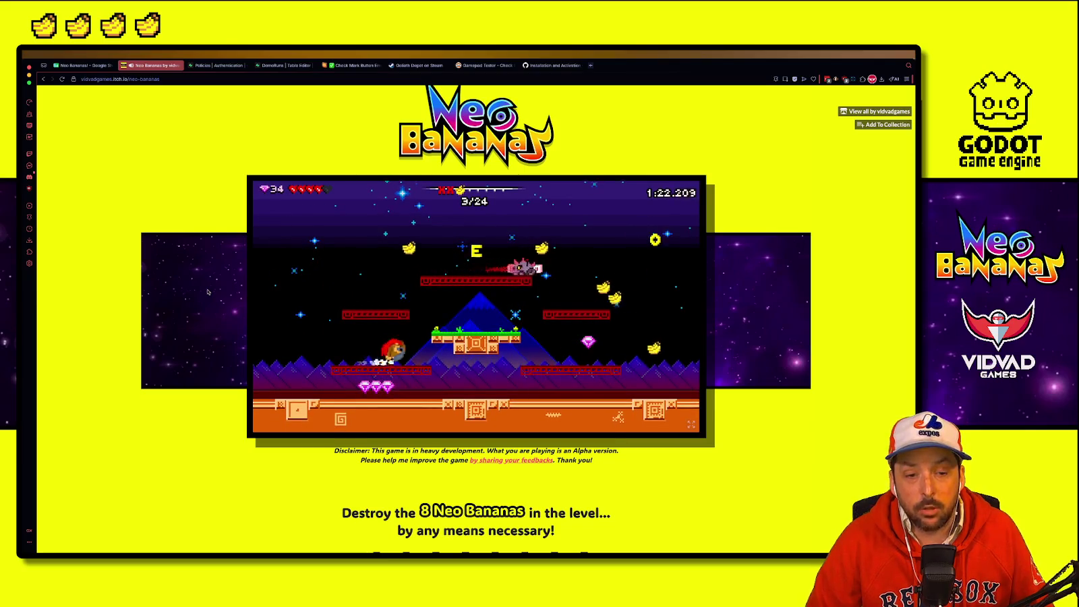
{"action": "key", "text": "Right"}
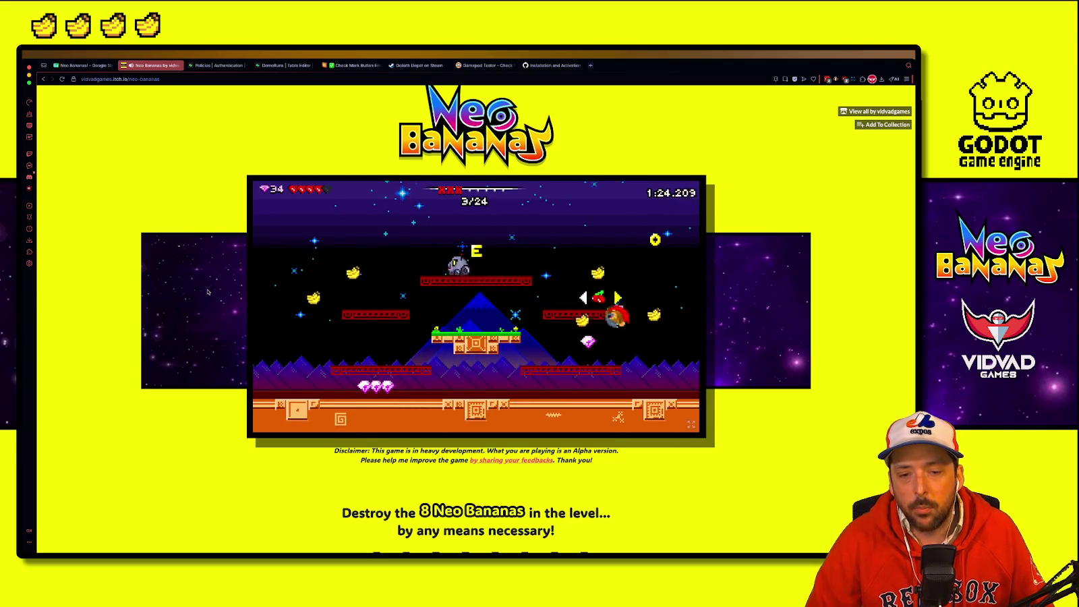
{"action": "key", "text": "Left"}
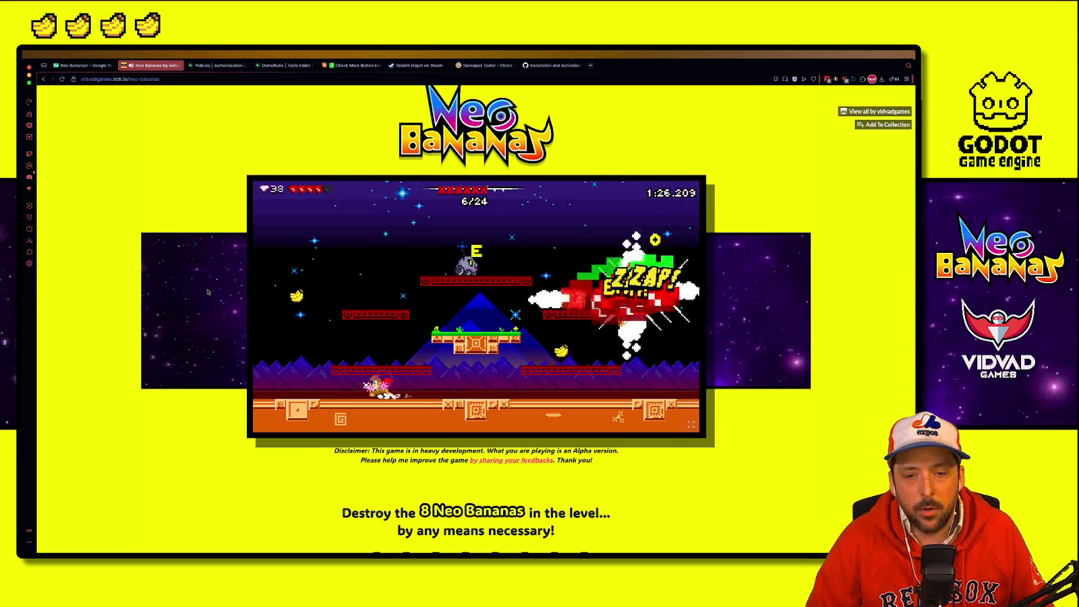
{"action": "key", "text": "Right"}
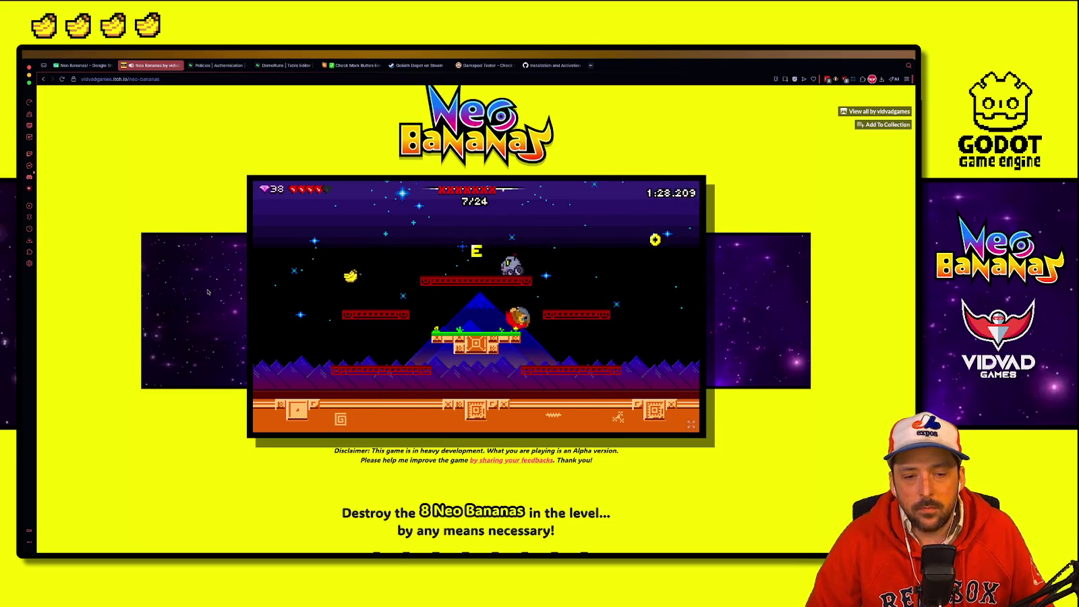
{"action": "key", "text": "Left"}
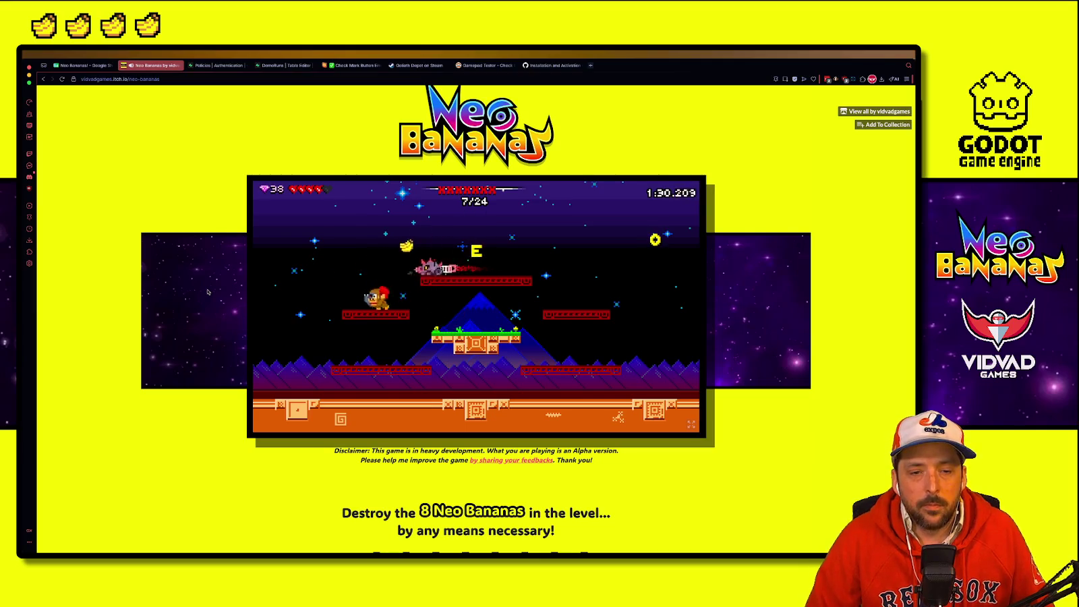
{"action": "key", "text": "Left"}
{"action": "key", "text": "Right"}
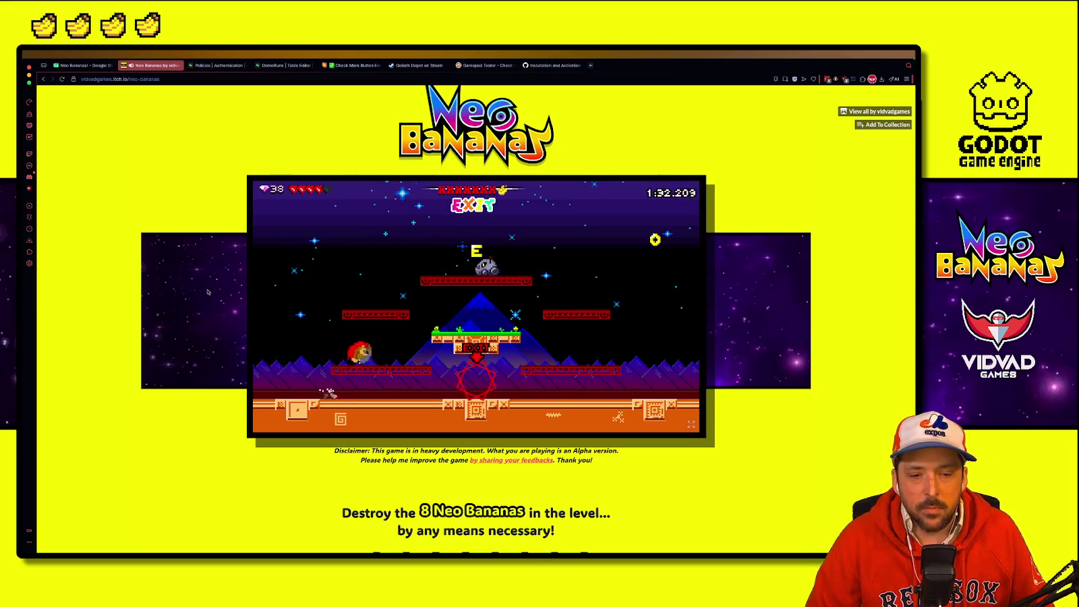
{"action": "key", "text": "Right"}
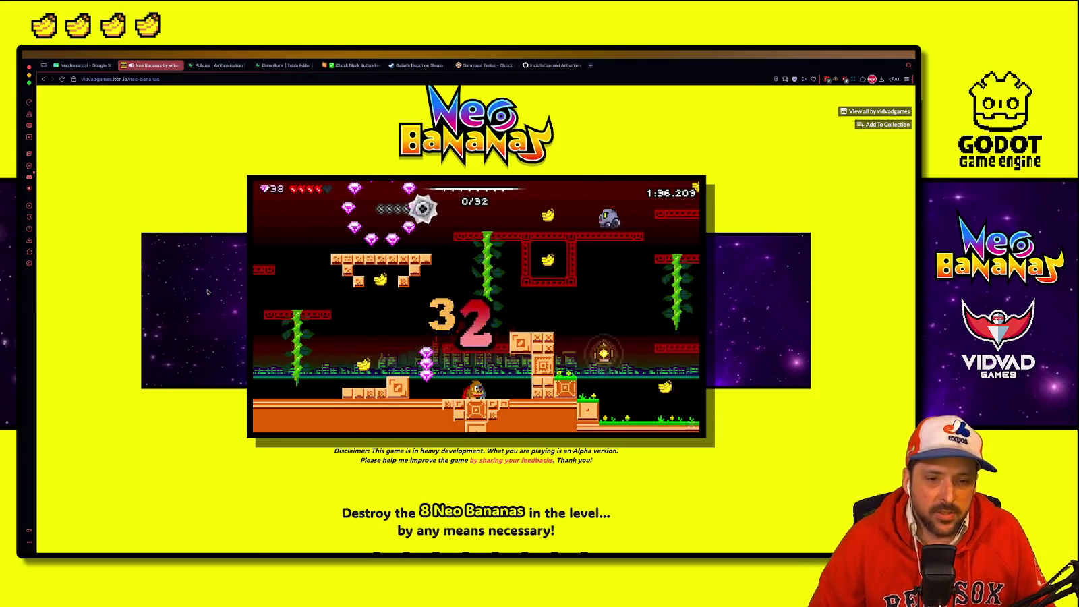
Step: Clear the 32-banana level via the vine and gem ring, reaching the 0/40 stage countdown
{"action": "key", "text": "Right"}
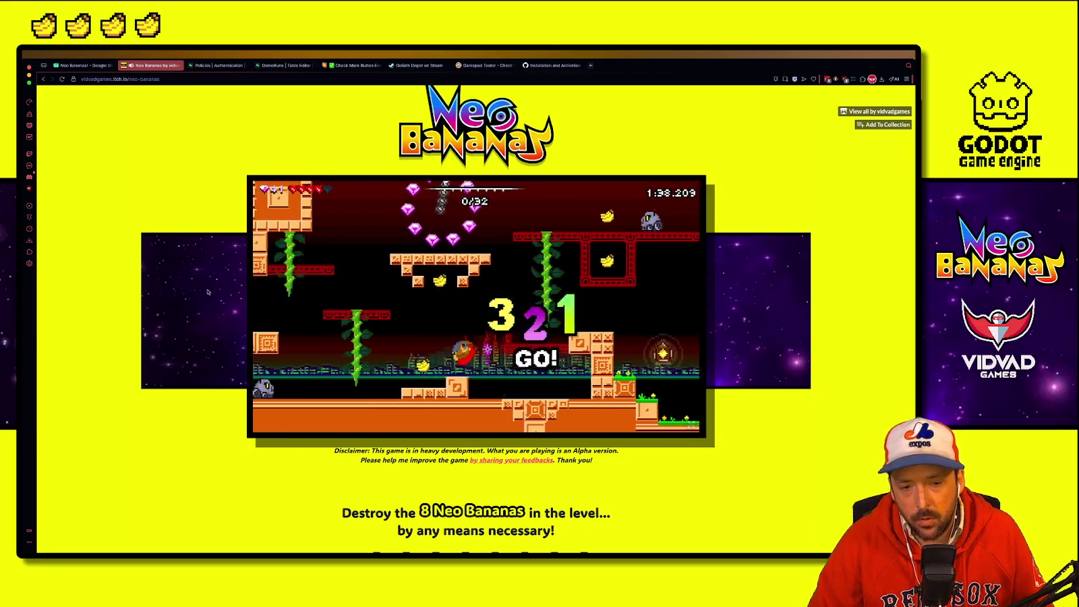
{"action": "key", "text": "Left"}
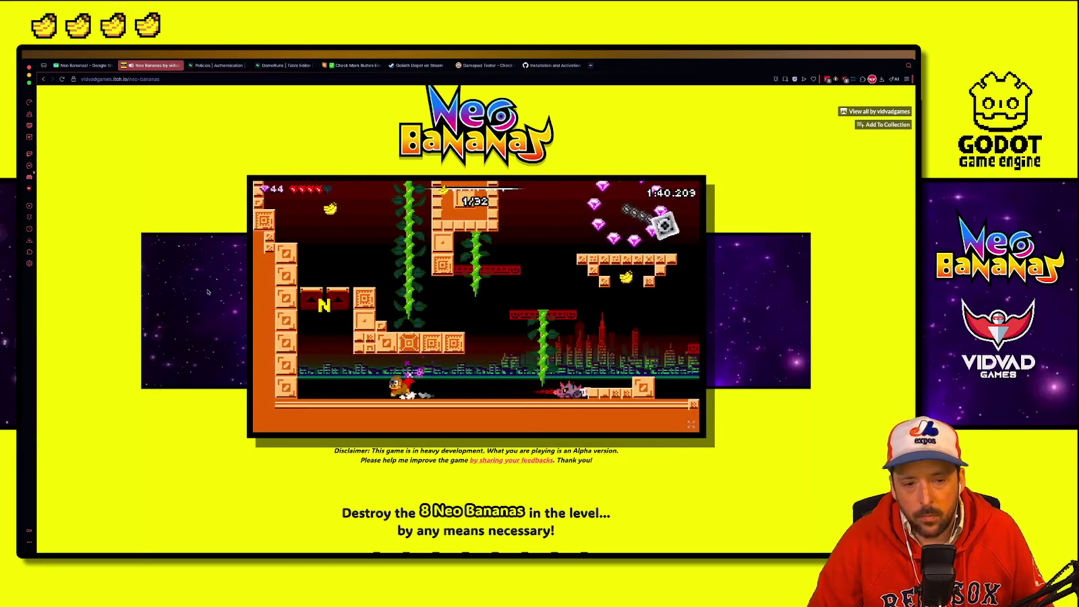
{"action": "key", "text": "space"}
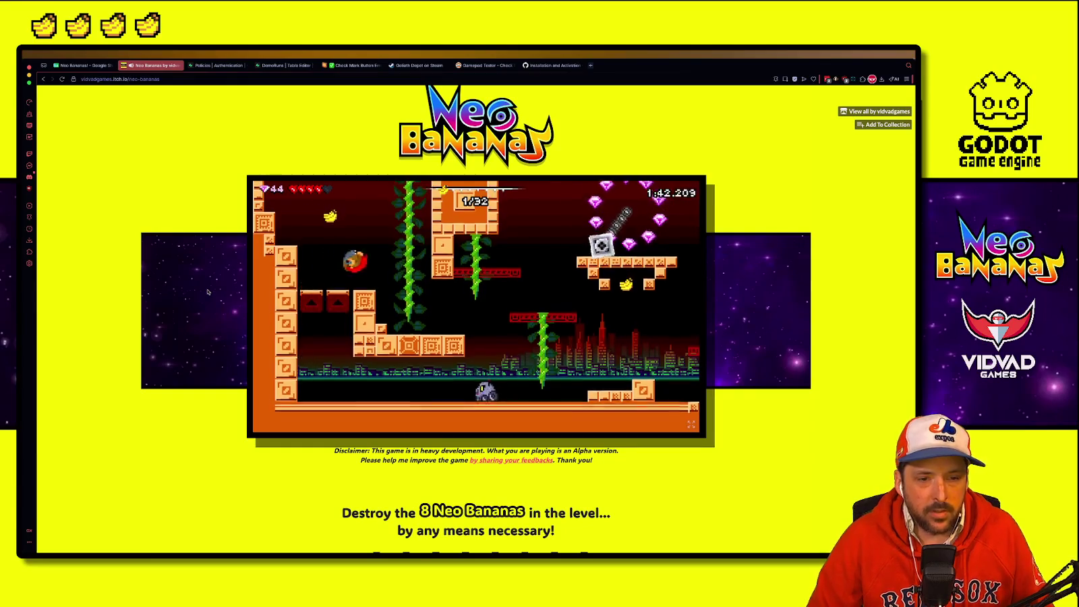
{"action": "key", "text": "Up"}
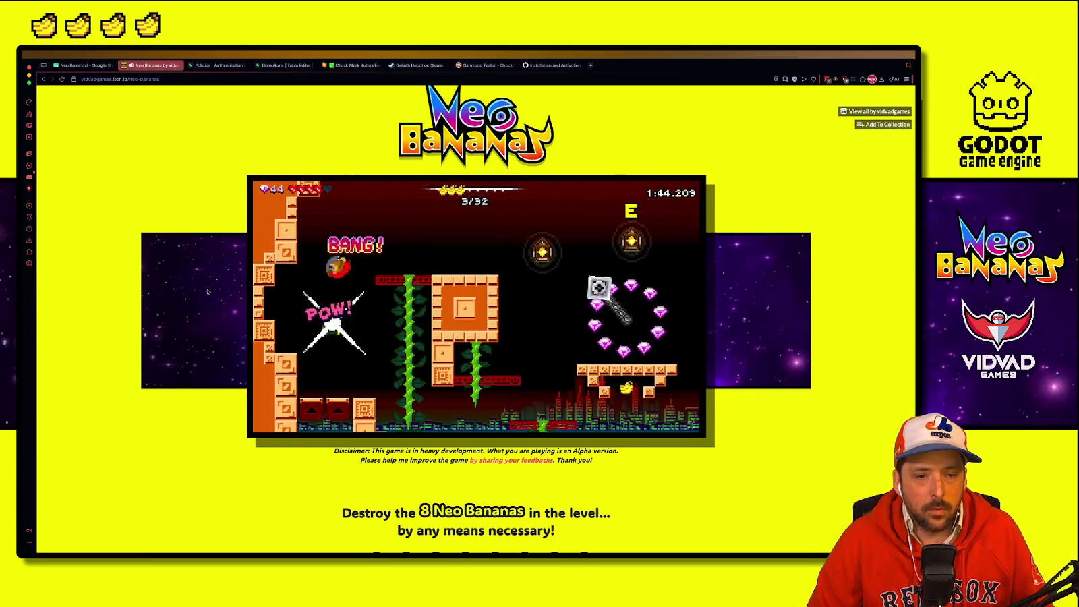
{"action": "key", "text": "Right"}
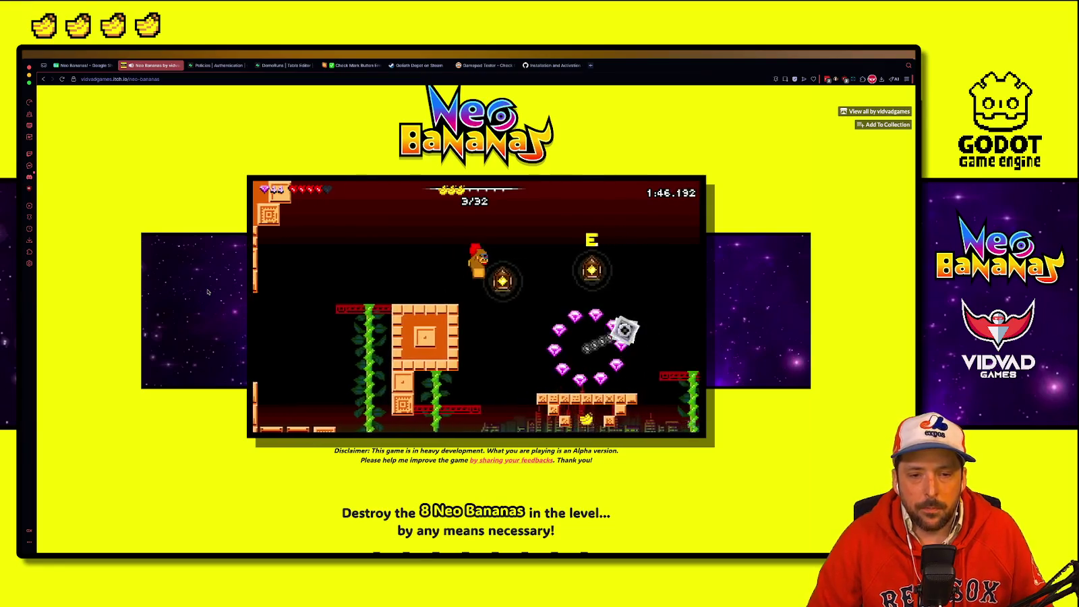
{"action": "key", "text": "space"}
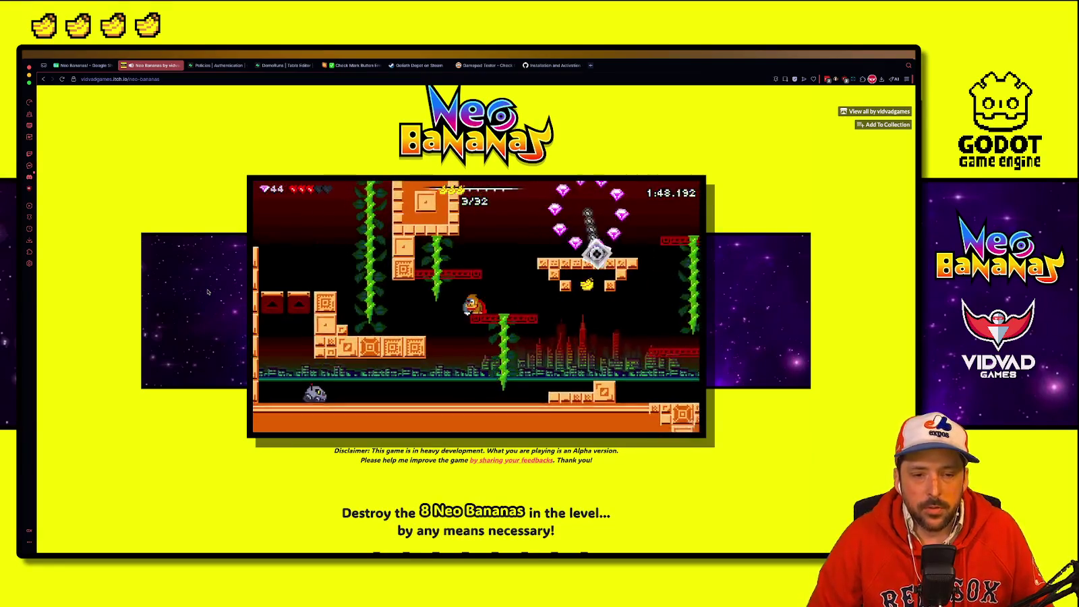
{"action": "key", "text": "Left"}
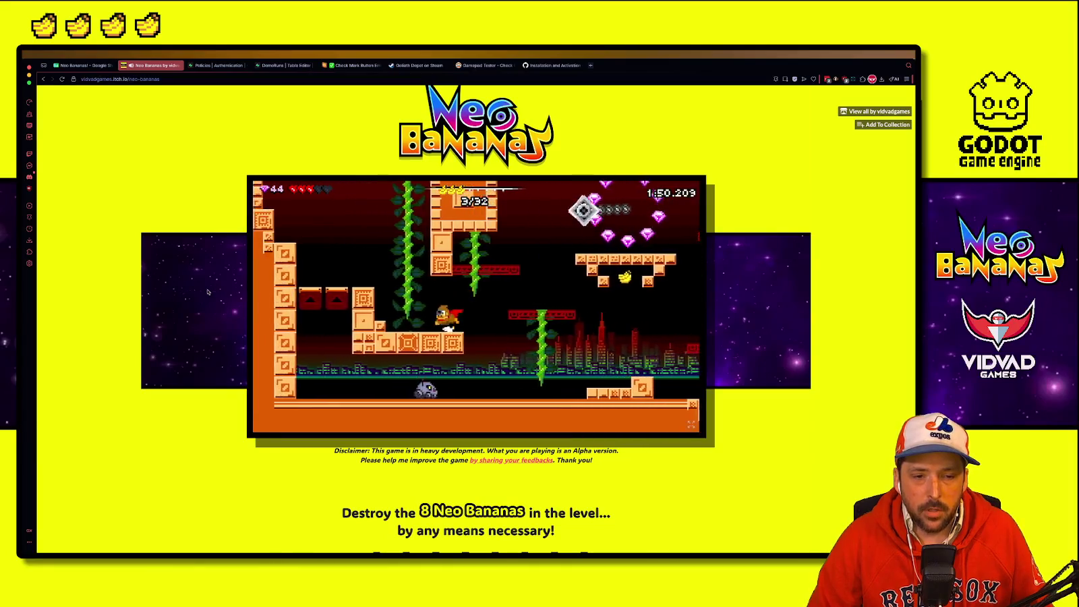
{"action": "key", "text": "Up"}
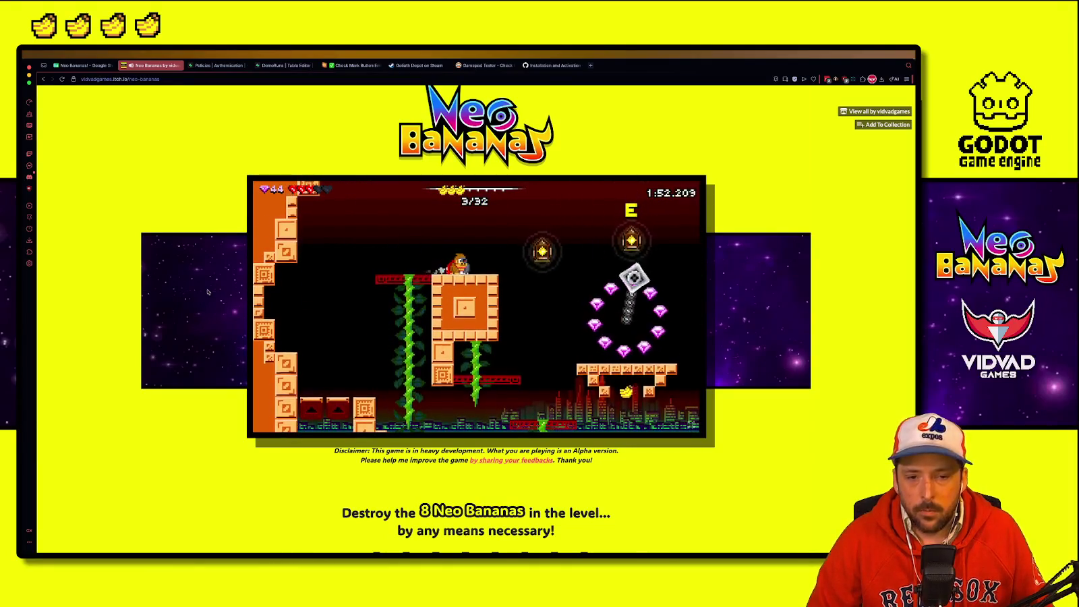
{"action": "key", "text": "Right"}
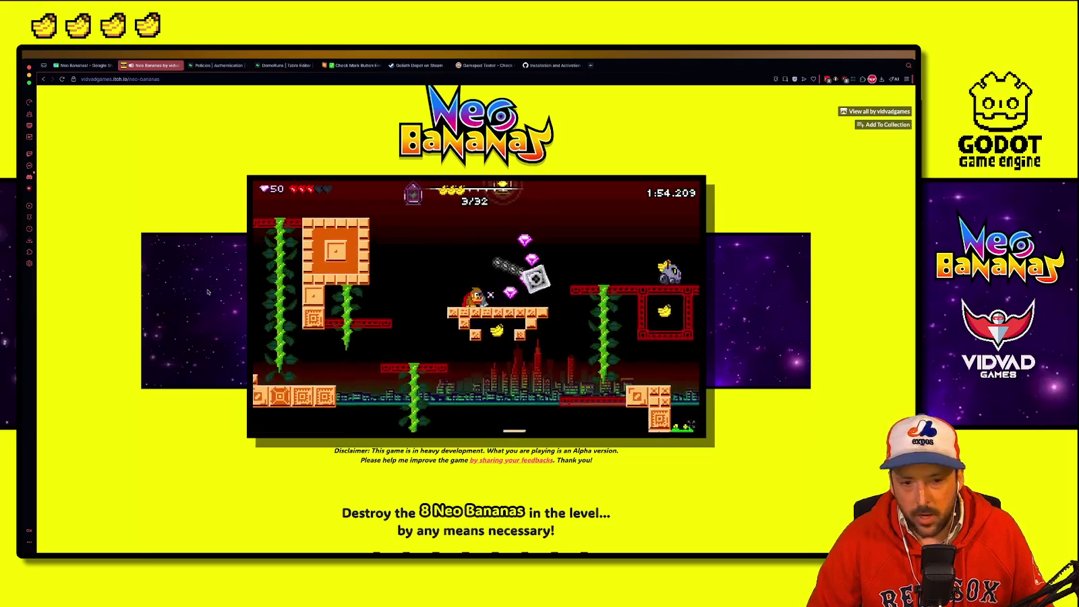
{"action": "key", "text": "Right"}
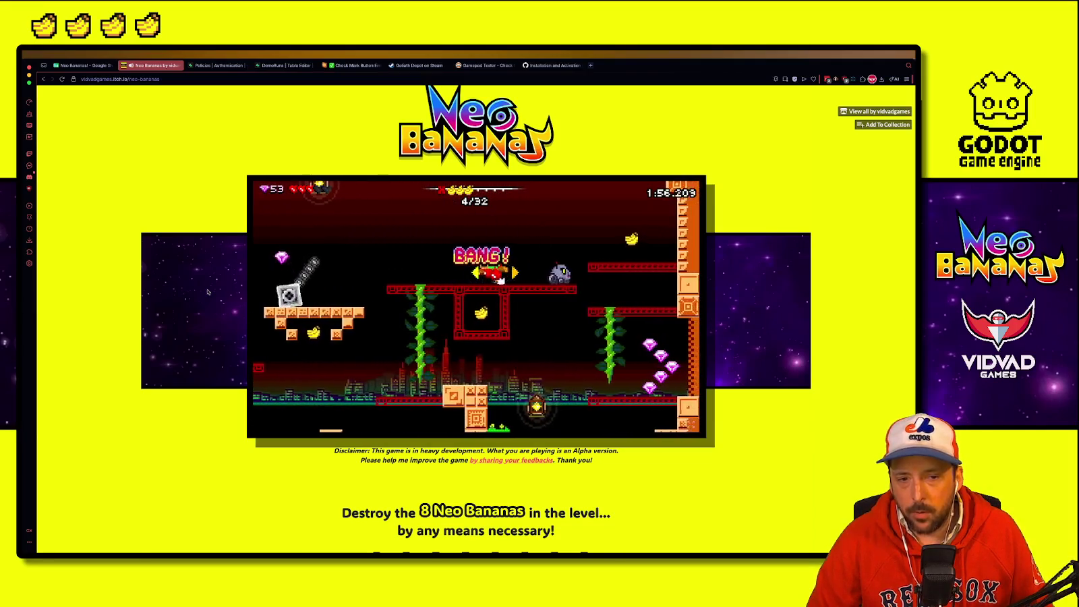
{"action": "key", "text": "Right"}
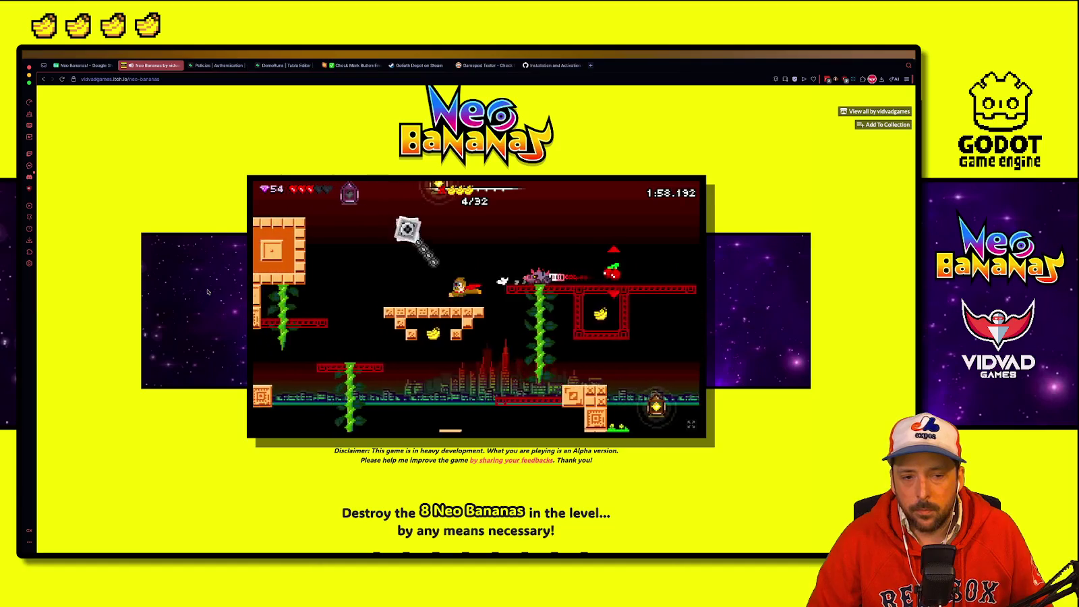
{"action": "key", "text": "Right"}
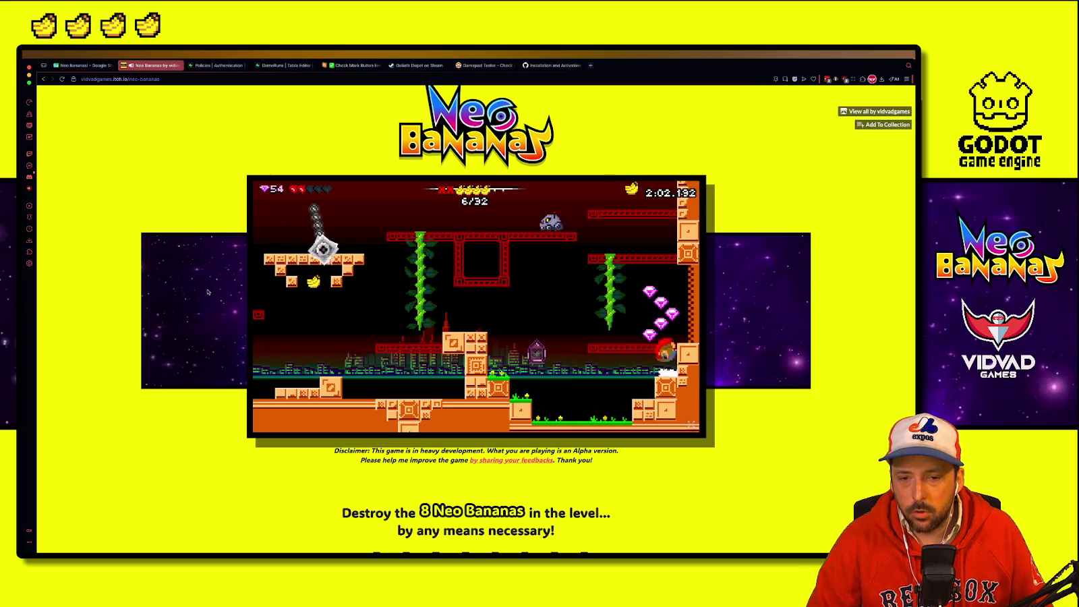
{"action": "key", "text": "Left"}
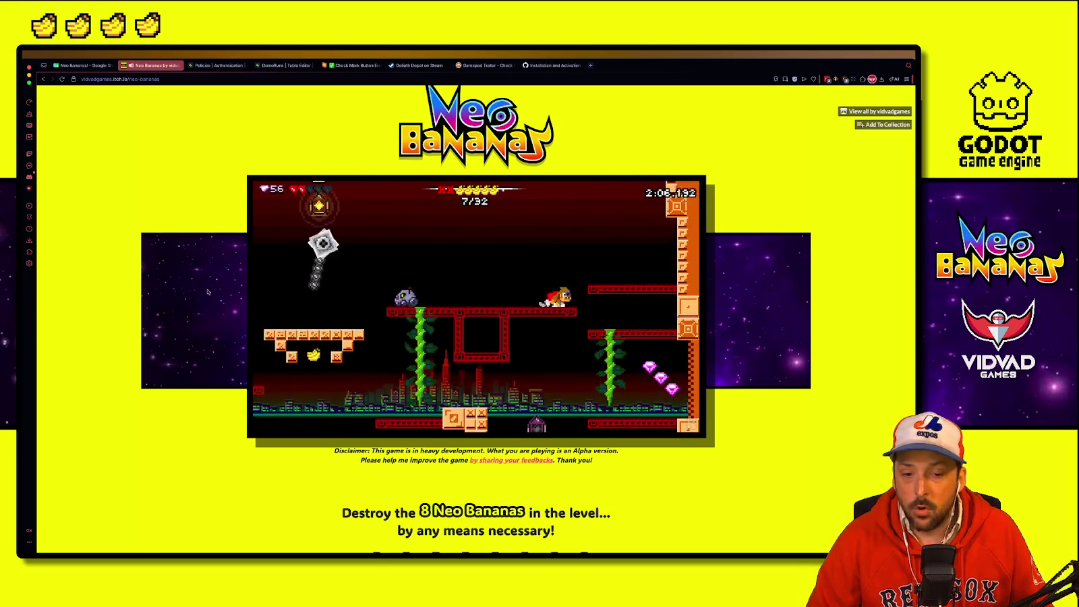
{"action": "key", "text": "Left"}
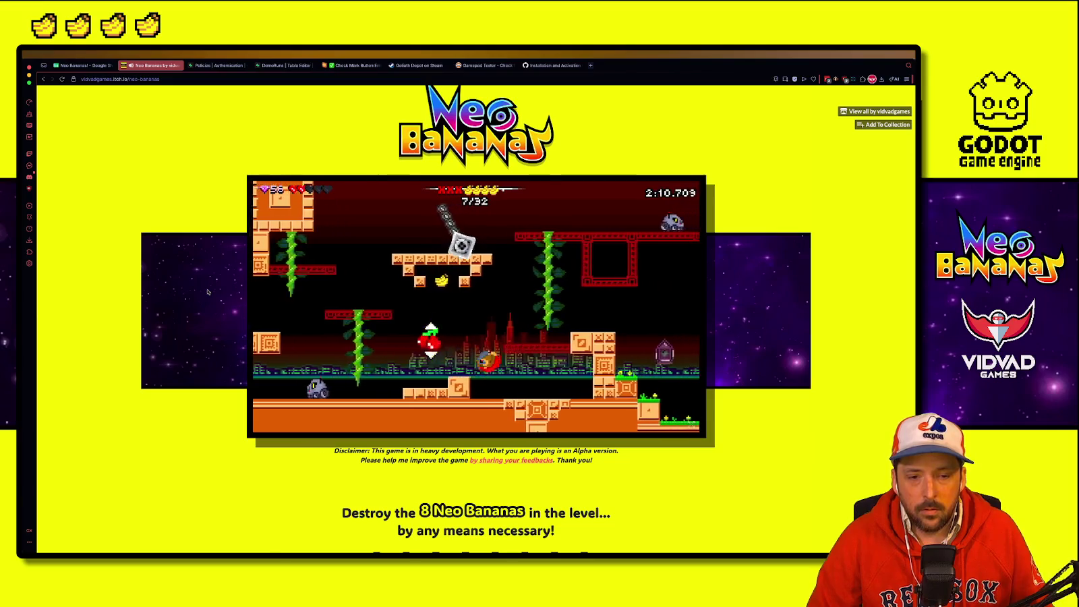
{"action": "key", "text": "Right"}
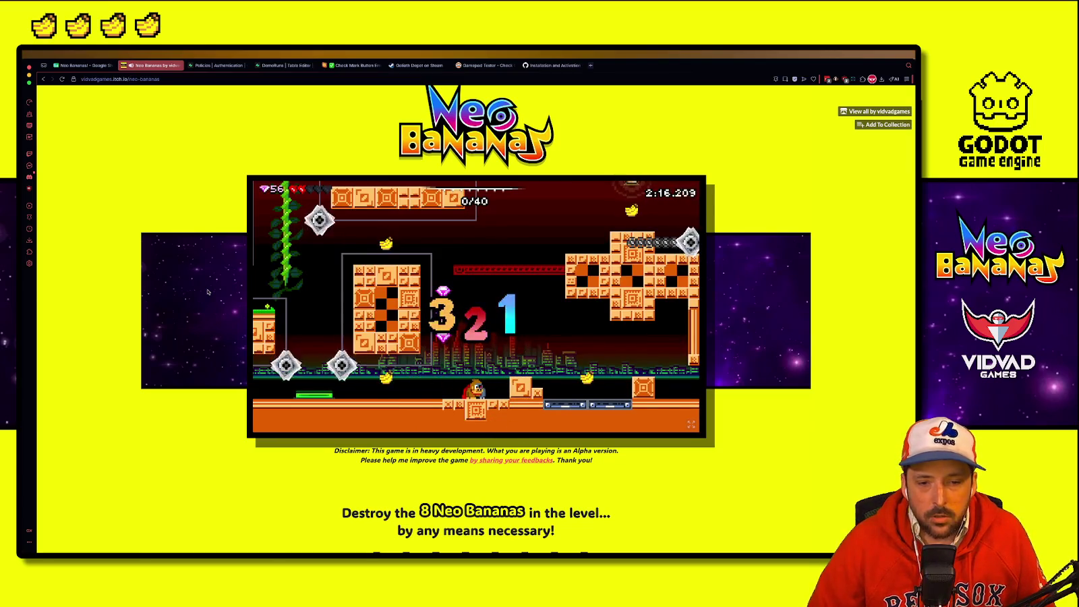
Step: Smash all 40 bananas and reach the EXIT, finishing with 66/101 gems in 2:33.909
{"action": "key", "text": "Right"}
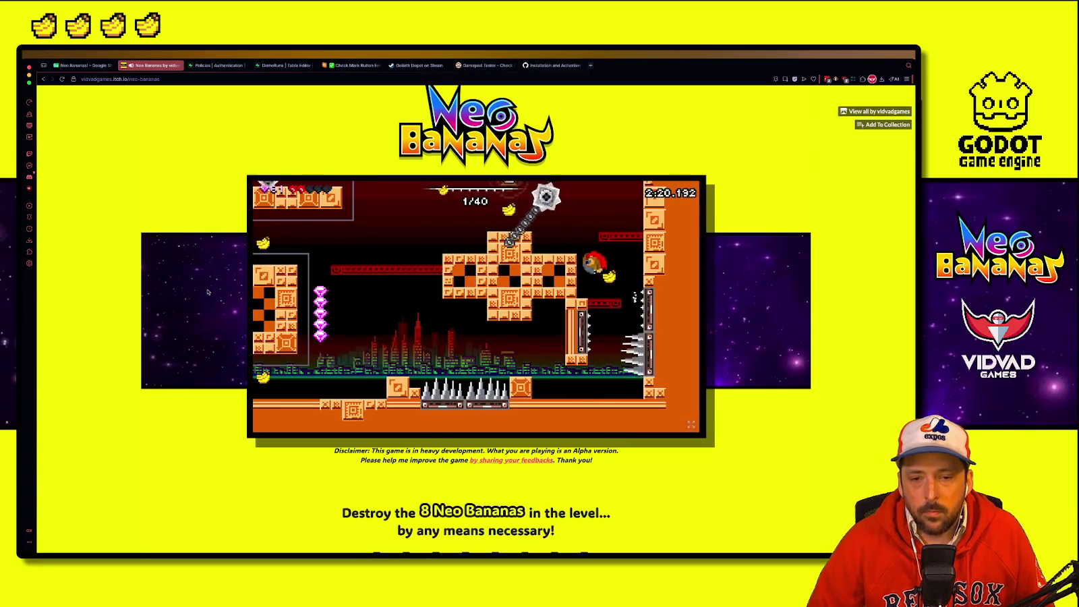
{"action": "key", "text": "Up"}
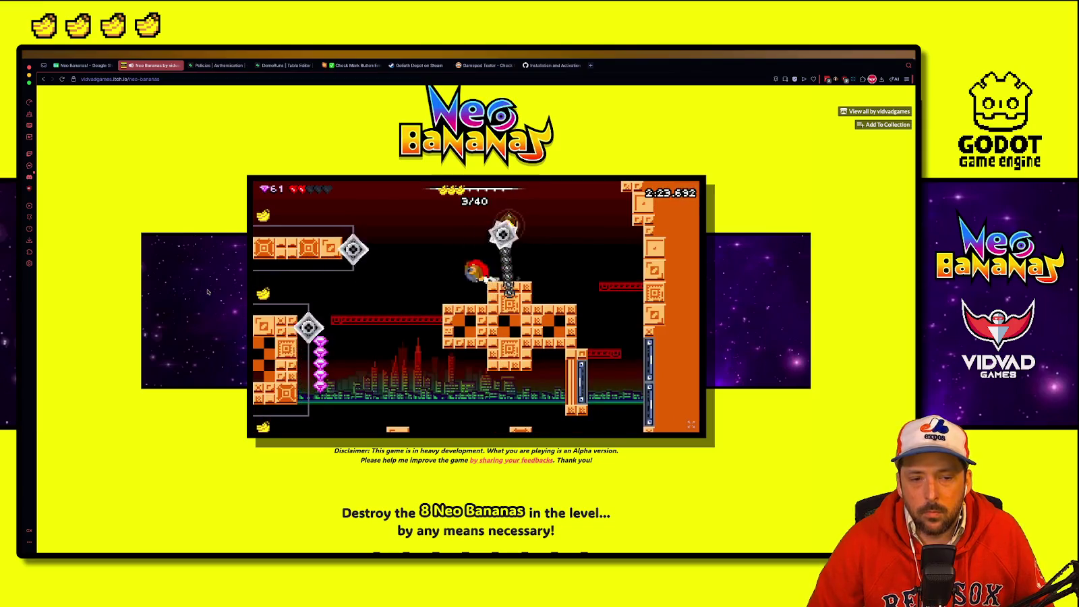
{"action": "key", "text": "Left"}
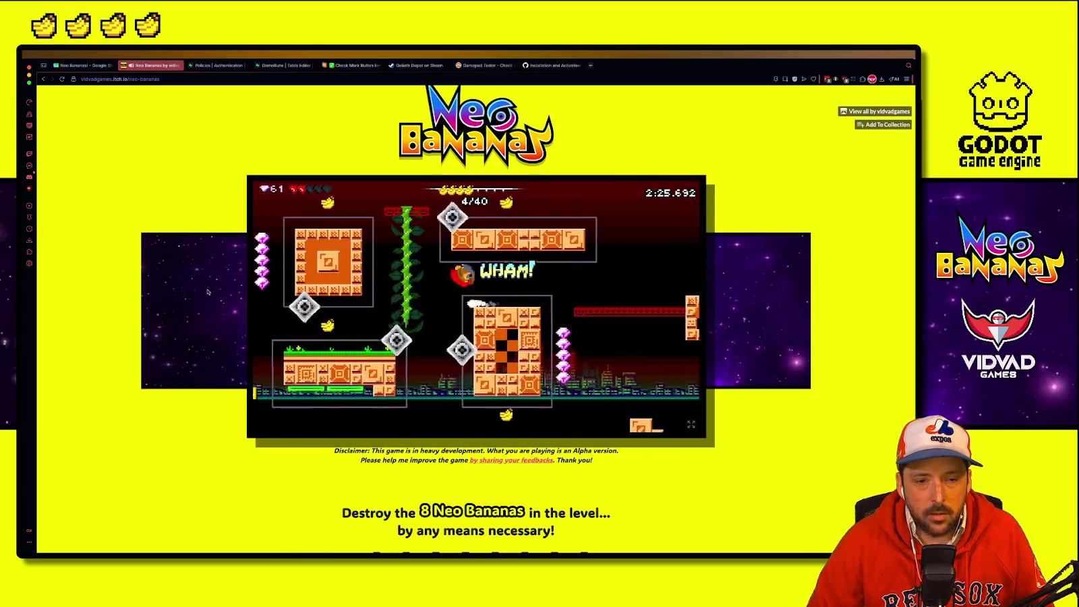
{"action": "key", "text": "Up"}
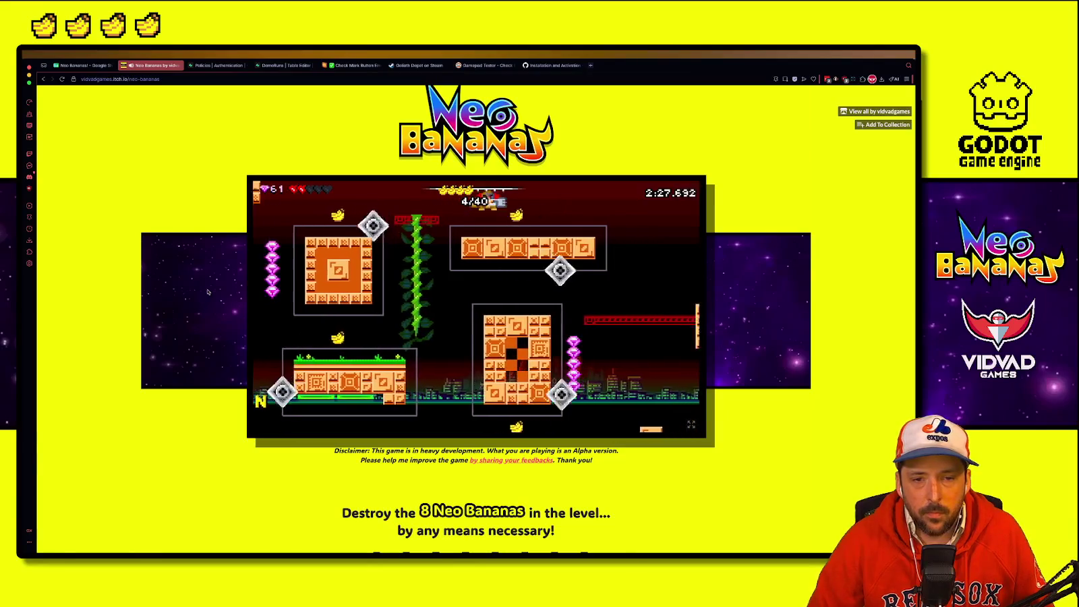
{"action": "key", "text": "Left"}
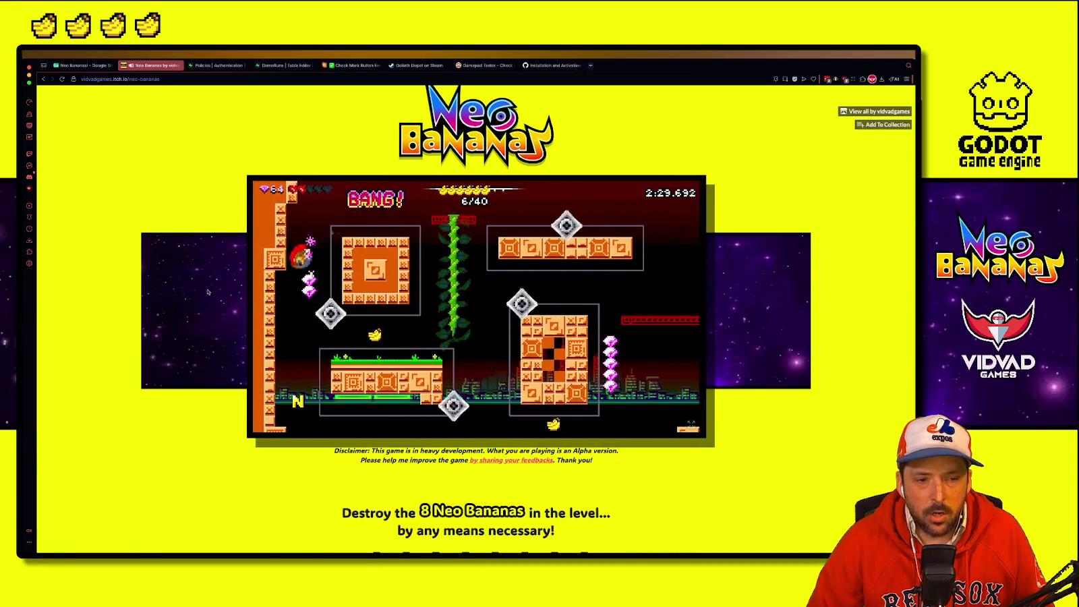
{"action": "key", "text": "Down"}
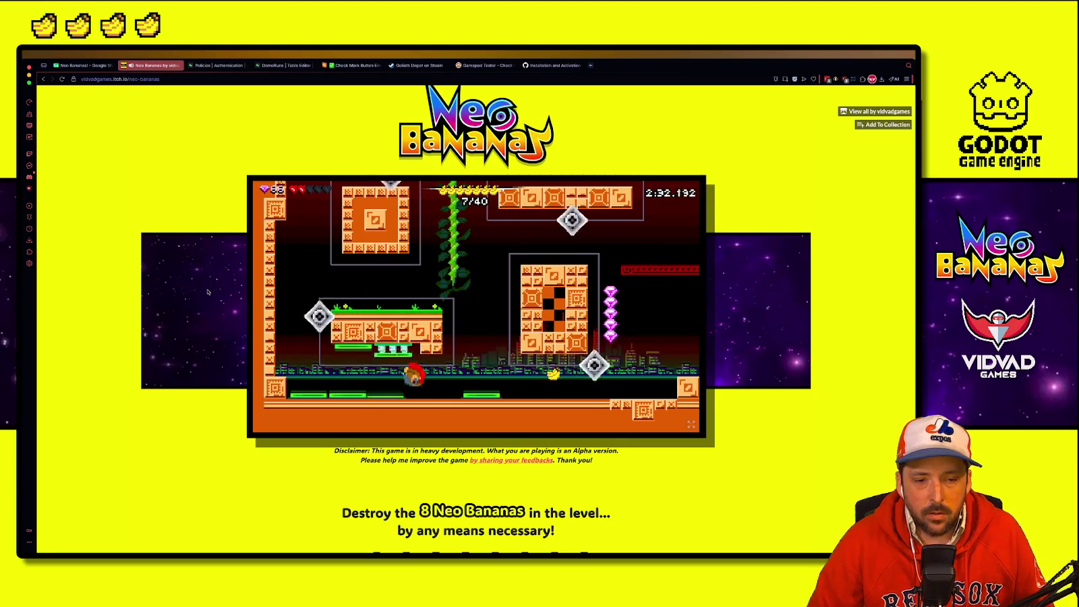
{"action": "key", "text": "Right"}
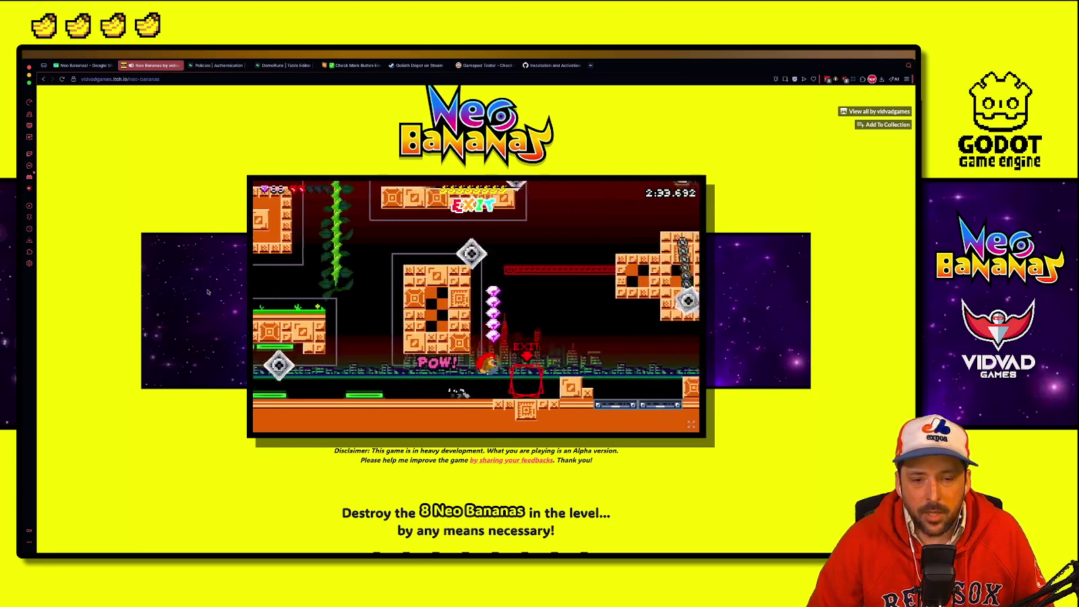
{"action": "key", "text": "Right"}
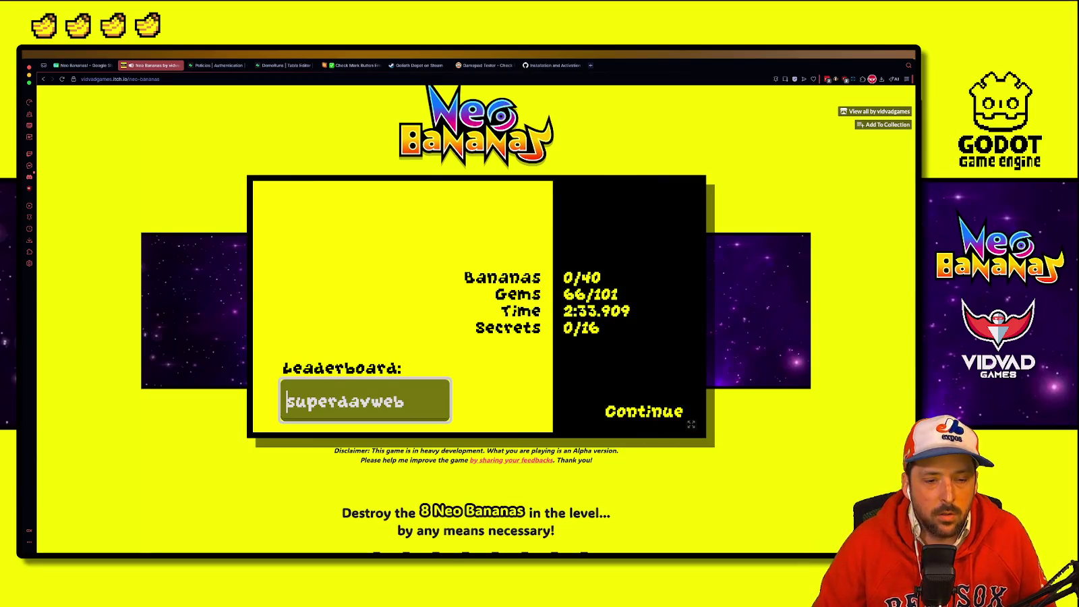
Step: Confirm the leaderboard name and open the in-game Leaderboard, which shows empty ranks 1–10
{"action": "key", "text": "Return"}
{"action": "key", "text": "Return"}
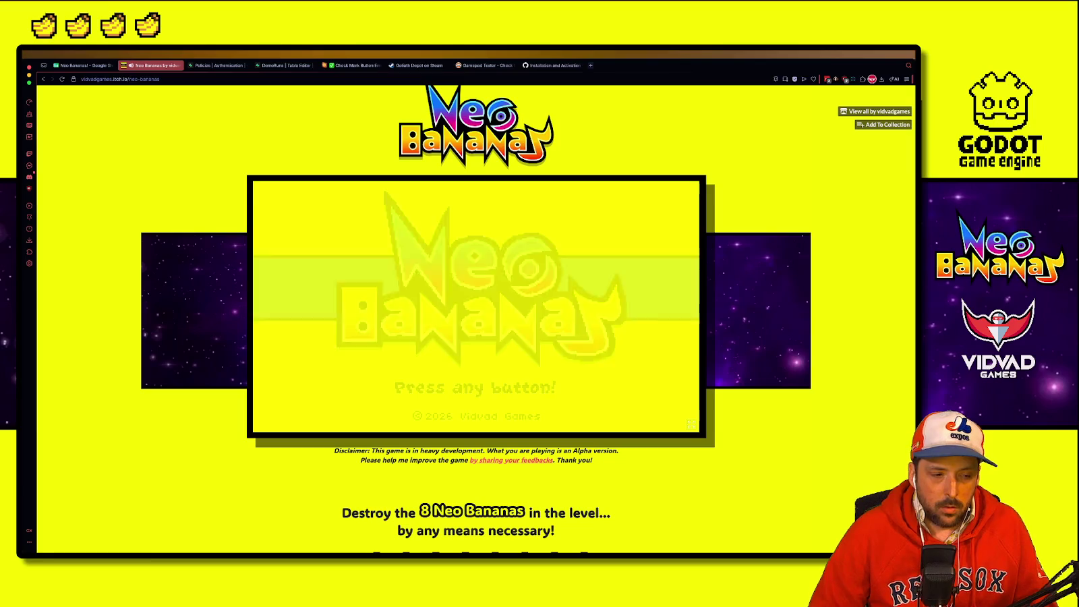
{"action": "key", "text": "Return"}
{"action": "key", "text": "Down"}
{"action": "key", "text": "Return"}
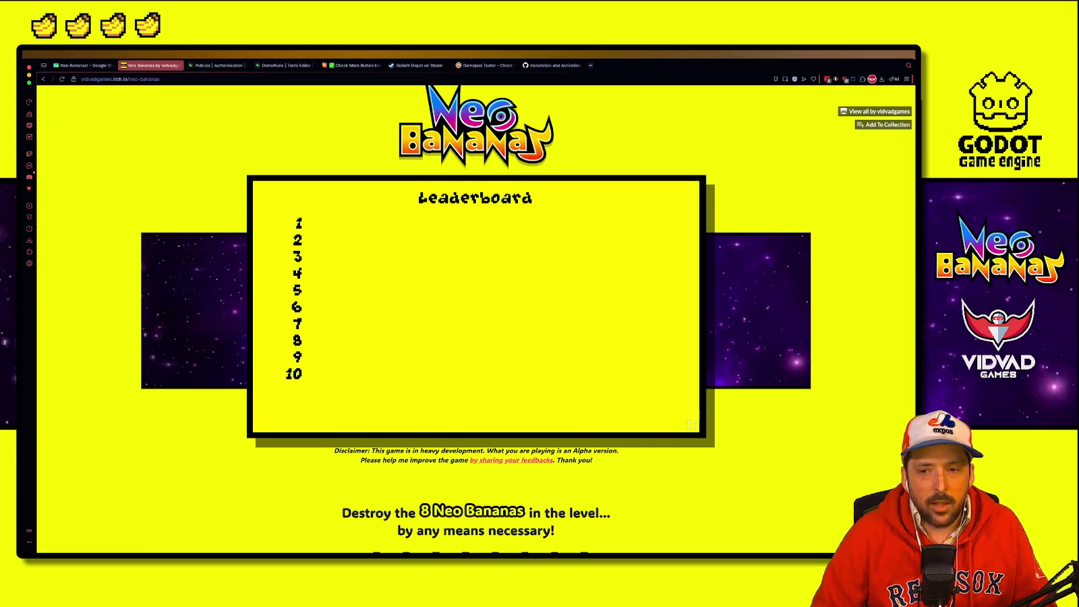
{"action": "right_click", "coordinate": [353, 147]}
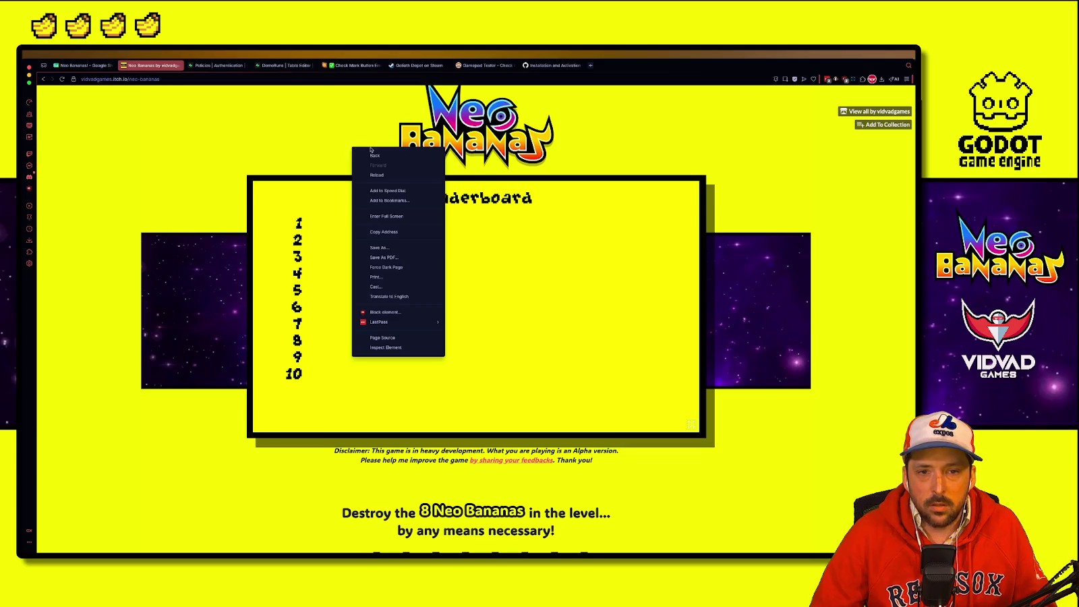
Step: Inspect the _process error stack traces in the developer console, then reload the page and rerun the game
{"action": "left_click", "coordinate": [385, 348]}
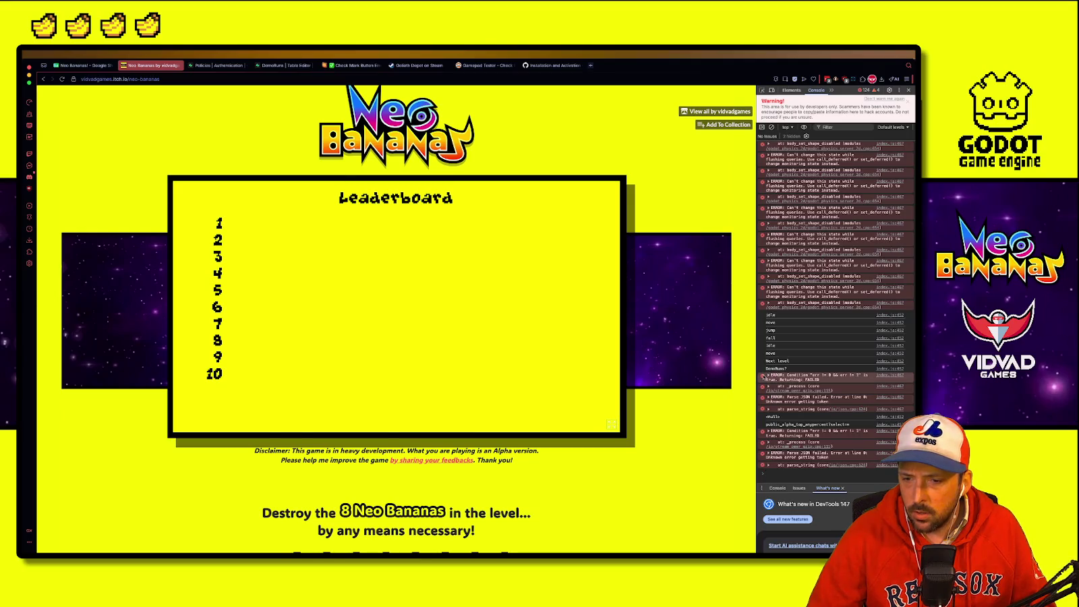
{"action": "left_click", "coordinate": [768, 375]}
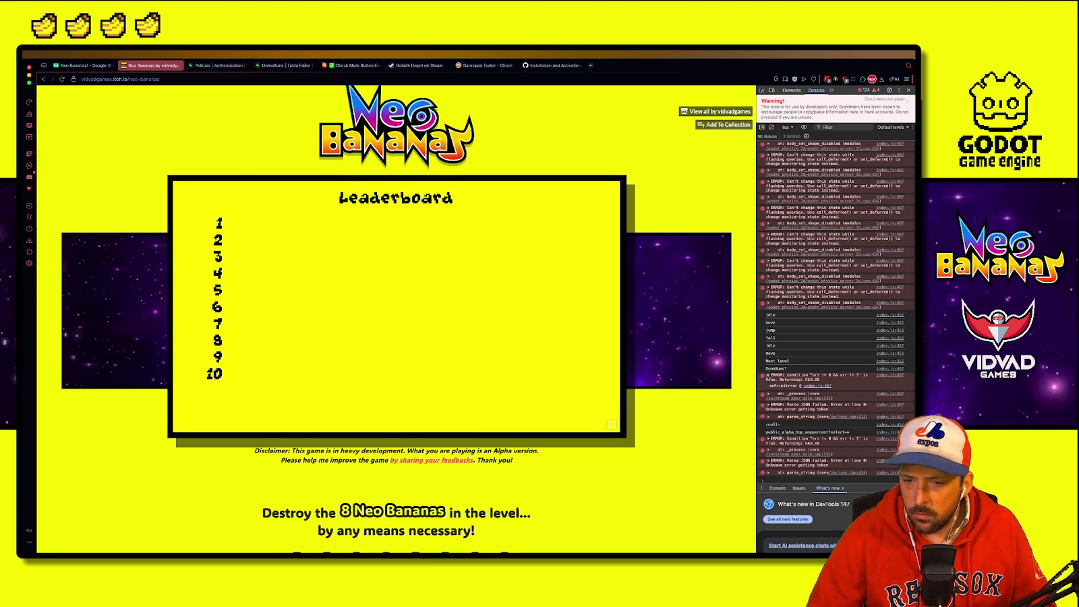
{"action": "left_click", "coordinate": [767, 375]}
{"action": "left_click", "coordinate": [768, 387]}
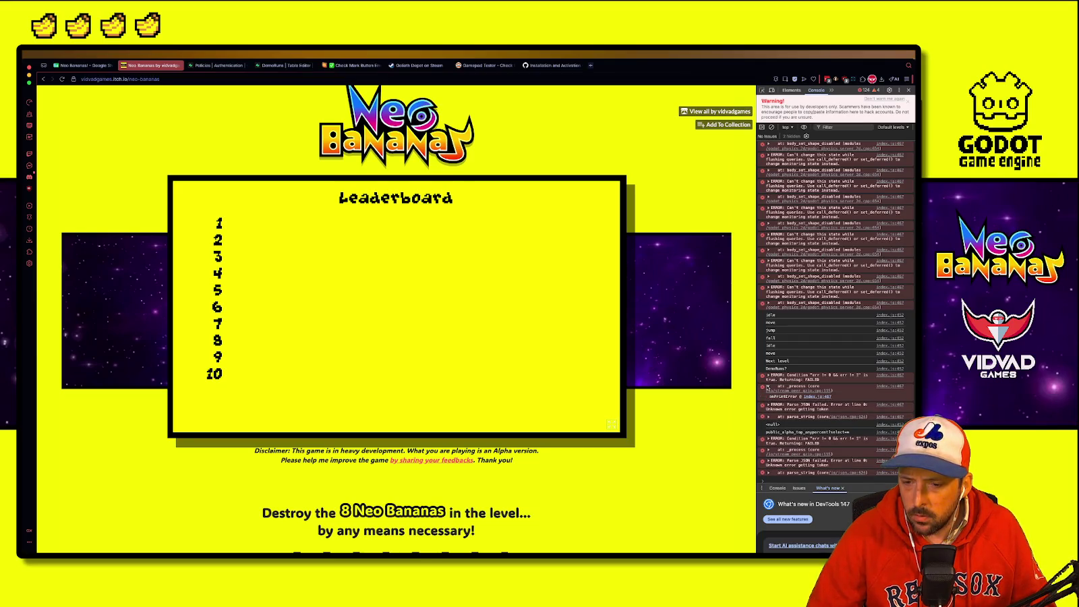
{"action": "left_click", "coordinate": [768, 387]}
{"action": "left_click", "coordinate": [62, 80]}
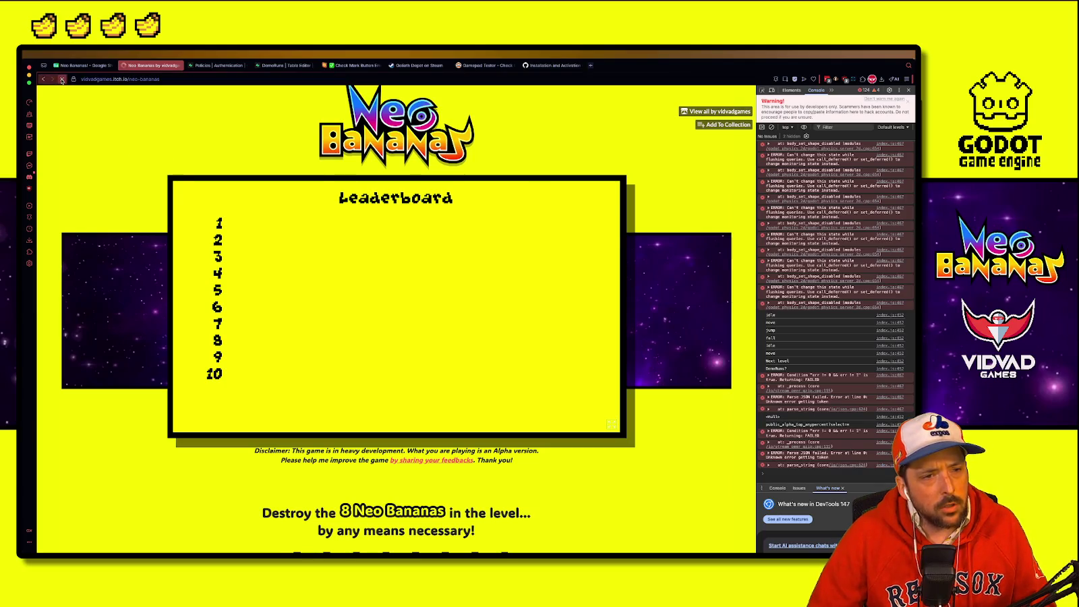
{"action": "left_click", "coordinate": [417, 192]}
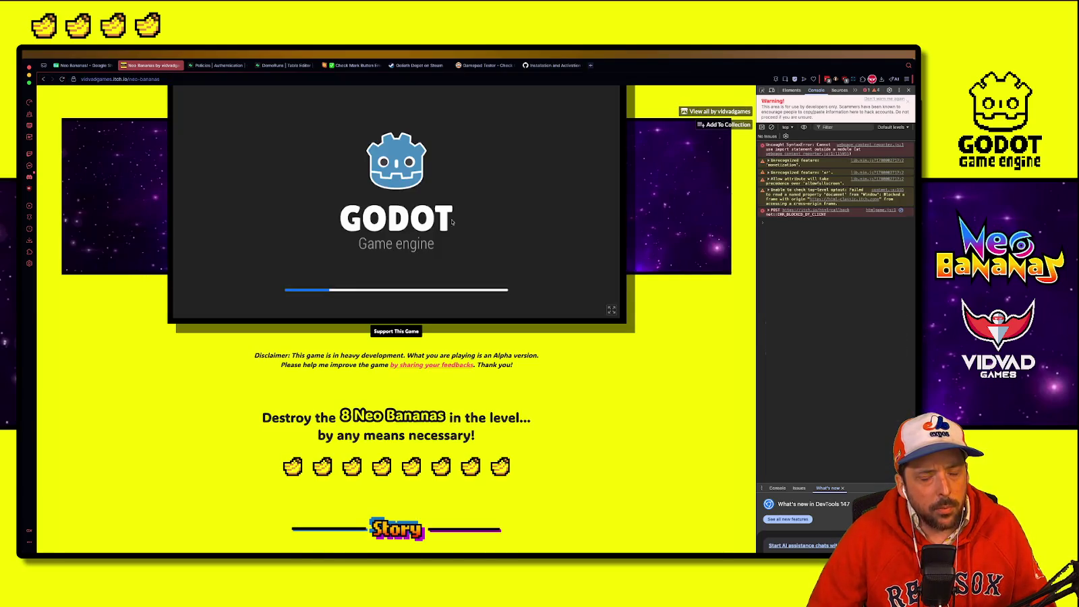
Step: View the empty in-game leaderboard, then switch to the Supabase DemoRuns table showing run 29 with 66 gems
{"action": "scroll", "coordinate": [616, 400], "scroll_direction": "down", "scroll_amount": 1}
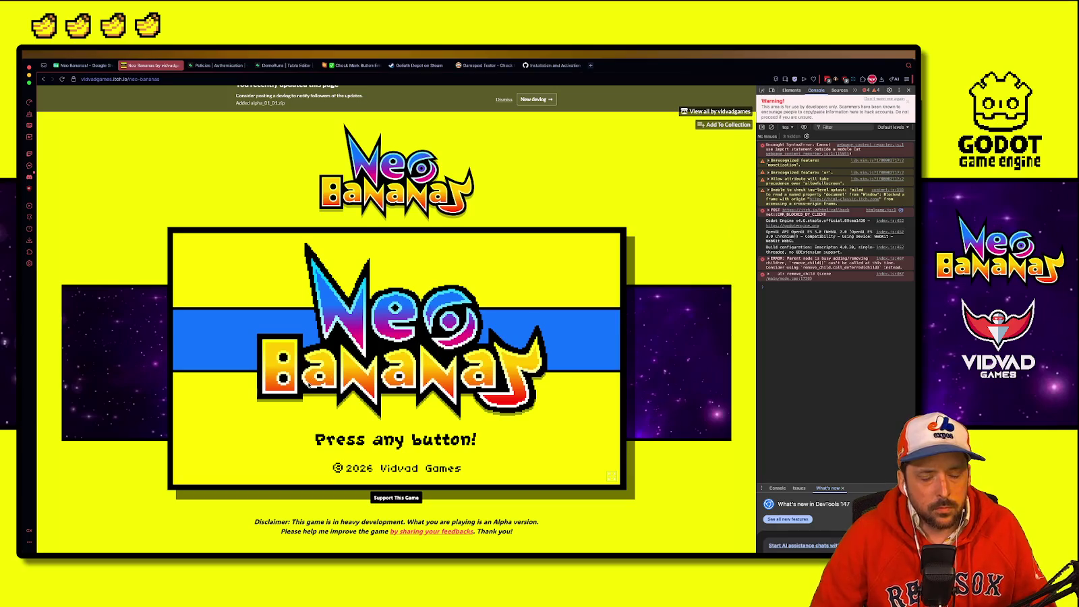
{"action": "left_click", "coordinate": [307, 381]}
{"action": "left_click", "coordinate": [339, 386]}
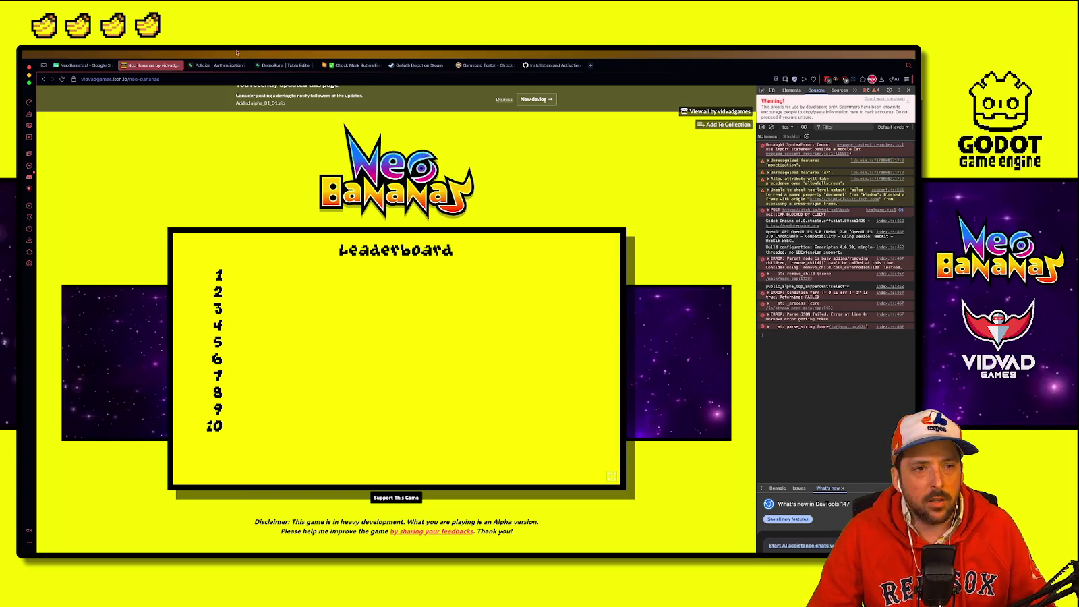
{"action": "left_click", "coordinate": [287, 66]}
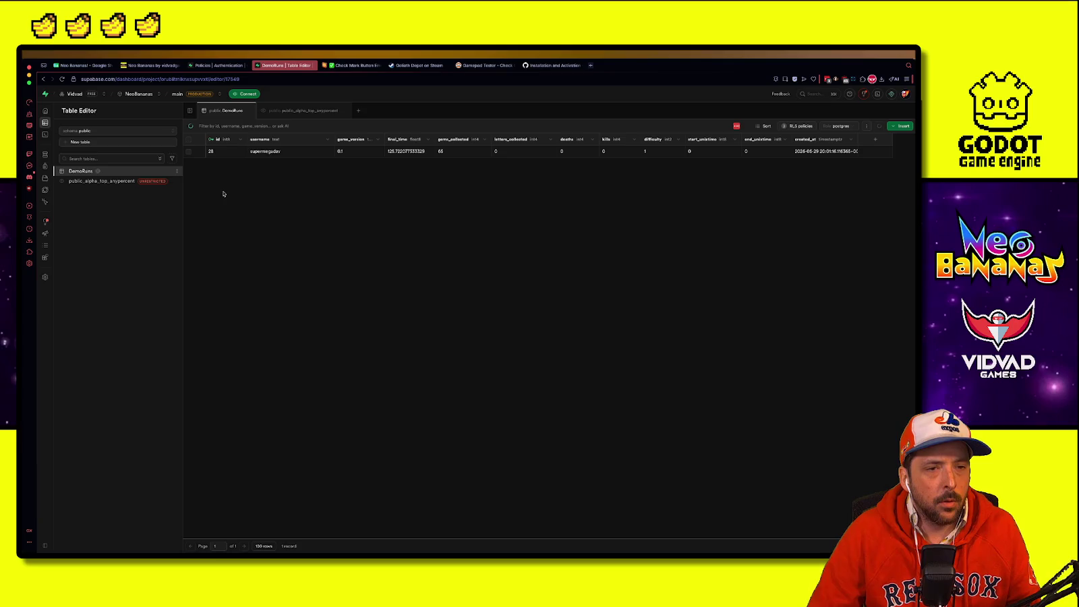
Step: Switch to the Supabase Policies | Authentication browser tab
{"action": "left_click", "coordinate": [234, 66]}
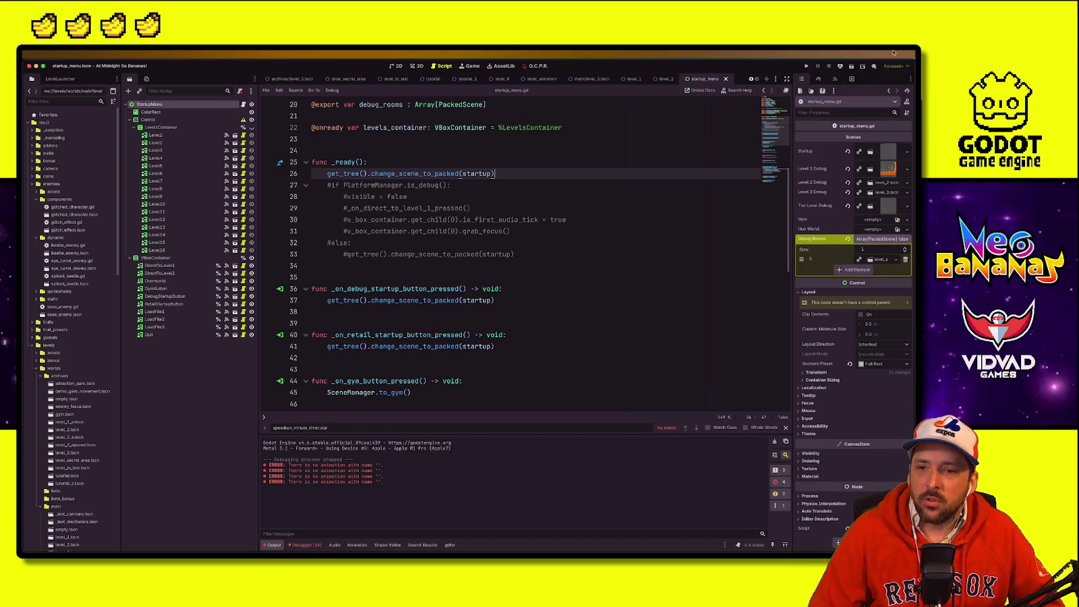
Step: Run the project locally and open the leaderboard, showing entries 2:05.722 and 2:33.909
{"action": "left_click", "coordinate": [807, 65]}
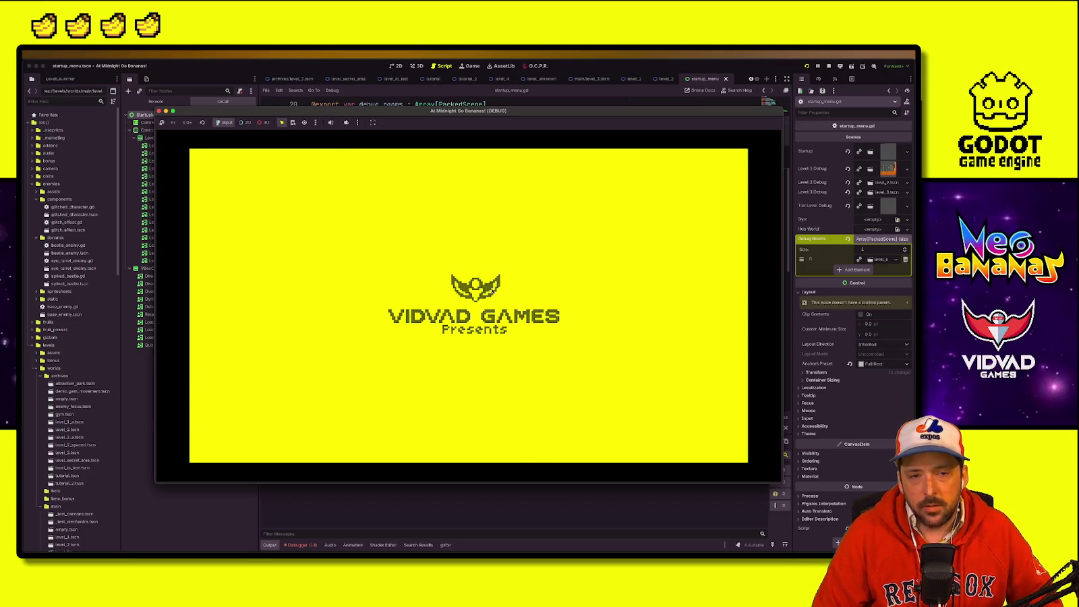
{"action": "left_click", "coordinate": [493, 291]}
{"action": "key", "text": "Down"}
{"action": "key", "text": "Return"}
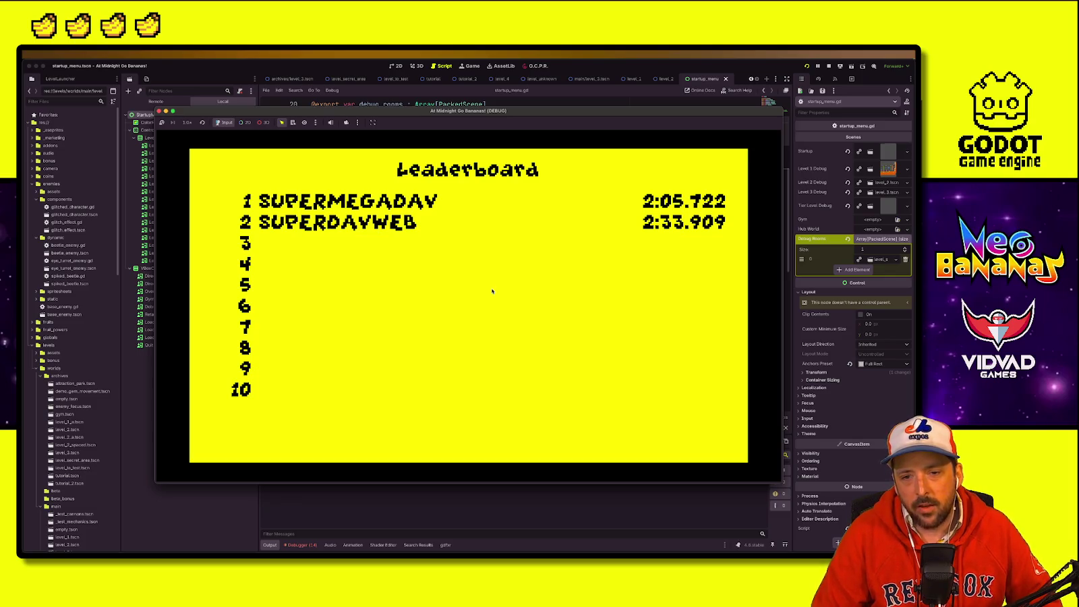
Step: Stop the debug run, look over startup_menu.gd, and bring up the open-windows overview
{"action": "left_click", "coordinate": [829, 66]}
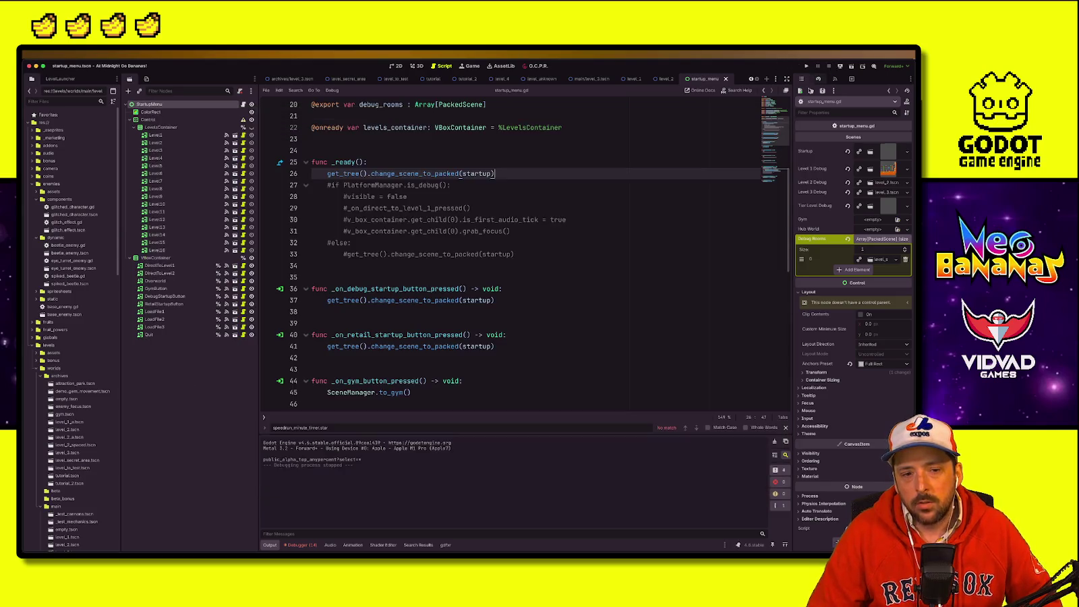
{"action": "scroll", "coordinate": [530, 326], "scroll_direction": "down", "scroll_amount": 5}
{"action": "scroll", "coordinate": [535, 313], "scroll_direction": "up", "scroll_amount": 8}
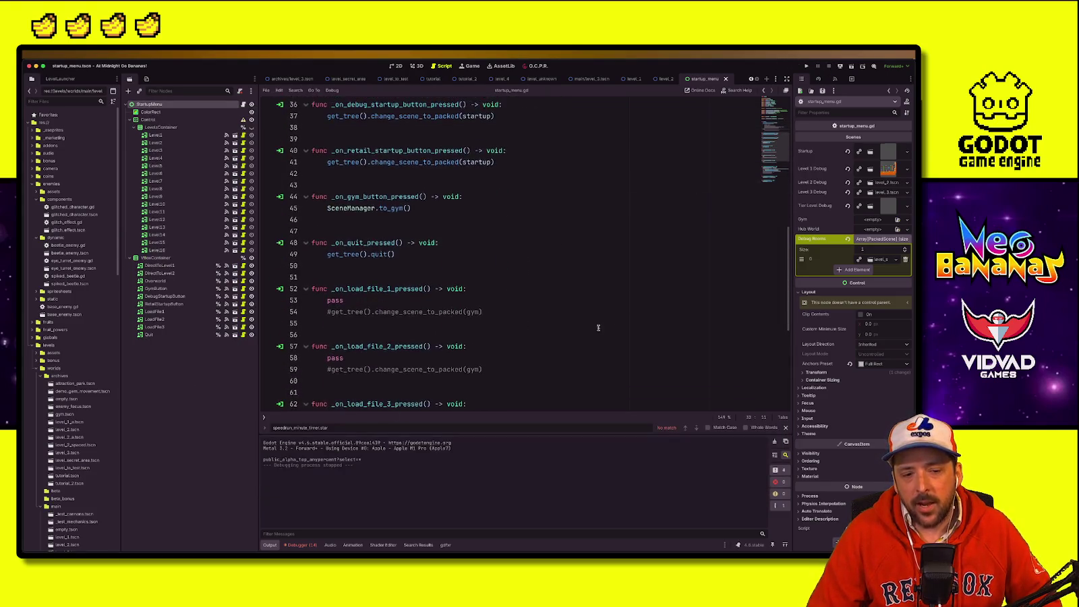
{"action": "scroll", "coordinate": [503, 238], "scroll_direction": "up", "scroll_amount": 3}
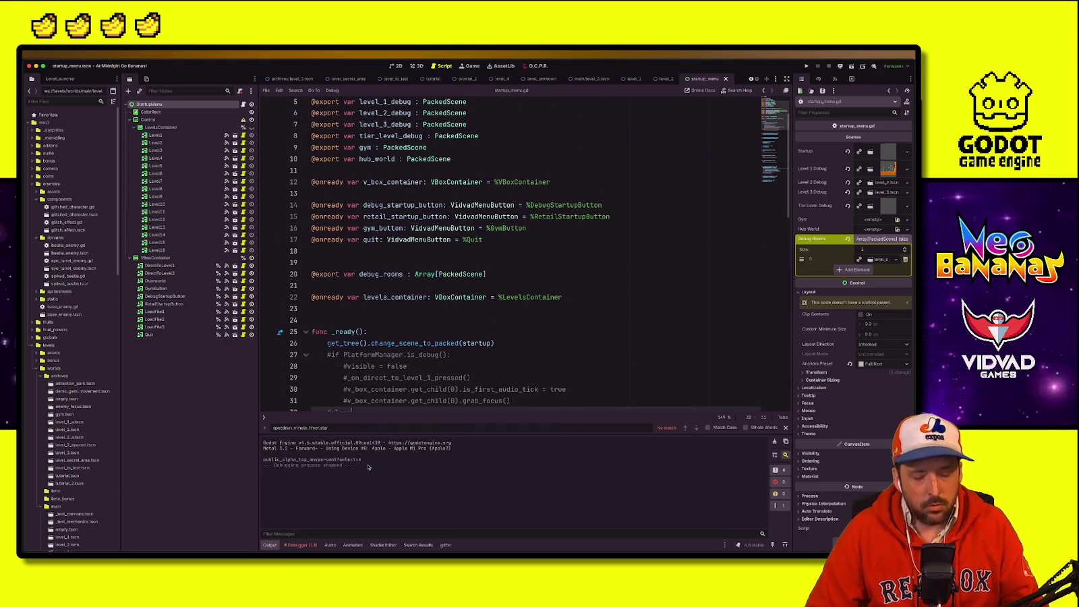
{"action": "key", "text": "ctrl+Up"}
Step: Return to the Neo Bananas itch.io page and preview the index.audio.position.worklet.js network request
{"action": "left_click", "coordinate": [387, 267]}
{"action": "key", "text": "ctrl+shift+Tab"}
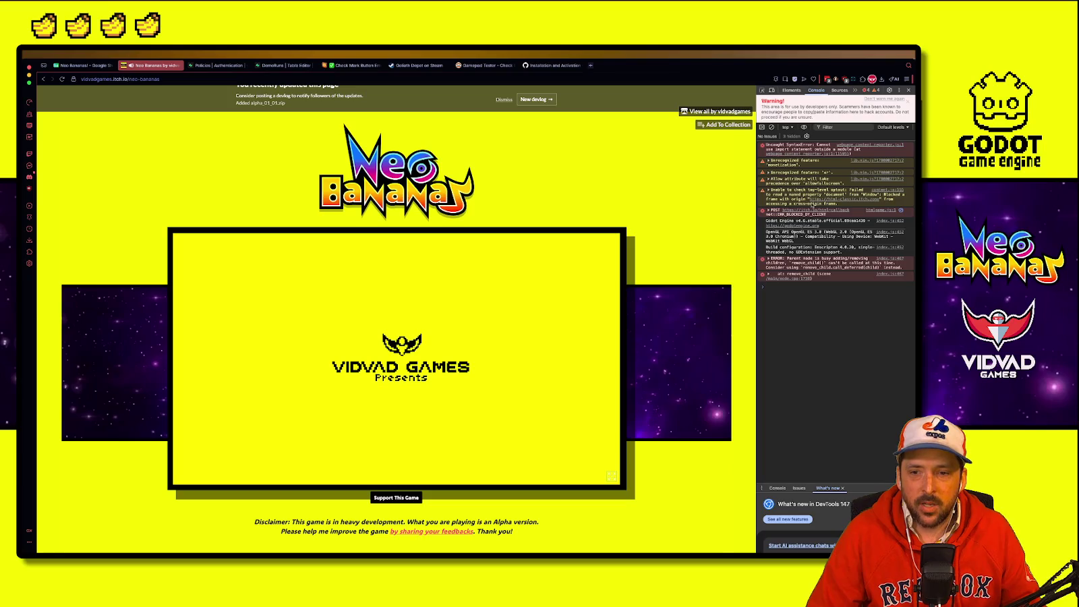
{"action": "left_click", "coordinate": [815, 210]}
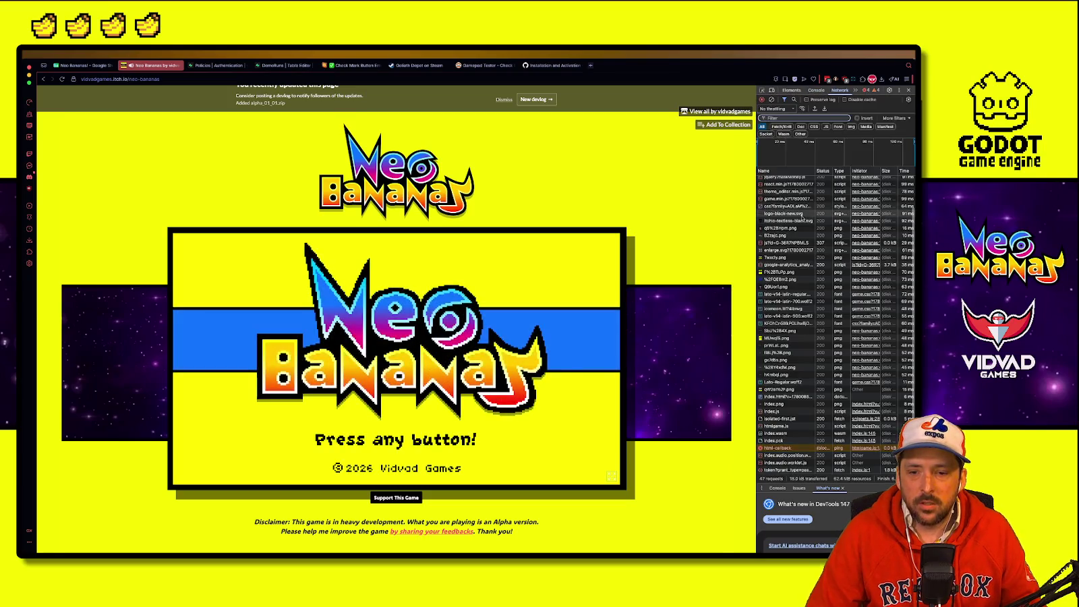
{"action": "left_click", "coordinate": [843, 455]}
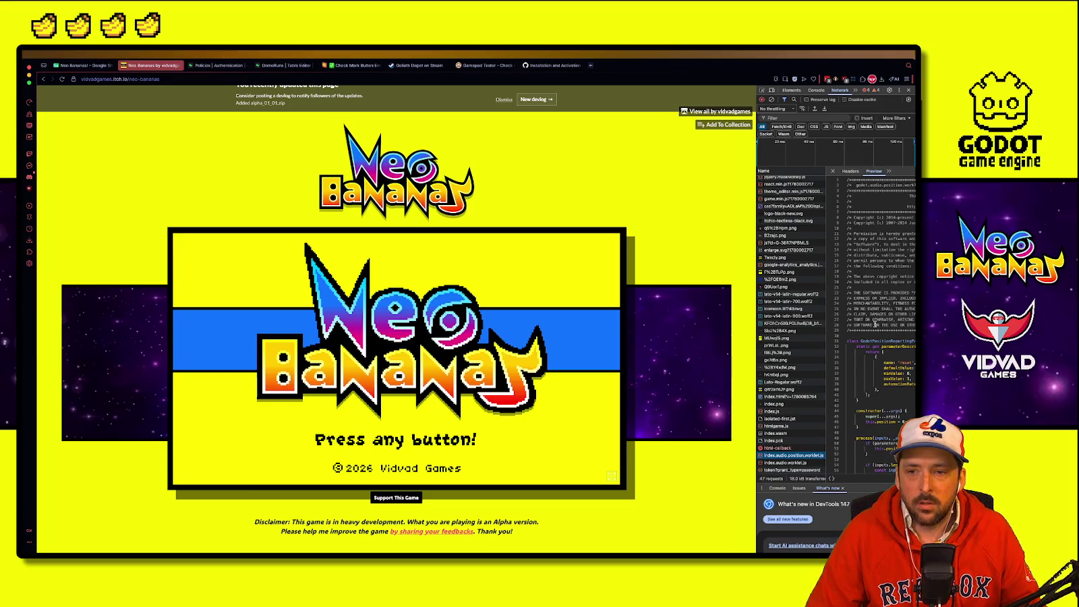
Step: Open the still-empty in-game Leaderboard, check the console errors and open the htmlgame.js source
{"action": "left_click", "coordinate": [486, 337]}
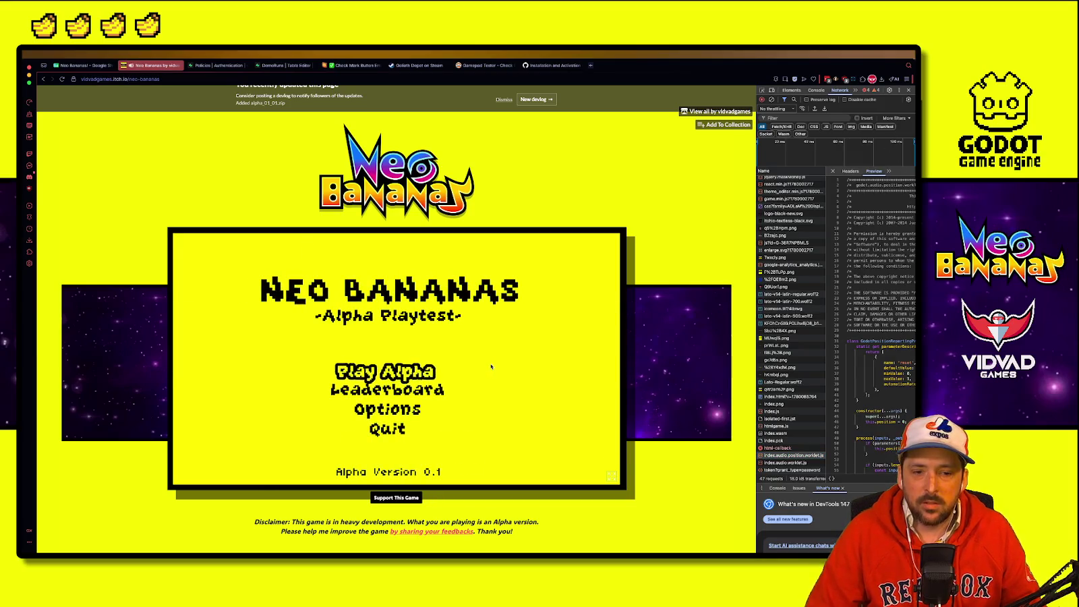
{"action": "key", "text": "Return"}
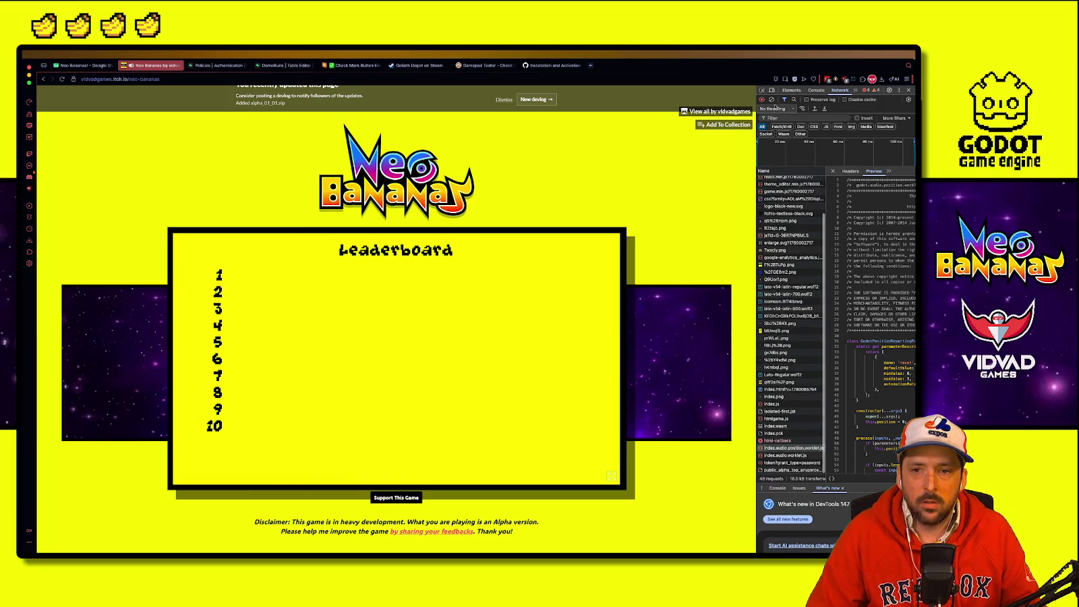
{"action": "left_click", "coordinate": [815, 91]}
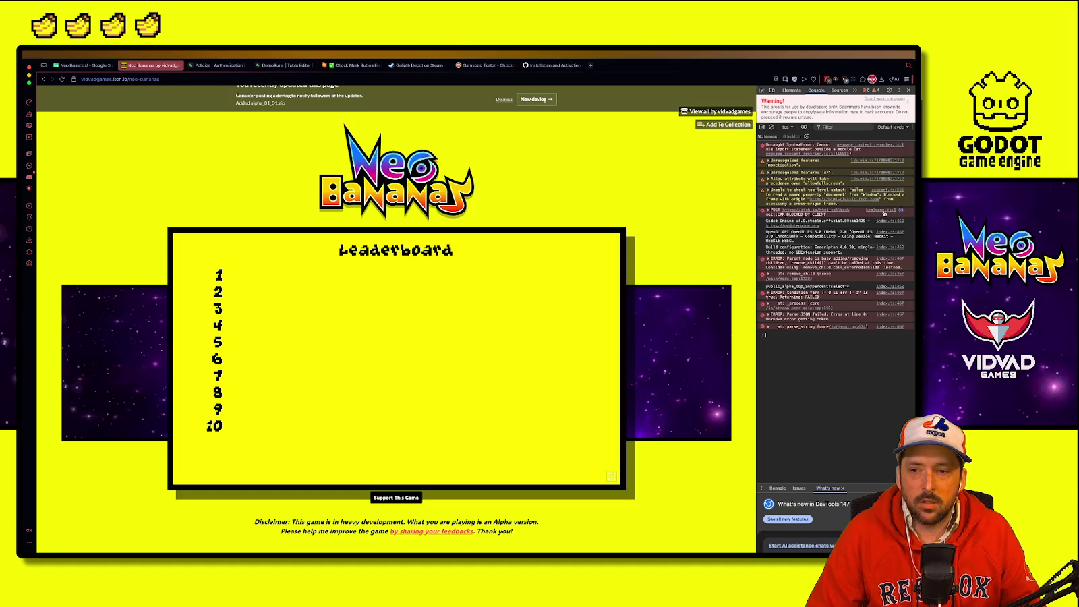
{"action": "left_click", "coordinate": [884, 211]}
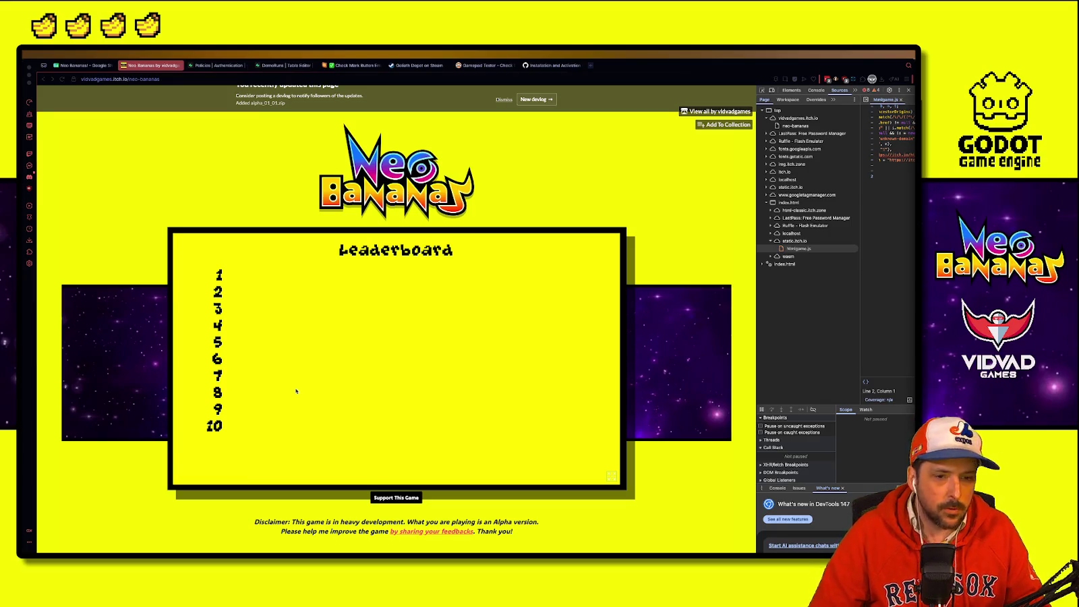
Step: Glance at the Supabase DemoRuns tab, dismiss the itch.io update banner and check notifications before returning
{"action": "left_click", "coordinate": [209, 75]}
{"action": "left_click", "coordinate": [211, 68]}
{"action": "key", "text": "ctrl+Tab"}
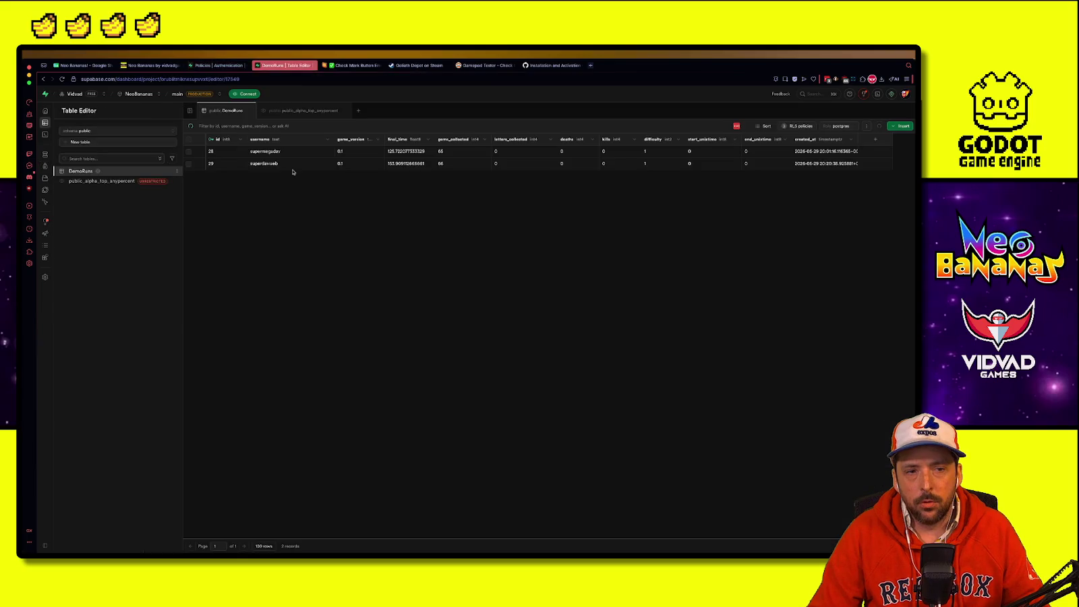
{"action": "left_click", "coordinate": [153, 66]}
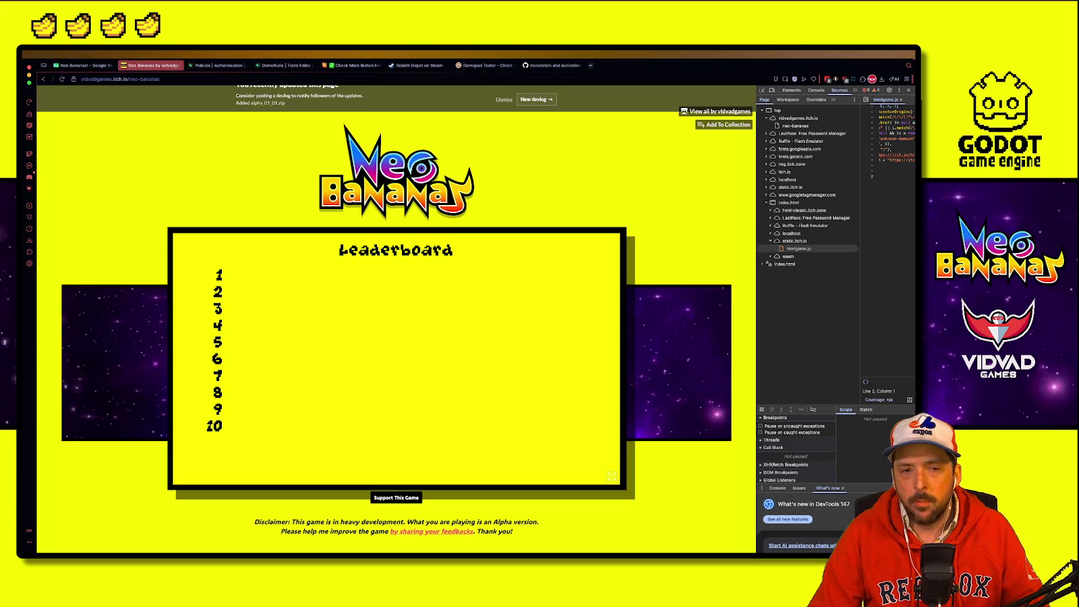
{"action": "left_click", "coordinate": [499, 100]}
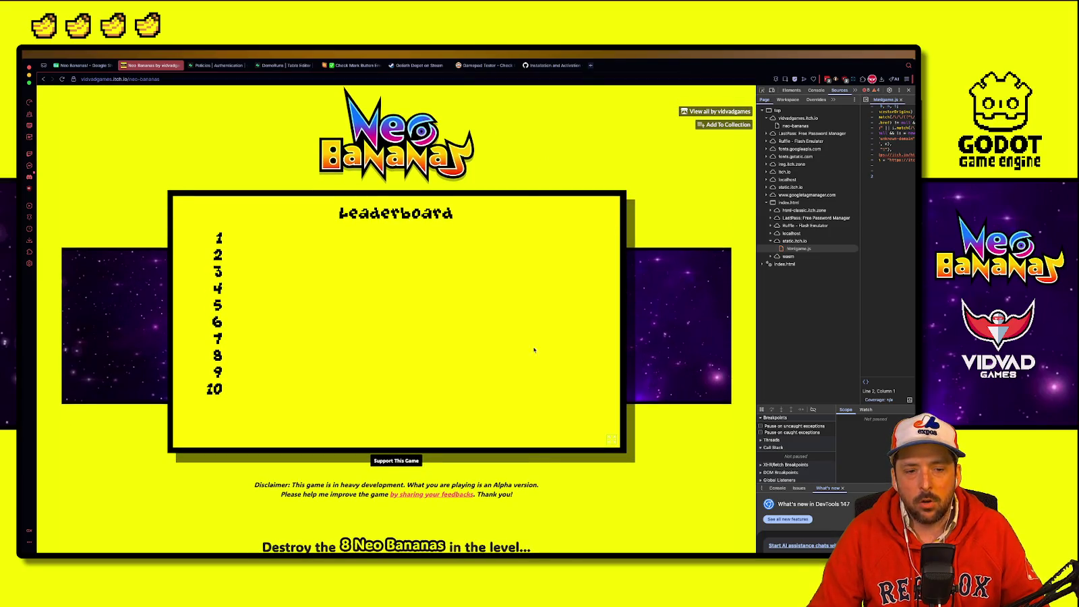
{"action": "scroll", "coordinate": [551, 481], "scroll_direction": "up", "scroll_amount": 1}
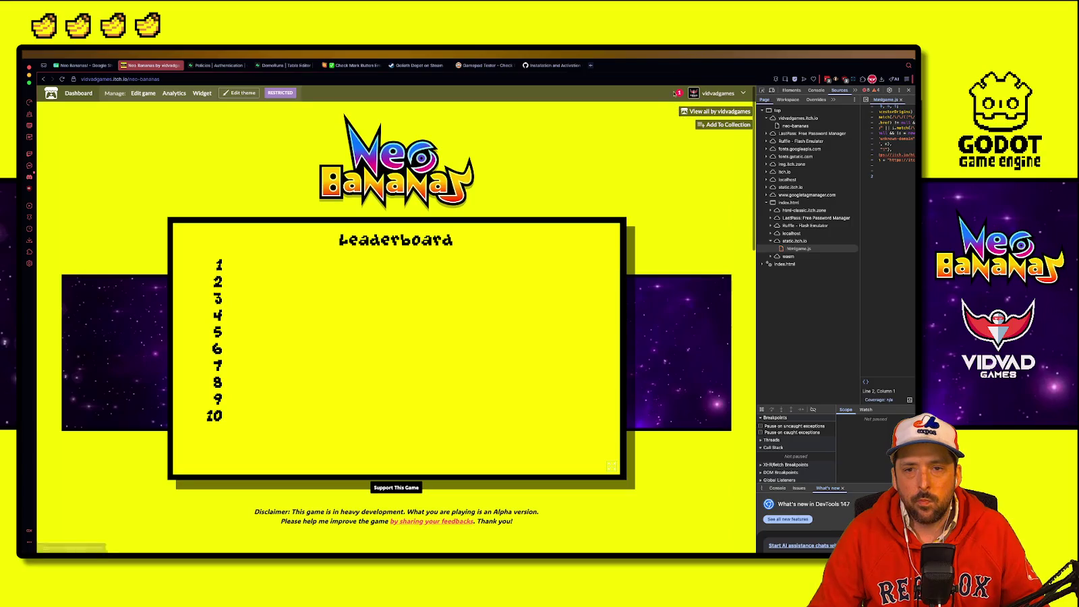
{"action": "left_click", "coordinate": [678, 94]}
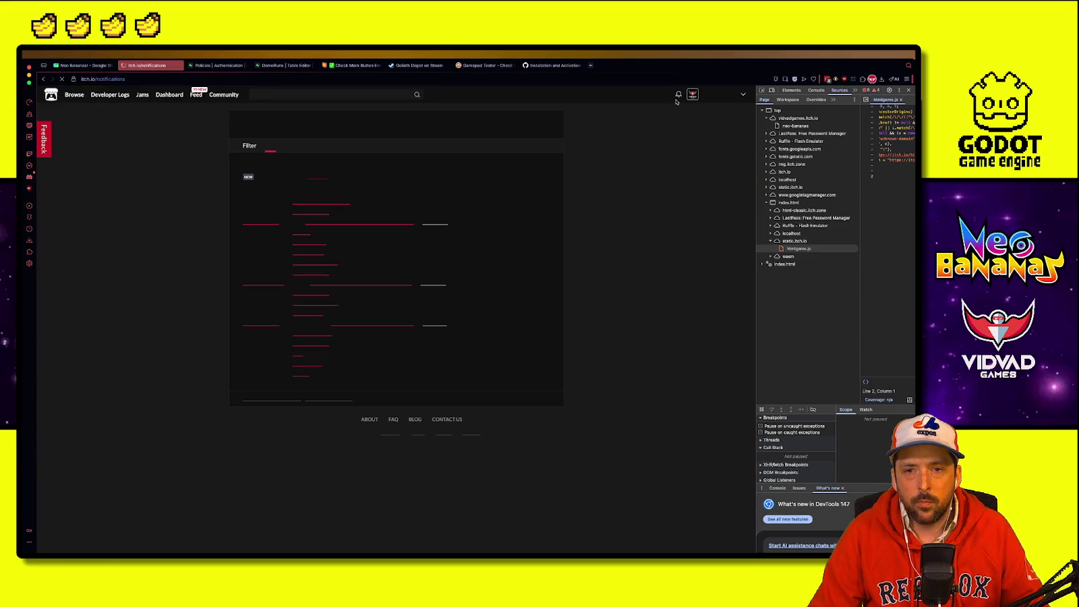
{"action": "key", "text": "alt+Left"}
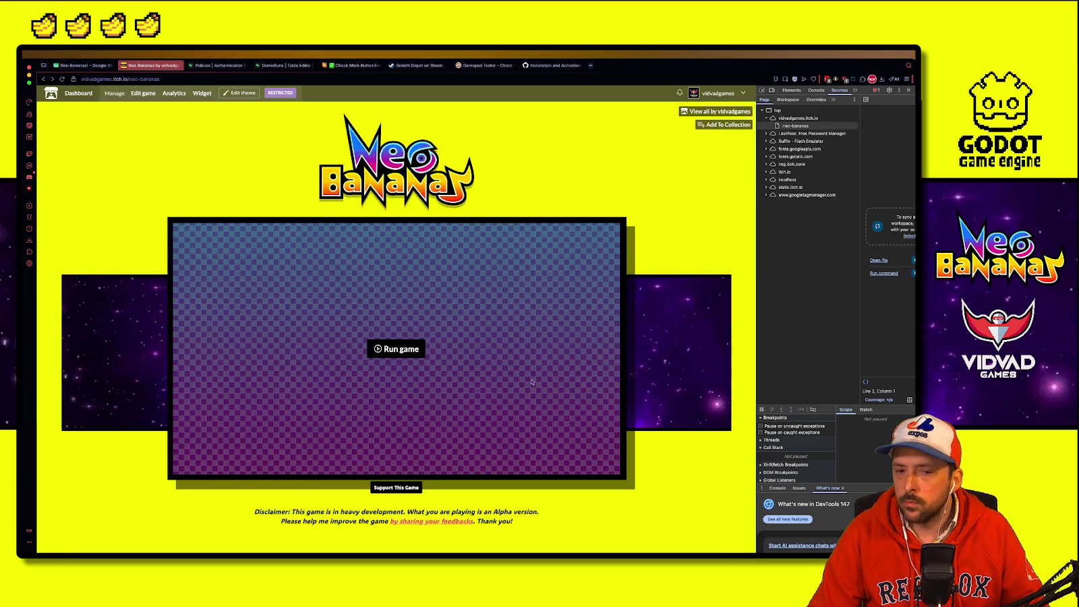
Step: Relaunch the web build, open its Leaderboard, and widen the DevTools console to read the errors
{"action": "left_click", "coordinate": [401, 349]}
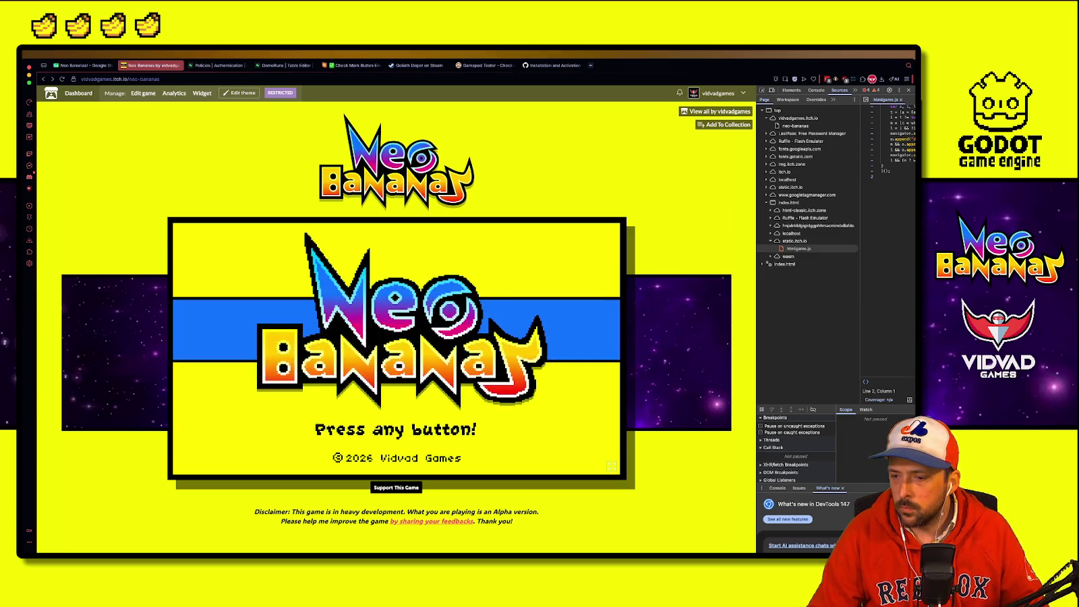
{"action": "key", "text": "Return"}
{"action": "key", "text": "Down"}
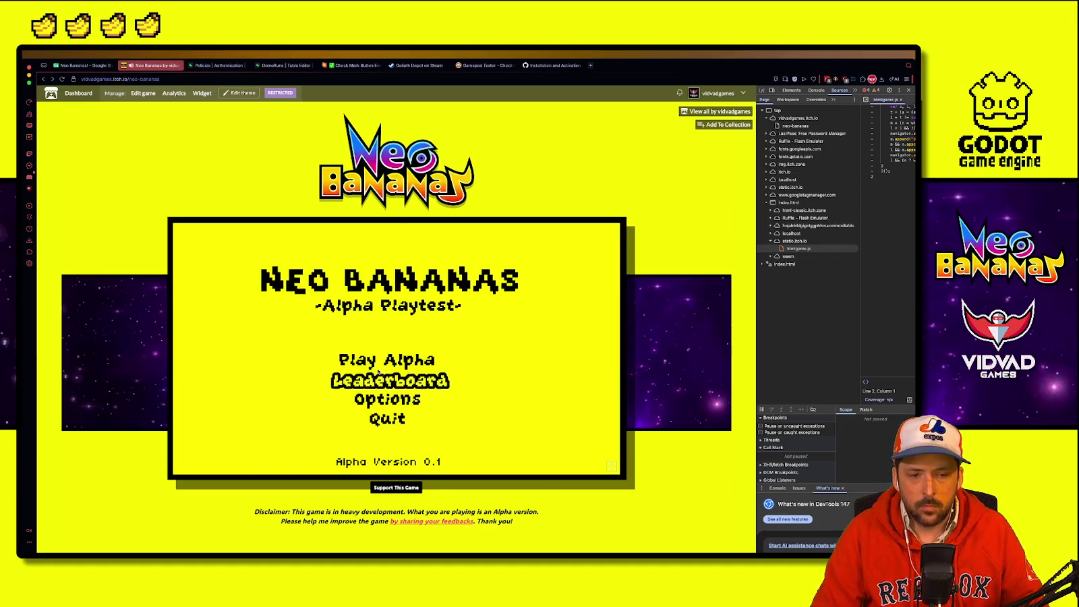
{"action": "key", "text": "Return"}
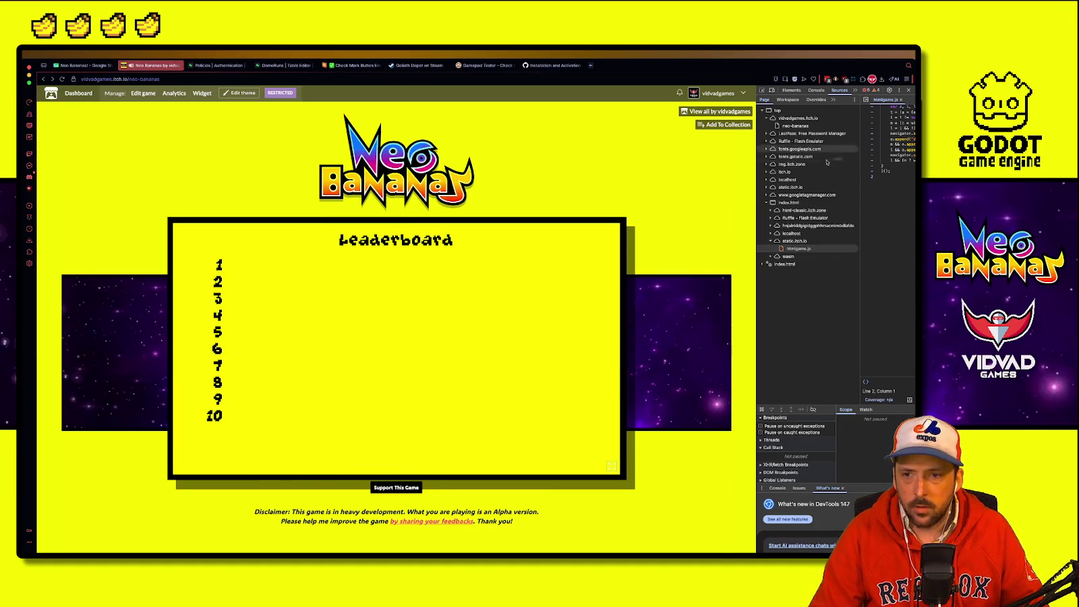
{"action": "left_click", "coordinate": [817, 90]}
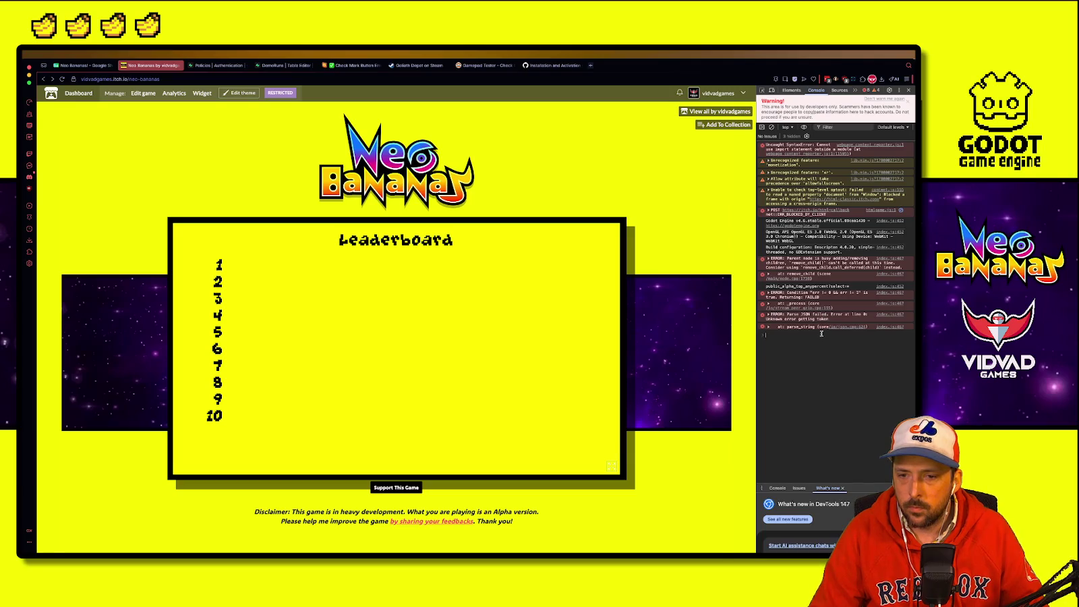
{"action": "left_click", "coordinate": [788, 347]}
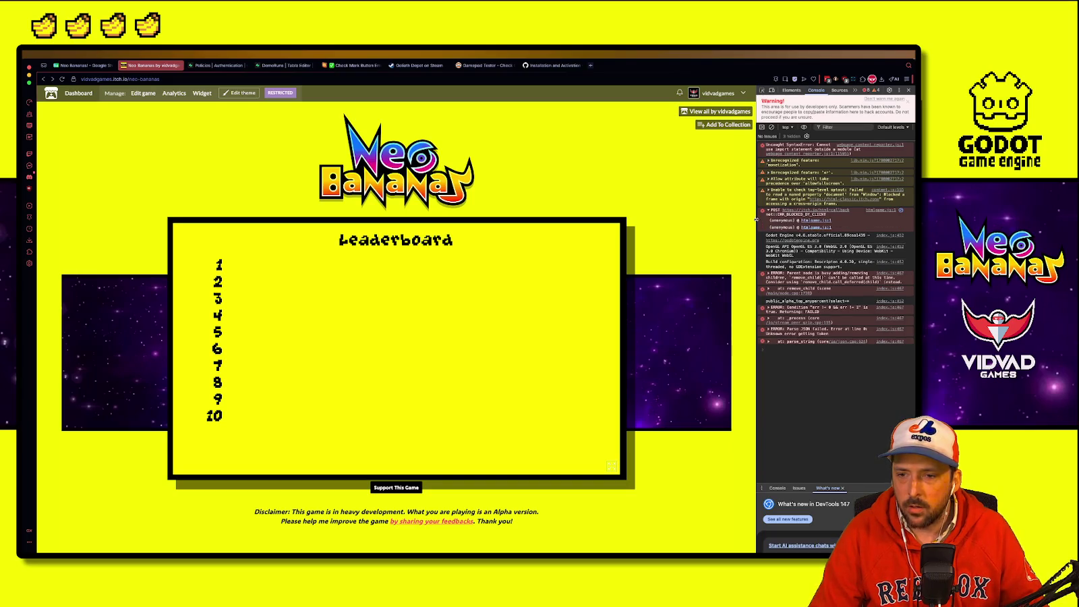
{"action": "left_click_drag", "start_coordinate": [752, 221], "coordinate": [602, 210]}
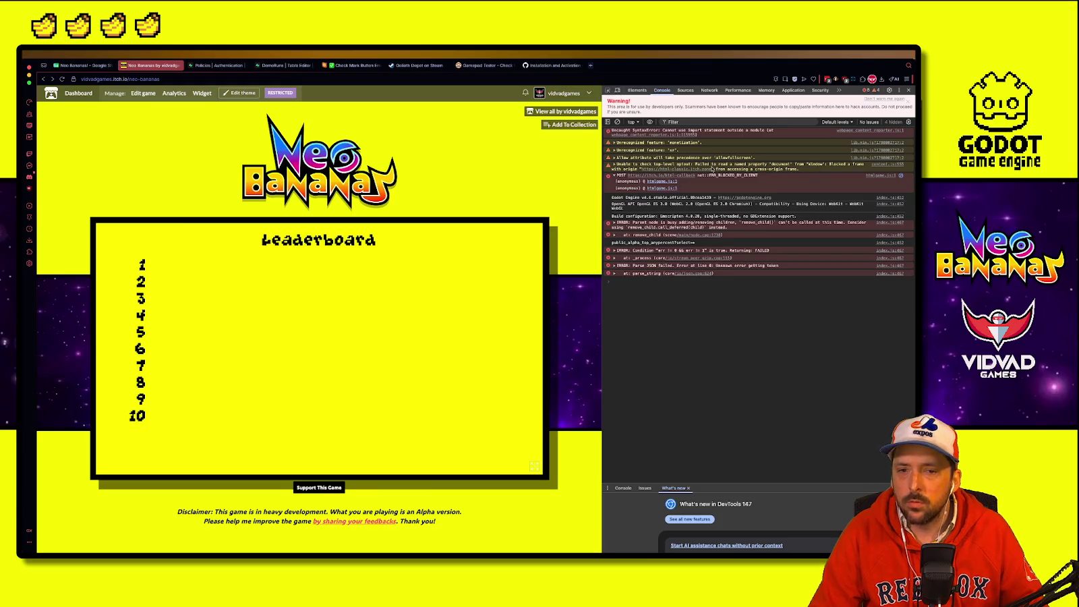
Step: Inspect the failed html-callback network request, then return to Console and narrow DevTools to widen the game
{"action": "left_click", "coordinate": [709, 89]}
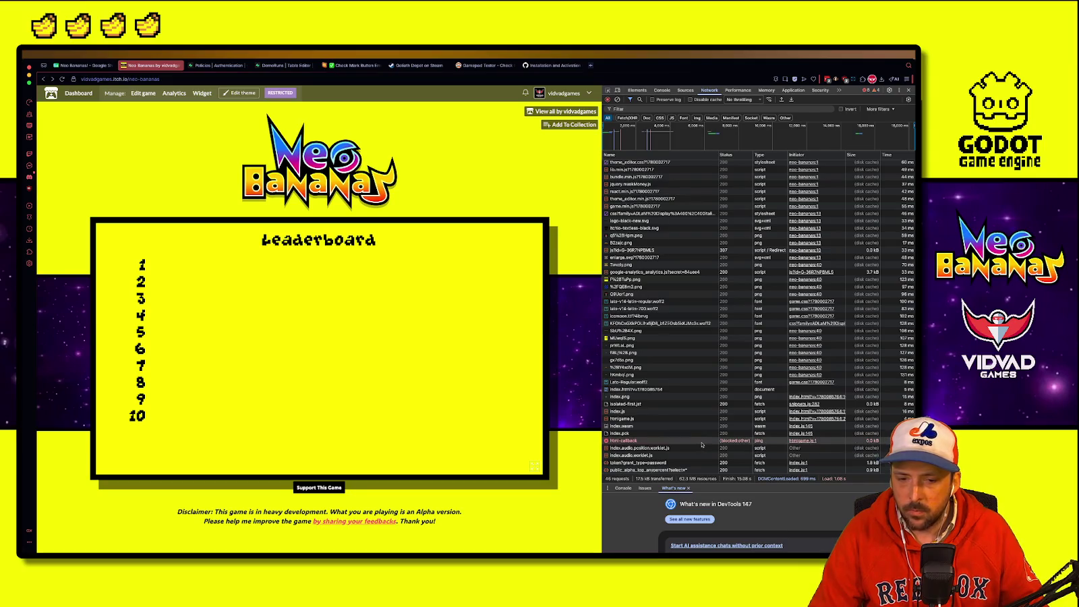
{"action": "left_click", "coordinate": [646, 442]}
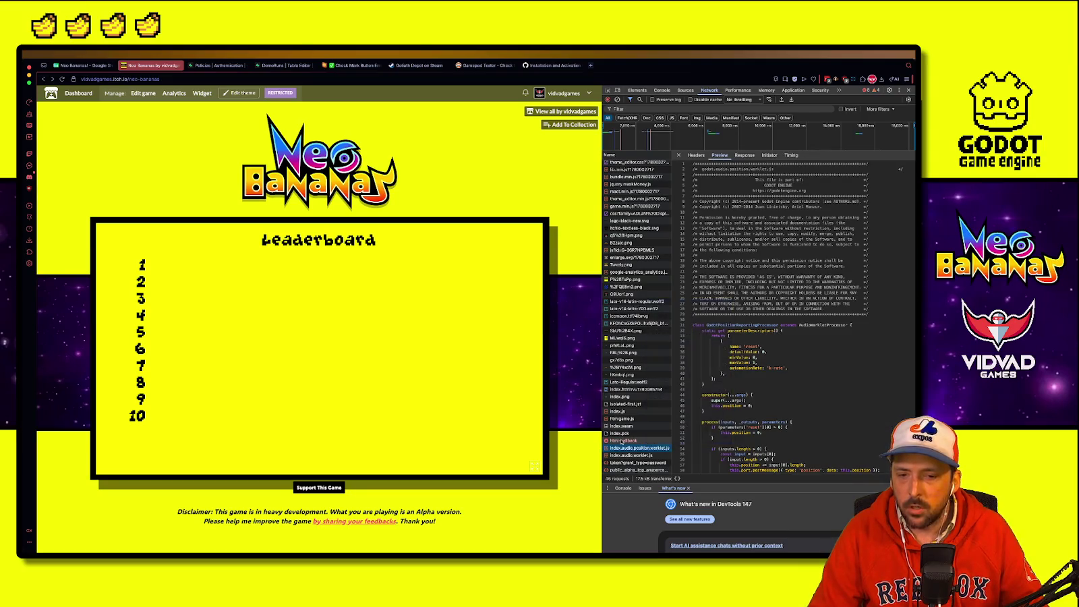
{"action": "double_click", "coordinate": [622, 441]}
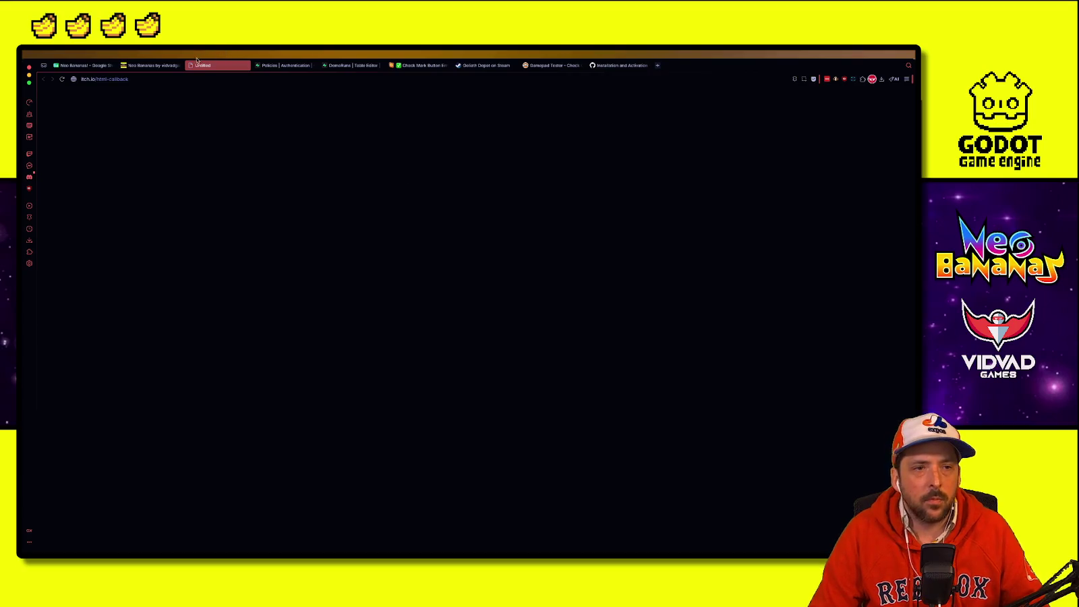
{"action": "key", "text": "ctrl+w"}
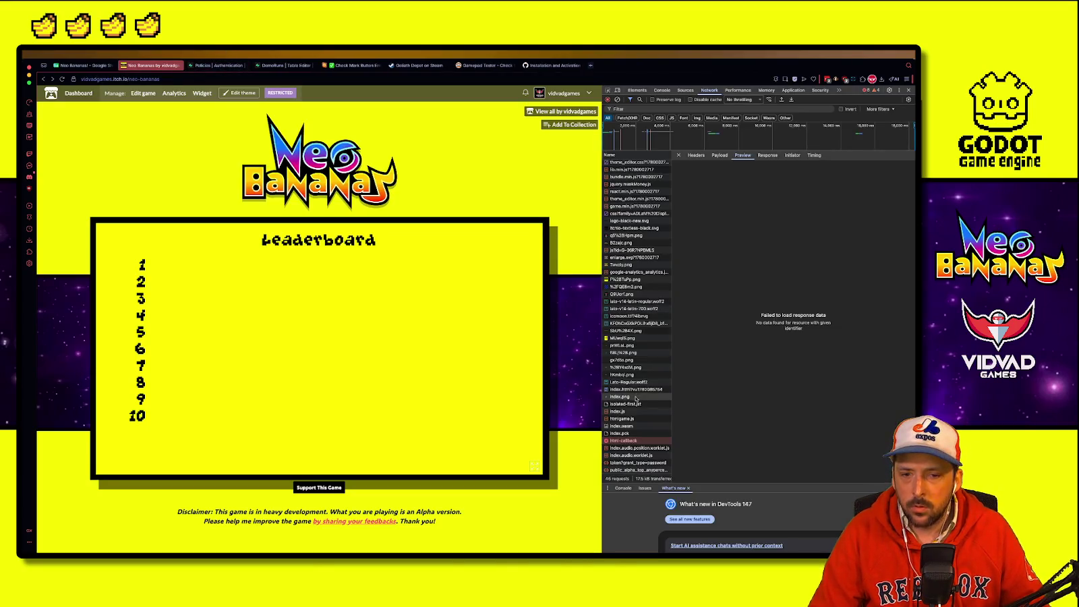
{"action": "left_click", "coordinate": [661, 90]}
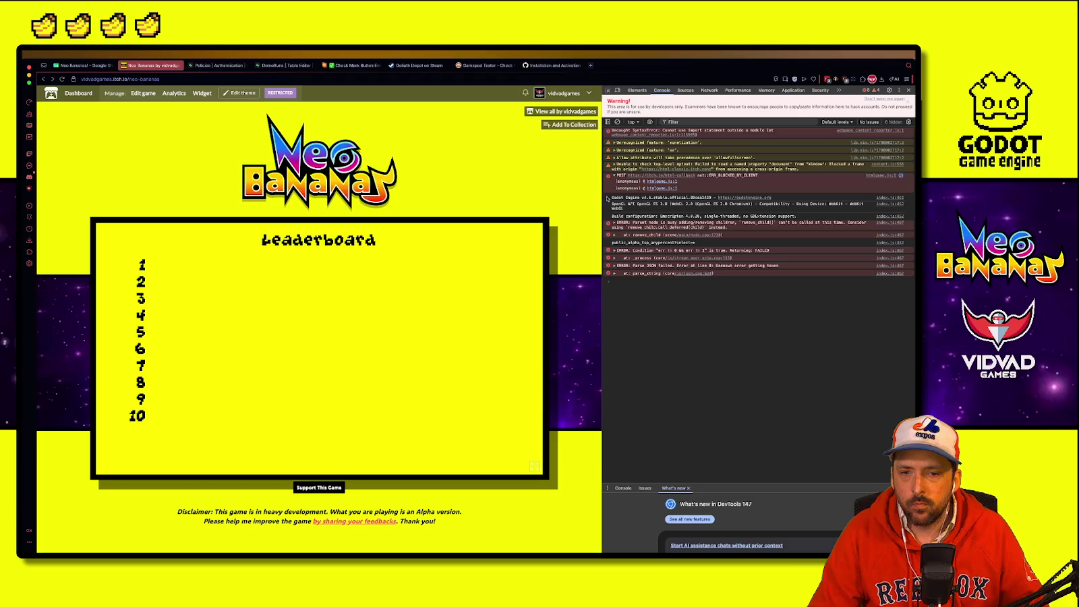
{"action": "left_click_drag", "start_coordinate": [603, 196], "coordinate": [738, 198]}
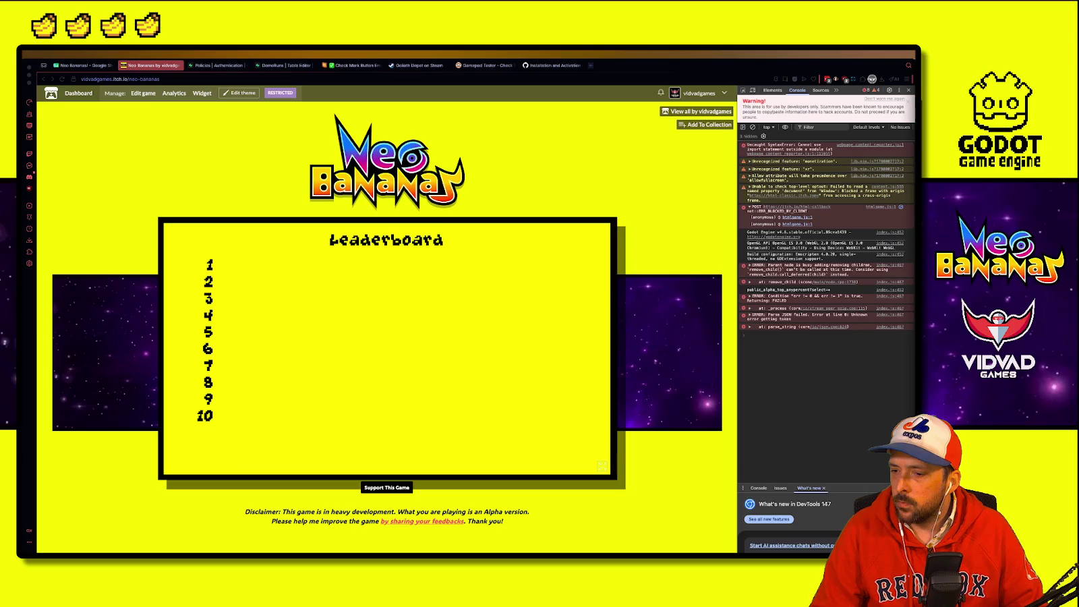
Step: Check Supabase Project Settings, land on the DemoRuns table, then switch over to the Godot editor
{"action": "left_click", "coordinate": [216, 65]}
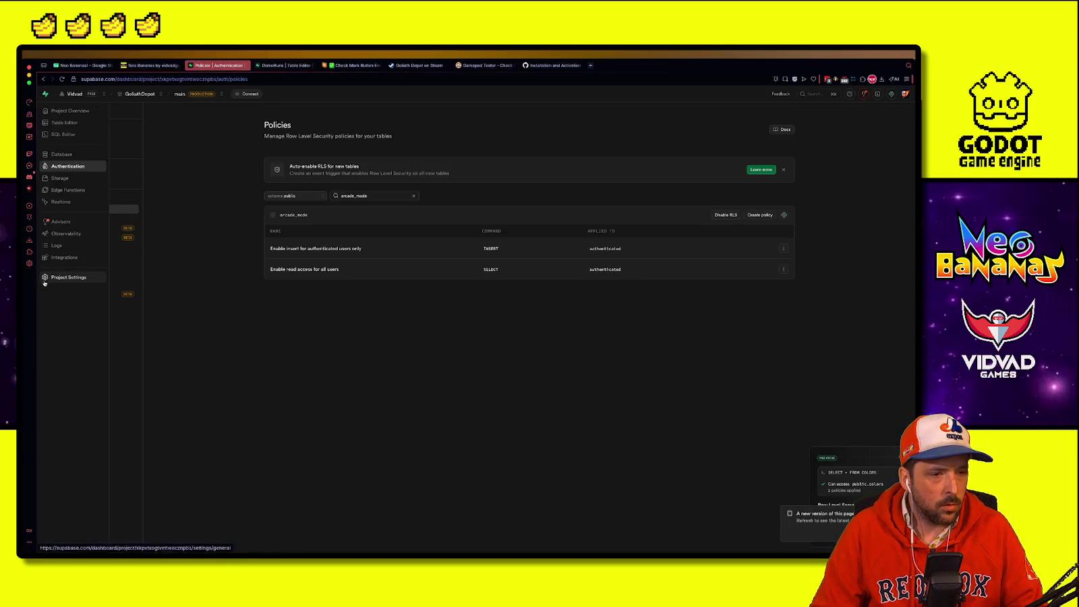
{"action": "left_click", "coordinate": [67, 277]}
{"action": "key", "text": "ctrl+w"}
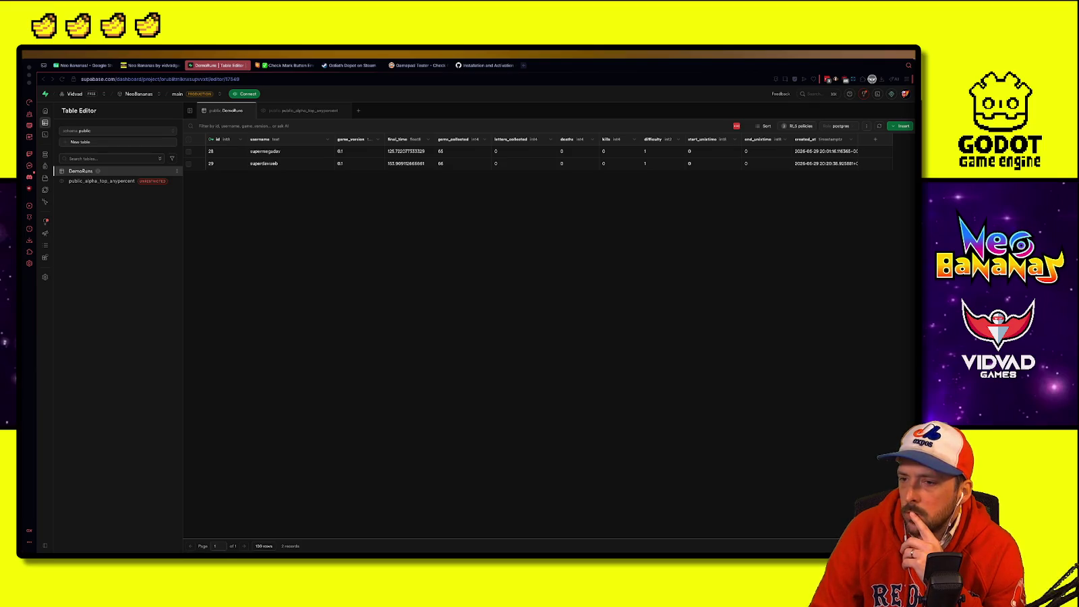
{"action": "left_click", "coordinate": [284, 144]}
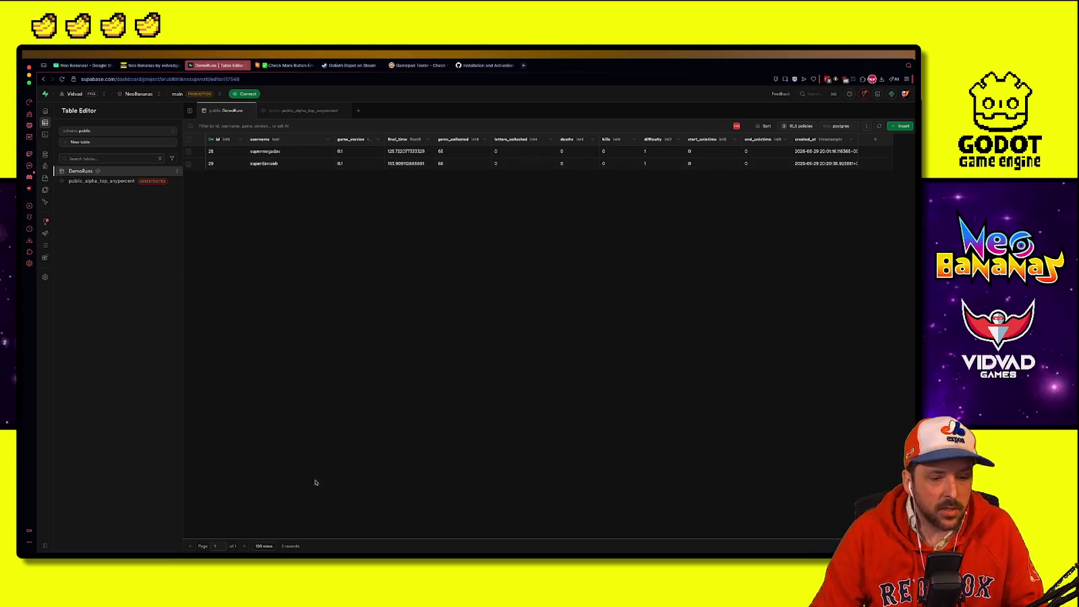
{"action": "key", "text": "ctrl+Up"}
{"action": "left_click", "coordinate": [439, 333]}
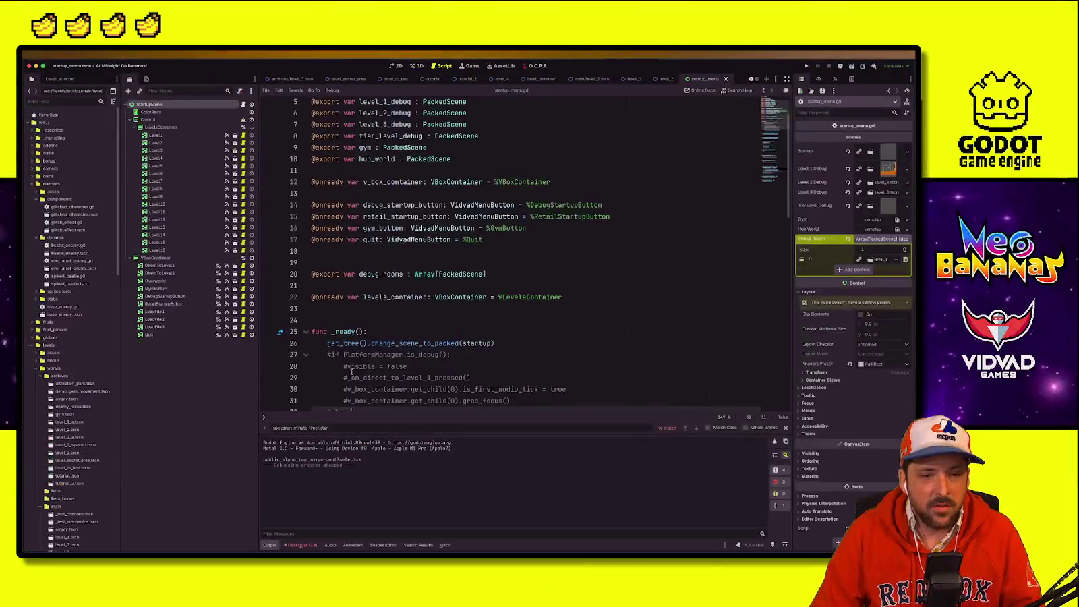
Step: Review the exported scene variables such as gym_button at the top of startup_menu.gd
{"action": "left_click", "coordinate": [416, 274]}
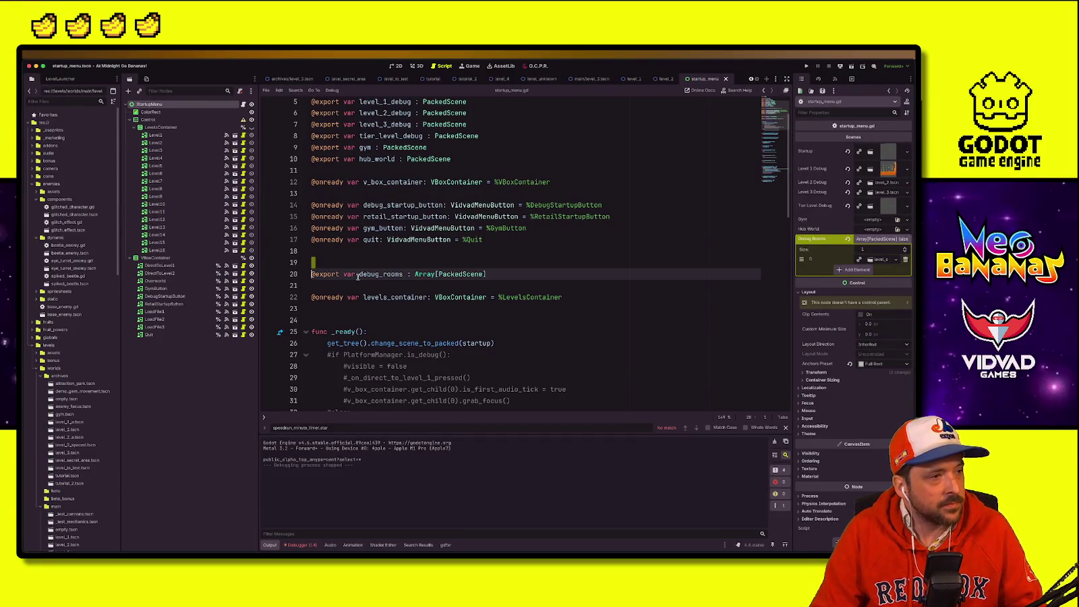
{"action": "left_click", "coordinate": [671, 263]}
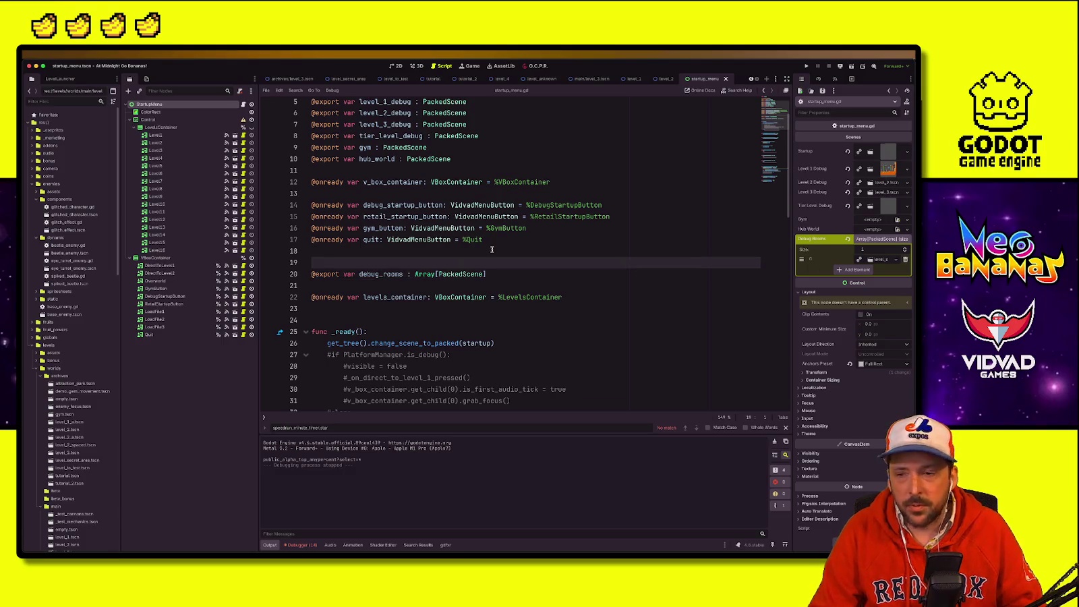
{"action": "left_click", "coordinate": [416, 228]}
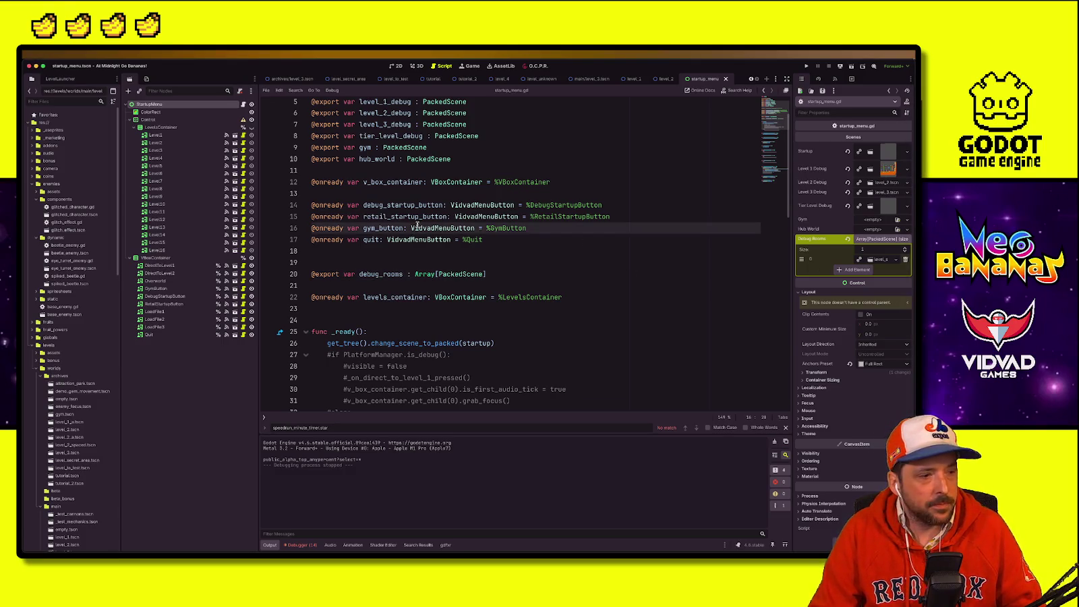
{"action": "scroll", "coordinate": [312, 223], "scroll_direction": "up", "scroll_amount": 1}
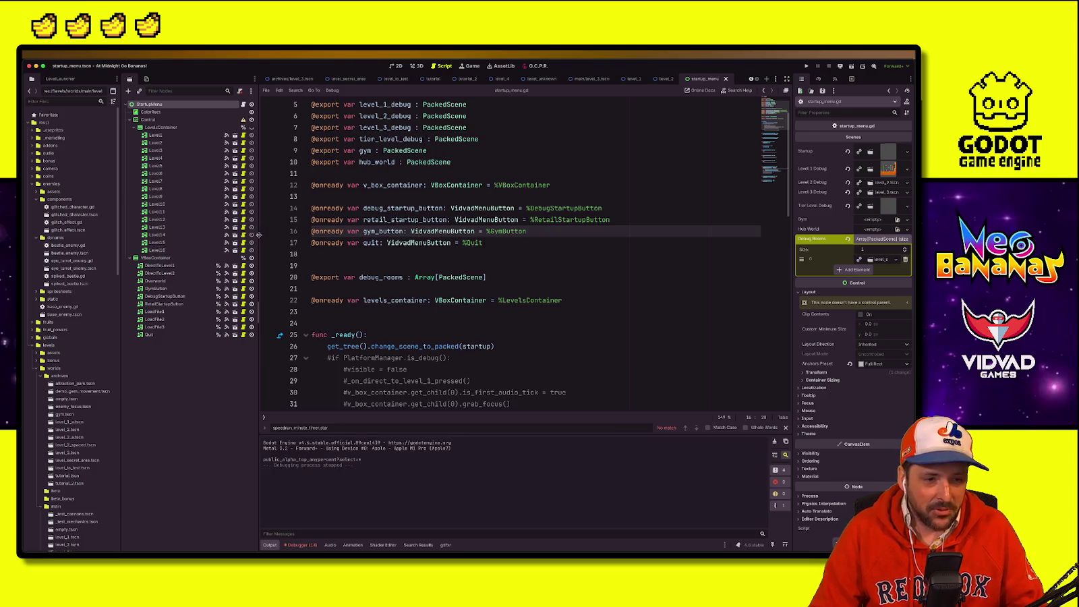
{"action": "left_click_drag", "start_coordinate": [260, 236], "coordinate": [234, 236]}
{"action": "left_click", "coordinate": [379, 251]}
{"action": "scroll", "coordinate": [395, 245], "scroll_direction": "down", "scroll_amount": 2}
{"action": "scroll", "coordinate": [396, 245], "scroll_direction": "up", "scroll_amount": 4}
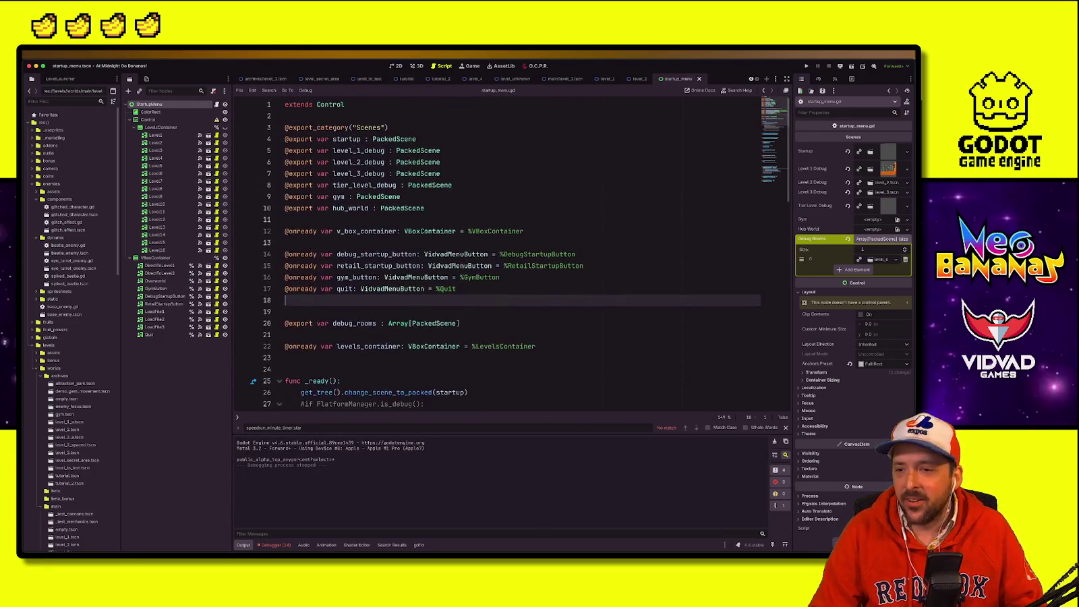
{"action": "key", "text": "ctrl+Up"}
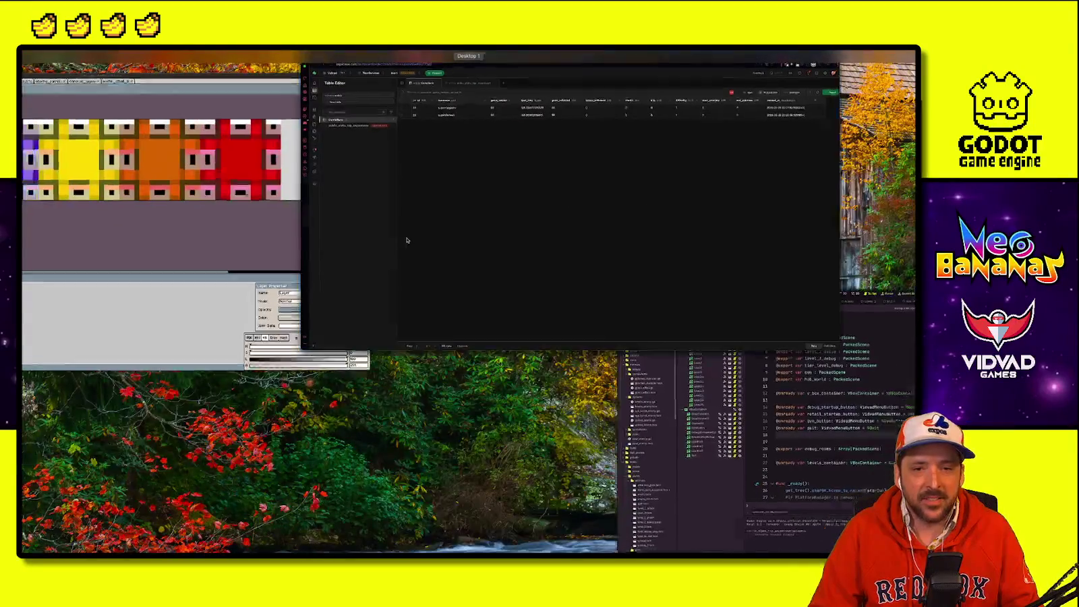
Step: Zoom Supabase to 150%, widen the table list, and open public_alpha_top_anypercent showing runs 125.722 and 153.909
{"action": "left_click", "coordinate": [398, 240]}
{"action": "key", "text": "super+equal"}
{"action": "key", "text": "super+equal"}
{"action": "key", "text": "super+equal"}
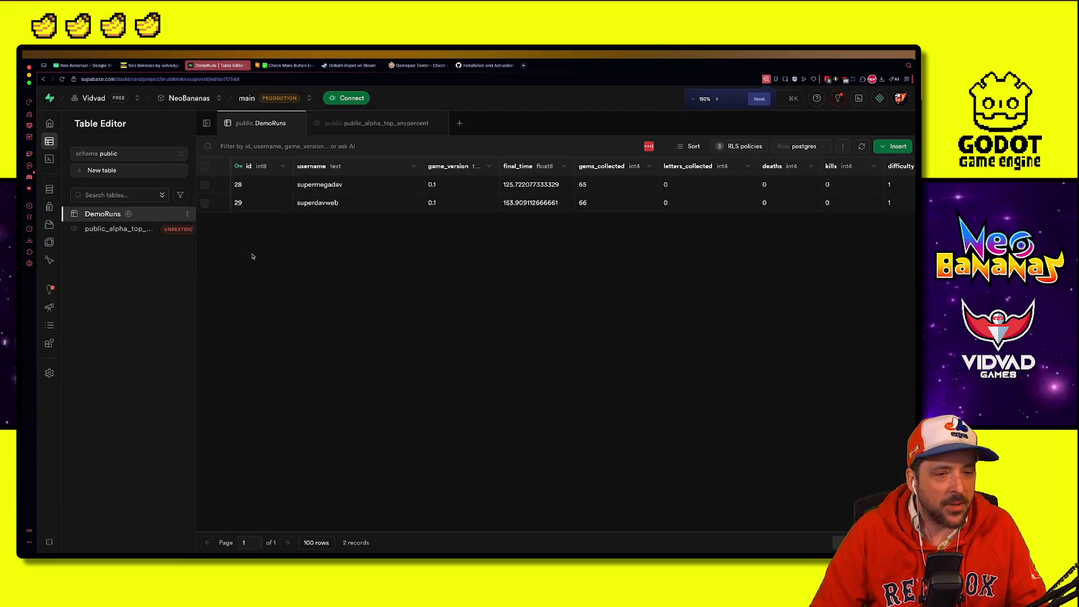
{"action": "mouse_move", "coordinate": [196, 245]}
{"action": "left_mouse_down"}
{"action": "mouse_move", "coordinate": [240, 245]}
{"action": "mouse_move", "coordinate": [221, 244]}
{"action": "left_mouse_up"}
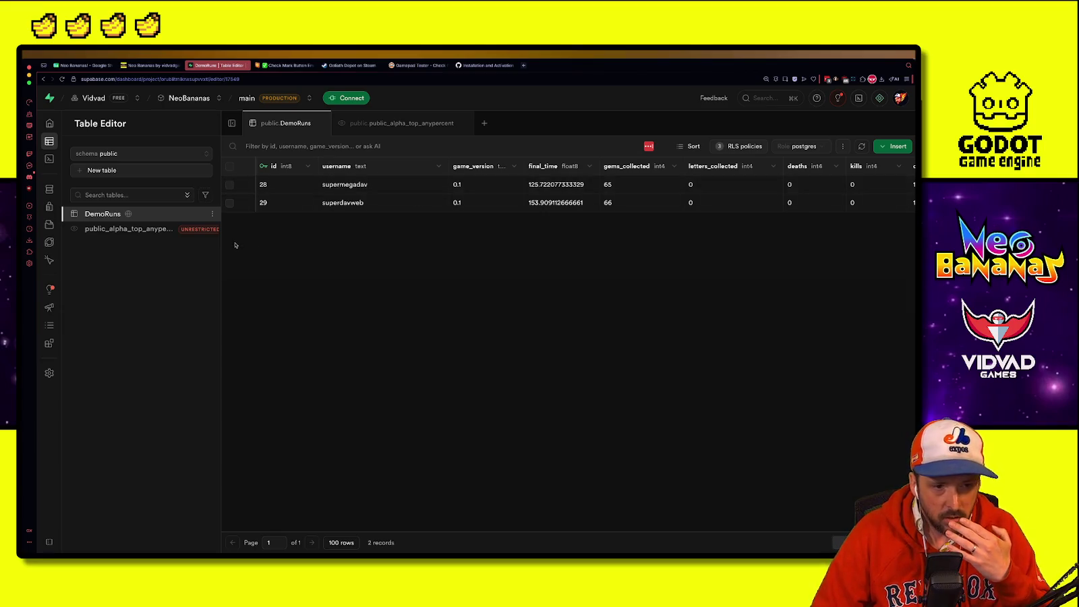
{"action": "left_click", "coordinate": [133, 217]}
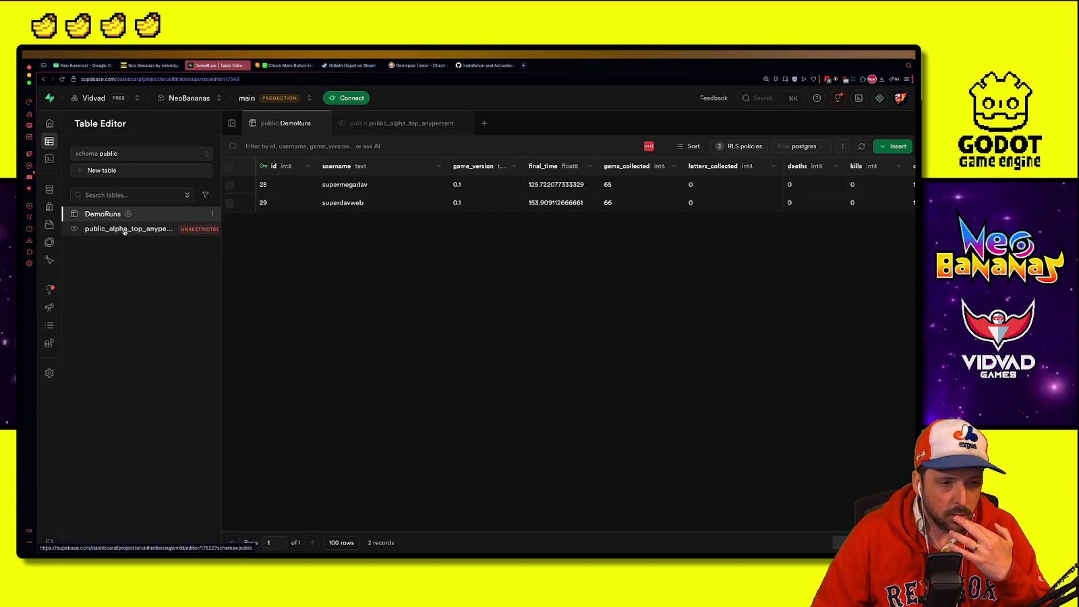
{"action": "left_click", "coordinate": [117, 233]}
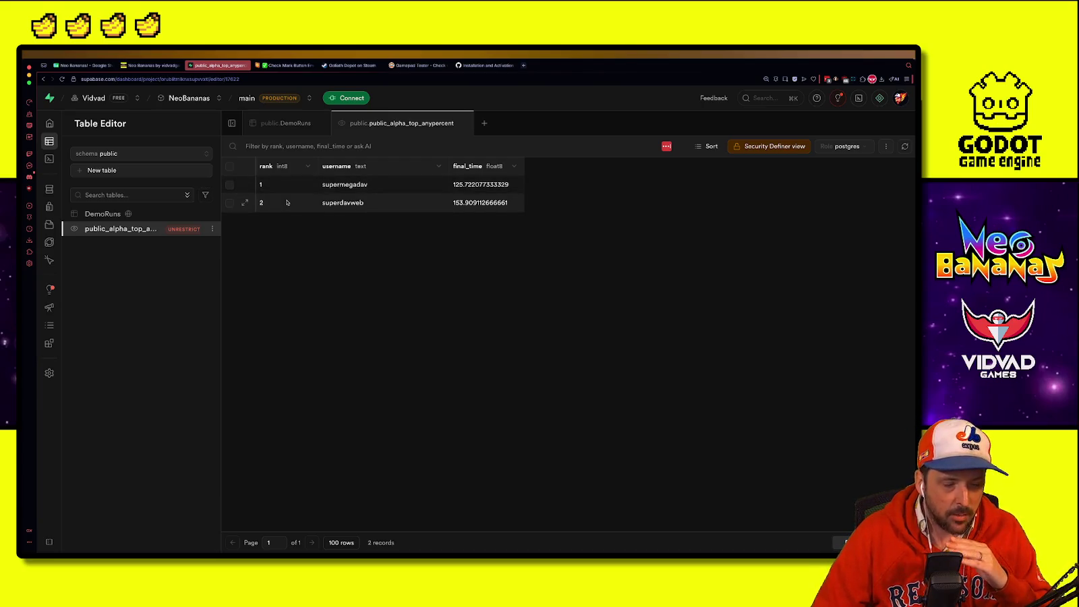
Step: Compare DemoRuns against the public_alpha_top_anypercent view, then return to the Neo Bananas itch.io tab
{"action": "left_click", "coordinate": [101, 215]}
{"action": "left_click", "coordinate": [120, 229]}
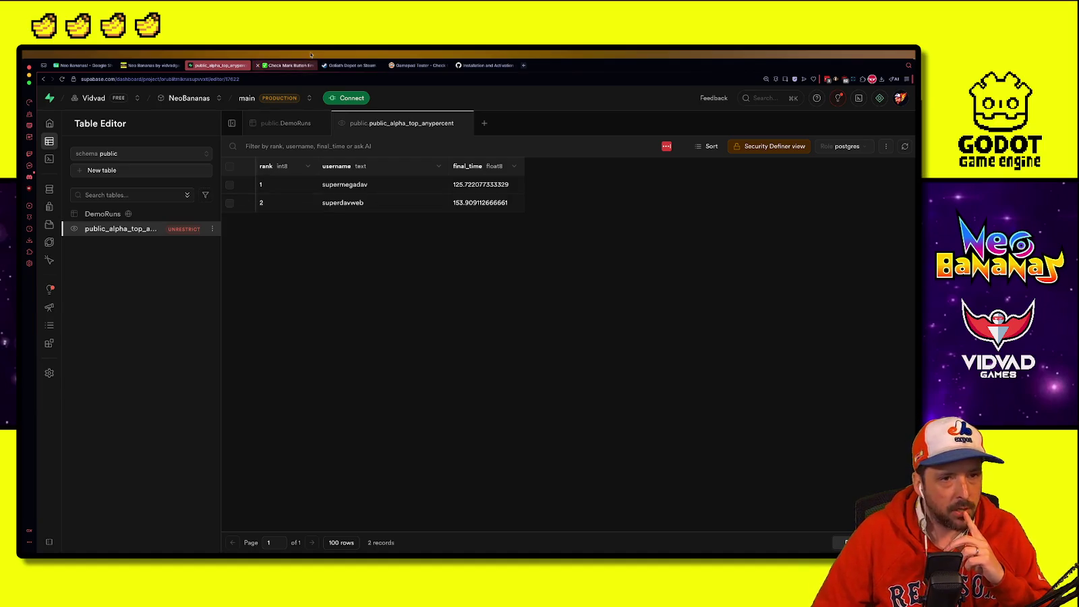
{"action": "left_click", "coordinate": [146, 66]}
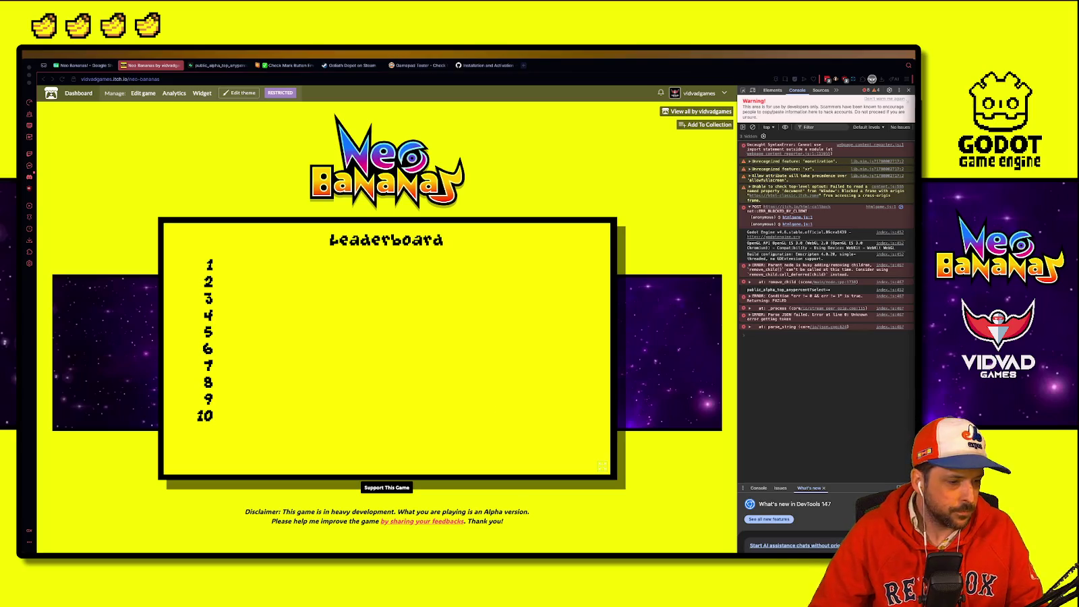
Step: Open the DevTools Network panel from the '>>' overflow menu beside the Neo Bananas game
{"action": "left_click", "coordinate": [708, 250]}
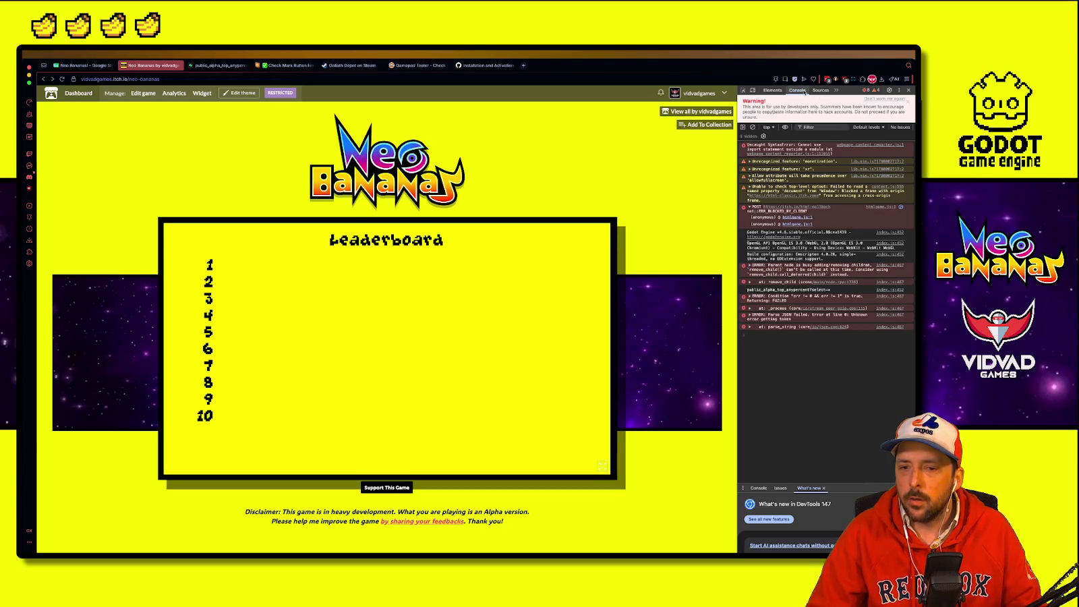
{"action": "left_click", "coordinate": [836, 89]}
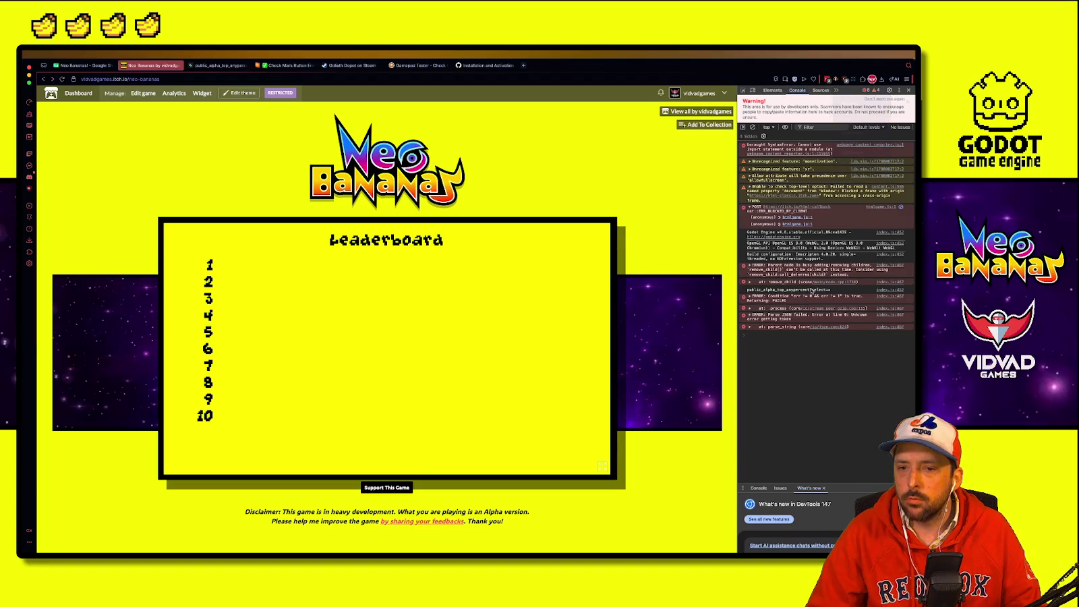
{"action": "left_click", "coordinate": [850, 103]}
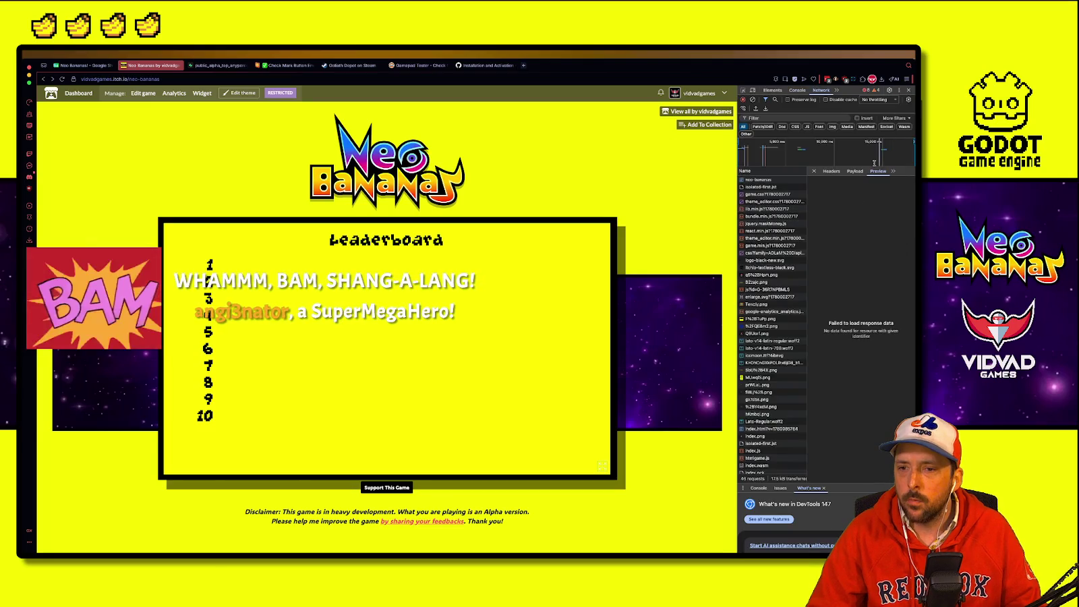
{"action": "scroll", "coordinate": [765, 431], "scroll_direction": "down", "scroll_amount": 3}
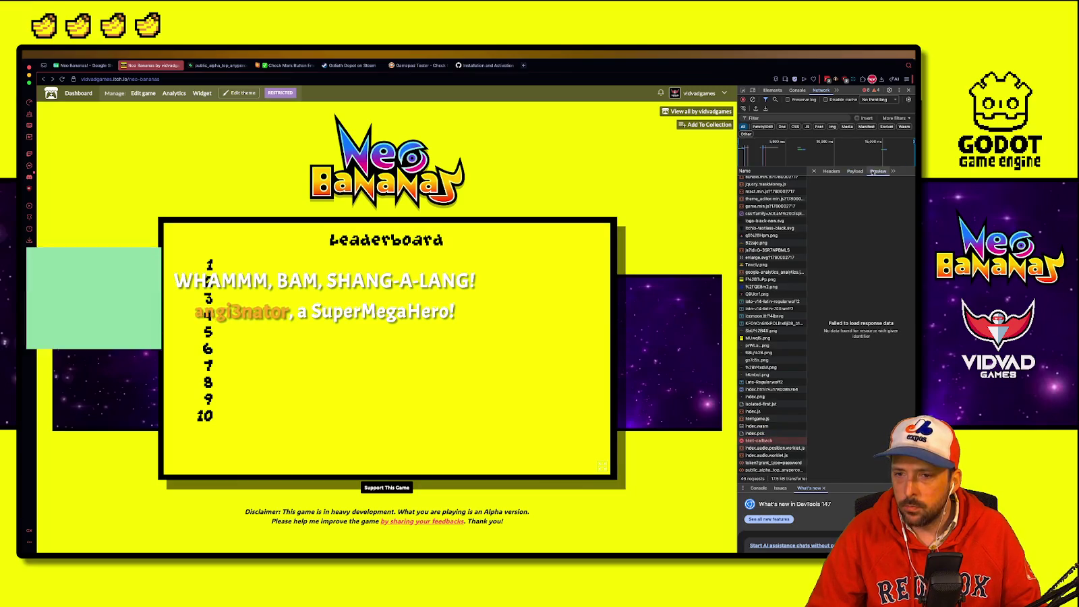
{"action": "left_click", "coordinate": [855, 171]}
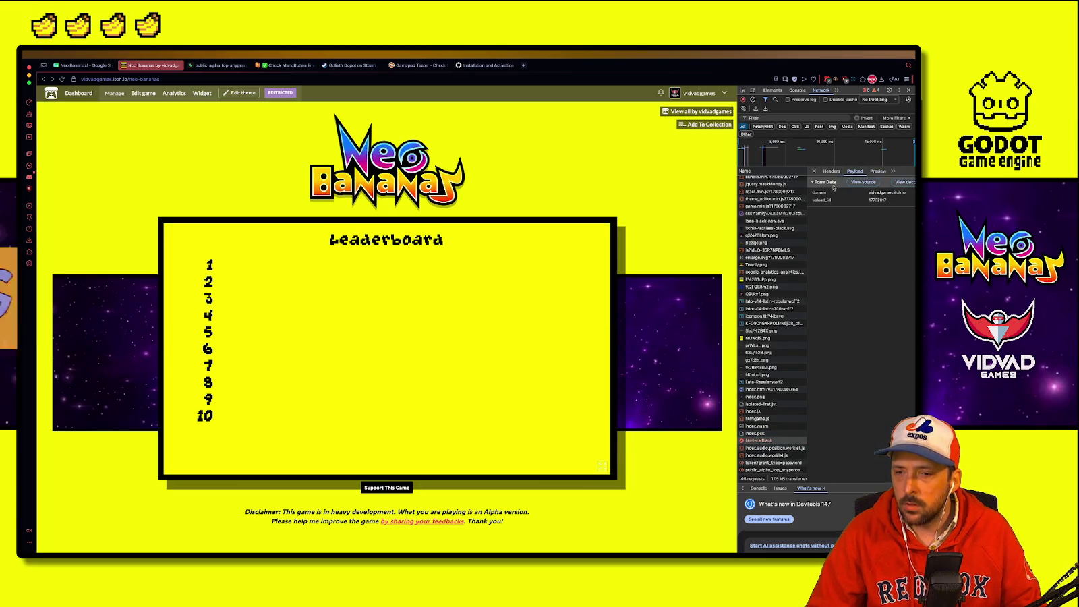
{"action": "left_click", "coordinate": [832, 172]}
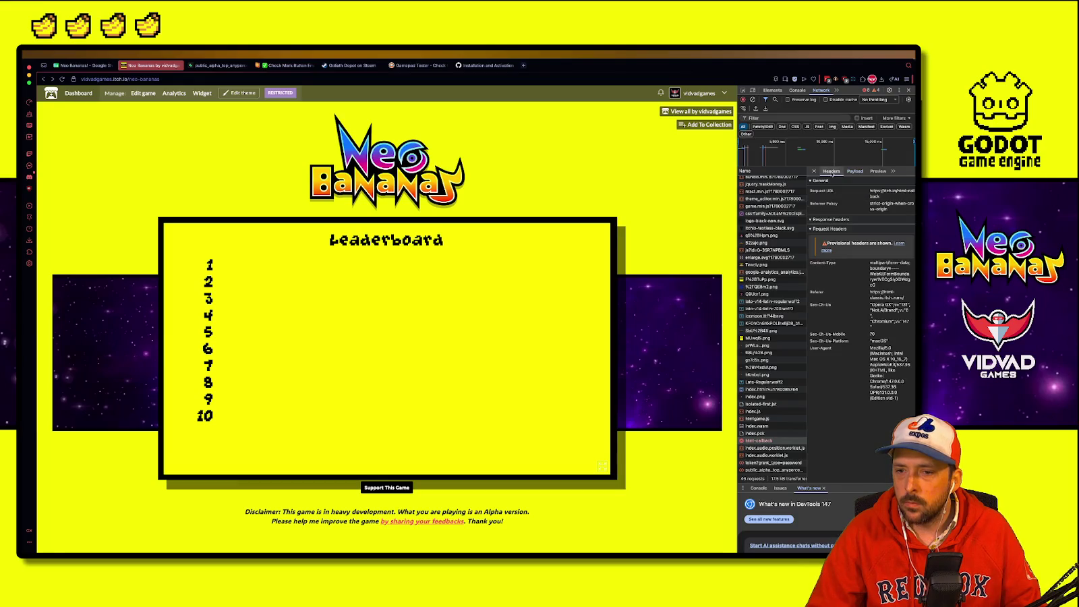
{"action": "left_click_drag", "start_coordinate": [872, 204], "coordinate": [902, 214]}
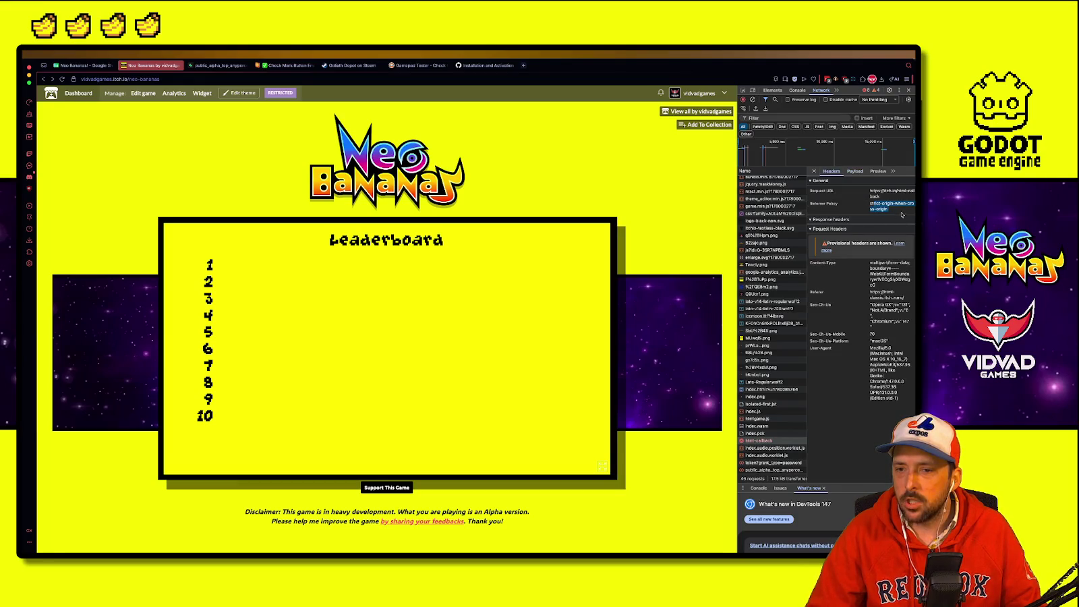
{"action": "left_click", "coordinate": [876, 252]}
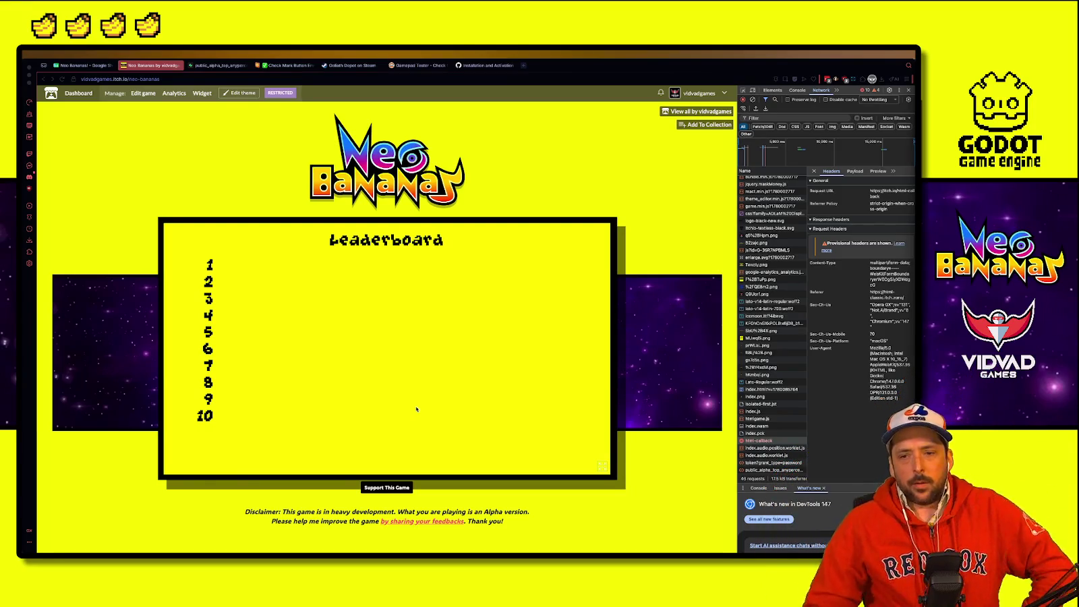
{"action": "left_click", "coordinate": [594, 233]}
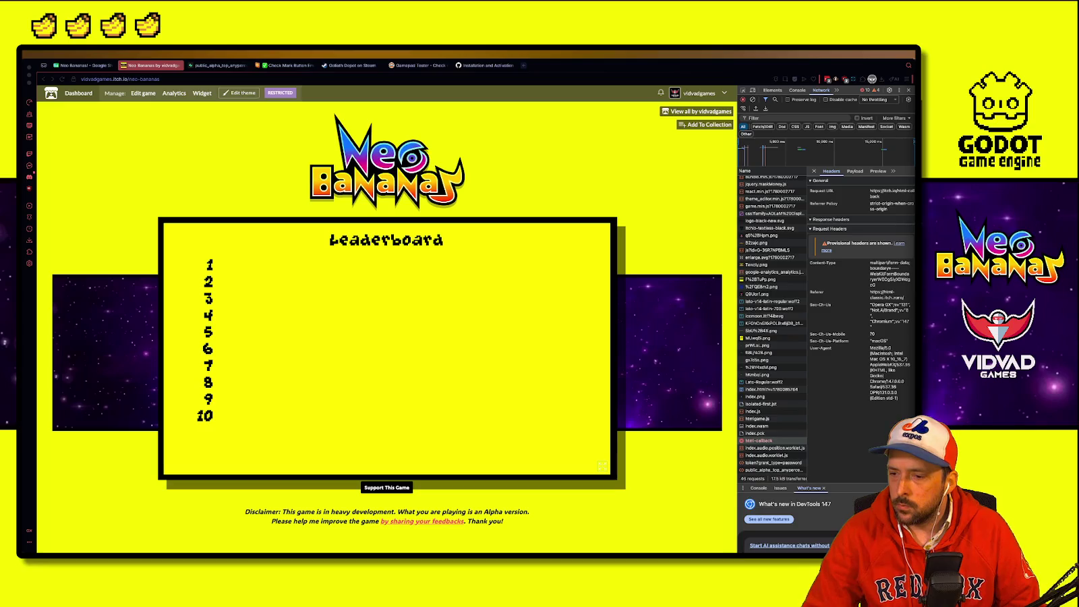
{"action": "left_click", "coordinate": [418, 282]}
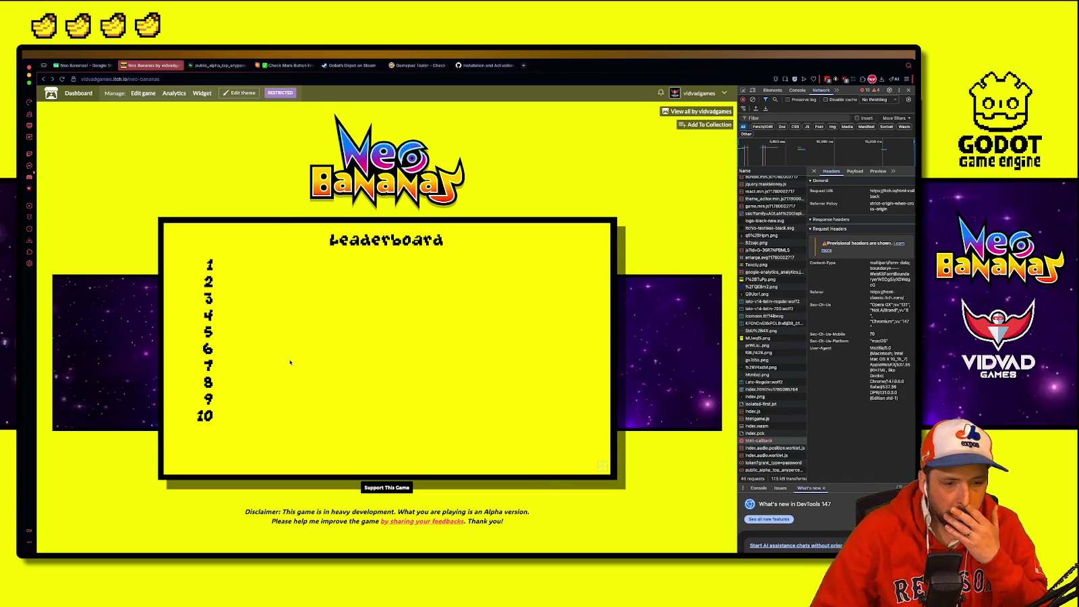
Step: Reload the page, run the game, and view the html-callback request's raw form data payload
{"action": "left_click", "coordinate": [62, 79]}
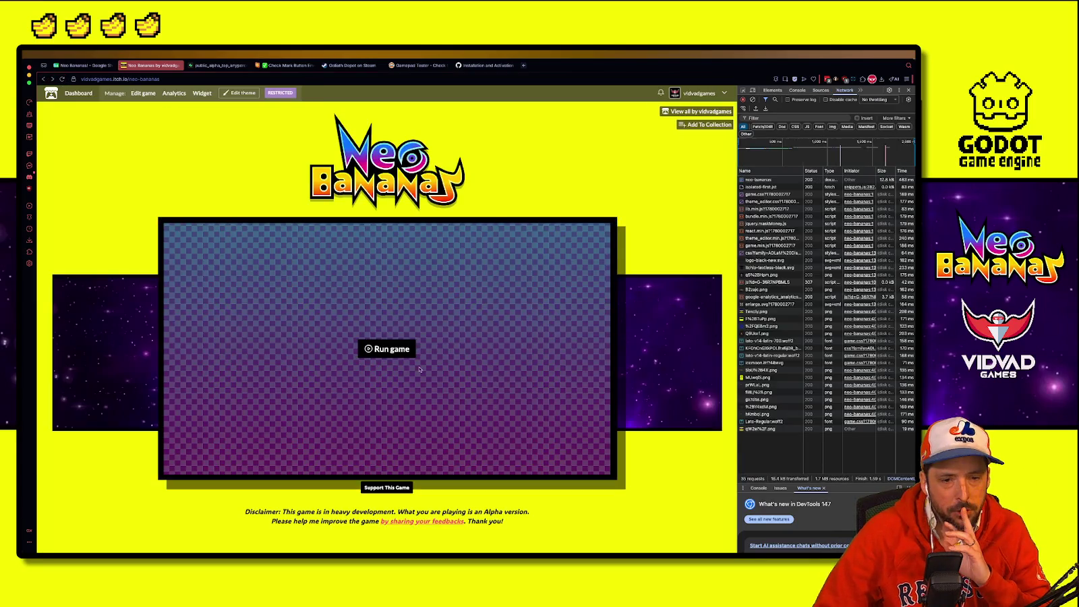
{"action": "left_click", "coordinate": [403, 350]}
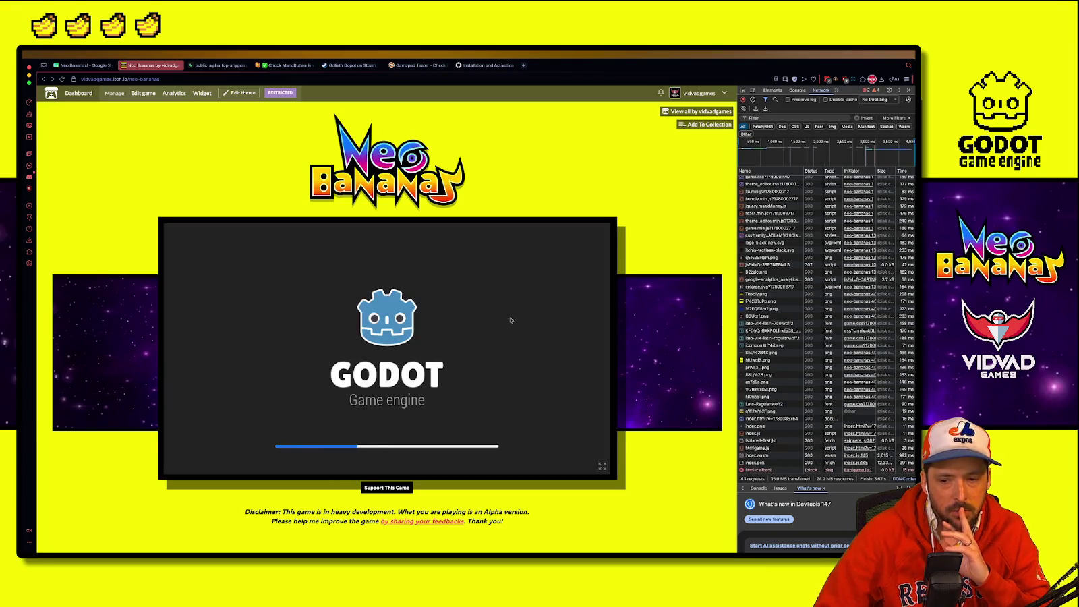
{"action": "left_click", "coordinate": [775, 90]}
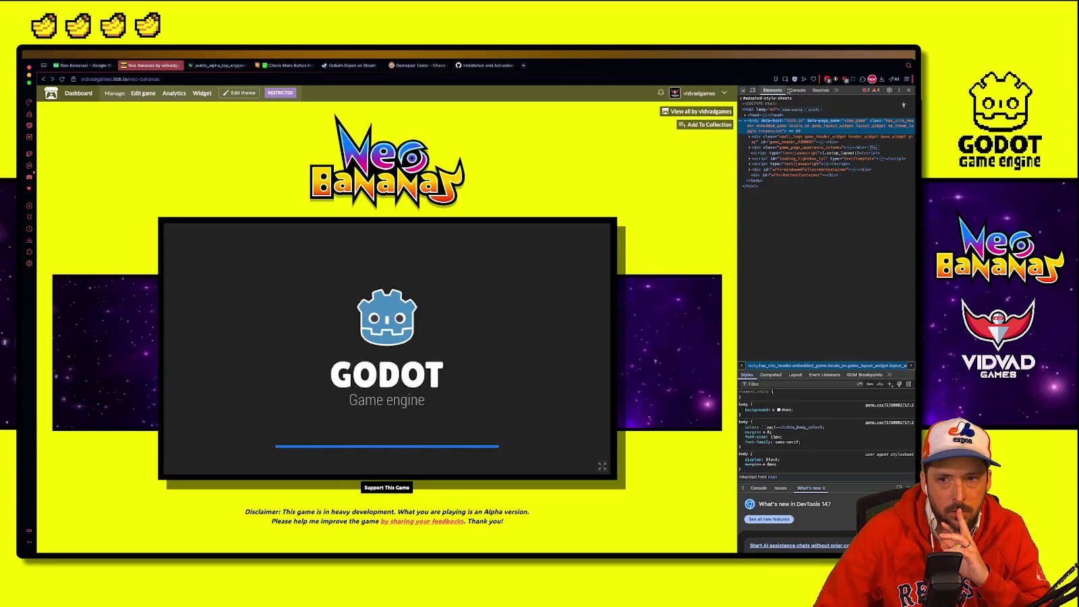
{"action": "left_click", "coordinate": [789, 89]}
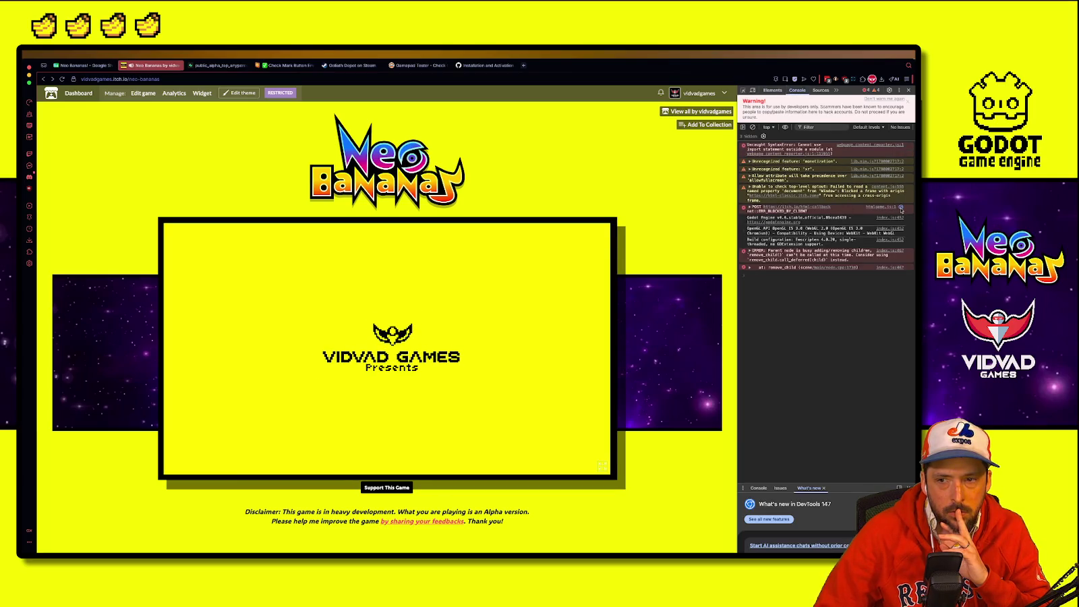
{"action": "left_click", "coordinate": [901, 209]}
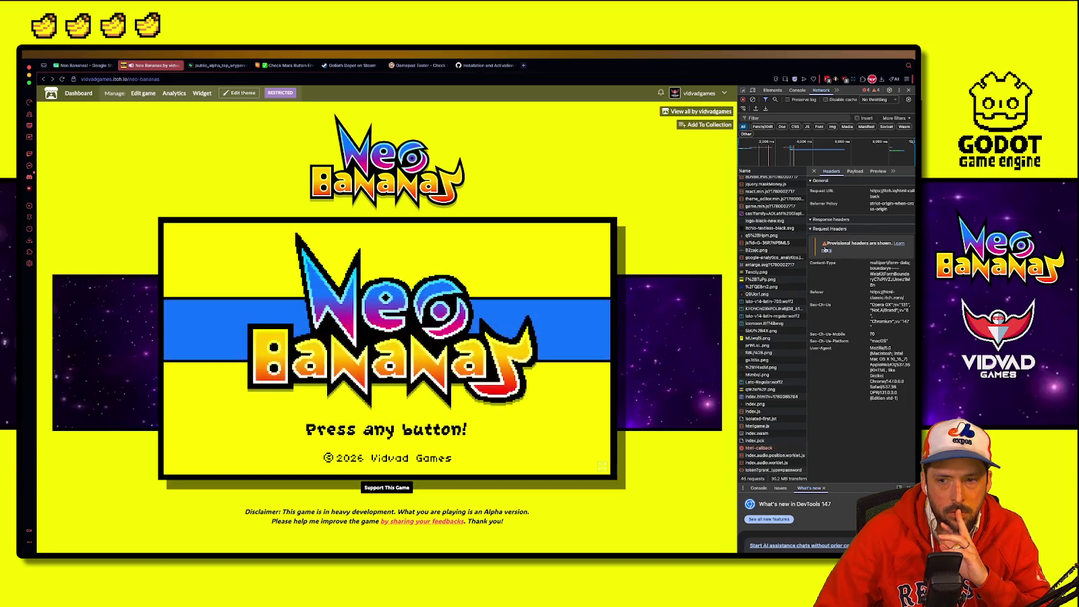
{"action": "left_click", "coordinate": [854, 172]}
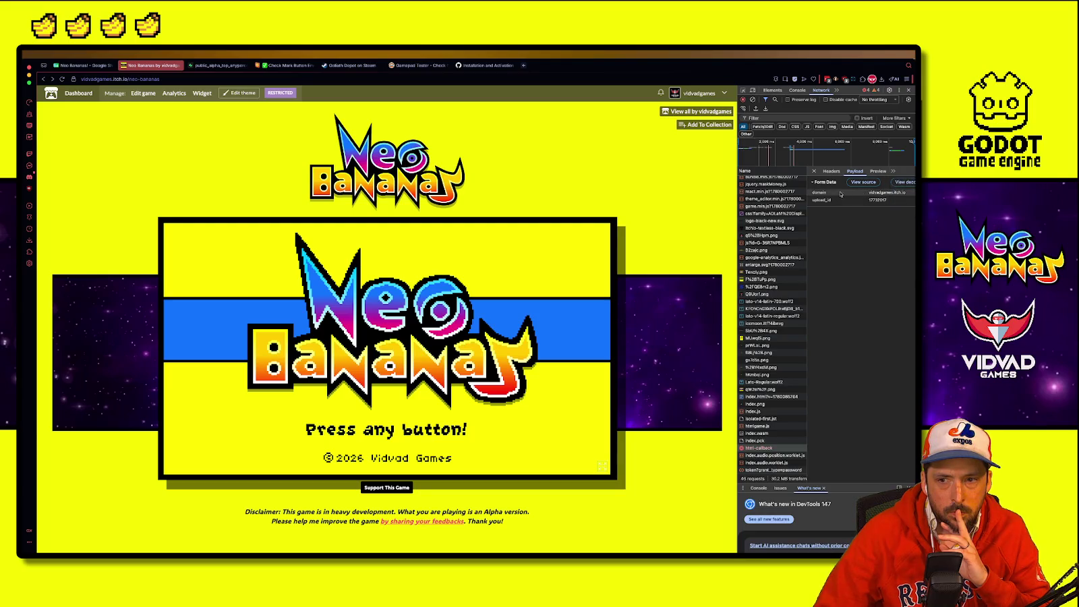
{"action": "left_click", "coordinate": [864, 183]}
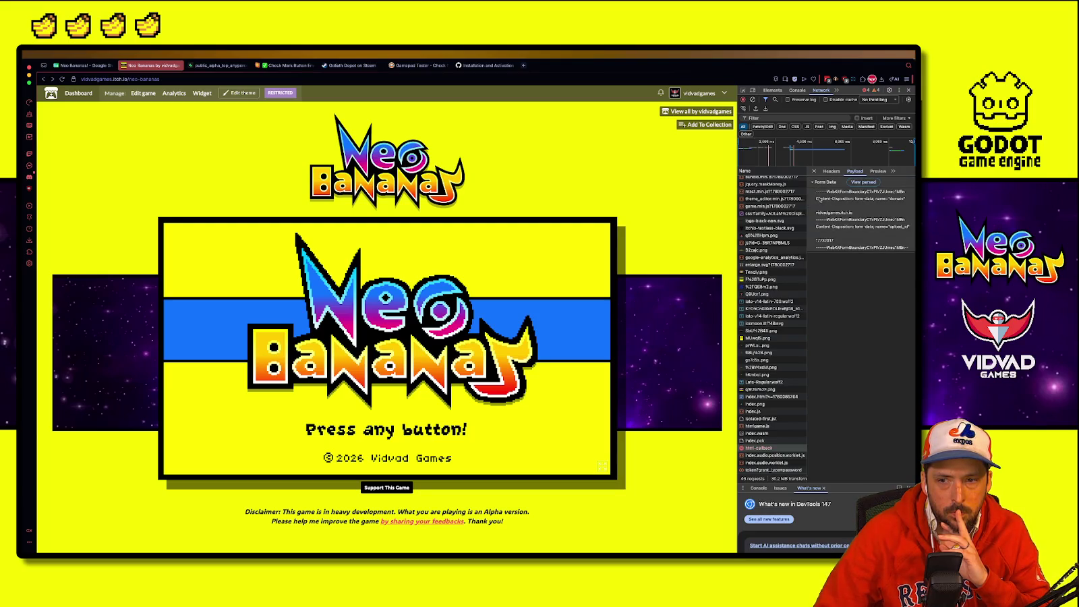
Step: Pass the title screen and choose Leaderboard from the Alpha Playtest main menu
{"action": "left_click", "coordinate": [532, 324]}
{"action": "key", "text": "Down"}
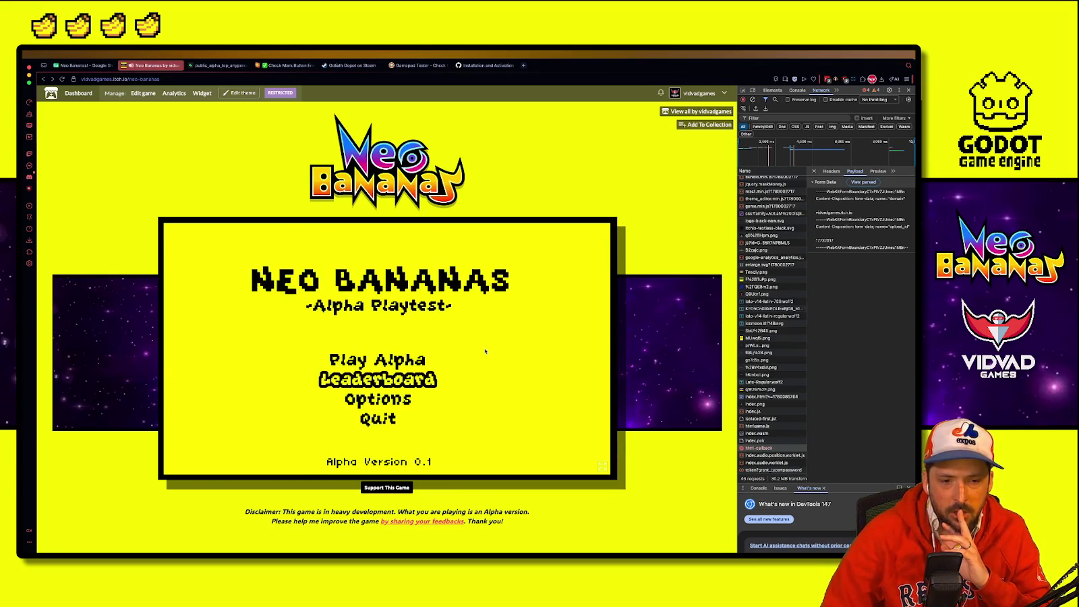
{"action": "key", "text": "Return"}
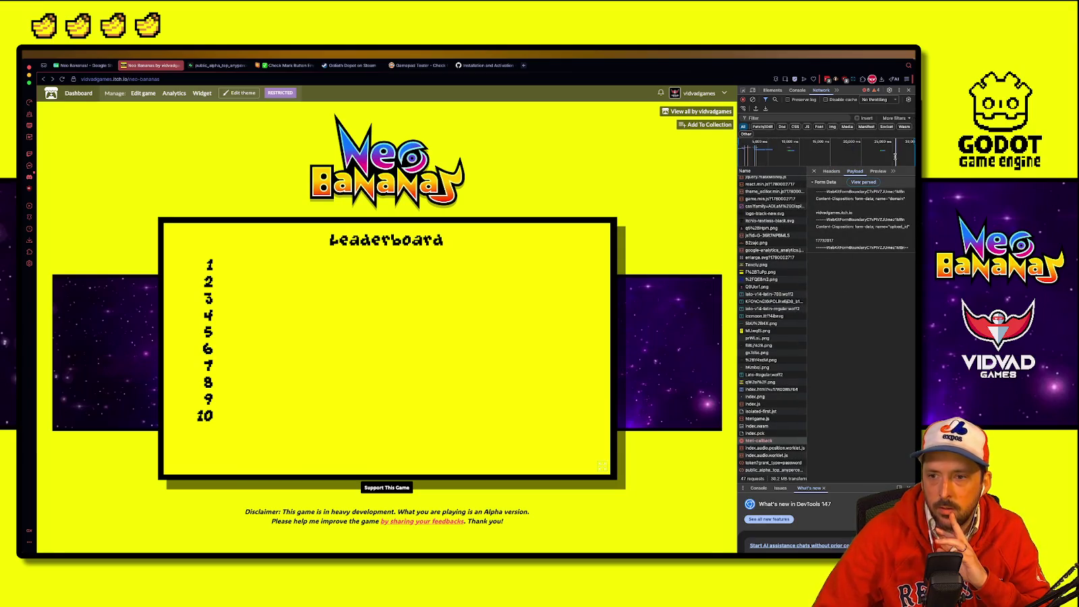
Step: Show the Console's errors and warnings beside the empty ranks 1–10 leaderboard, then refocus the game page
{"action": "left_click", "coordinate": [772, 90]}
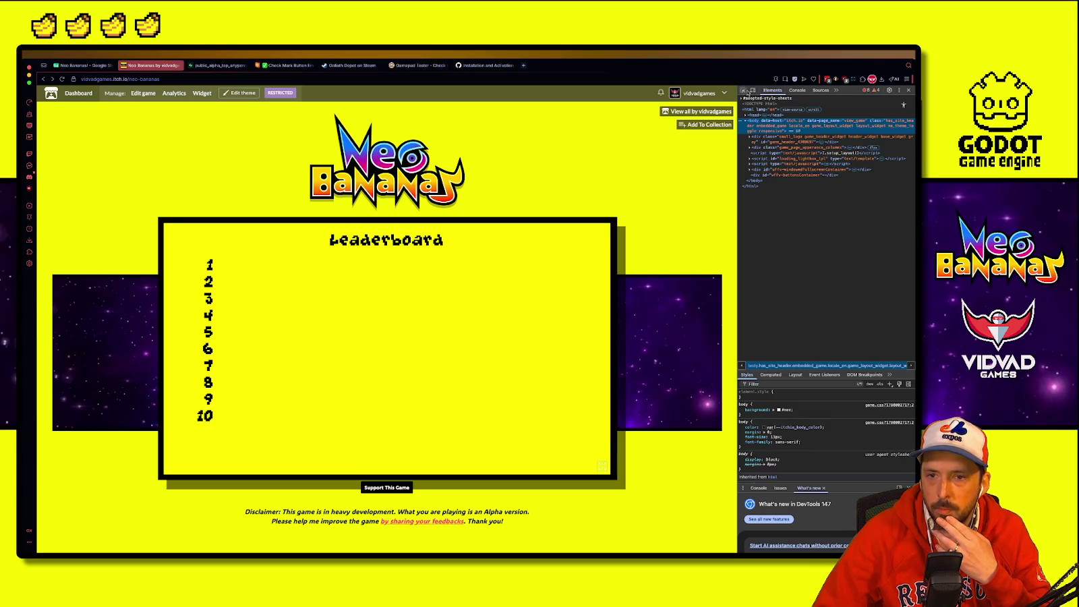
{"action": "left_click", "coordinate": [797, 90]}
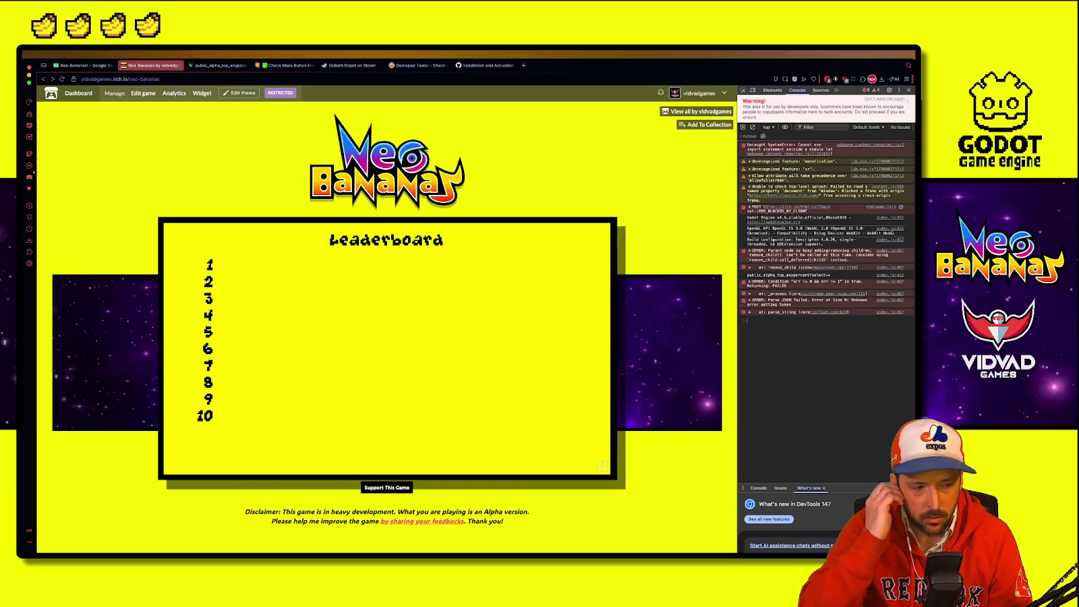
{"action": "key", "text": "super+Tab"}
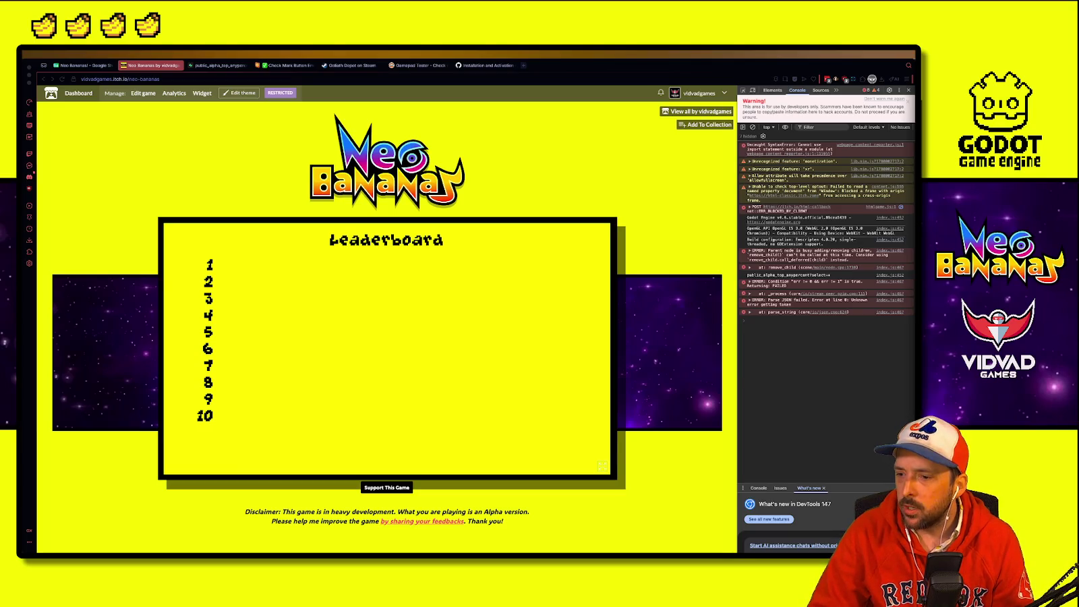
{"action": "left_click", "coordinate": [345, 294]}
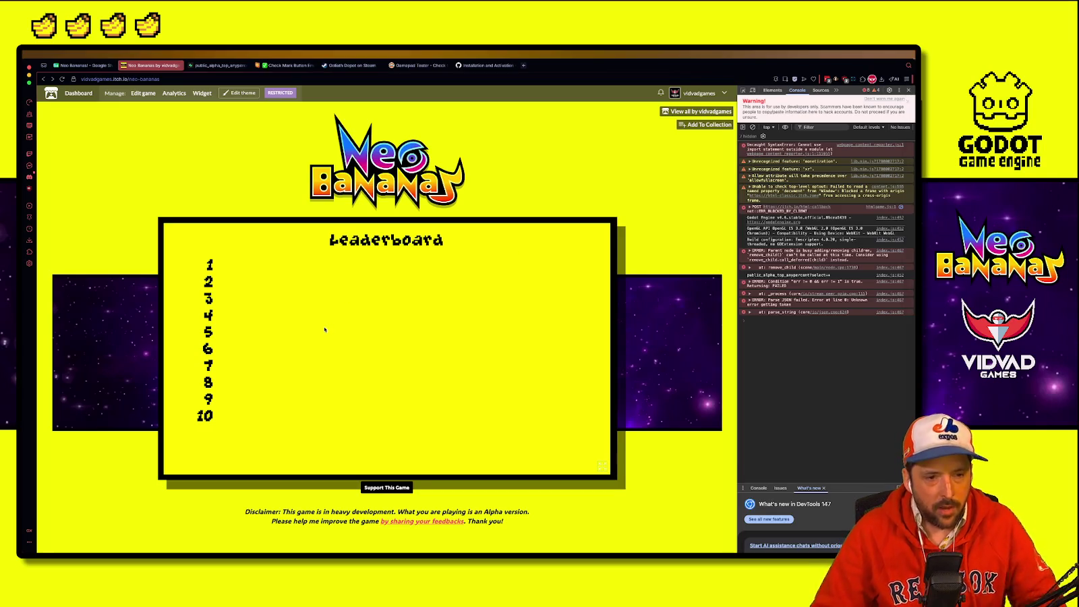
Step: Go from the Leaderboard back to the main menu, open Options and cycle through the Game Settings categories
{"action": "key", "text": "Escape"}
{"action": "key", "text": "Up"}
{"action": "key", "text": "Up"}
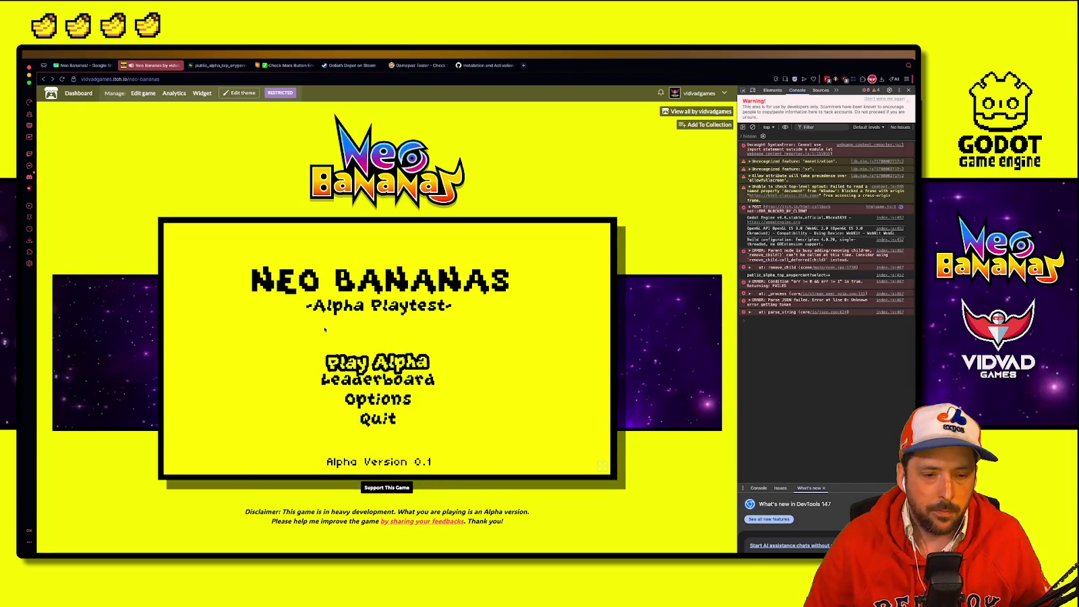
{"action": "key", "text": "Down"}
{"action": "key", "text": "Down"}
{"action": "key", "text": "Up"}
{"action": "key", "text": "Down"}
{"action": "key", "text": "Return"}
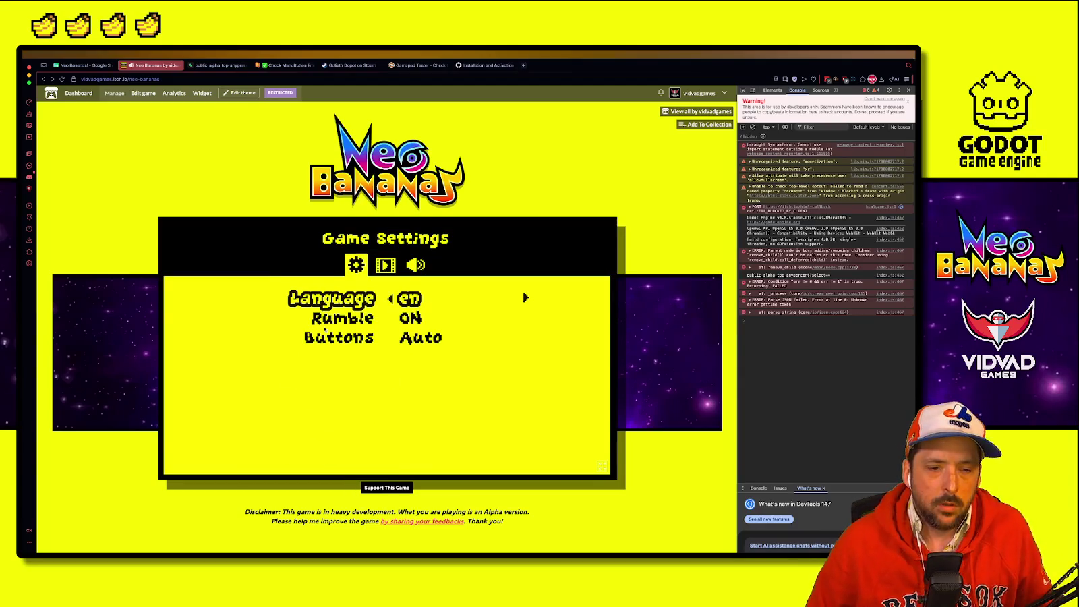
{"action": "key", "text": "e"}
{"action": "key", "text": "e"}
{"action": "key", "text": "q"}
{"action": "key", "text": "q"}
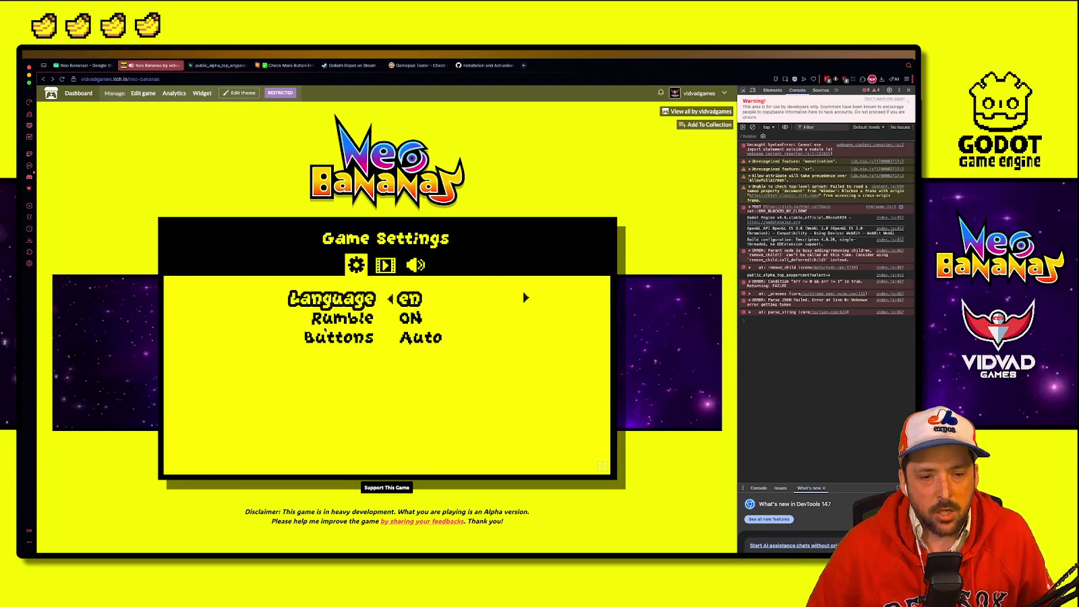
{"action": "key", "text": "e"}
{"action": "key", "text": "q"}
{"action": "key", "text": "Escape"}
Step: Start Play Alpha and pause the 8-banana first level at 0:04.090
{"action": "key", "text": "Up"}
{"action": "key", "text": "Up"}
{"action": "key", "text": "Return"}
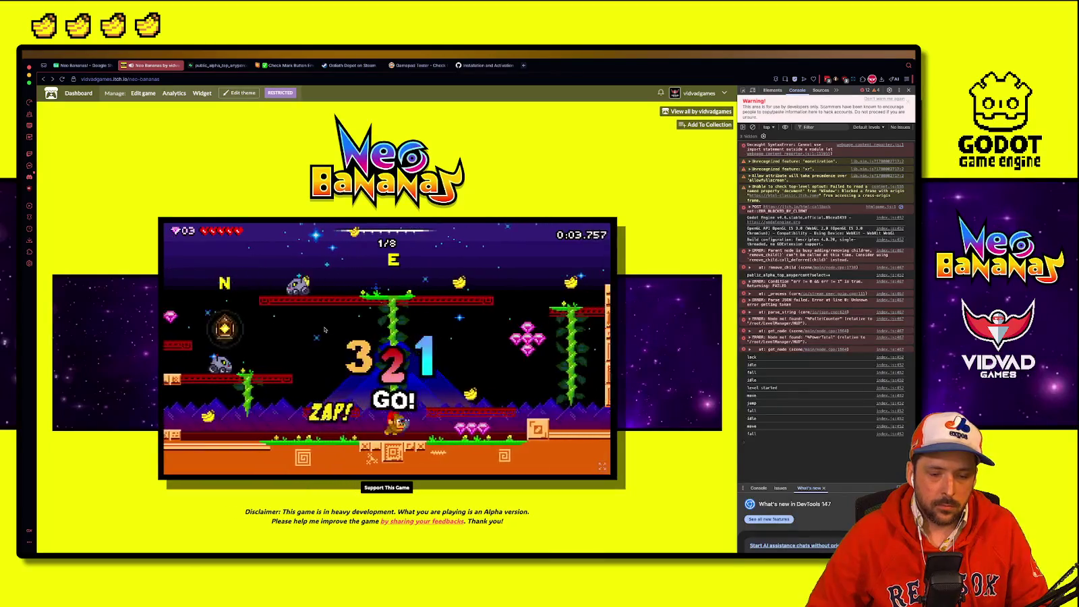
{"action": "key", "text": "Escape"}
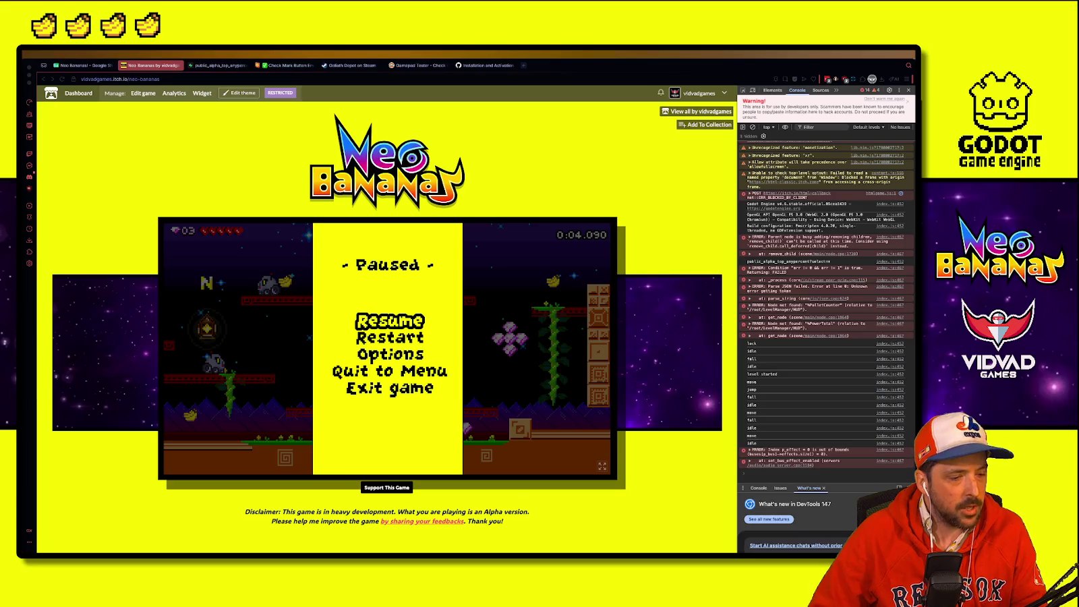
{"action": "key", "text": "F4"}
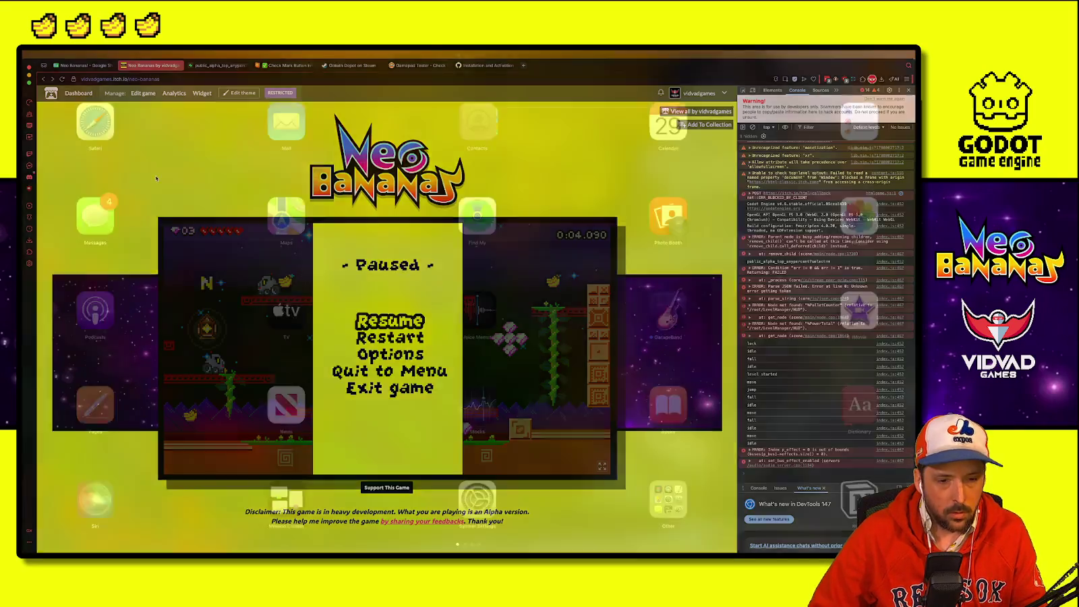
Step: Bring up the Godot editor and scroll through startup_menu.gd around its _ready function
{"action": "left_click", "coordinate": [389, 191]}
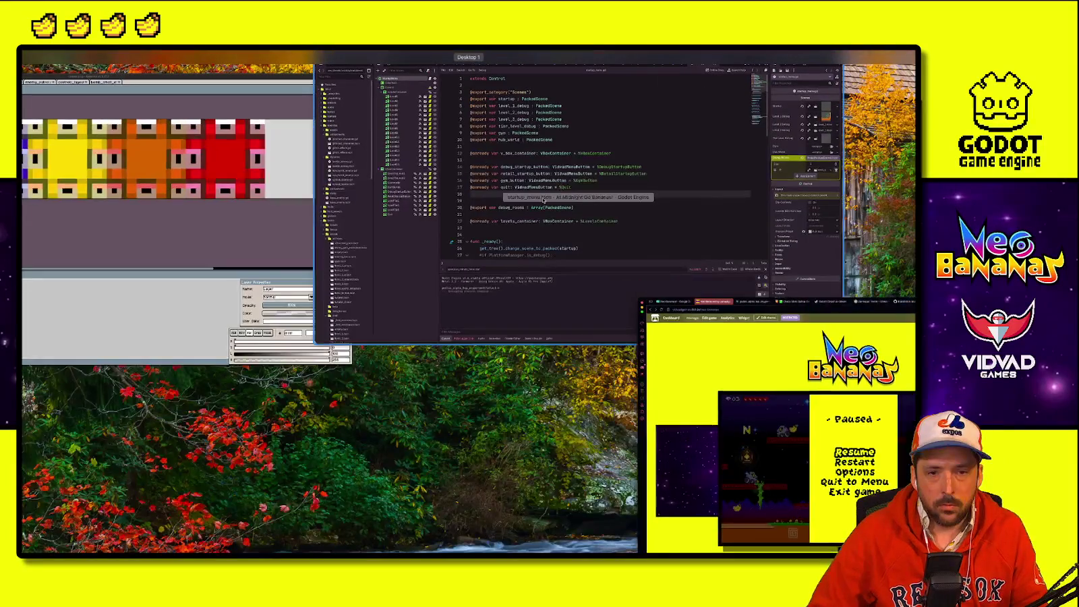
{"action": "left_click", "coordinate": [544, 199]}
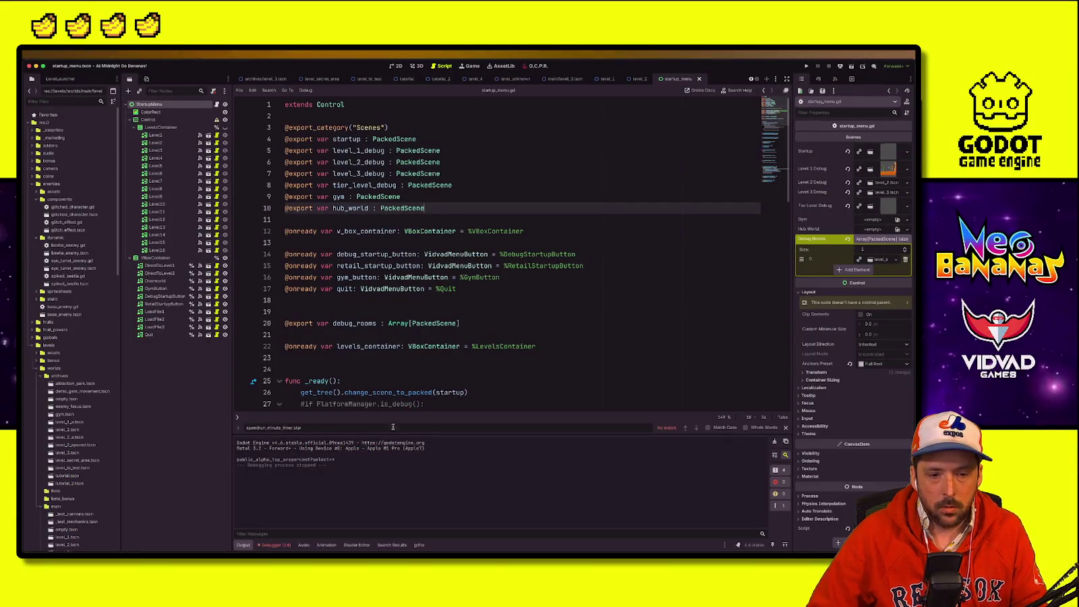
{"action": "left_click", "coordinate": [477, 335]}
{"action": "scroll", "coordinate": [477, 327], "scroll_direction": "down", "scroll_amount": 5}
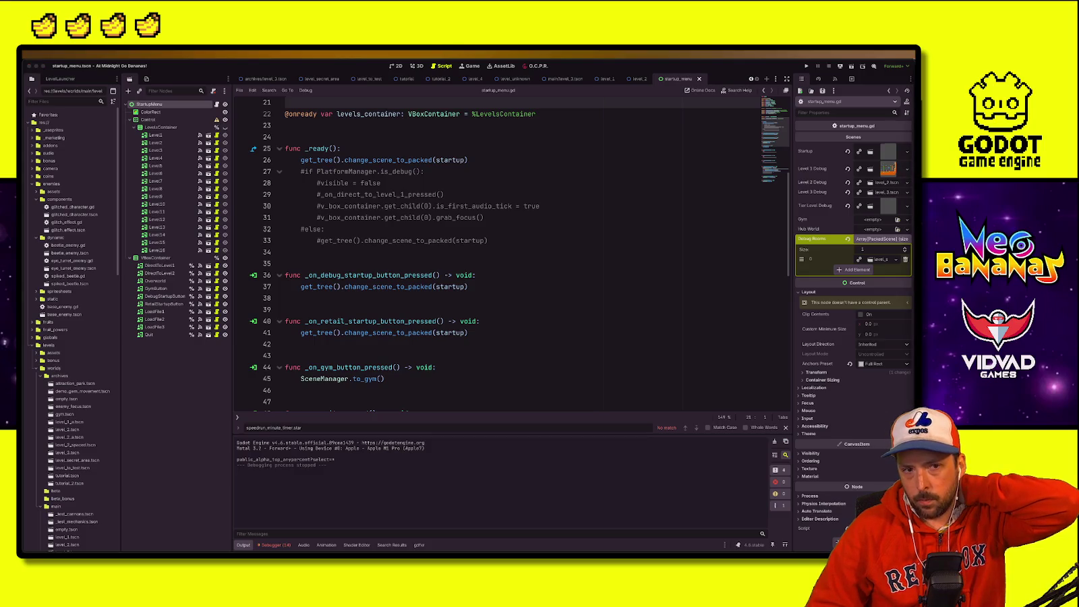
Step: Return to the Neo Bananas task spreadsheet and select the Pool of mechanics cell B12
{"action": "key", "text": "ctrl+Up"}
{"action": "left_click", "coordinate": [471, 214]}
{"action": "left_click", "coordinate": [82, 65]}
{"action": "left_click", "coordinate": [220, 317]}
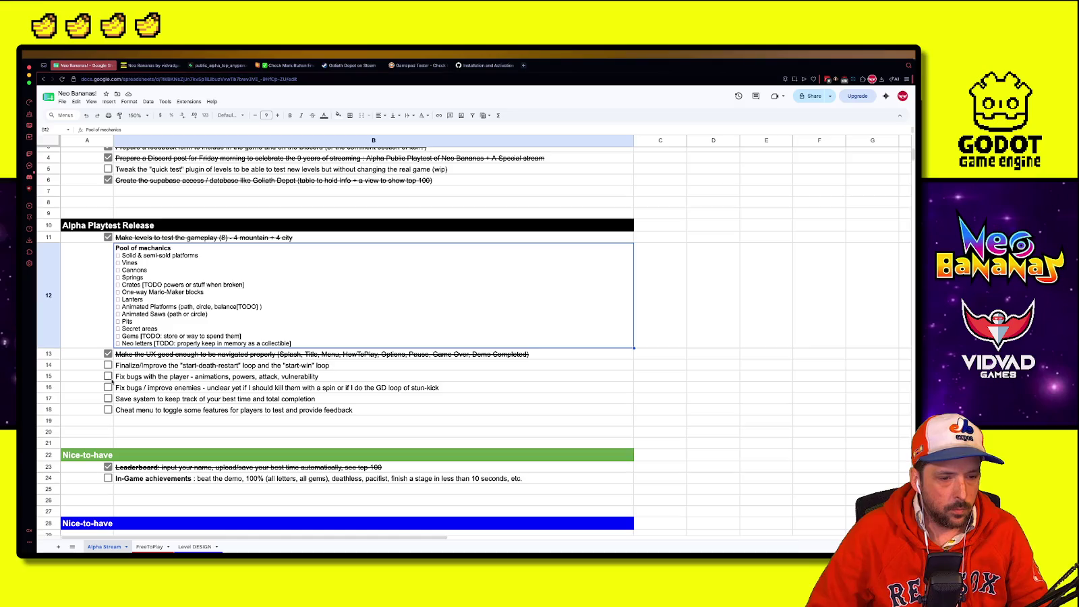
{"action": "left_click", "coordinate": [166, 386]}
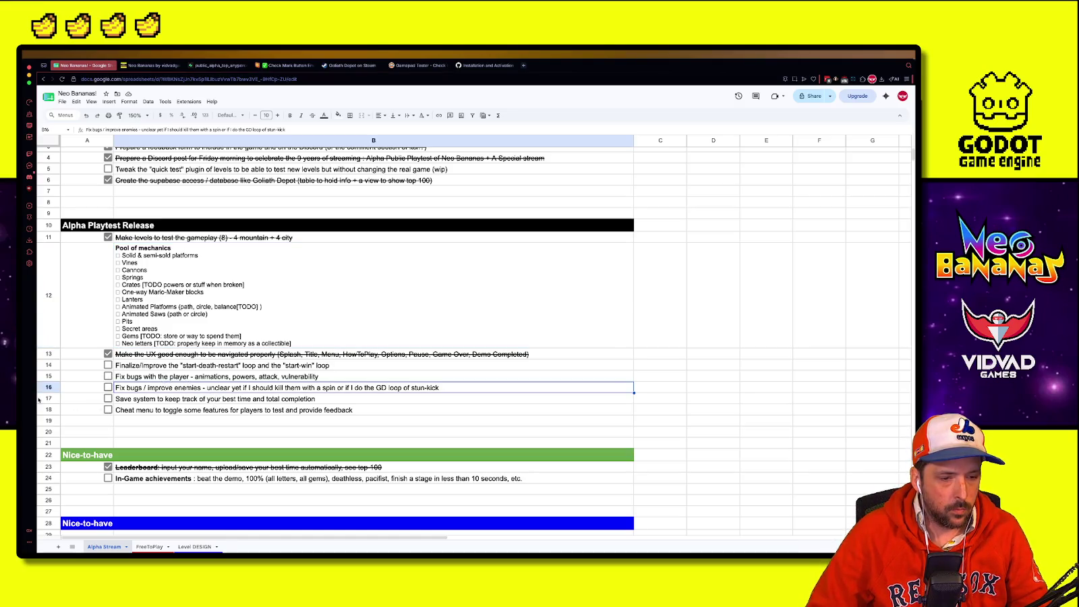
{"action": "left_click", "coordinate": [132, 402]}
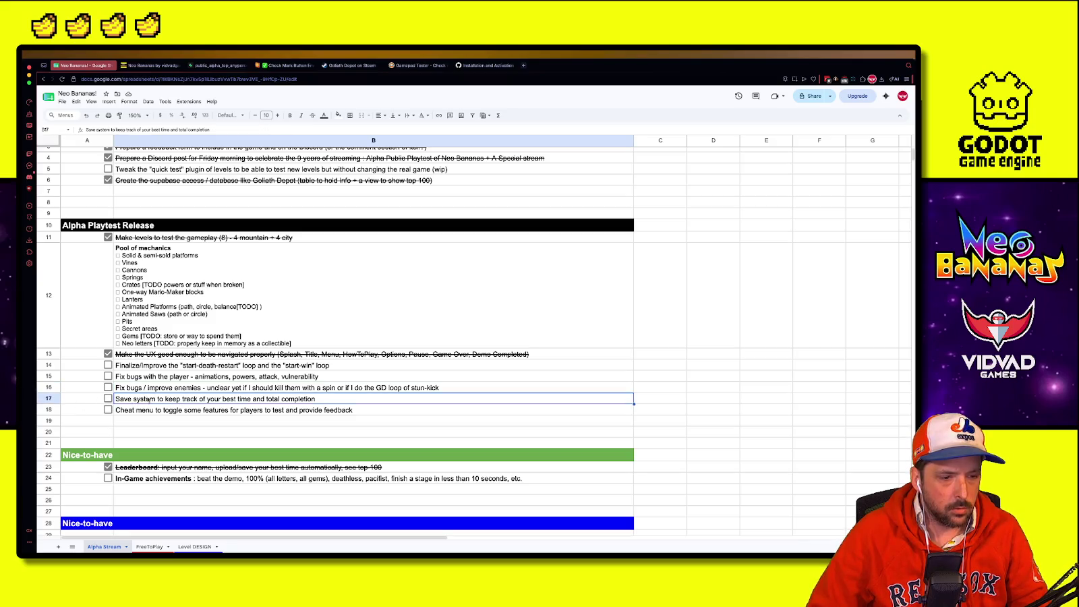
{"action": "left_click", "coordinate": [108, 399]}
{"action": "left_click", "coordinate": [108, 399]}
{"action": "mouse_move", "coordinate": [88, 364]}
{"action": "left_mouse_down"}
{"action": "mouse_move", "coordinate": [141, 418]}
{"action": "mouse_move", "coordinate": [202, 368]}
{"action": "left_mouse_up"}
{"action": "left_click", "coordinate": [145, 421]}
{"action": "left_click", "coordinate": [226, 399]}
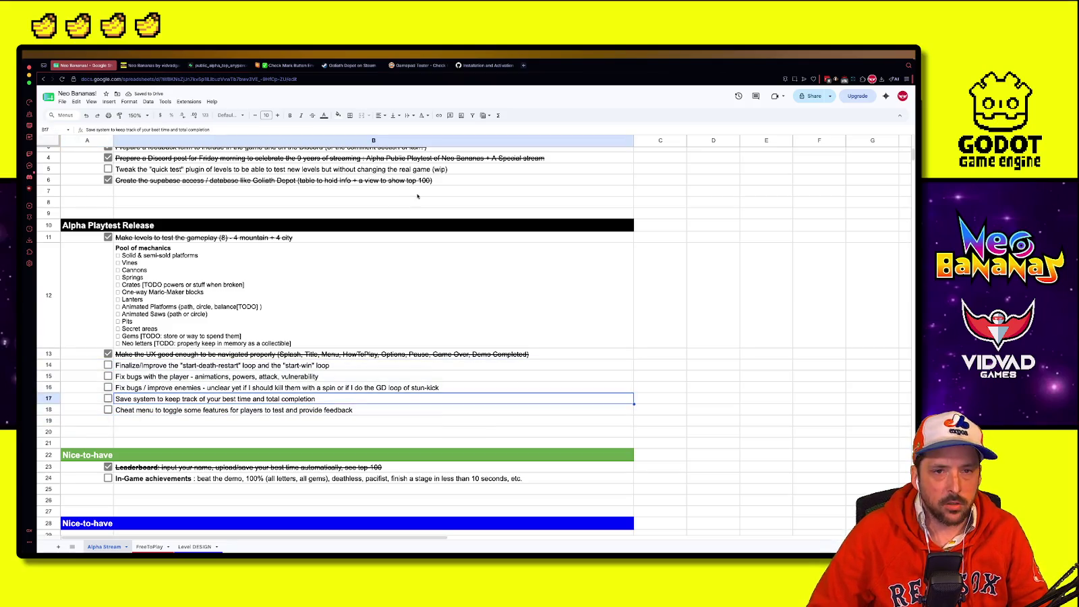
{"action": "key", "text": "Up"}
{"action": "key", "text": "Up"}
{"action": "key", "text": "Up"}
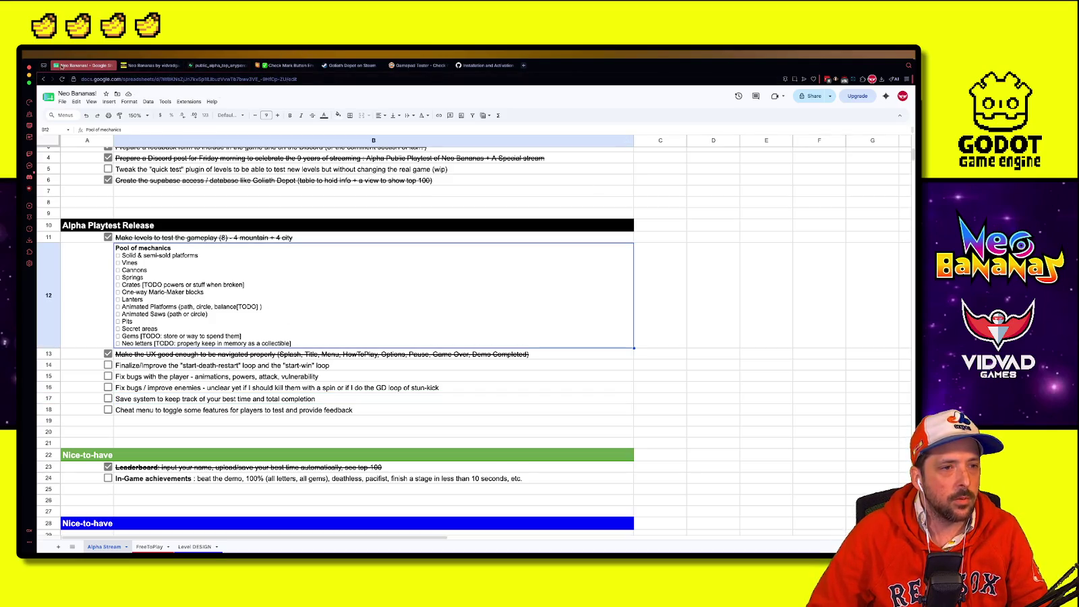
{"action": "left_click", "coordinate": [149, 66]}
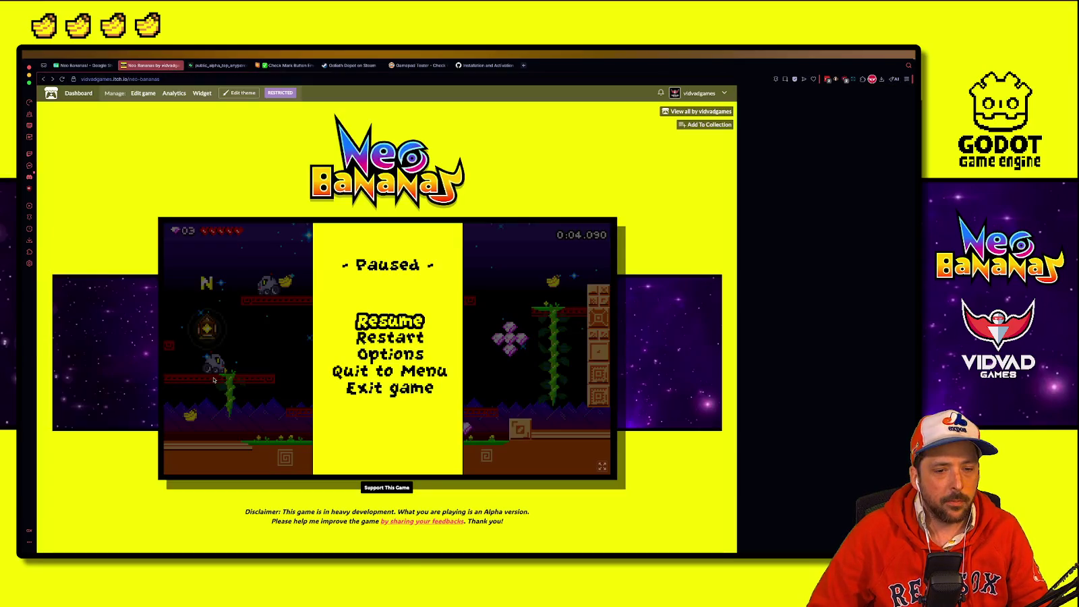
Step: Delete the Alpha Playtest Feedback topic from the Neo Bananas community via Moderation
{"action": "key", "text": "F12"}
{"action": "scroll", "coordinate": [230, 438], "scroll_direction": "down", "scroll_amount": 10}
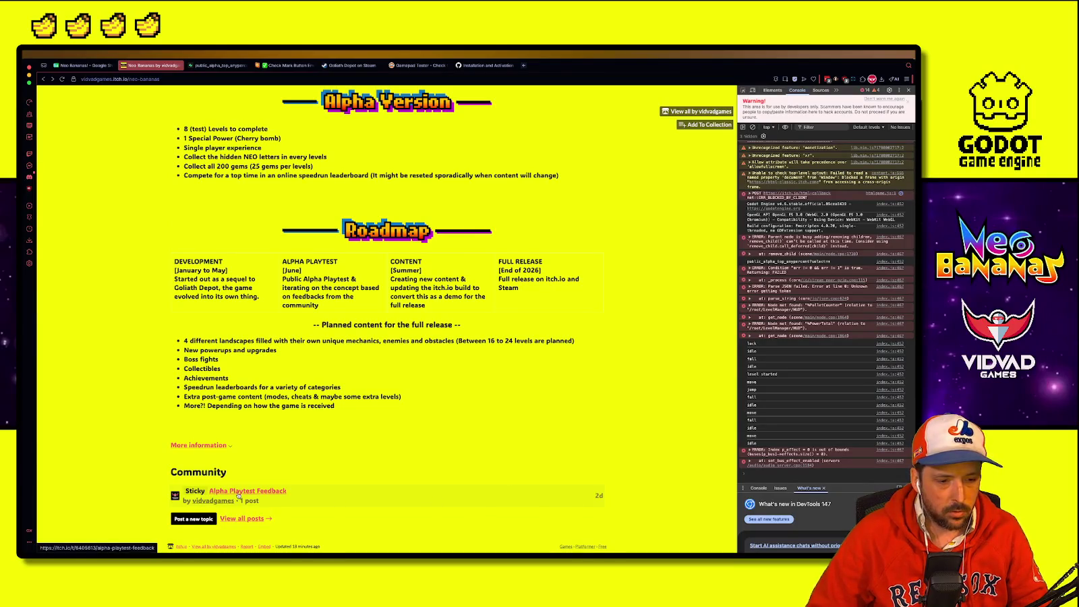
{"action": "left_click", "coordinate": [241, 518]}
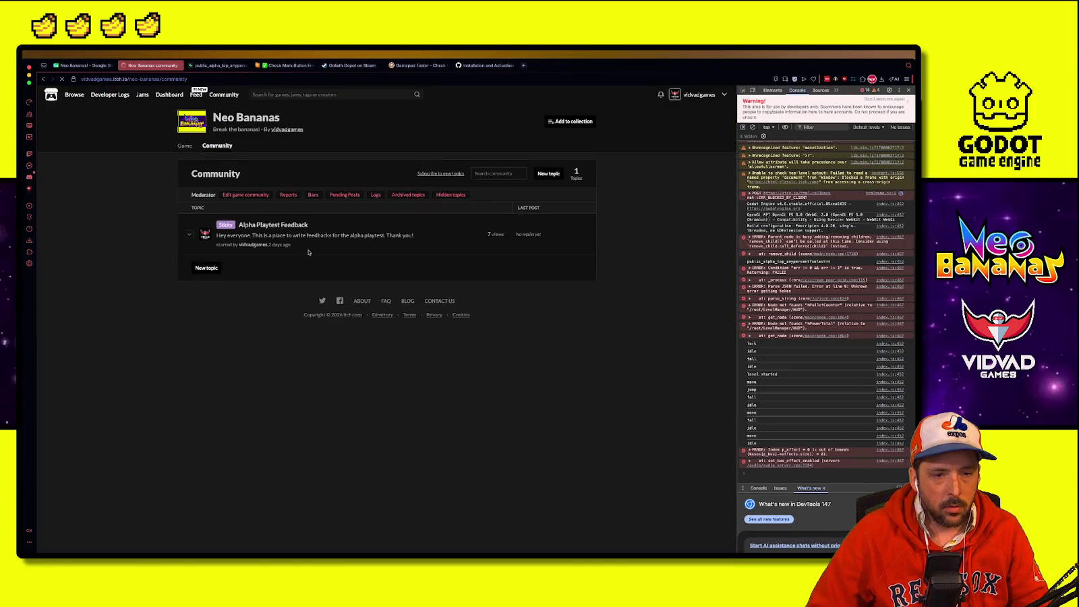
{"action": "left_click", "coordinate": [189, 235]}
{"action": "left_click", "coordinate": [273, 225]}
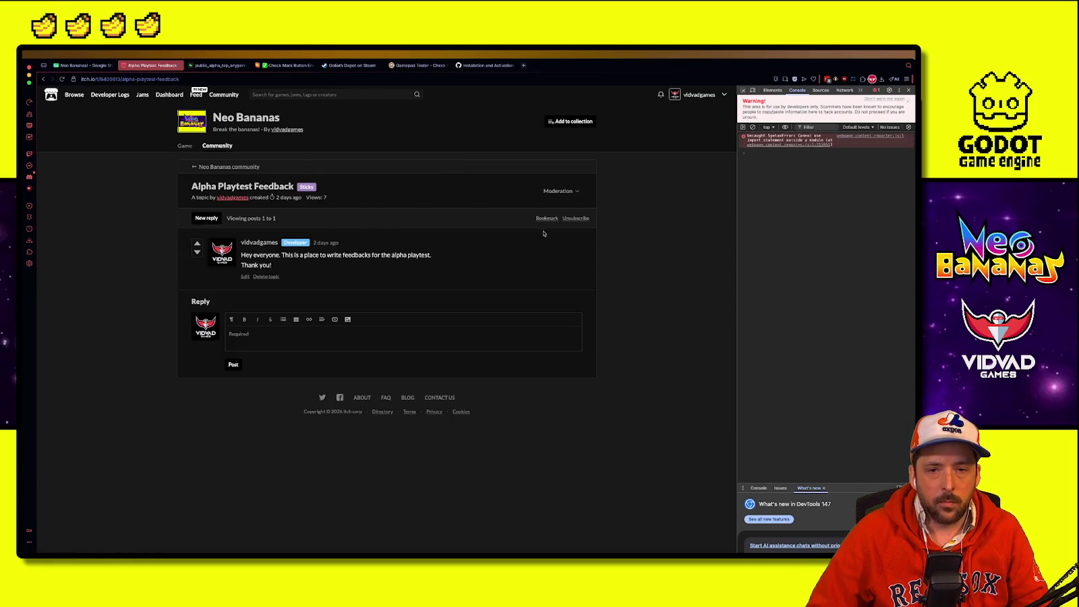
{"action": "left_click", "coordinate": [560, 191]}
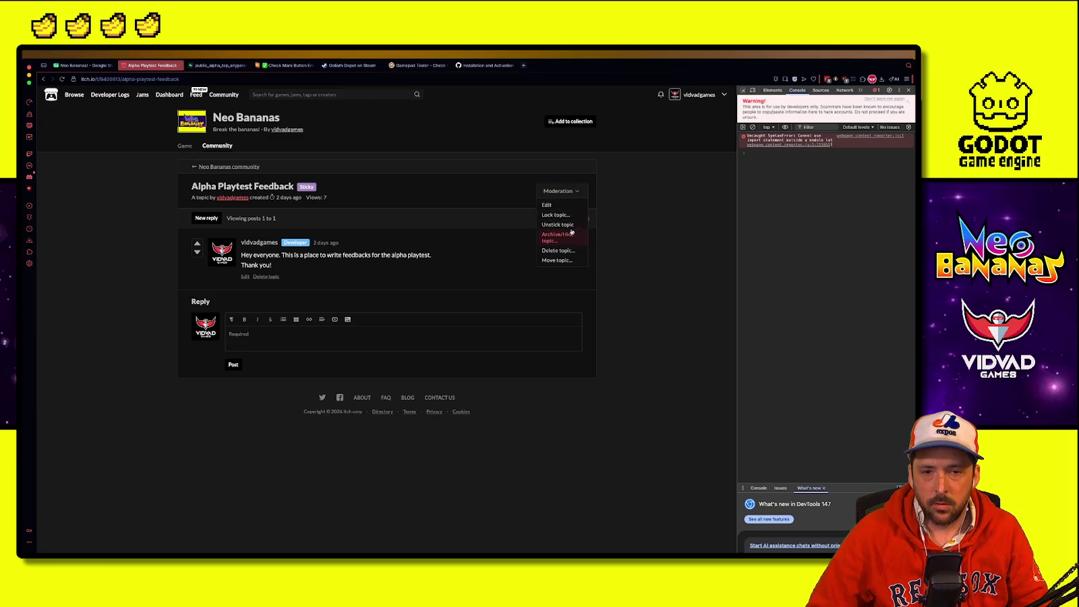
{"action": "left_click", "coordinate": [562, 251]}
{"action": "left_click", "coordinate": [526, 118]}
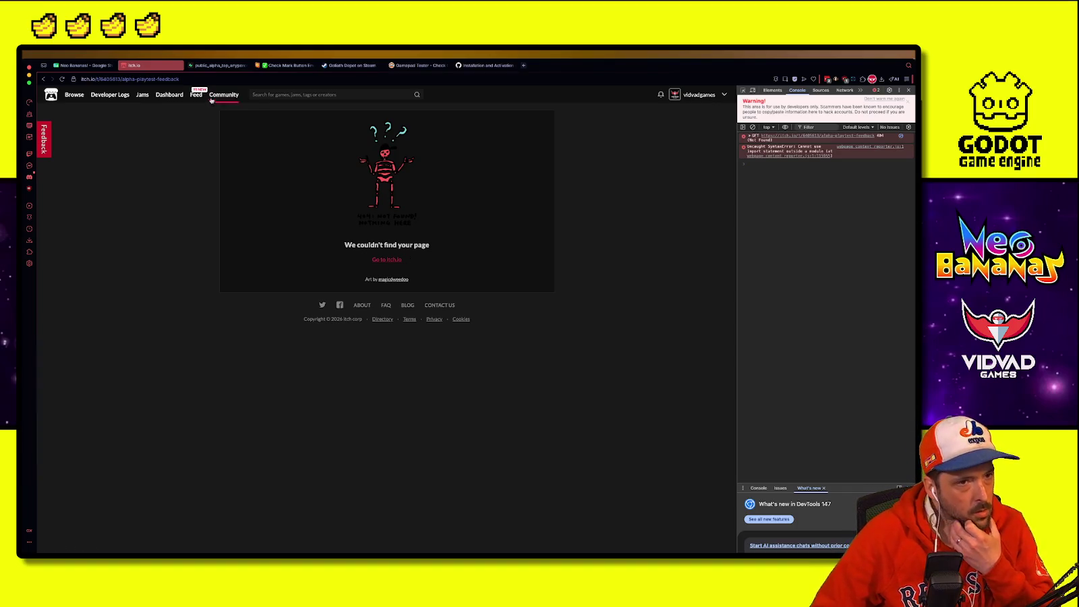
Step: Go to the itch.io creator dashboard through the account menu
{"action": "left_click", "coordinate": [386, 260]}
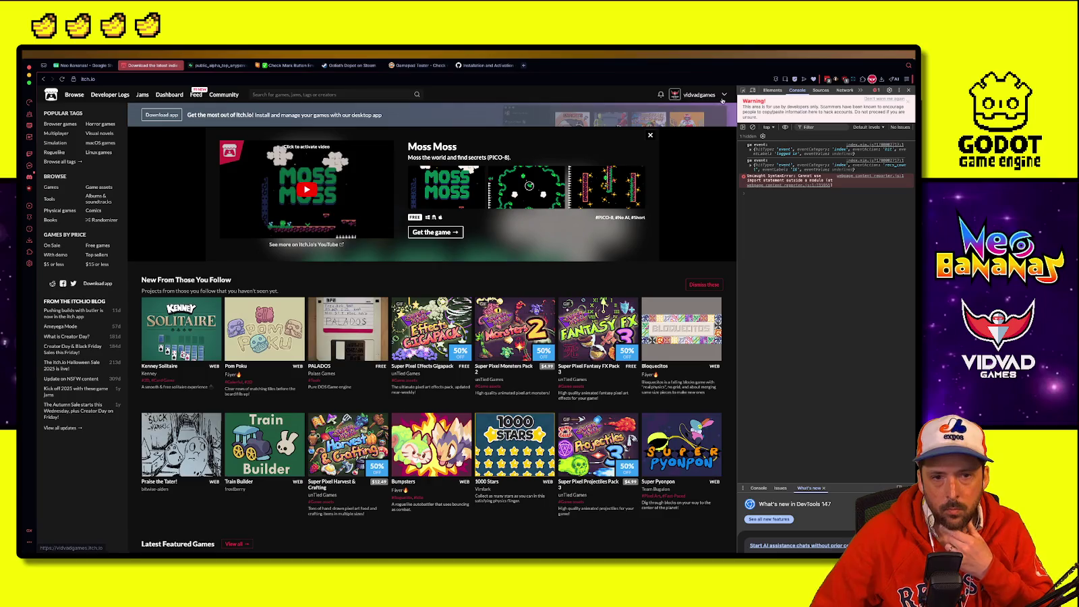
{"action": "left_click", "coordinate": [702, 94]}
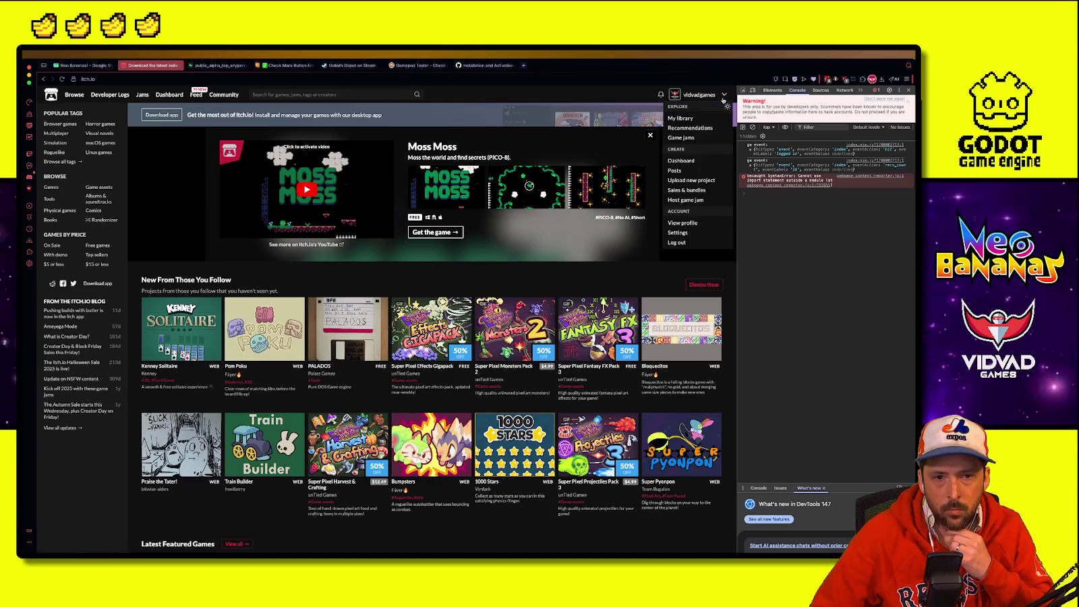
{"action": "left_click", "coordinate": [693, 160]}
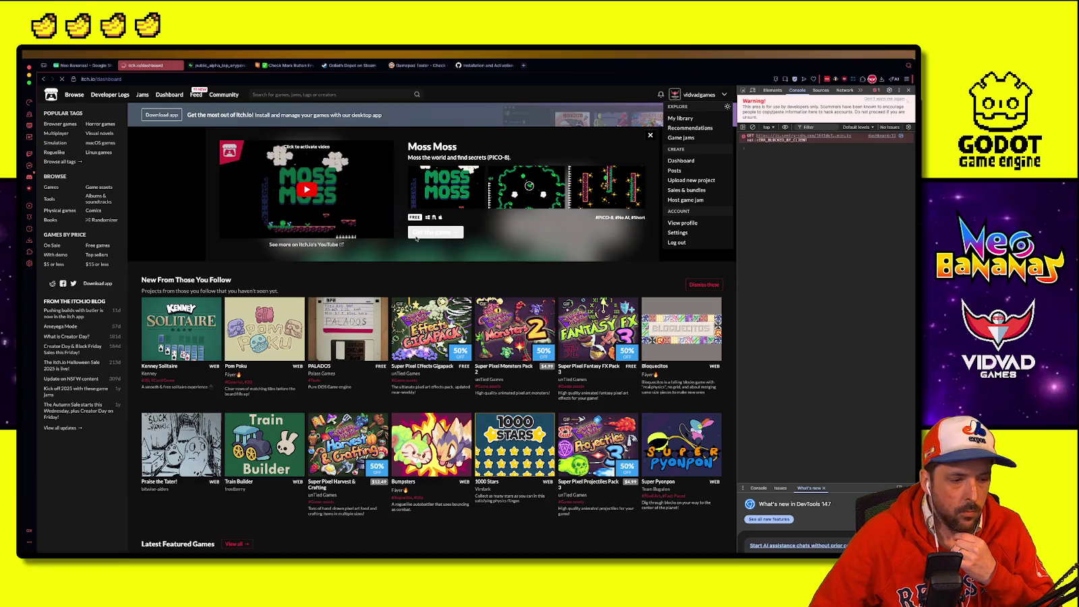
{"action": "scroll", "coordinate": [267, 290], "scroll_direction": "down", "scroll_amount": 1}
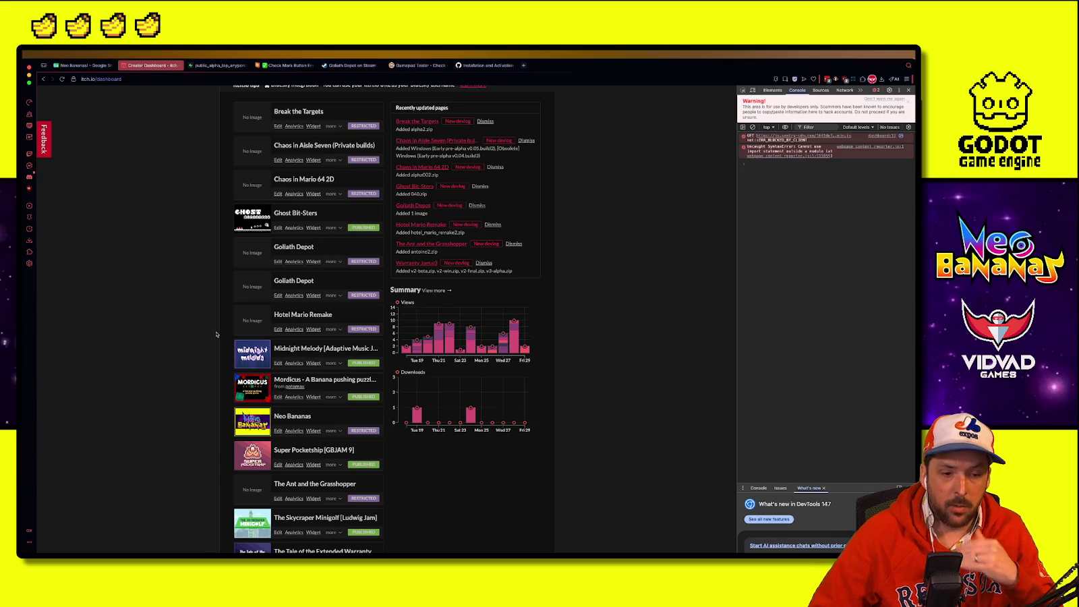
Step: Open the Neo Bananas game page, scroll to the Roadmap and zoom to 125%
{"action": "left_click", "coordinate": [293, 417]}
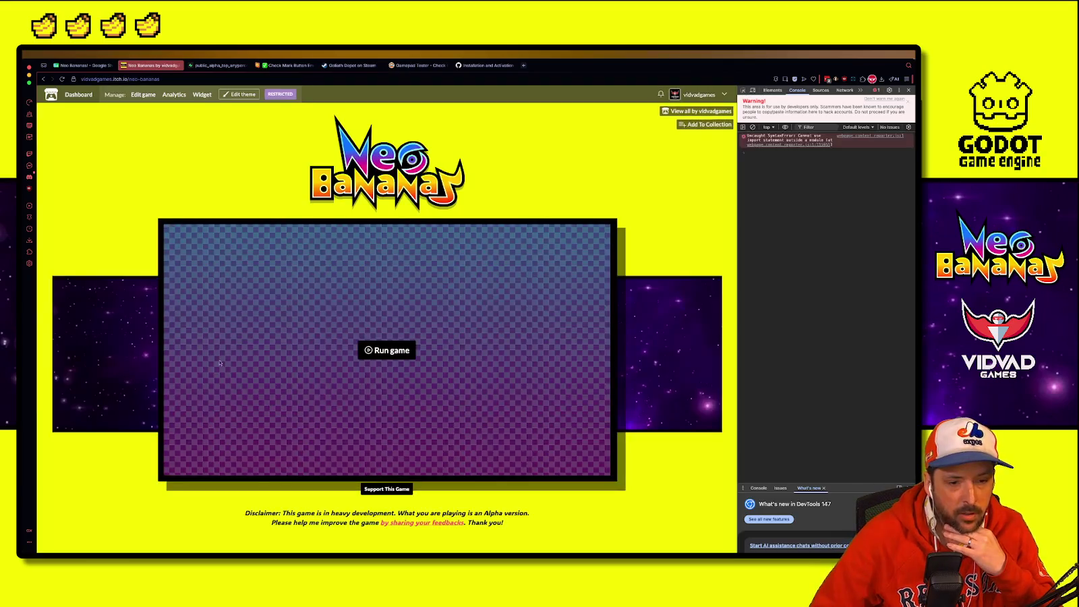
{"action": "scroll", "coordinate": [275, 380], "scroll_direction": "down", "scroll_amount": 3}
{"action": "scroll", "coordinate": [242, 398], "scroll_direction": "down", "scroll_amount": 4}
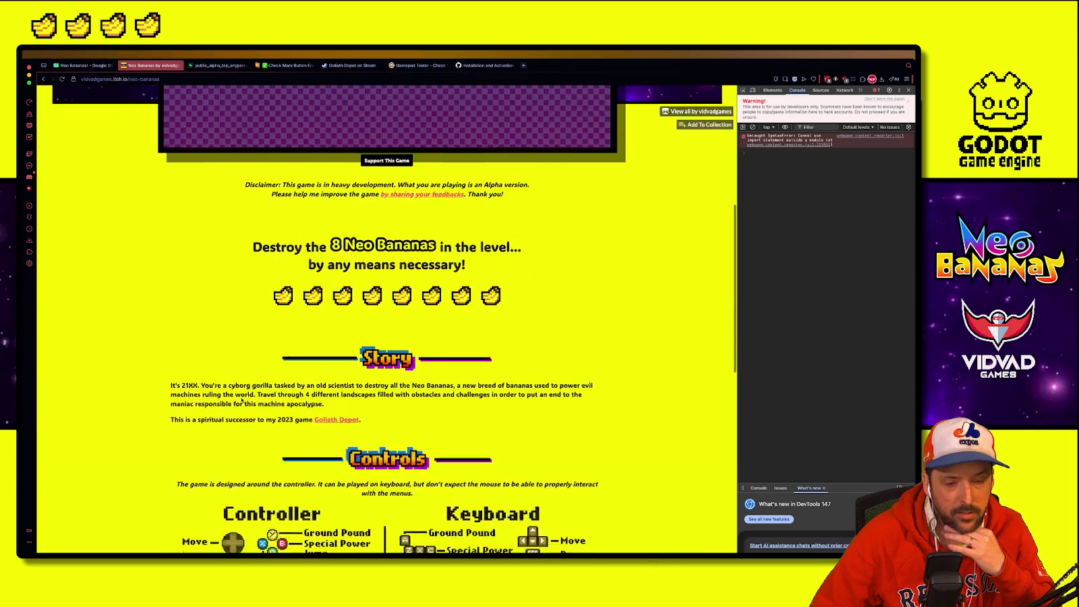
{"action": "scroll", "coordinate": [242, 399], "scroll_direction": "down", "scroll_amount": 6}
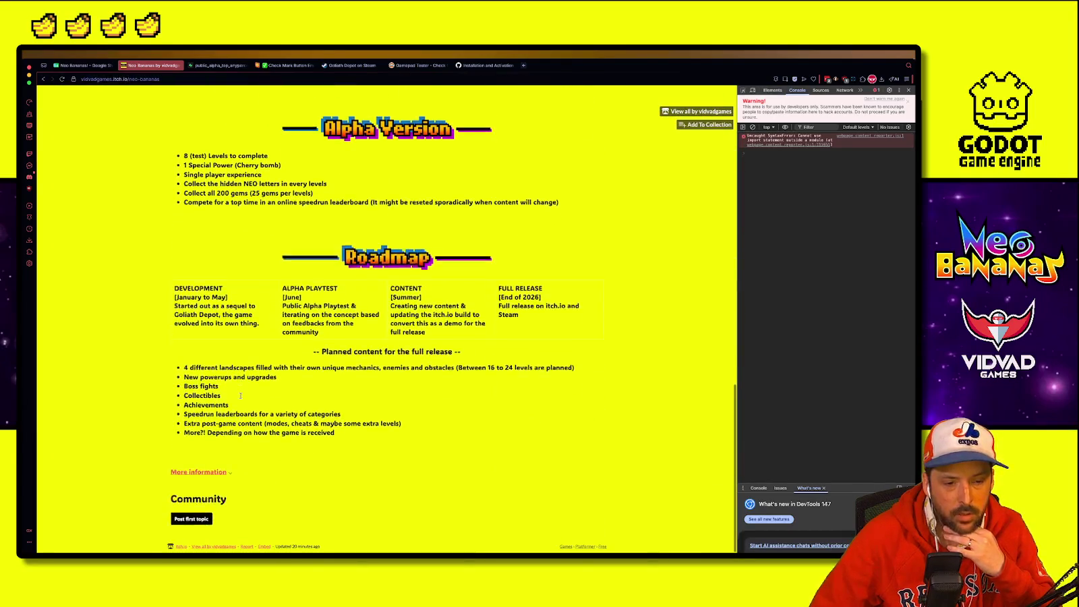
{"action": "scroll", "coordinate": [241, 397], "scroll_direction": "up", "scroll_amount": 3}
{"action": "scroll", "coordinate": [227, 301], "scroll_direction": "down", "scroll_amount": 3}
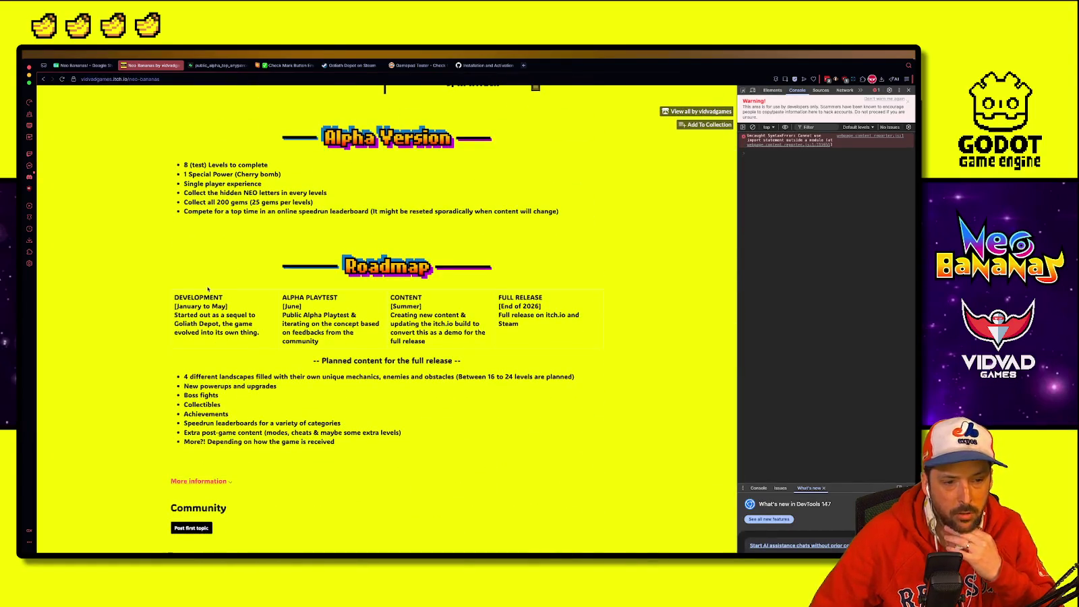
{"action": "key", "text": "ctrl+plus"}
{"action": "key", "text": "ctrl+plus"}
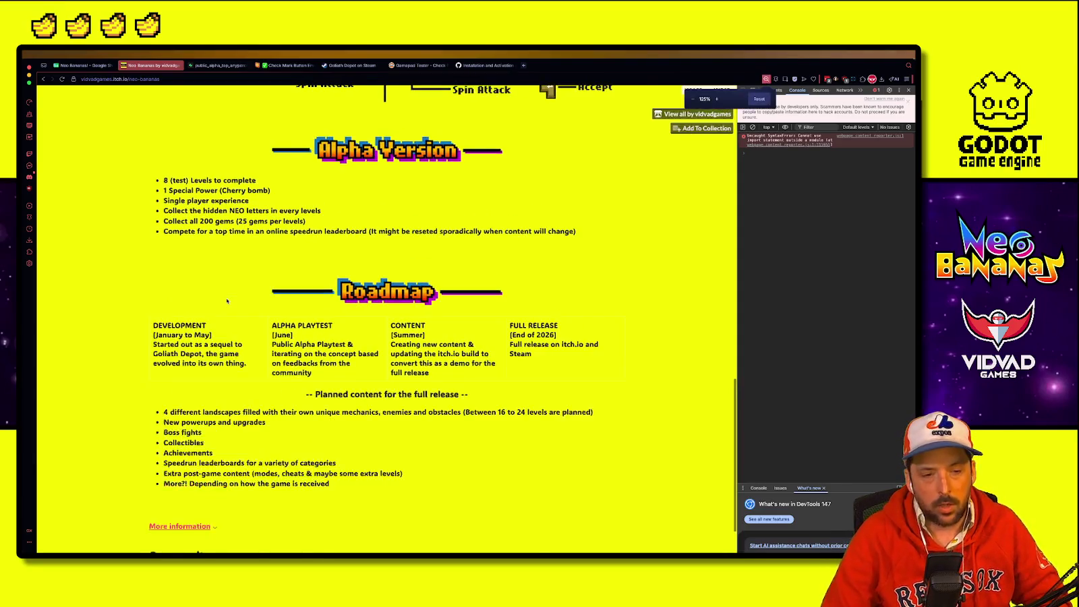
{"action": "scroll", "coordinate": [227, 302], "scroll_direction": "down", "scroll_amount": 3}
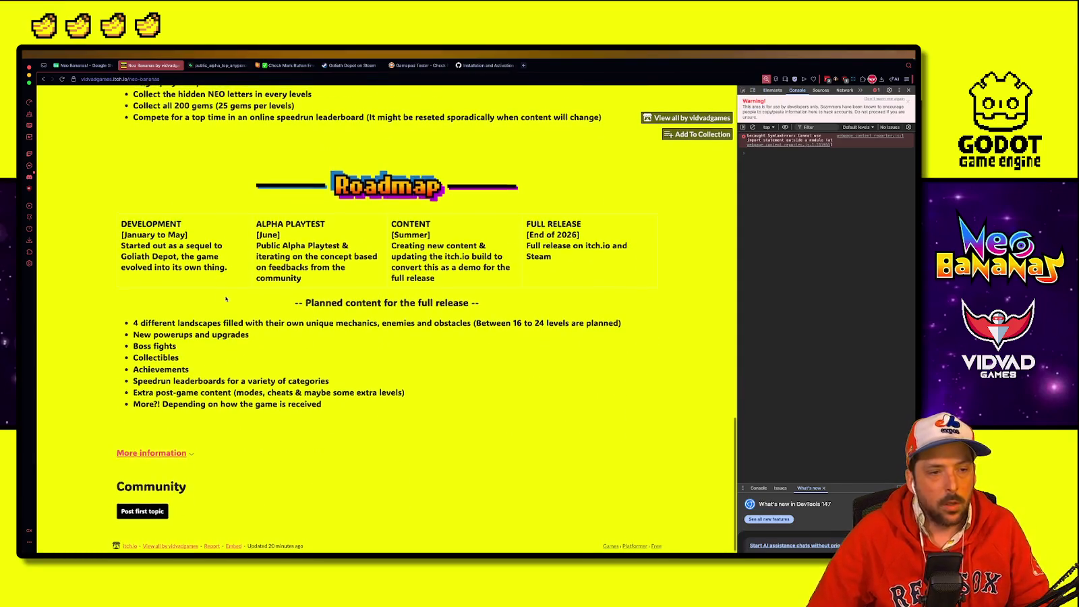
Step: Highlight the DEVELOPMENT, ALPHA PLAYTEST, CONTENT and FULL RELEASE roadmap columns to read them
{"action": "left_click_drag", "start_coordinate": [116, 264], "coordinate": [223, 301]}
{"action": "left_click", "coordinate": [224, 302]}
{"action": "left_click", "coordinate": [137, 269]}
{"action": "left_click", "coordinate": [221, 304]}
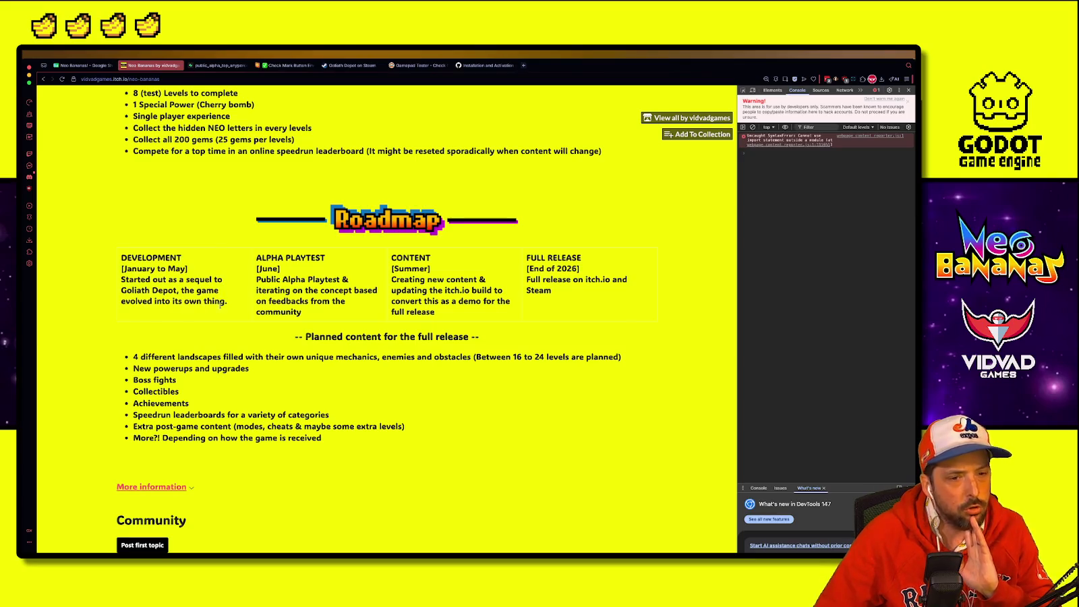
{"action": "mouse_move", "coordinate": [253, 261]}
{"action": "left_mouse_down"}
{"action": "mouse_move", "coordinate": [330, 281]}
{"action": "mouse_move", "coordinate": [298, 313]}
{"action": "left_mouse_up"}
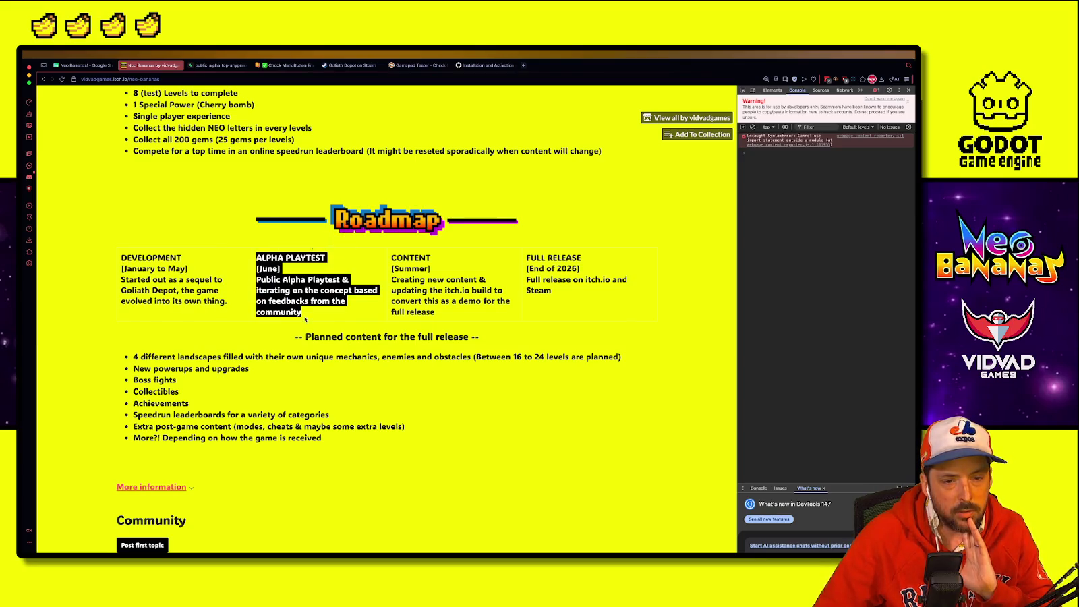
{"action": "left_click", "coordinate": [298, 314]}
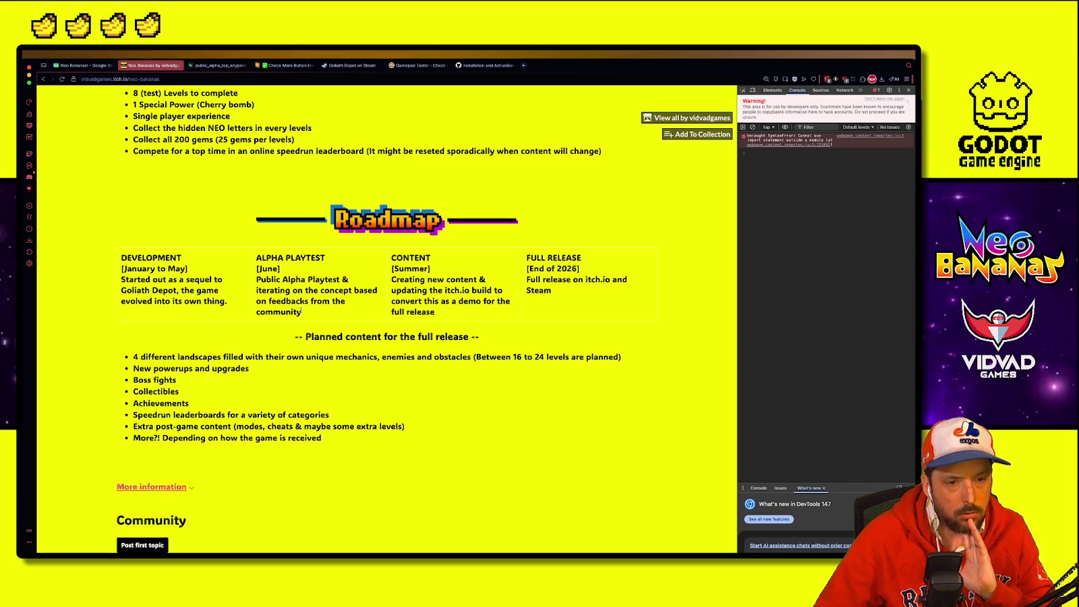
{"action": "mouse_move", "coordinate": [301, 314]}
{"action": "left_mouse_down"}
{"action": "mouse_move", "coordinate": [257, 256]}
{"action": "mouse_move", "coordinate": [310, 316]}
{"action": "mouse_move", "coordinate": [128, 256]}
{"action": "left_mouse_up"}
{"action": "left_click", "coordinate": [259, 269]}
{"action": "left_click", "coordinate": [310, 316]}
{"action": "left_click", "coordinate": [288, 279]}
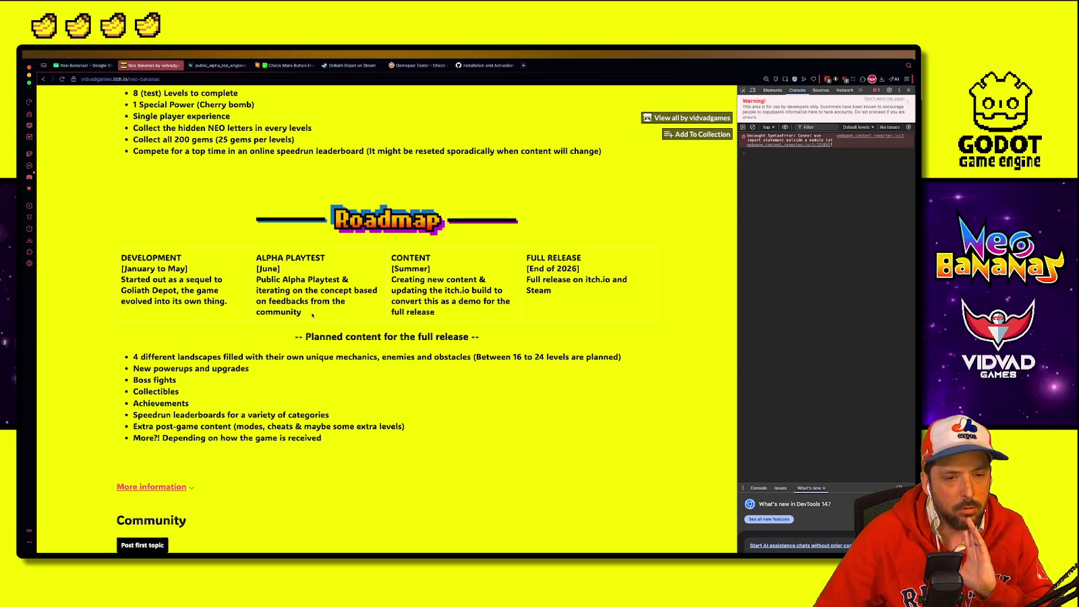
{"action": "mouse_move", "coordinate": [313, 315]}
{"action": "left_mouse_down"}
{"action": "mouse_move", "coordinate": [257, 258]}
{"action": "mouse_move", "coordinate": [349, 295]}
{"action": "mouse_move", "coordinate": [257, 264]}
{"action": "mouse_move", "coordinate": [123, 254]}
{"action": "left_mouse_up"}
{"action": "left_click", "coordinate": [259, 279]}
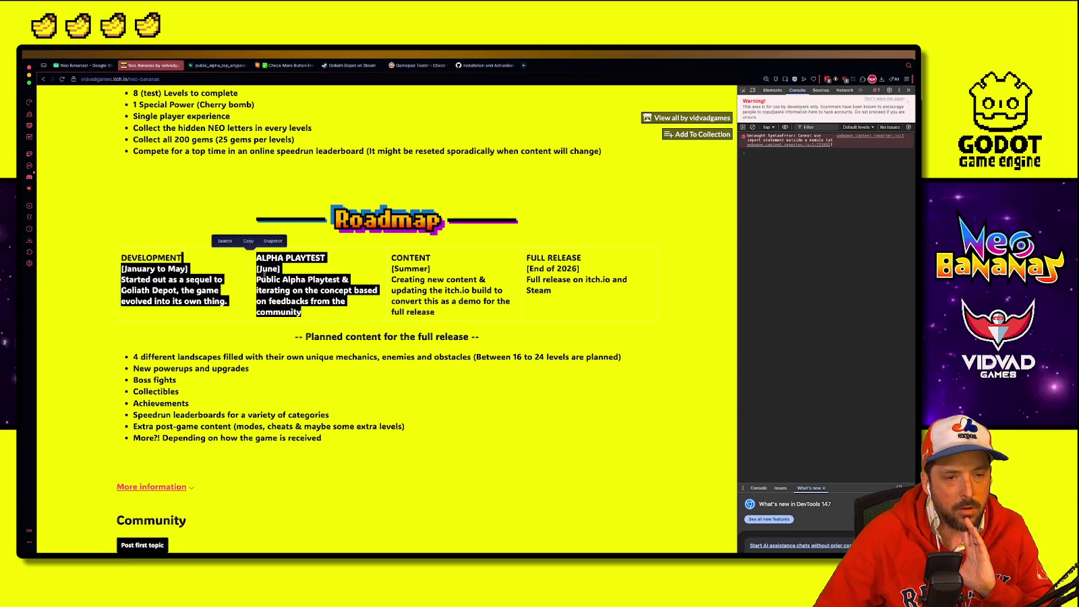
{"action": "left_click", "coordinate": [267, 278]}
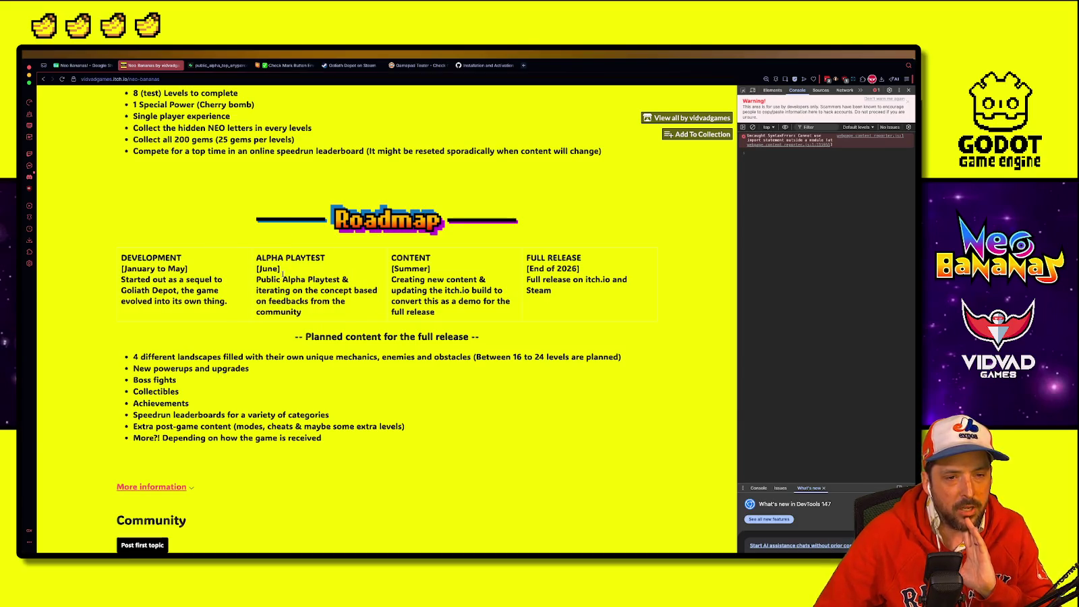
{"action": "mouse_move", "coordinate": [475, 317]}
{"action": "left_mouse_down"}
{"action": "mouse_move", "coordinate": [394, 256]}
{"action": "mouse_move", "coordinate": [415, 240]}
{"action": "left_mouse_up"}
{"action": "left_click", "coordinate": [475, 319]}
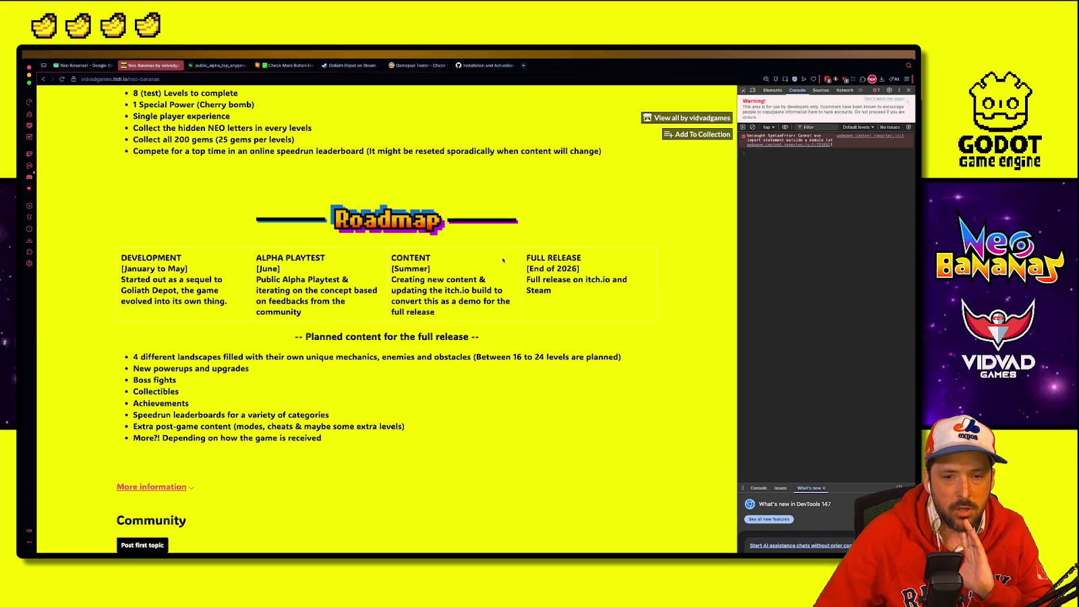
{"action": "left_click_drag", "start_coordinate": [525, 257], "coordinate": [551, 297]}
{"action": "left_click", "coordinate": [552, 300]}
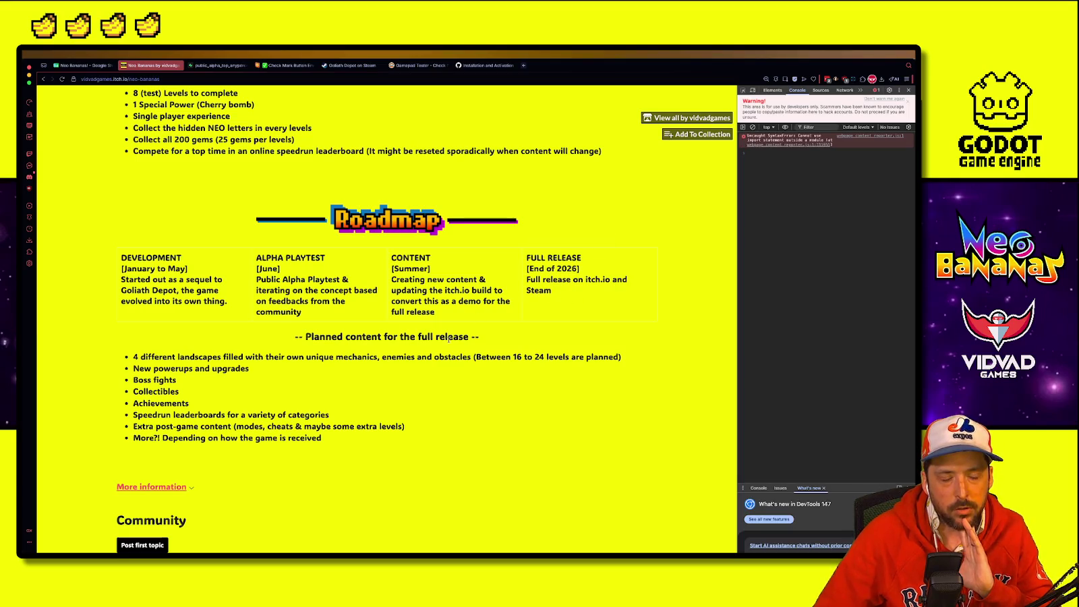
Step: Scroll up and re-read the DEVELOPMENT and ALPHA PLAYTEST column text by highlighting it
{"action": "scroll", "coordinate": [404, 375], "scroll_direction": "up", "scroll_amount": 1}
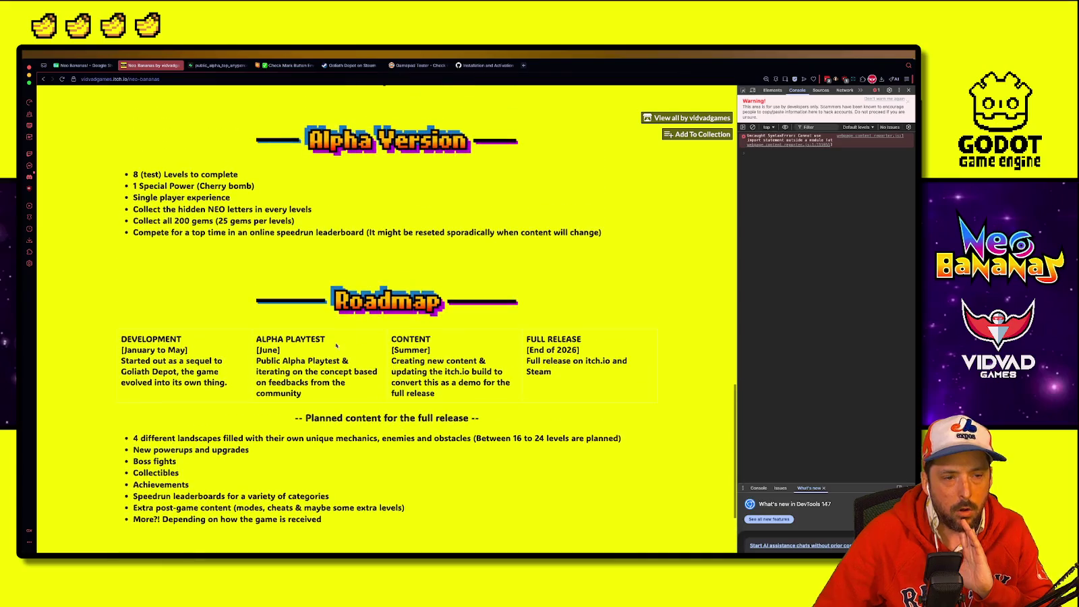
{"action": "mouse_move", "coordinate": [131, 339]}
{"action": "left_mouse_down"}
{"action": "mouse_move", "coordinate": [267, 362]}
{"action": "mouse_move", "coordinate": [323, 393]}
{"action": "left_mouse_up"}
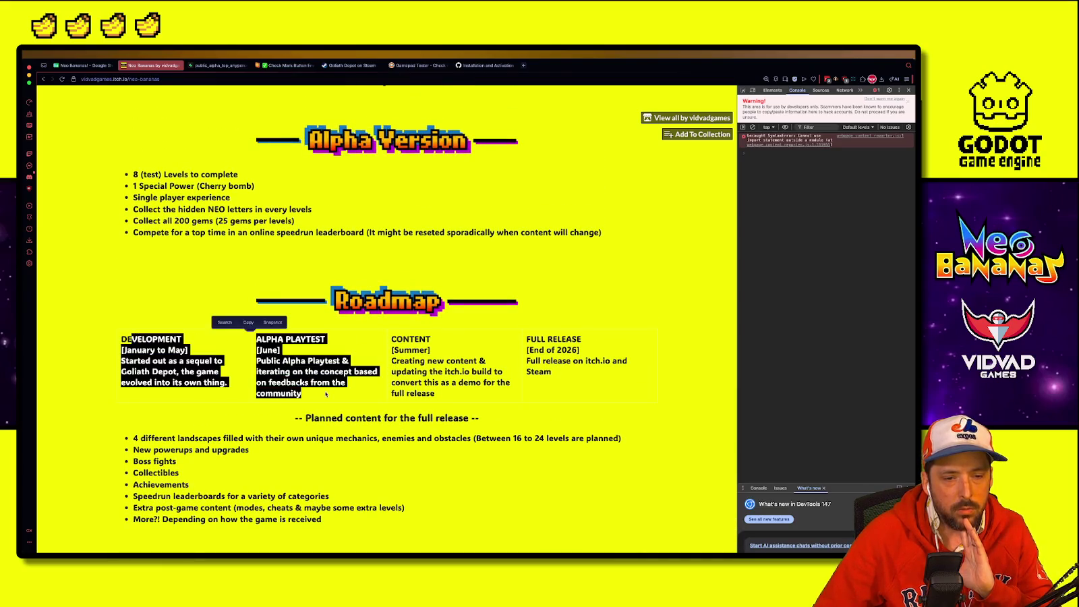
{"action": "left_click", "coordinate": [323, 394]}
{"action": "left_click_drag", "start_coordinate": [124, 339], "coordinate": [228, 385]}
{"action": "left_click", "coordinate": [225, 390]}
{"action": "left_click_drag", "start_coordinate": [263, 337], "coordinate": [458, 405]}
{"action": "left_click", "coordinate": [458, 405]}
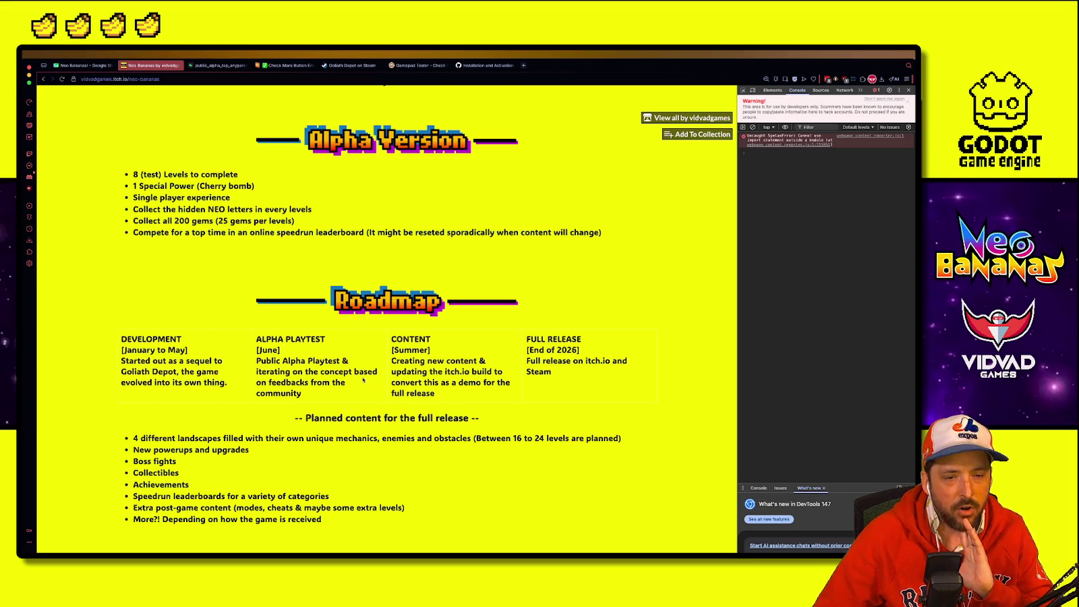
Step: Scroll back to the top and open the game's project edit page
{"action": "scroll", "coordinate": [363, 380], "scroll_direction": "up", "scroll_amount": 1}
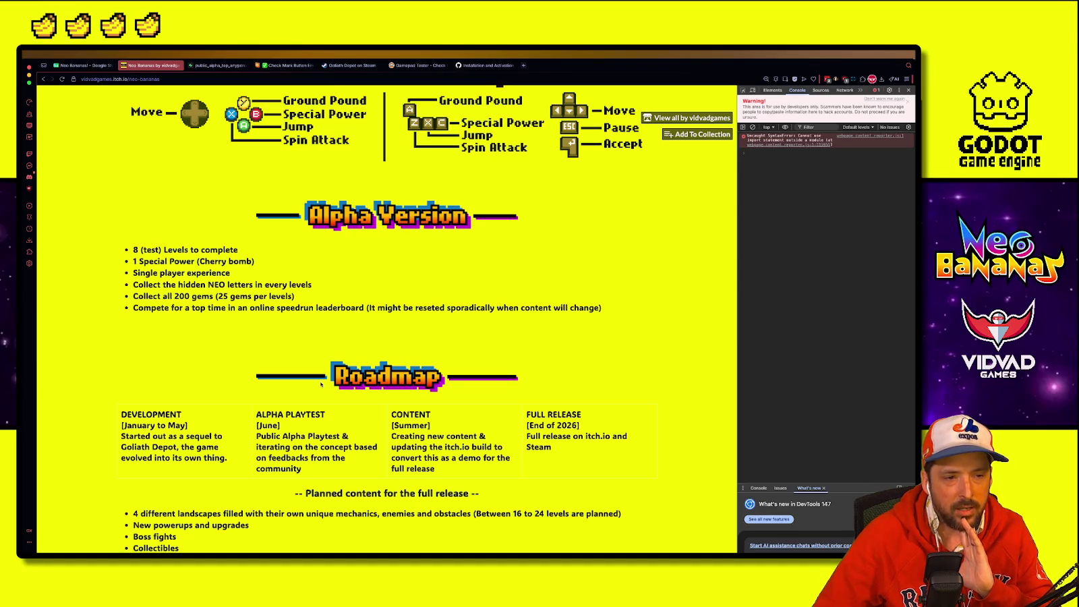
{"action": "scroll", "coordinate": [229, 330], "scroll_direction": "up", "scroll_amount": 12}
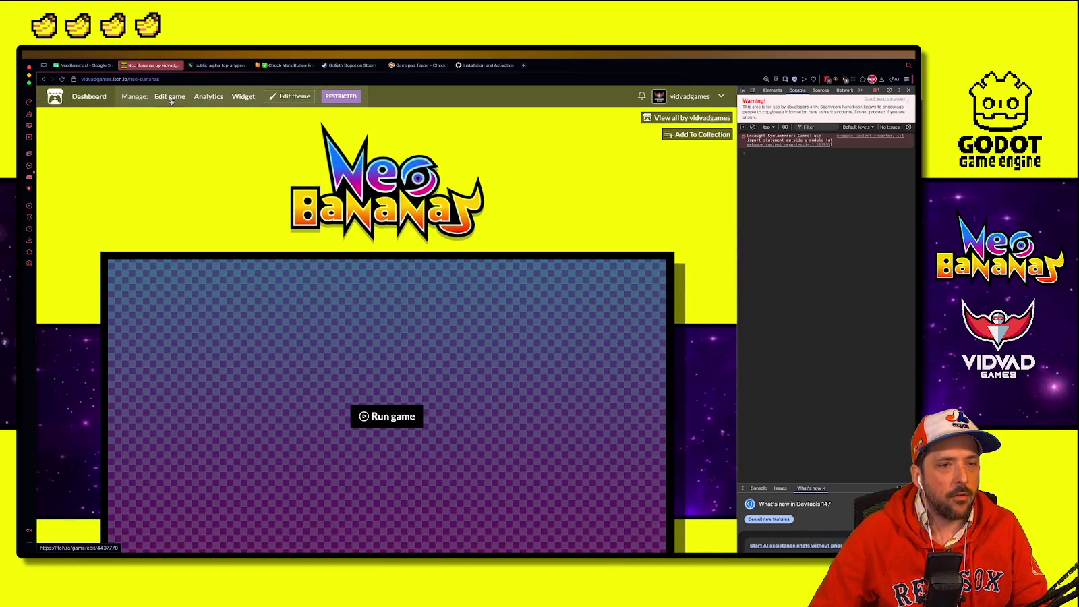
{"action": "left_click", "coordinate": [171, 100]}
Step: Change the levels count from 8 to 5 and merge in 'and Gems (nothing yet done with it!)'
{"action": "scroll", "coordinate": [236, 300], "scroll_direction": "down", "scroll_amount": 10}
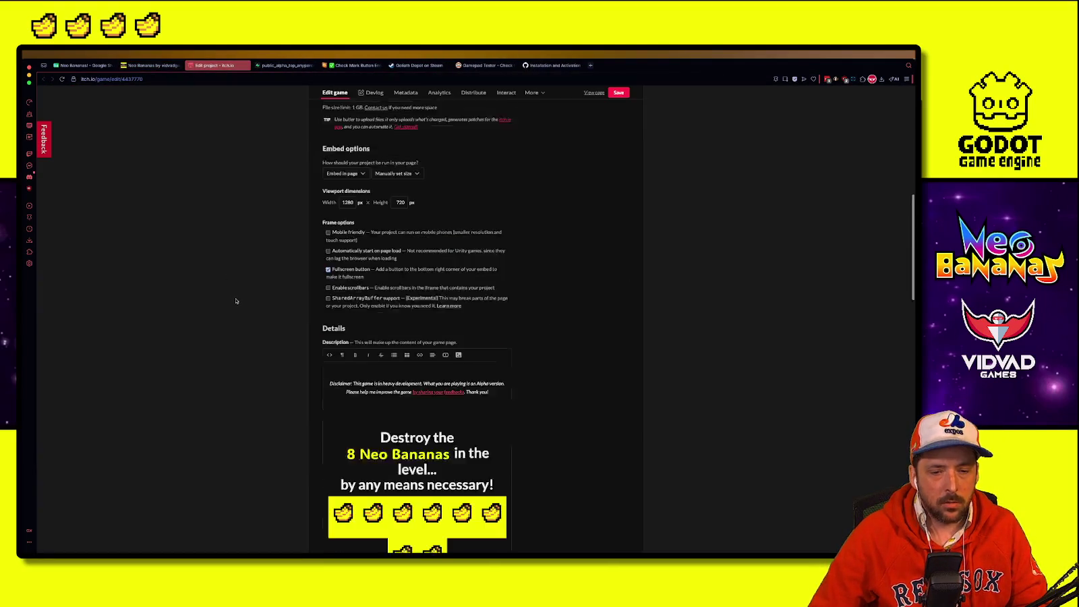
{"action": "scroll", "coordinate": [429, 334], "scroll_direction": "down", "scroll_amount": 4}
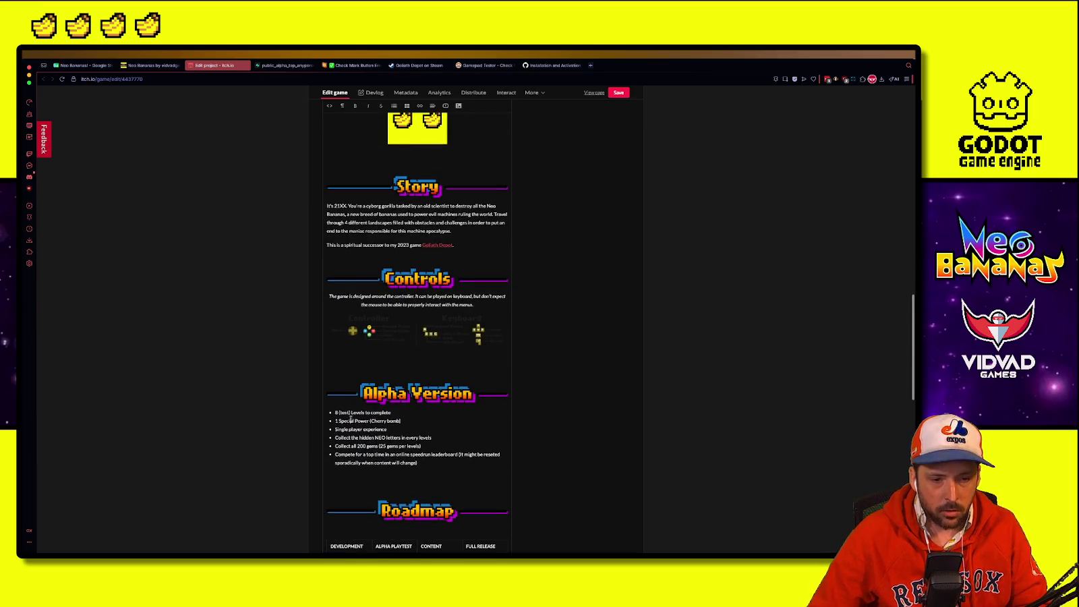
{"action": "key", "text": "BackSpace"}
{"action": "type", "text": "5"}
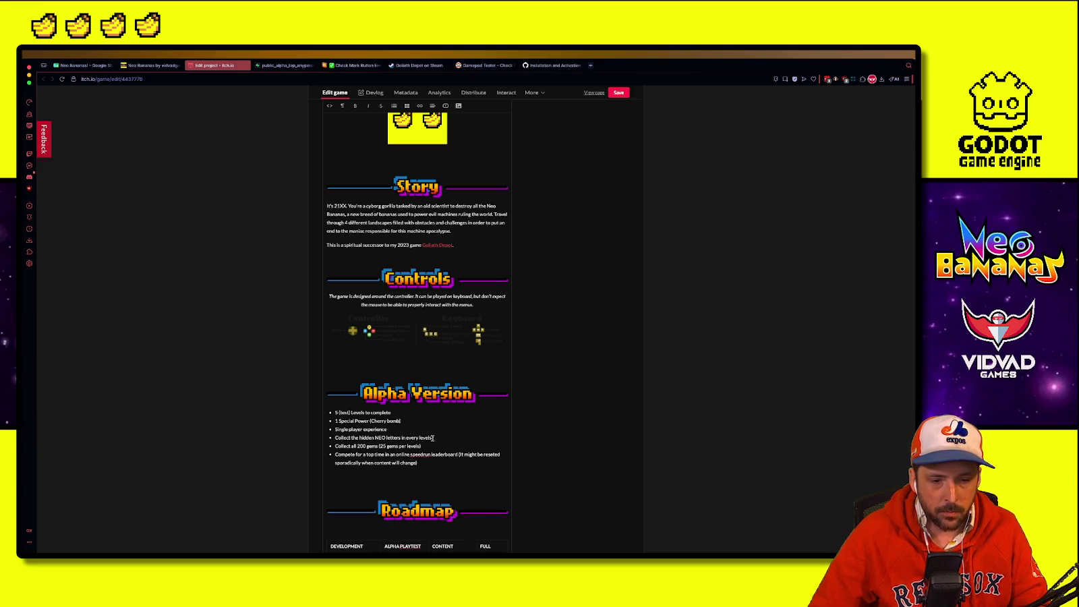
{"action": "mouse_move", "coordinate": [441, 443]}
{"action": "left_mouse_down"}
{"action": "mouse_move", "coordinate": [335, 437]}
{"action": "mouse_move", "coordinate": [401, 438]}
{"action": "left_mouse_up"}
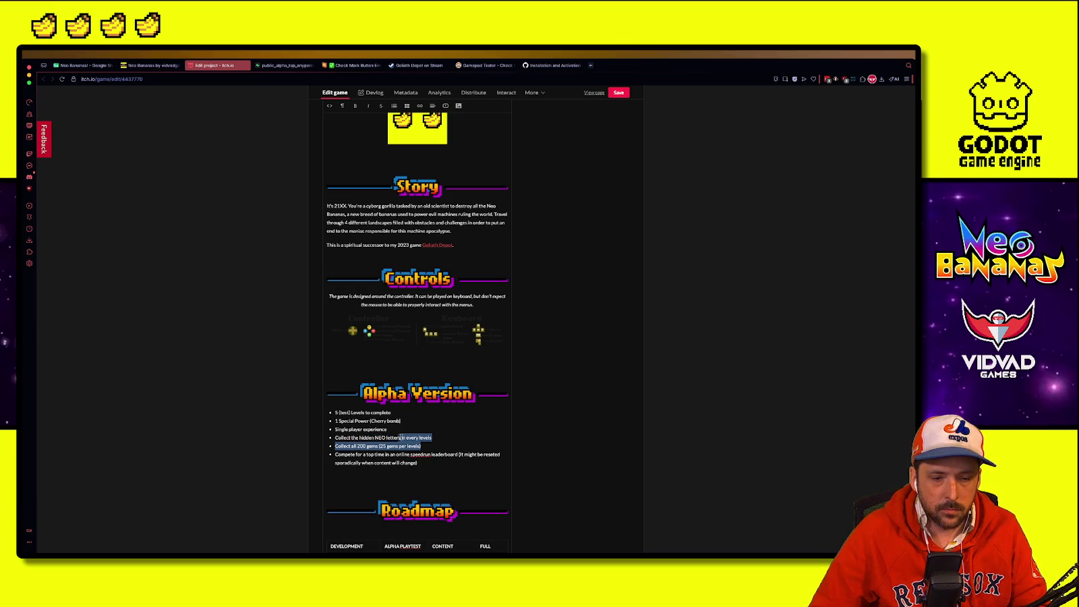
{"action": "type", "text": "and Ge"}
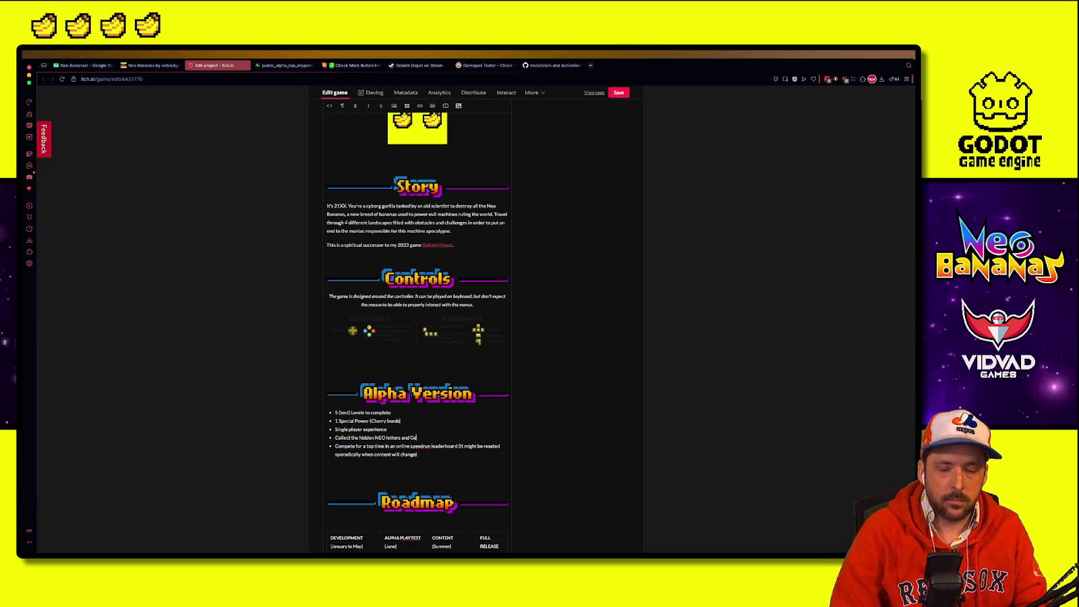
{"action": "type", "text": "ms (nothing ye"}
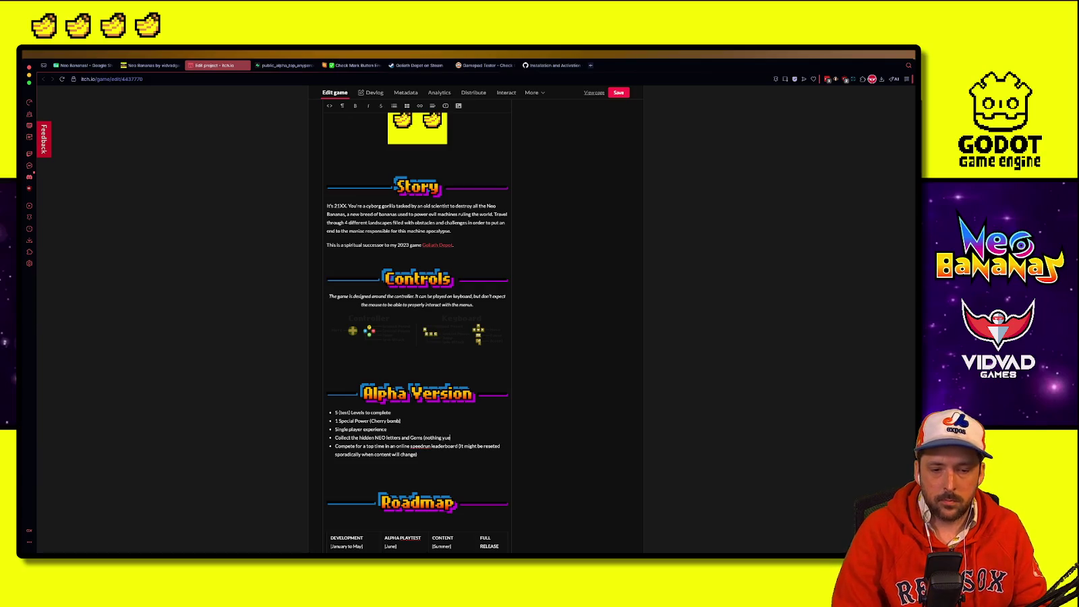
{"action": "type", "text": "t done wi"}
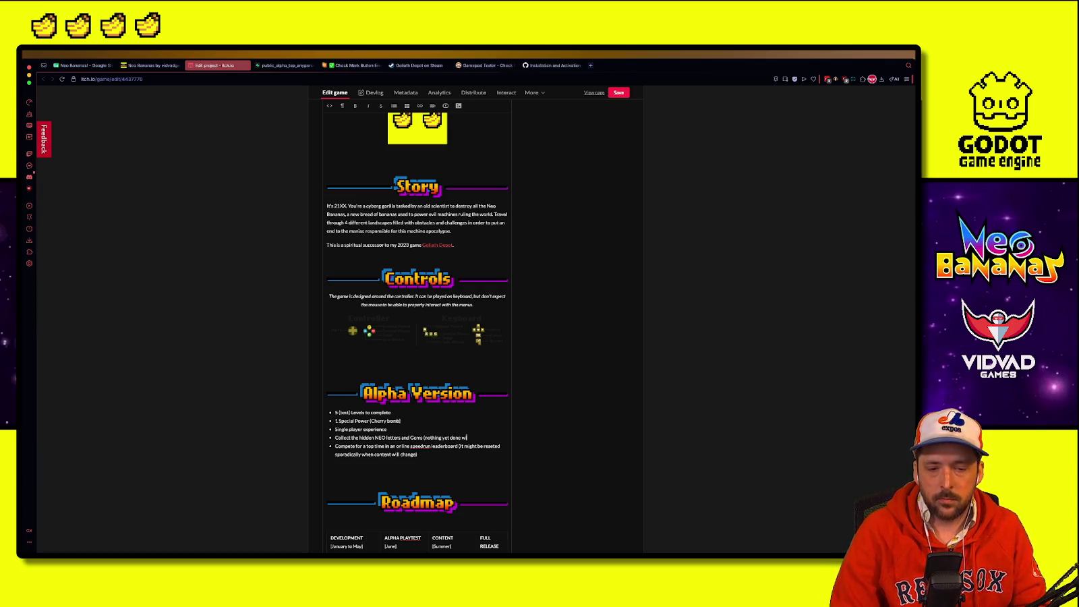
{"action": "type", "text": "th it!)"}
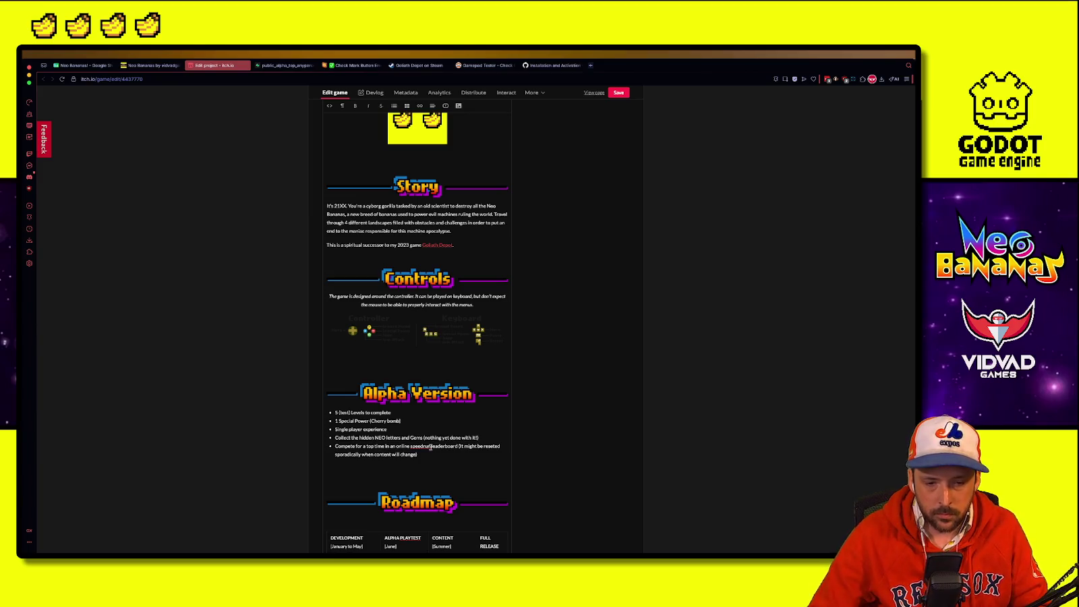
Step: Strike through the leaderboard bullet and add '(Leaderboard broken right now, will fix soon!)'
{"action": "left_click_drag", "start_coordinate": [417, 454], "coordinate": [337, 445]}
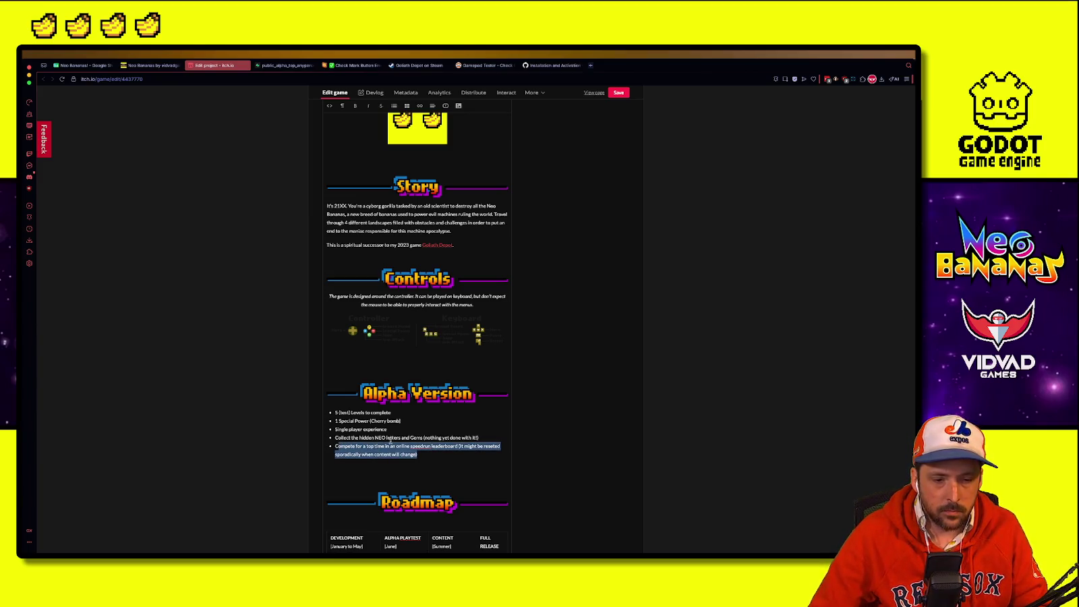
{"action": "left_click", "coordinate": [336, 447]}
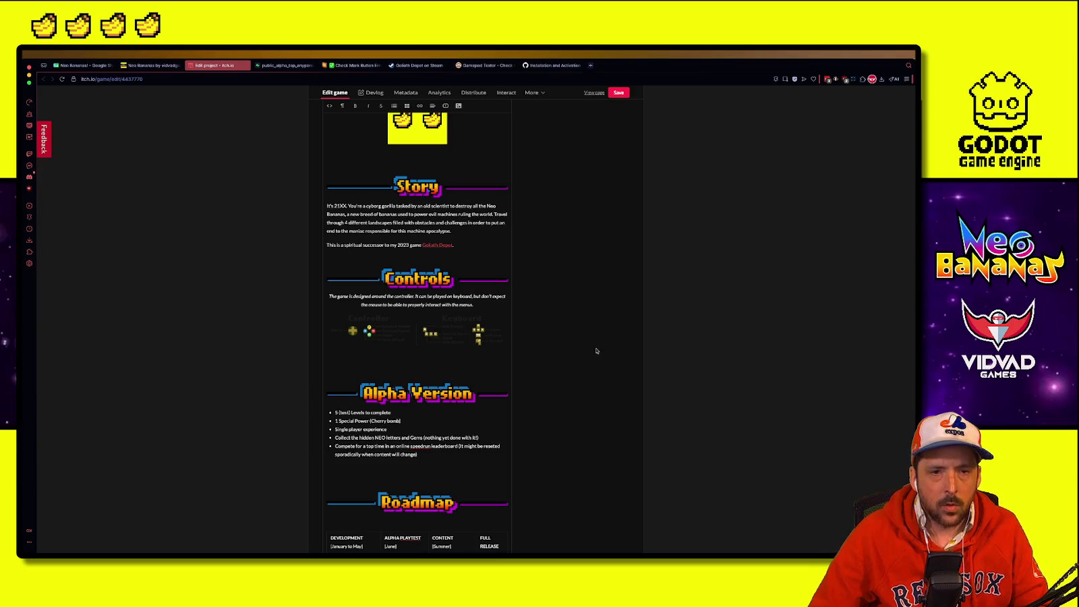
{"action": "left_click_drag", "start_coordinate": [418, 470], "coordinate": [335, 462]}
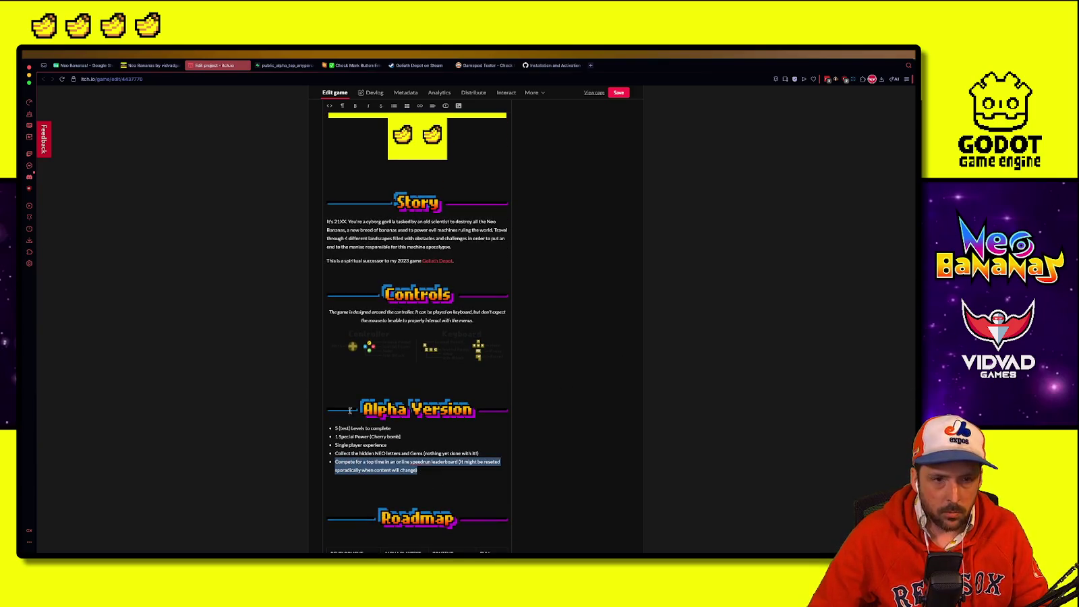
{"action": "left_click", "coordinate": [443, 473]}
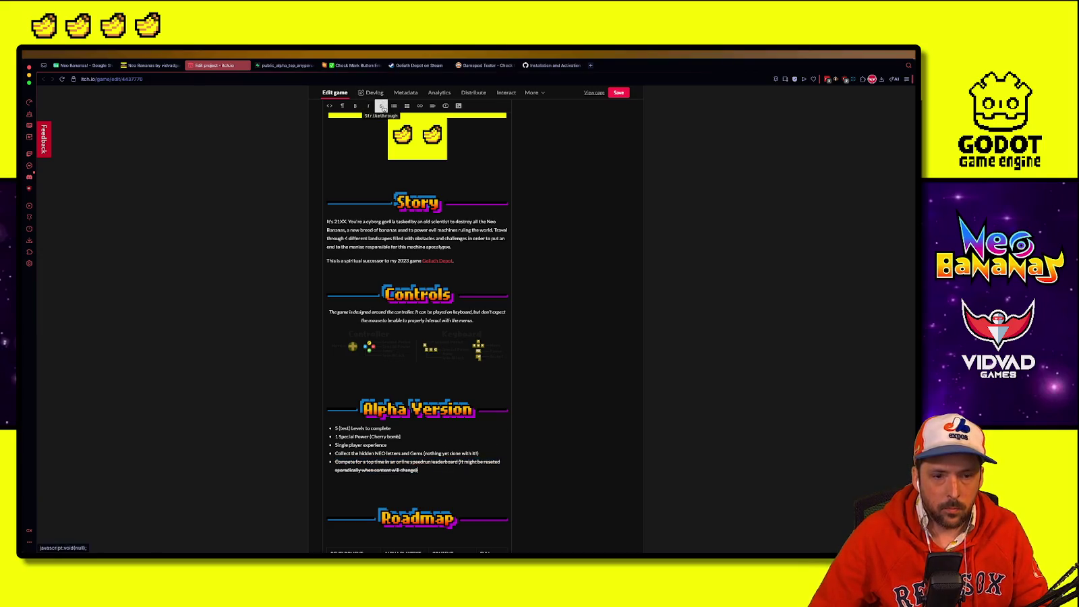
{"action": "type", "text": "(Lea"}
{"action": "type", "text": "derb"}
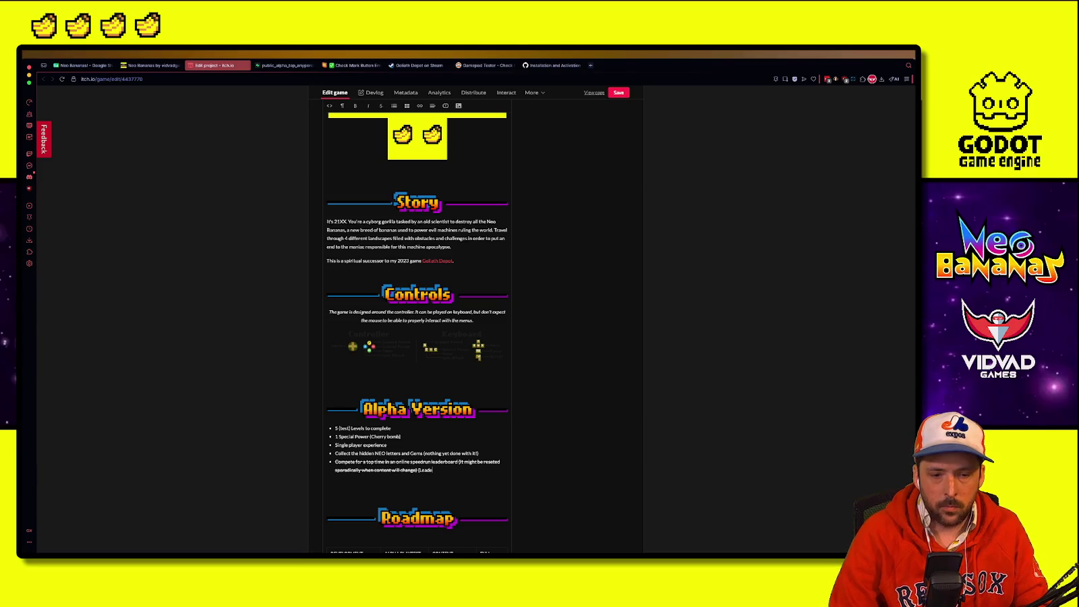
{"action": "type", "text": "oard broken right now, will fix soon!"}
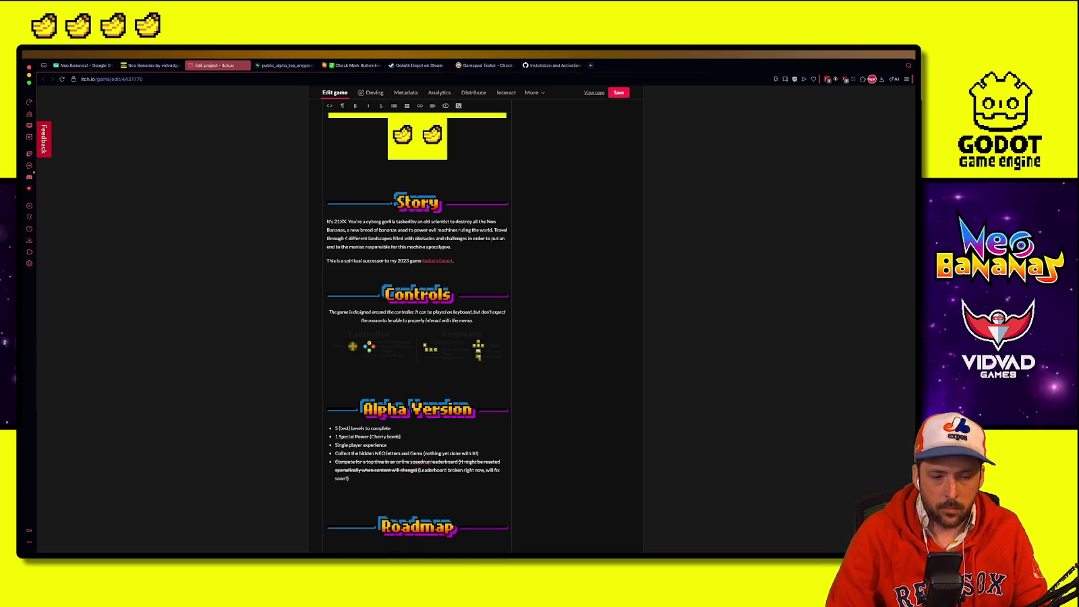
Step: Save the description and reload the public Neo Bananas game page
{"action": "scroll", "coordinate": [563, 339], "scroll_direction": "down", "scroll_amount": 1}
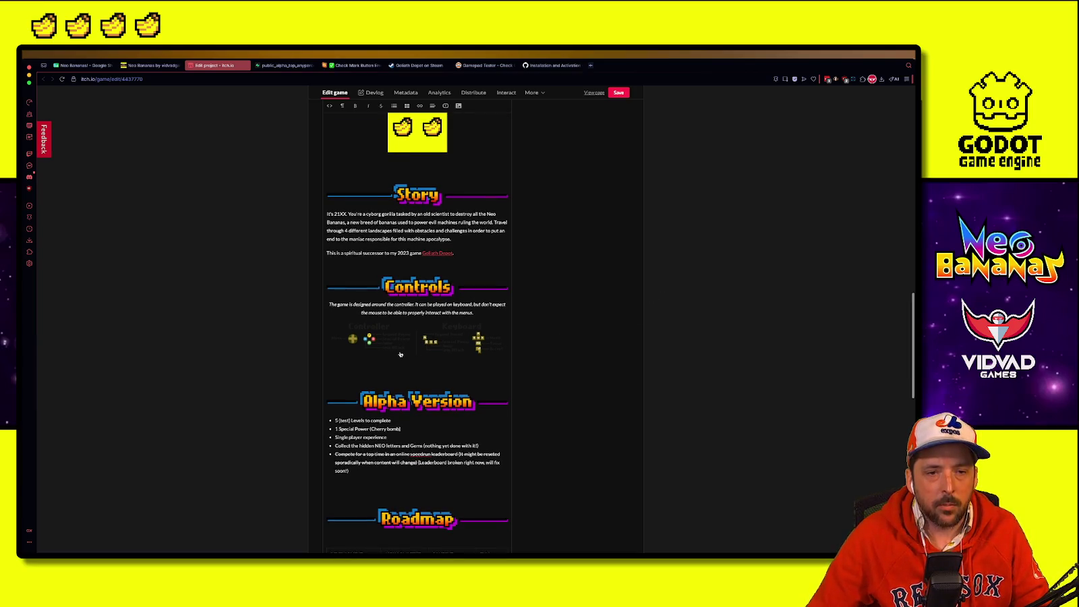
{"action": "left_click", "coordinate": [617, 93]}
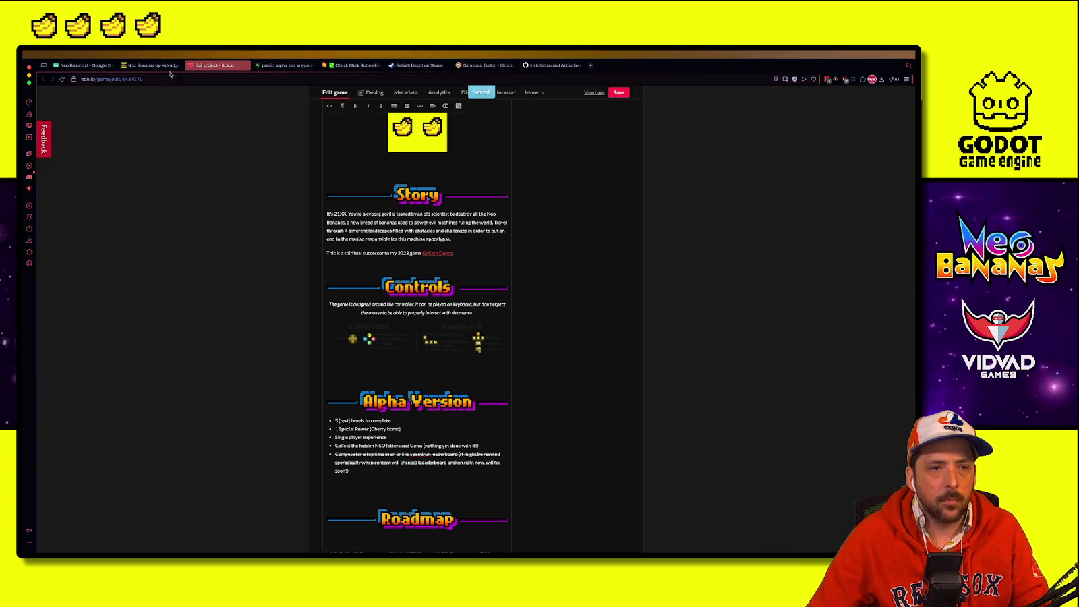
{"action": "left_click", "coordinate": [152, 65]}
{"action": "key", "text": "ctrl+r"}
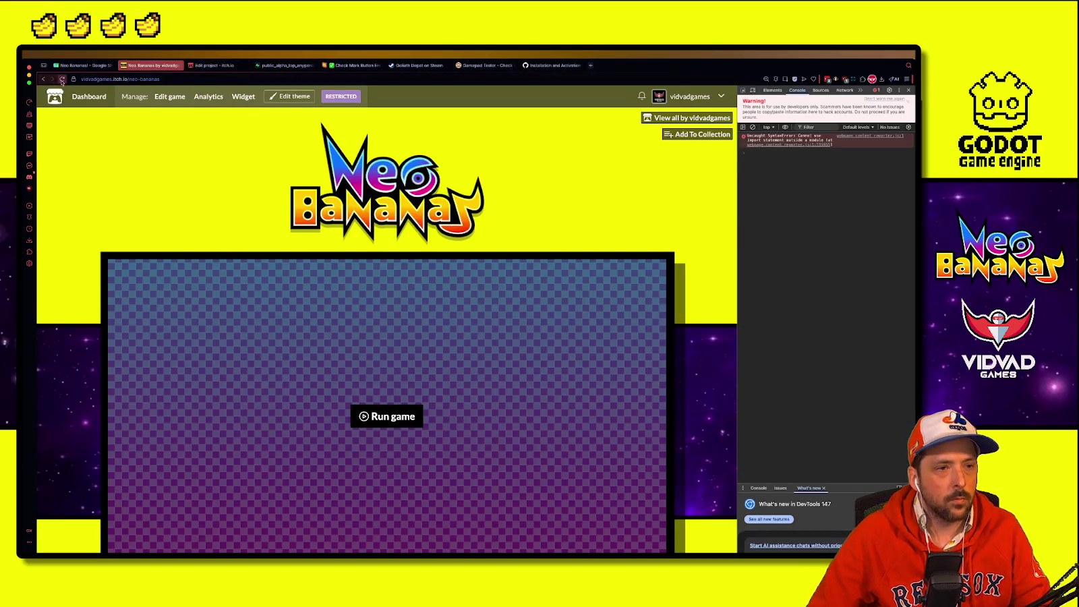
{"action": "scroll", "coordinate": [326, 382], "scroll_direction": "down", "scroll_amount": 10}
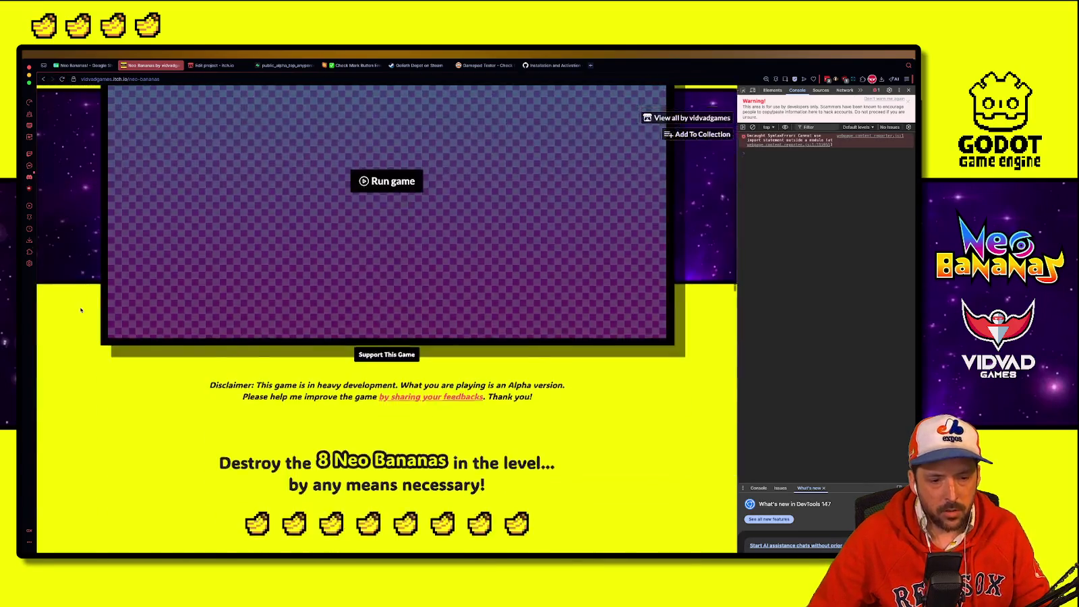
{"action": "scroll", "coordinate": [327, 382], "scroll_direction": "down", "scroll_amount": 5}
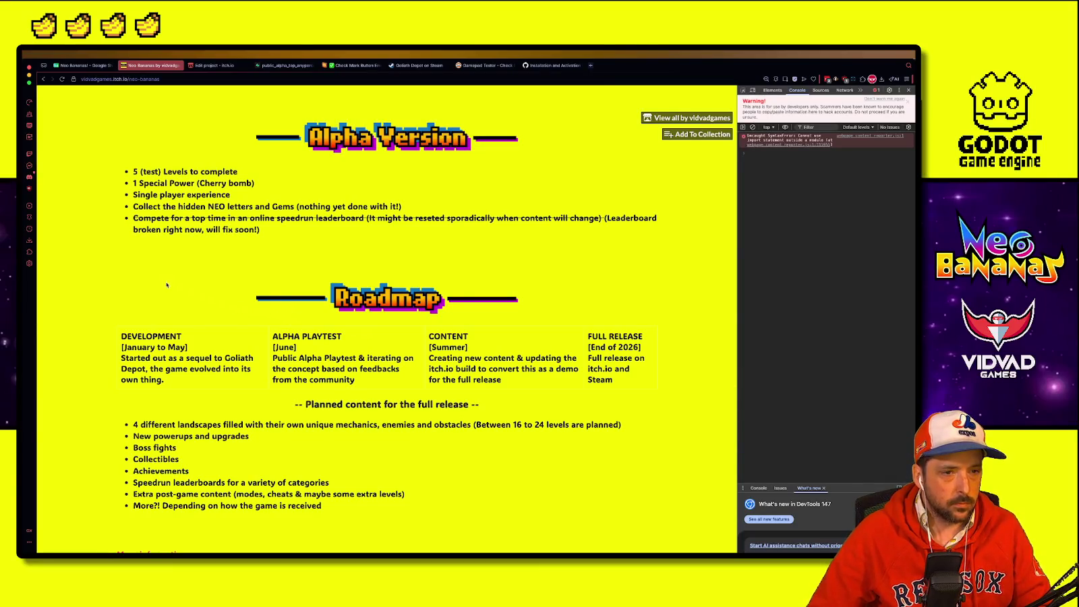
{"action": "scroll", "coordinate": [167, 285], "scroll_direction": "down", "scroll_amount": 3}
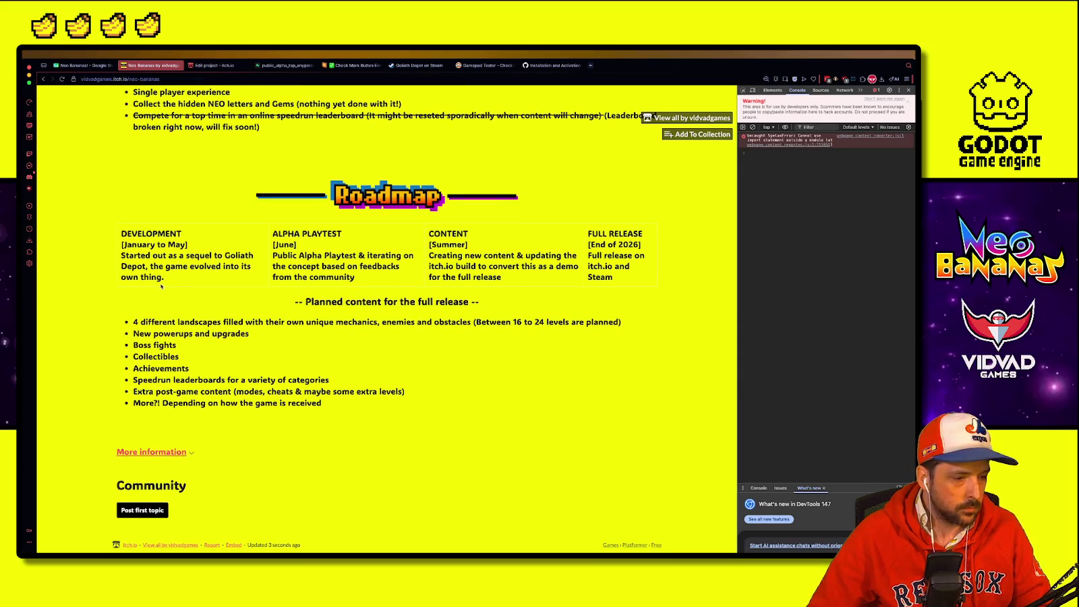
{"action": "scroll", "coordinate": [160, 286], "scroll_direction": "up", "scroll_amount": 15}
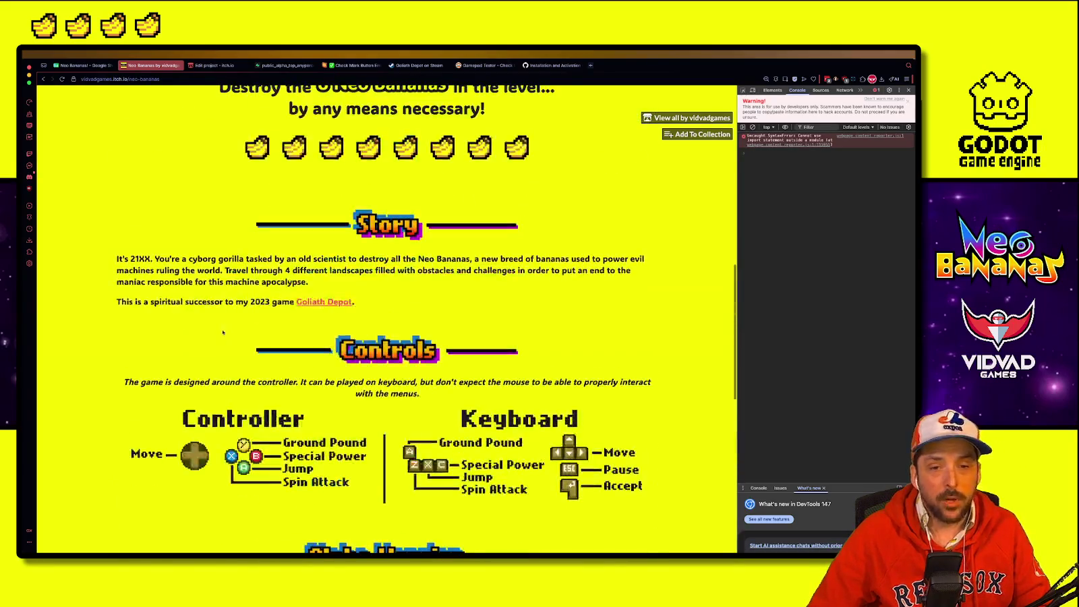
{"action": "scroll", "coordinate": [218, 337], "scroll_direction": "up", "scroll_amount": 5}
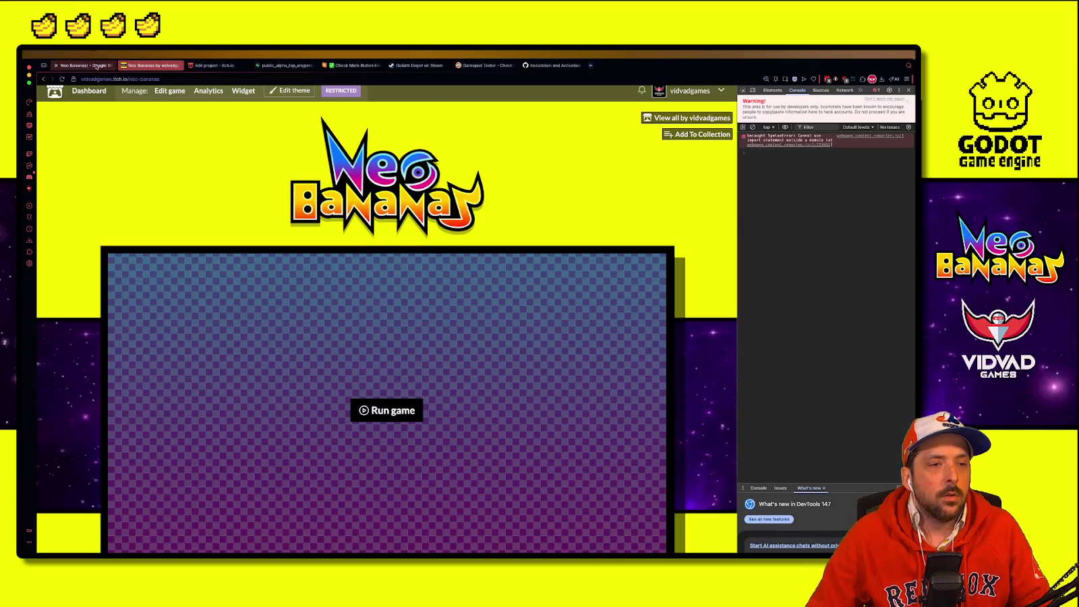
{"action": "left_click", "coordinate": [95, 65]}
{"action": "left_click", "coordinate": [153, 66]}
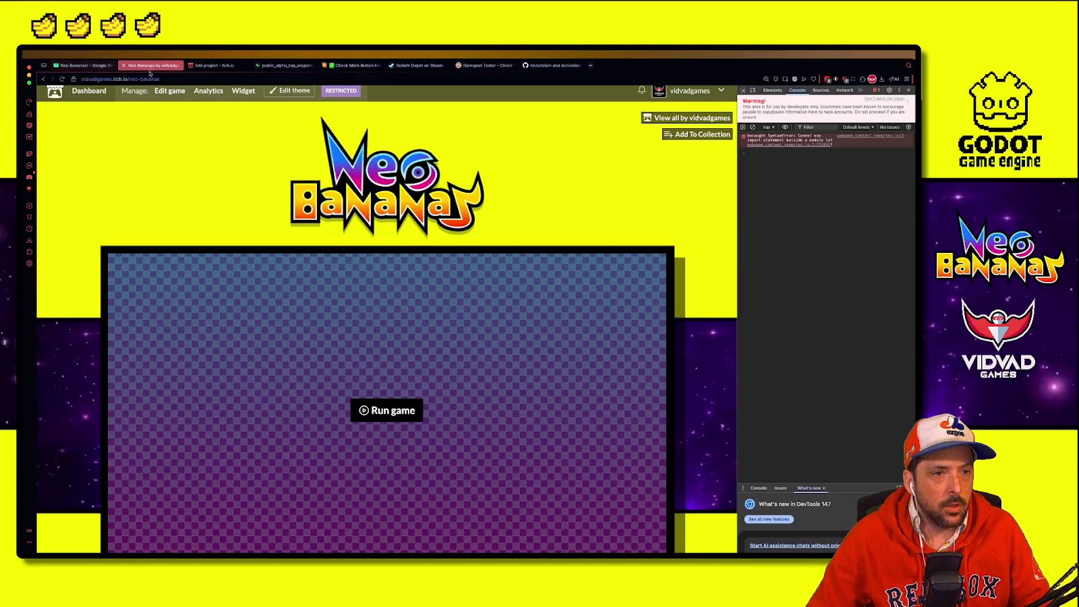
{"action": "left_click", "coordinate": [210, 66]}
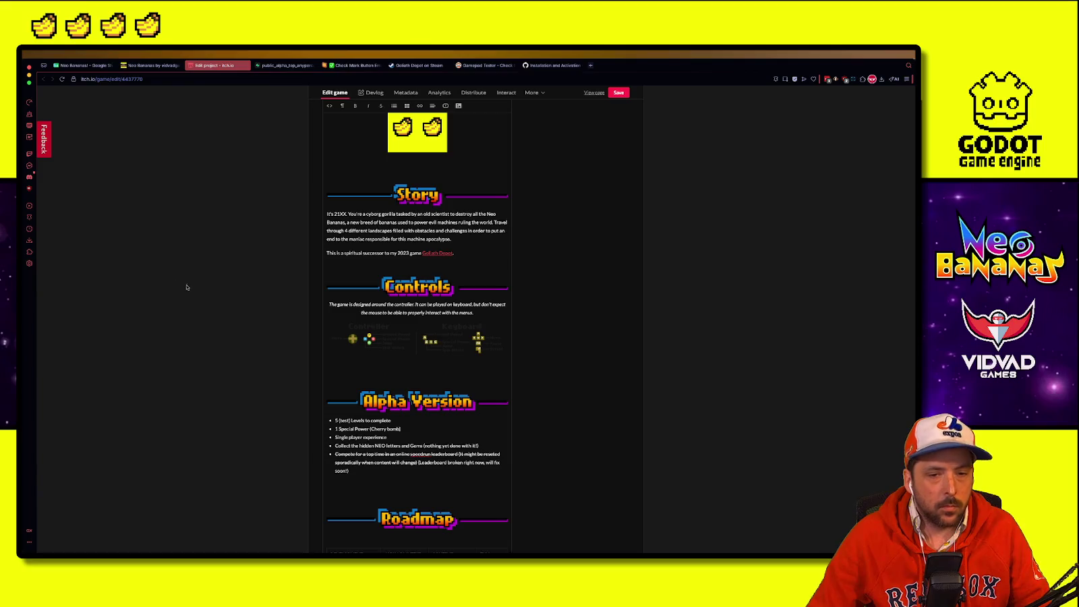
{"action": "scroll", "coordinate": [184, 297], "scroll_direction": "down", "scroll_amount": 6}
{"action": "scroll", "coordinate": [182, 324], "scroll_direction": "down", "scroll_amount": 1}
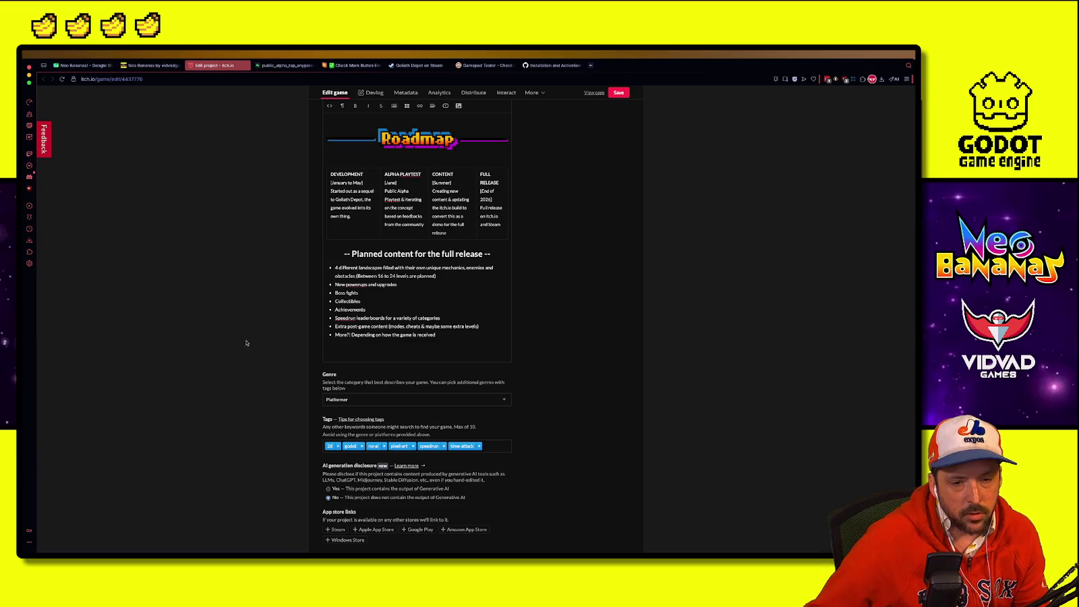
{"action": "scroll", "coordinate": [236, 337], "scroll_direction": "down", "scroll_amount": 4}
{"action": "scroll", "coordinate": [251, 328], "scroll_direction": "down", "scroll_amount": 2}
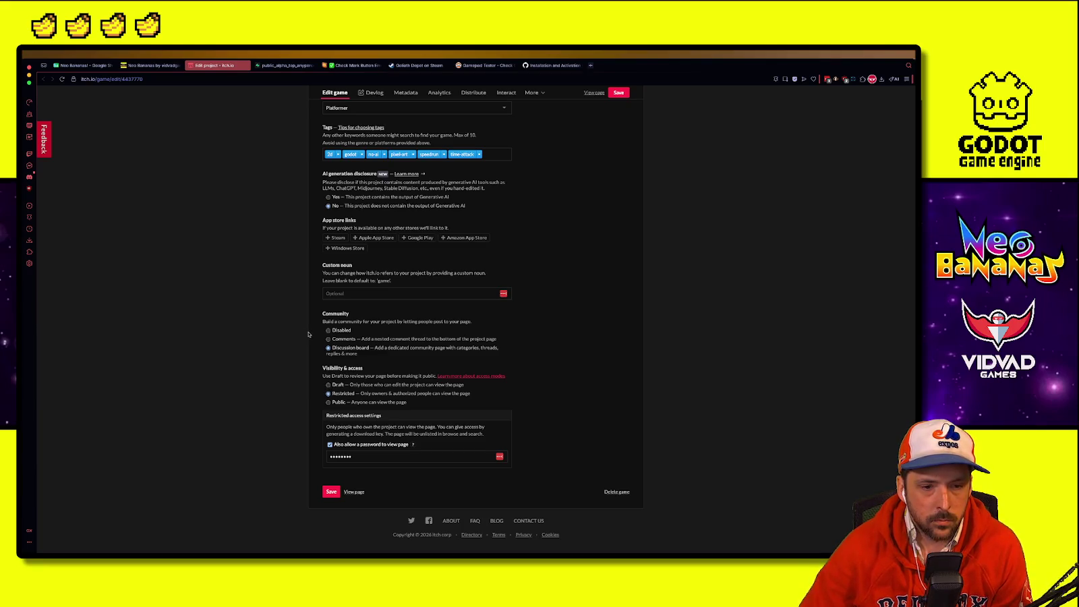
{"action": "key", "text": "ctrl+shift+Tab"}
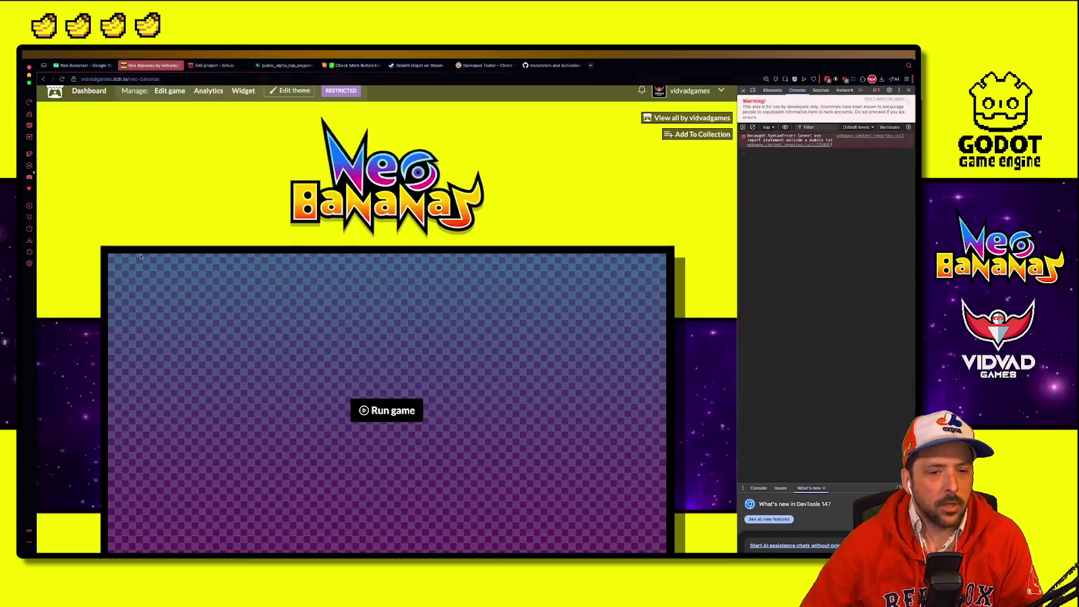
{"action": "scroll", "coordinate": [150, 483], "scroll_direction": "down", "scroll_amount": 15}
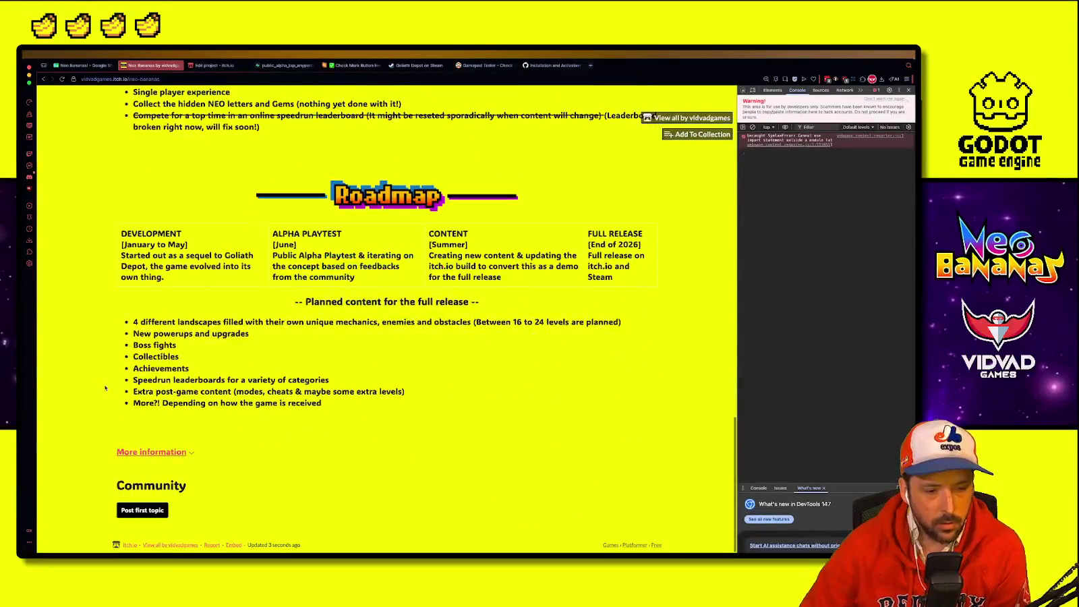
{"action": "left_click", "coordinate": [141, 510]}
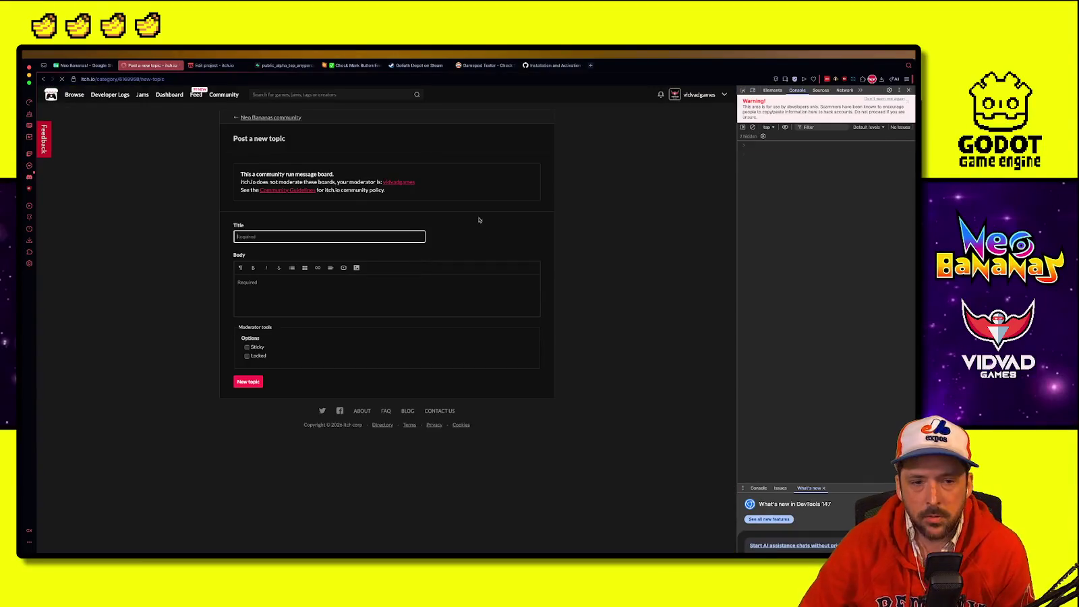
Step: Mark the new topic Sticky and Locked and type the title 'Alptest V00'
{"action": "left_click", "coordinate": [247, 346]}
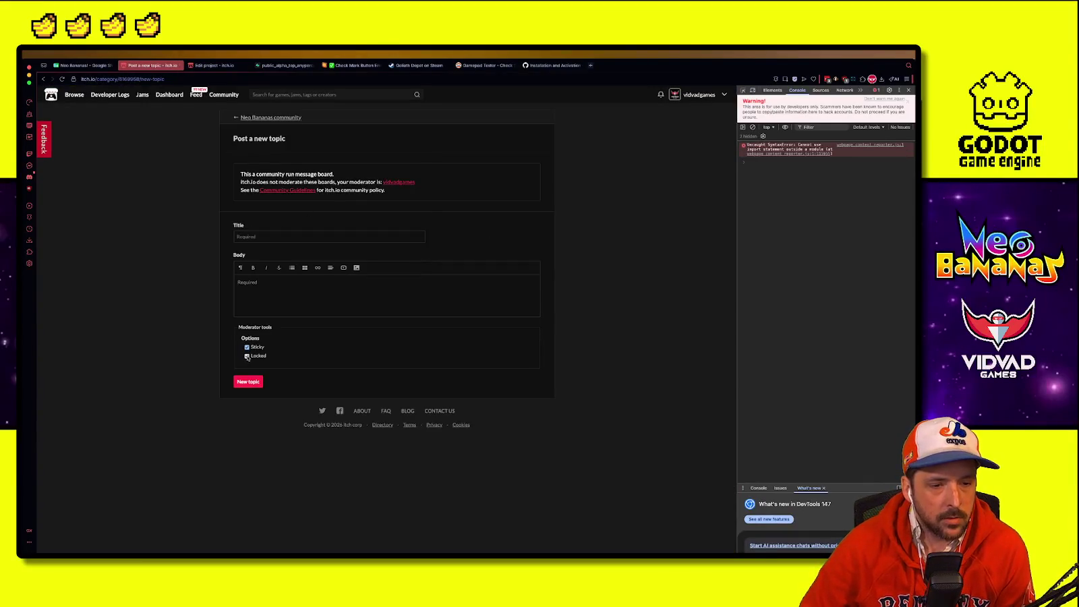
{"action": "left_click", "coordinate": [247, 356]}
{"action": "left_click", "coordinate": [270, 236]}
{"action": "type", "text": "Alp"}
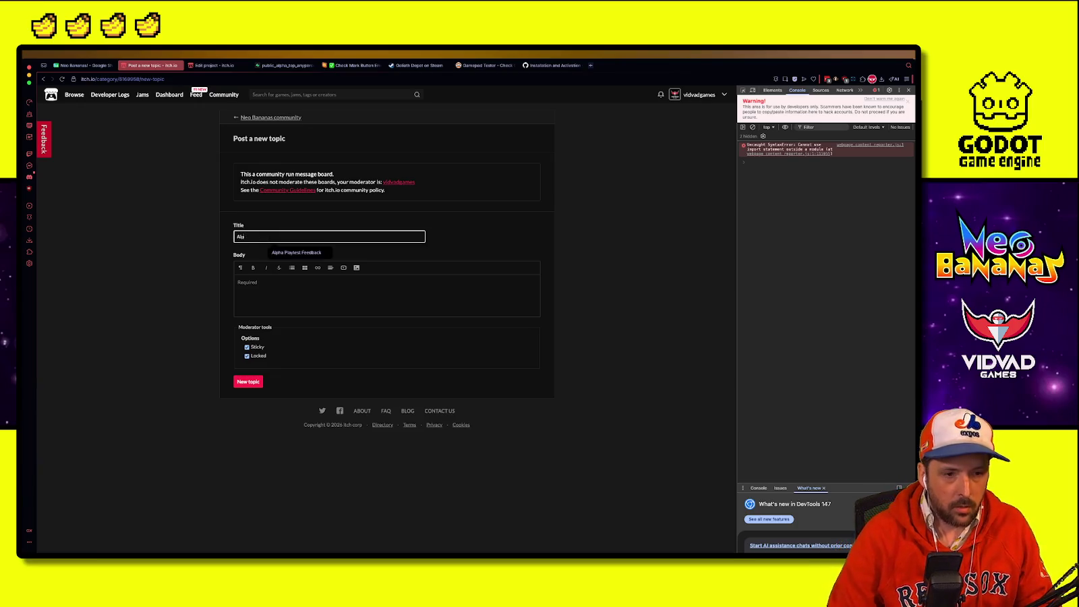
{"action": "type", "text": "ha Playtest V0"}
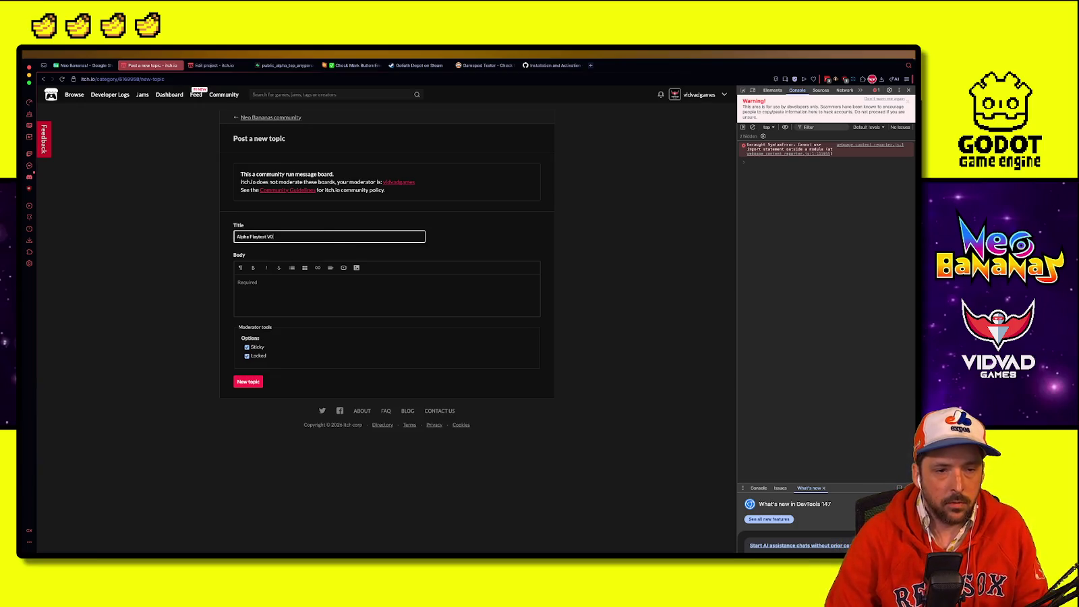
{"action": "type", "text": "0.01"}
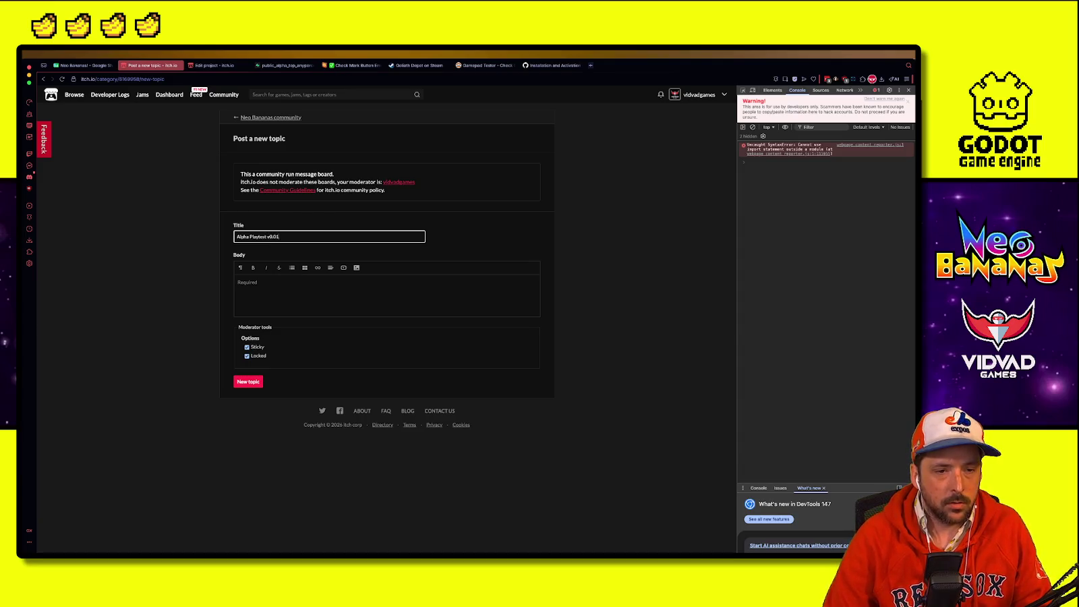
{"action": "type", "text": "0.1"}
Step: Move between the Title and Body fields, then bring up the Neo Bananas edit project page
{"action": "left_click", "coordinate": [238, 282]}
{"action": "left_click", "coordinate": [315, 236]}
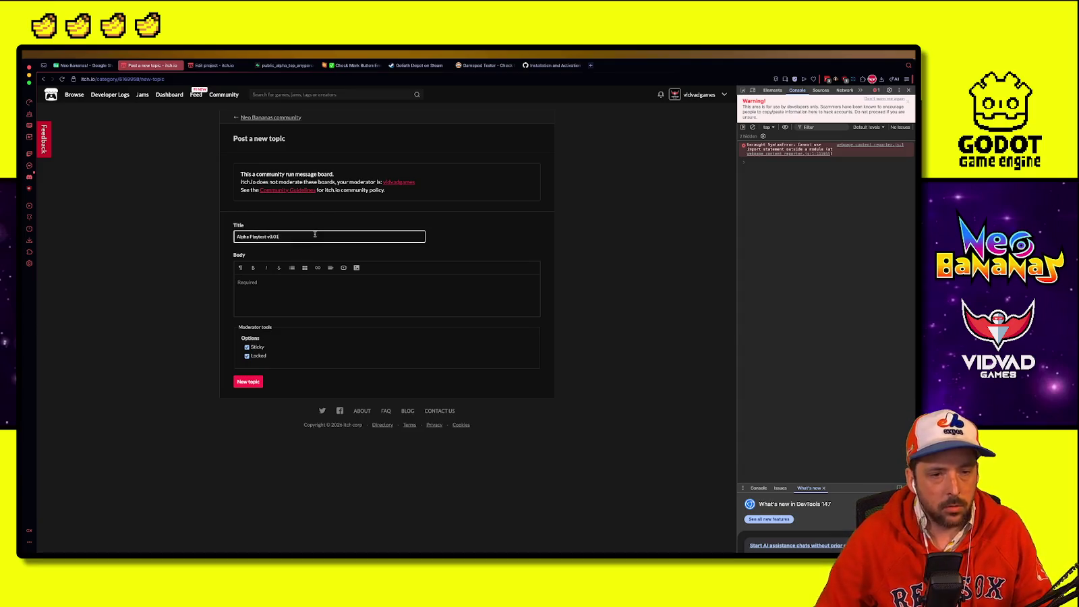
{"action": "left_click", "coordinate": [300, 290]}
{"action": "left_click", "coordinate": [288, 239]}
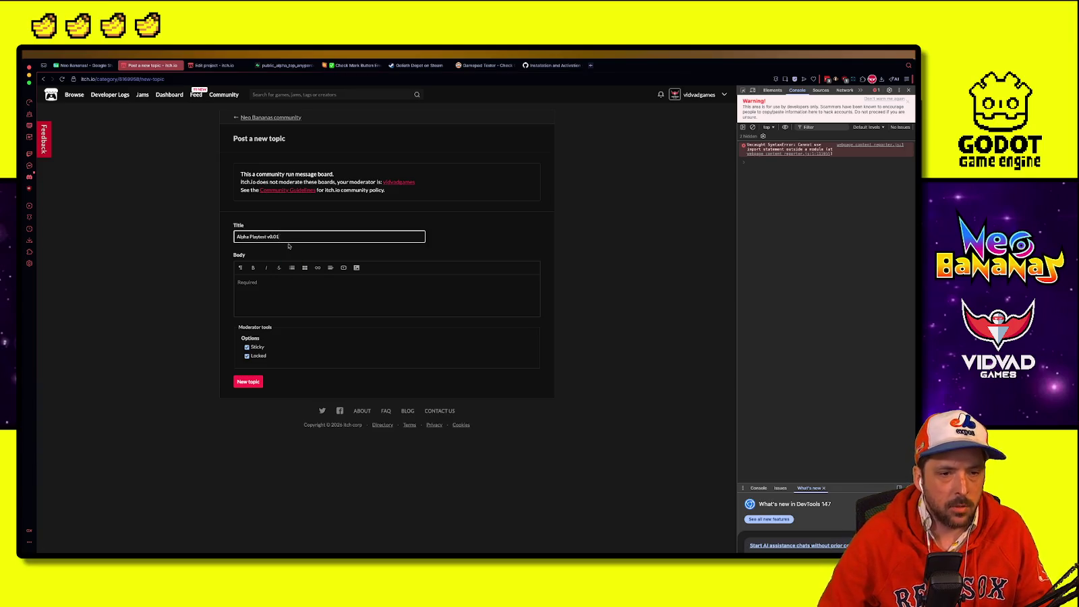
{"action": "left_click", "coordinate": [312, 300]}
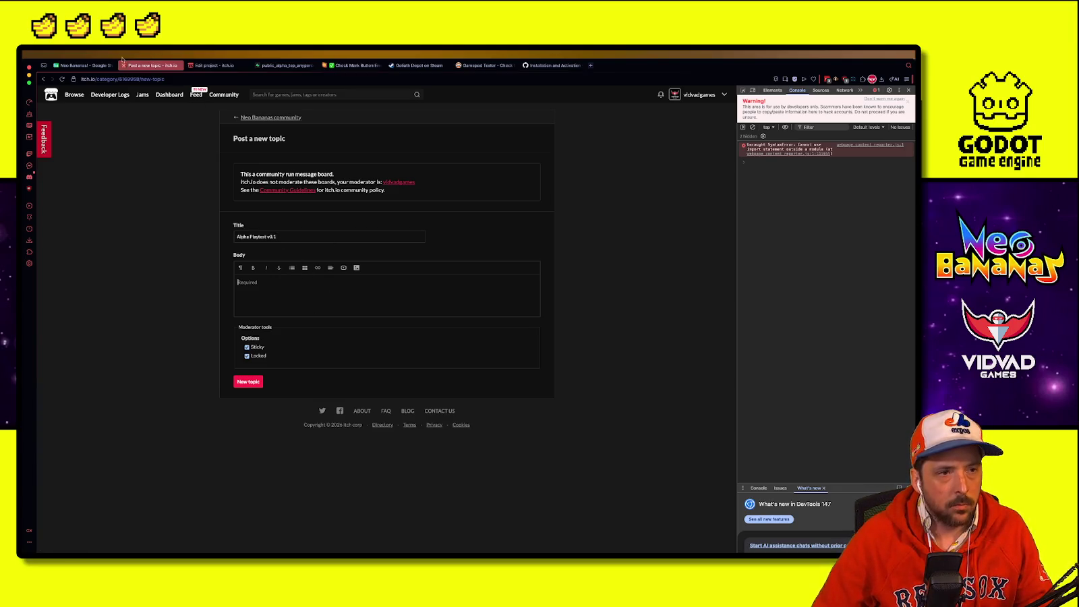
{"action": "left_click", "coordinate": [214, 66]}
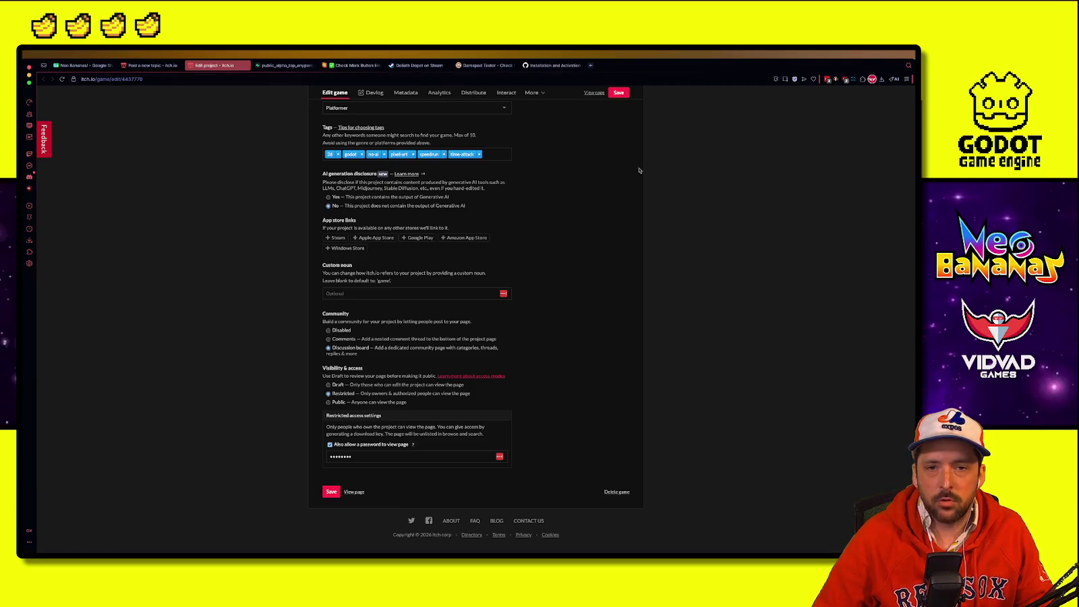
Step: Run the game from its public page to the Alpha Version 0.1 main menu, then return to the topic draft
{"action": "left_click", "coordinate": [594, 93]}
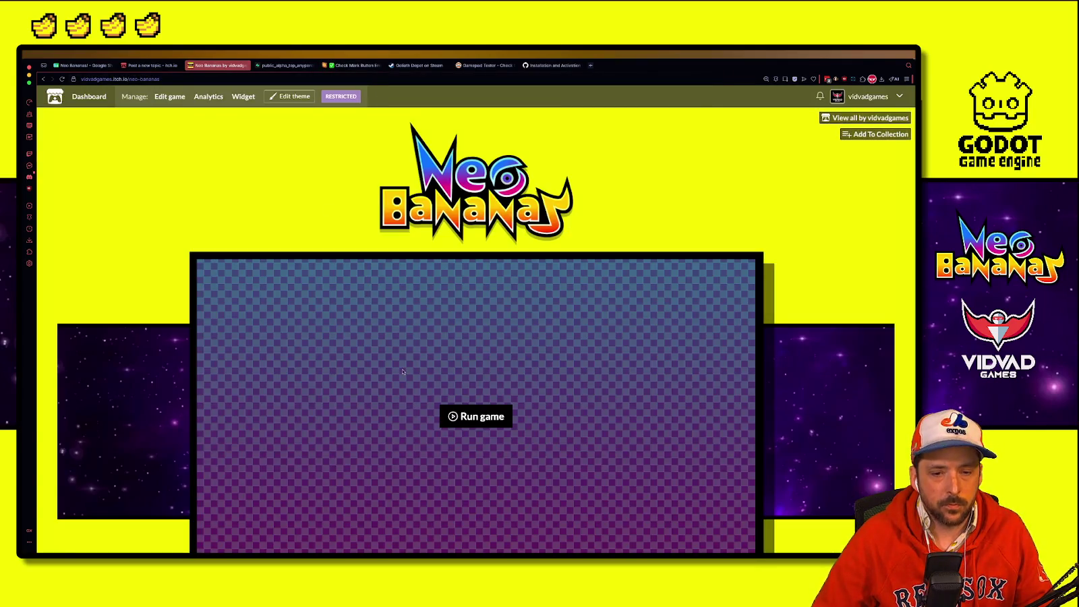
{"action": "scroll", "coordinate": [161, 355], "scroll_direction": "down", "scroll_amount": 5}
{"action": "scroll", "coordinate": [162, 355], "scroll_direction": "up", "scroll_amount": 4}
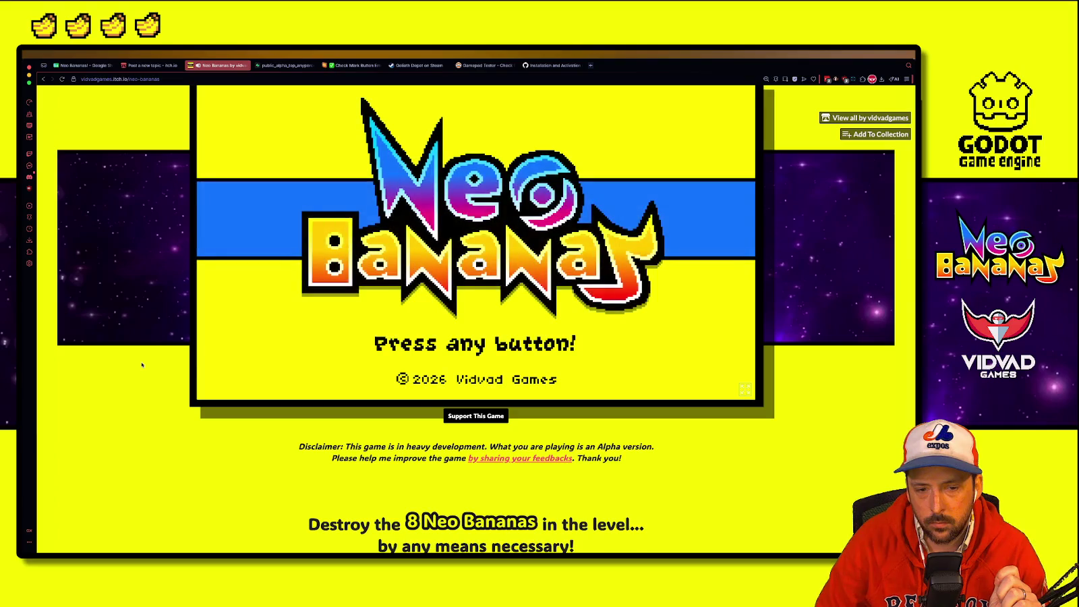
{"action": "key", "text": "Return"}
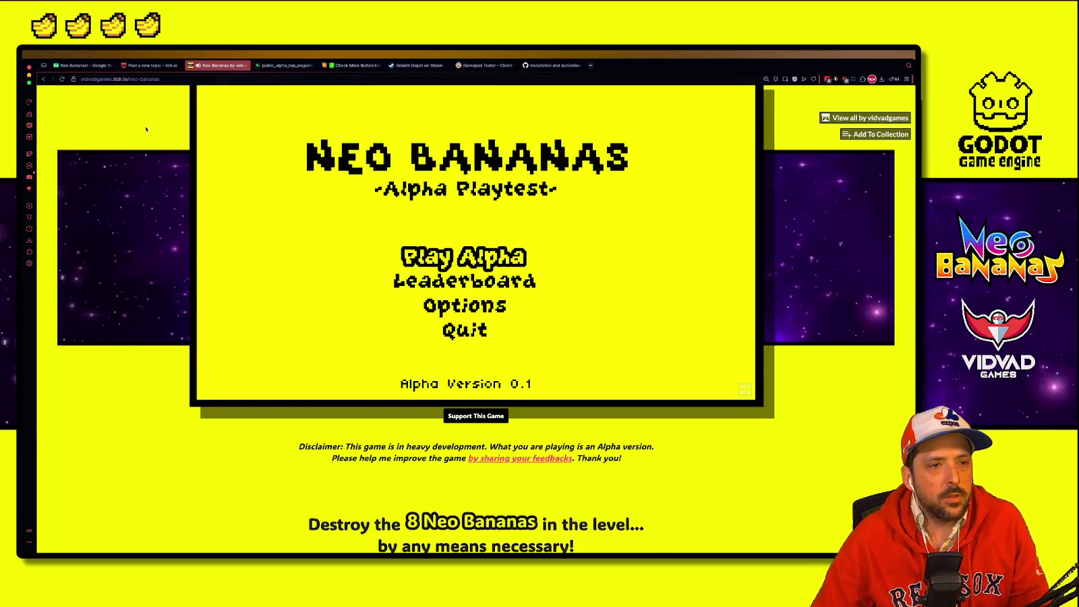
{"action": "left_click", "coordinate": [154, 66]}
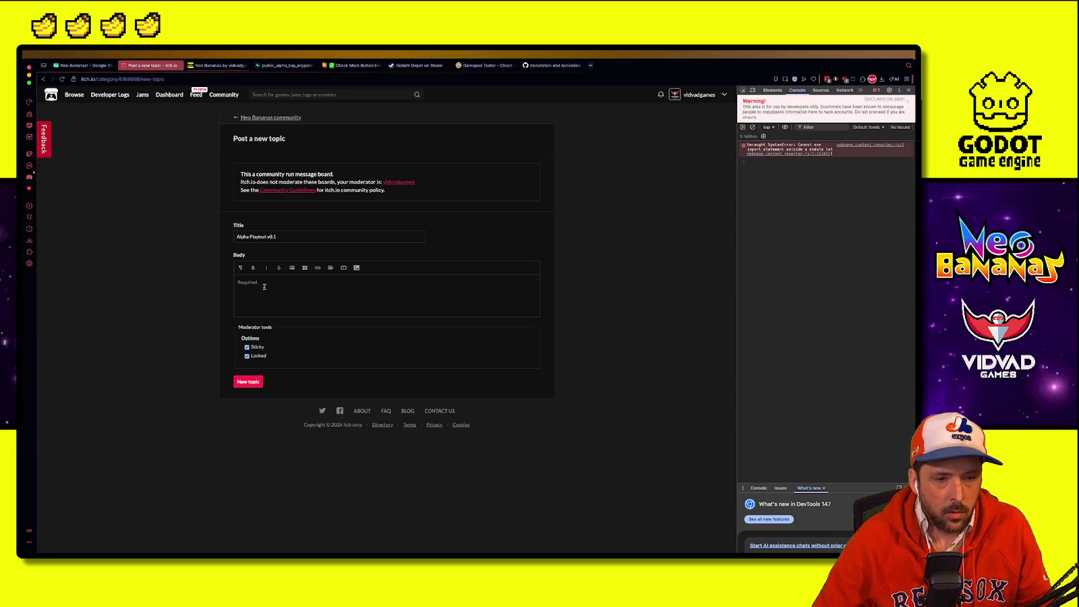
Step: Write the opening paragraph requesting playtest feedback and noting new numbered builds every few days
{"action": "type", "text": "Hey"}
{"action": "type", "text": "veryone. This is a"}
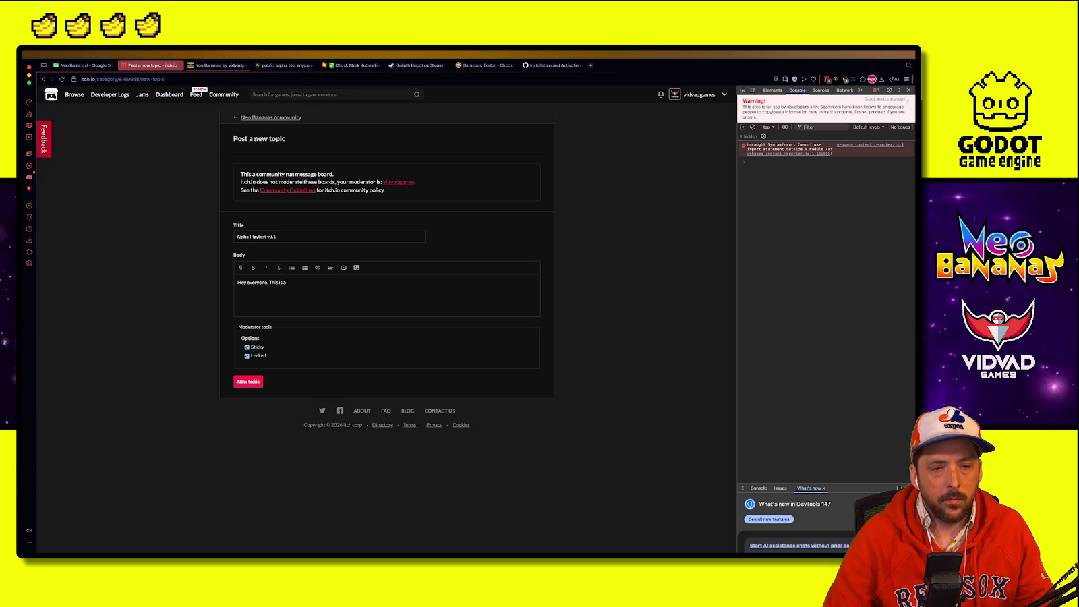
{"action": "type", "text": " early"}
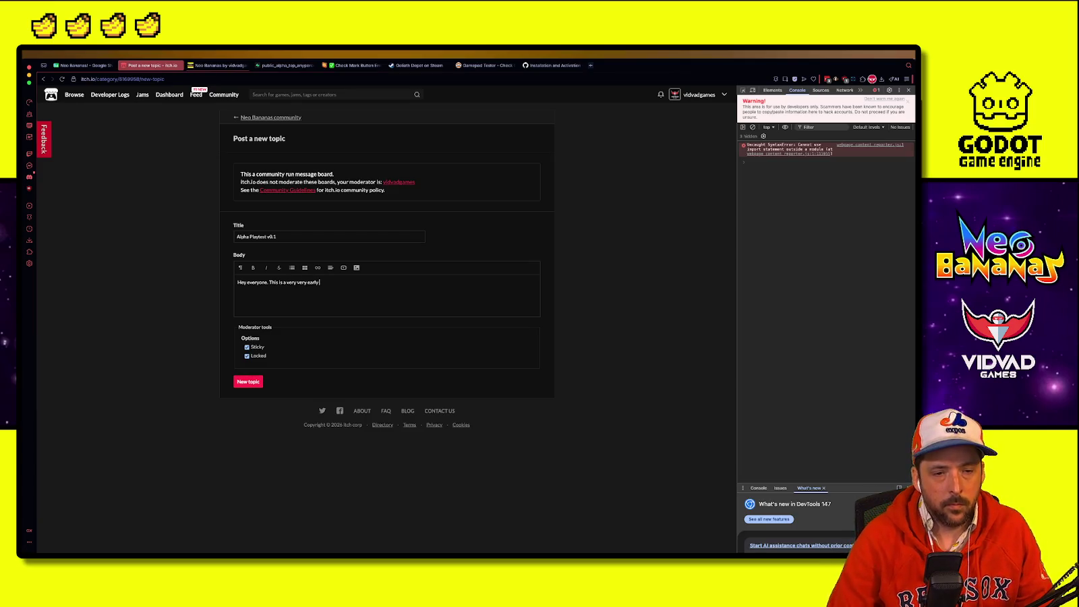
{"action": "type", "text": " Neo Ban"}
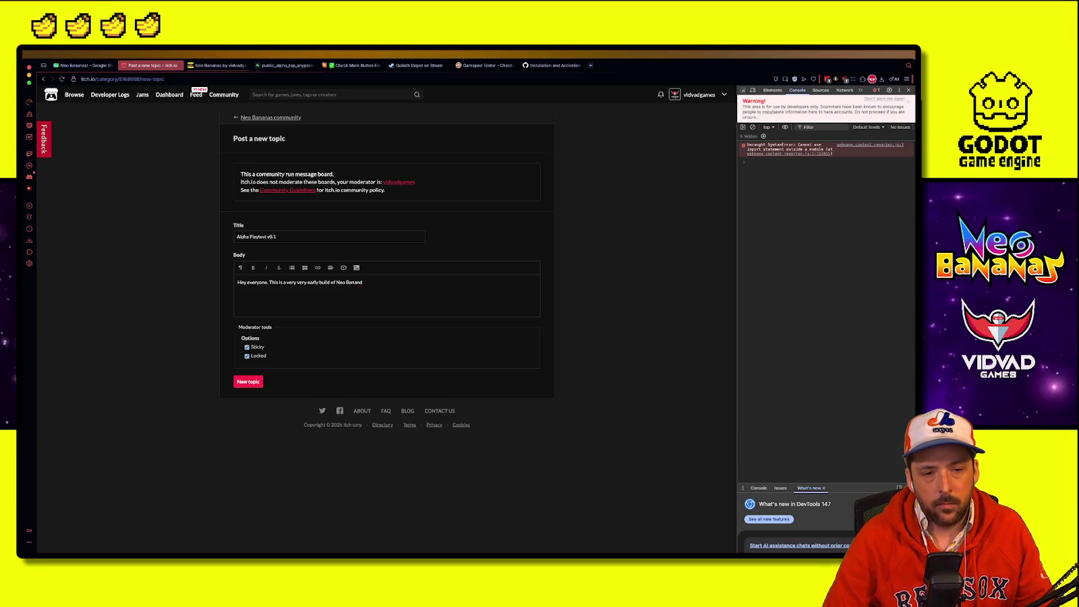
{"action": "type", "text": " and I"}
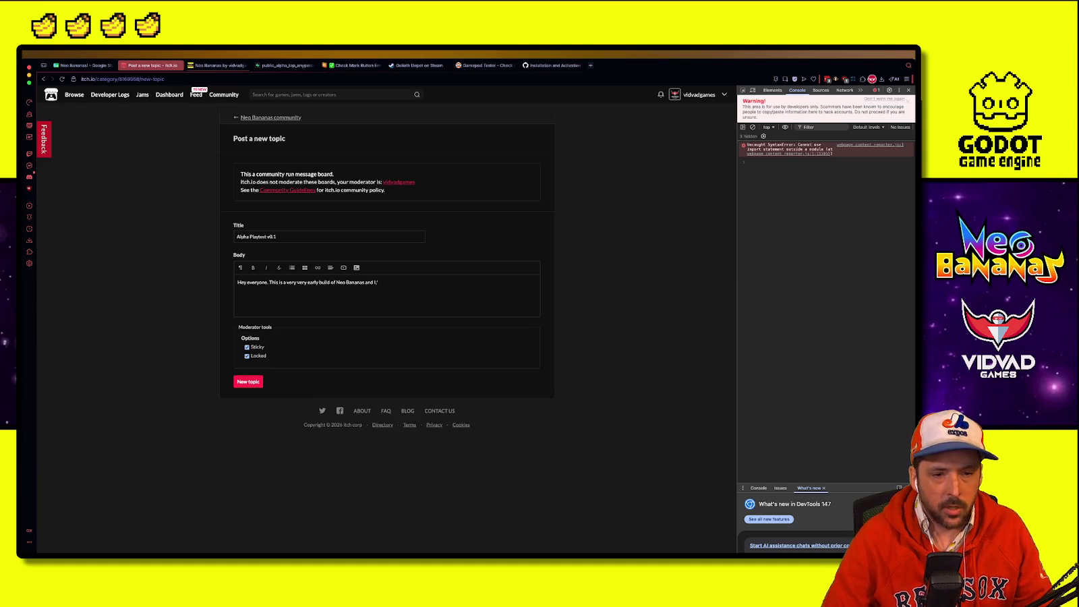
{"action": "key", "text": "ctrl+plus"}
{"action": "key", "text": "ctrl+plus"}
{"action": "key", "text": "ctrl+plus"}
{"action": "key", "text": "BackSpace"}
{"action": "key", "text": "BackSpace"}
{"action": "type", "text": "'d"}
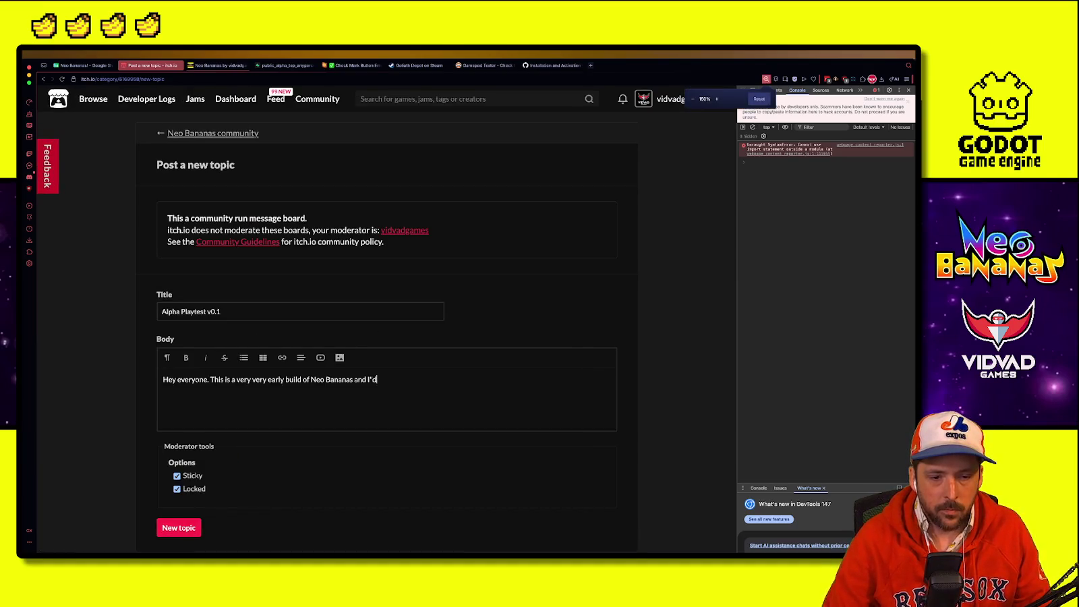
{"action": "key", "text": "BackSpace"}
{"action": "key", "text": "BackSpace"}
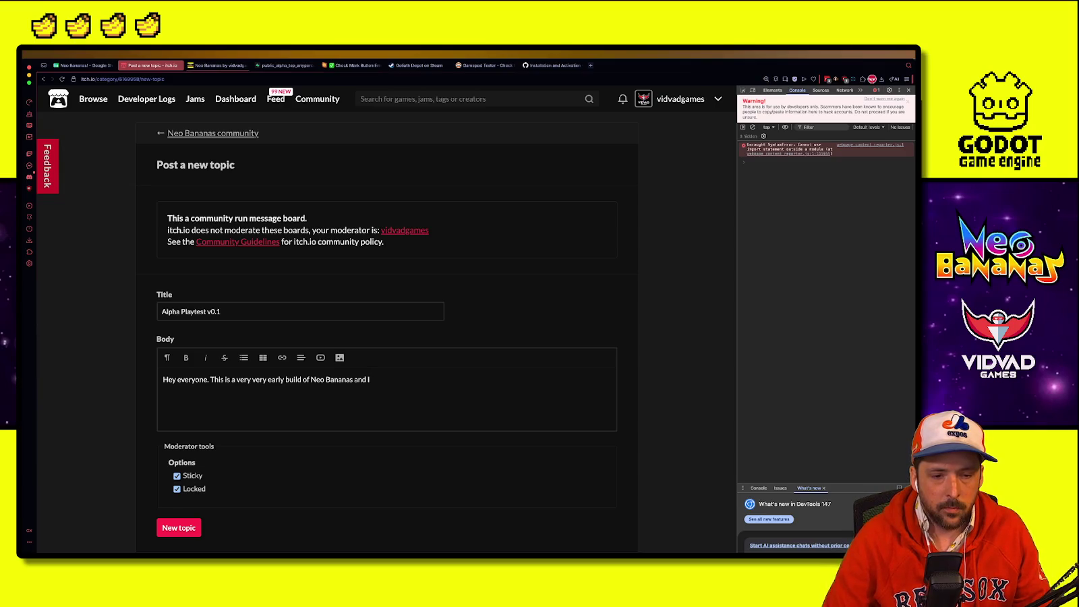
{"action": "type", "text": "'d like players to playtest it"}
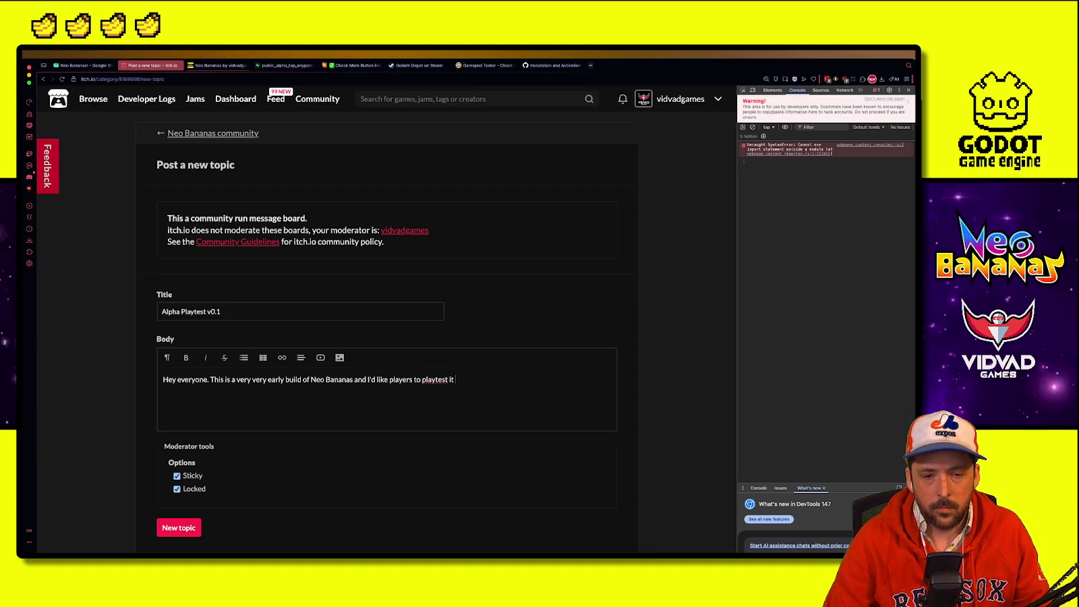
{"action": "type", "text": " and provide feed"}
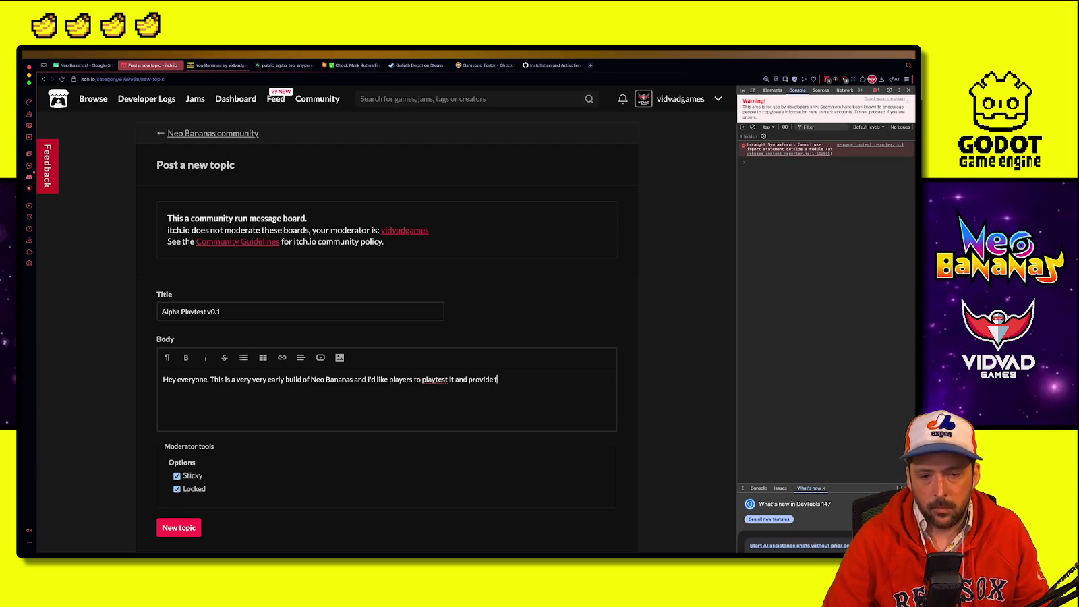
{"action": "type", "text": "bak"}
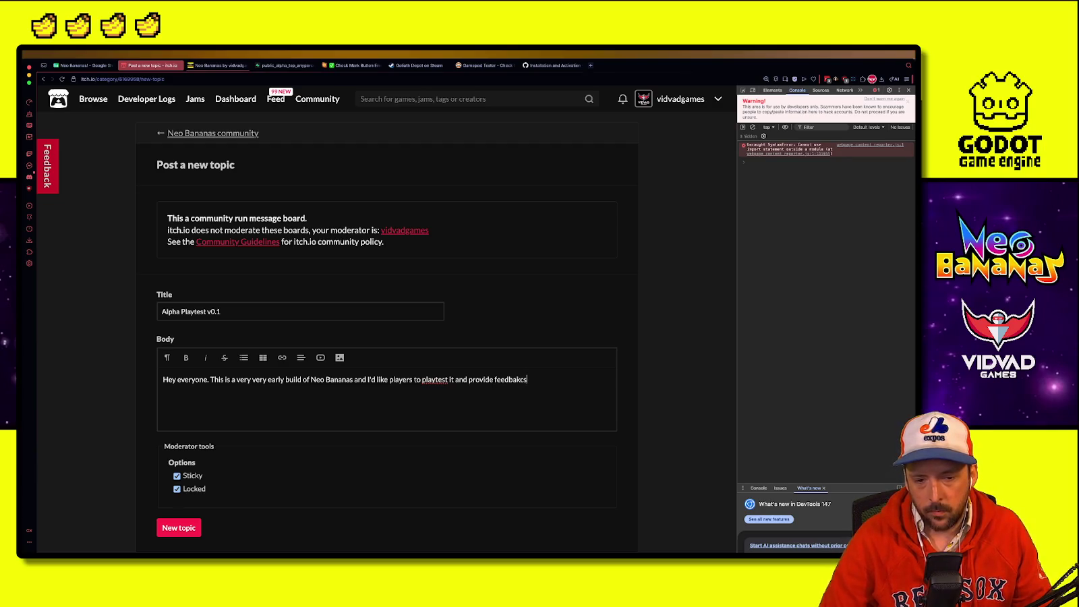
{"action": "key", "text": "BackSpace"}
{"action": "type", "text": "cks. The game (and the build uploaded here will evolve"}
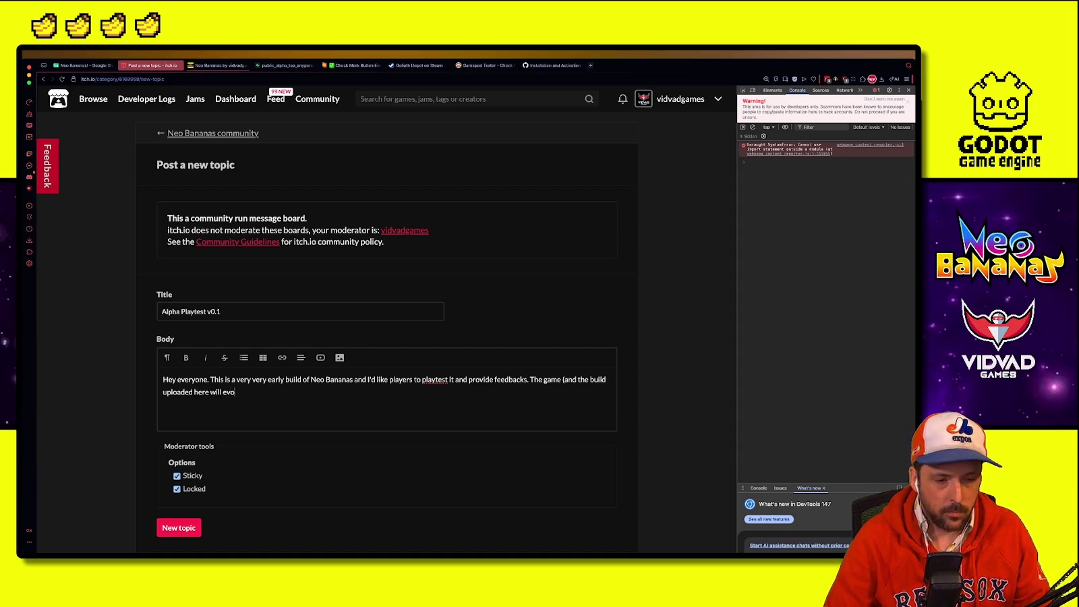
{"action": "key", "text": "BackSpace"}
{"action": "key", "text": "BackSpace"}
{"action": "key", "text": "BackSpace"}
{"action": "key", "text": "BackSpace"}
{"action": "key", "text": "BackSpace"}
{"action": "type", "text": ") will "}
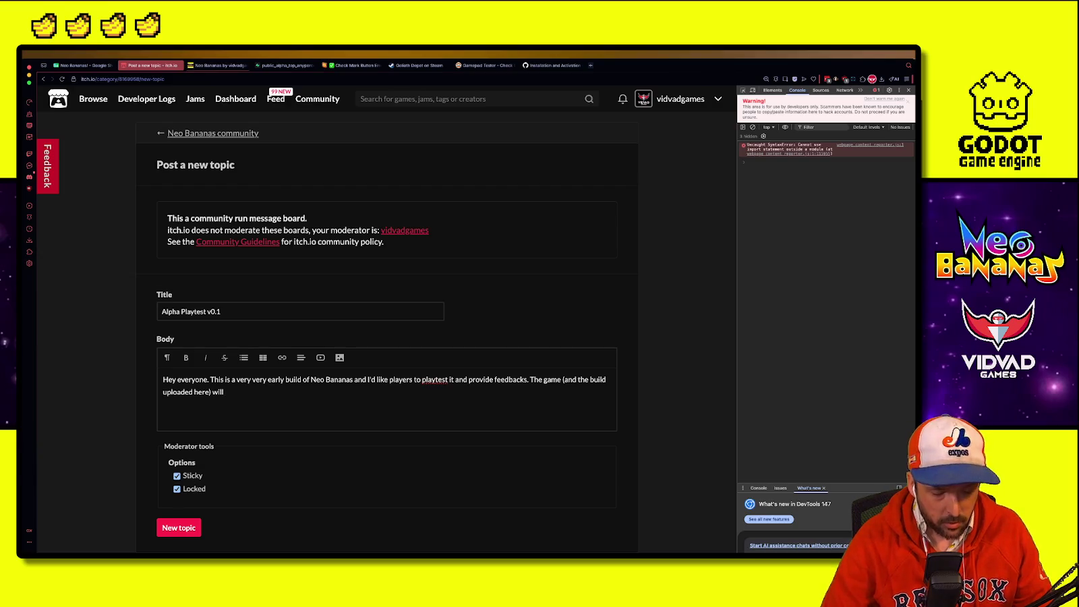
{"action": "type", "text": "evolv"}
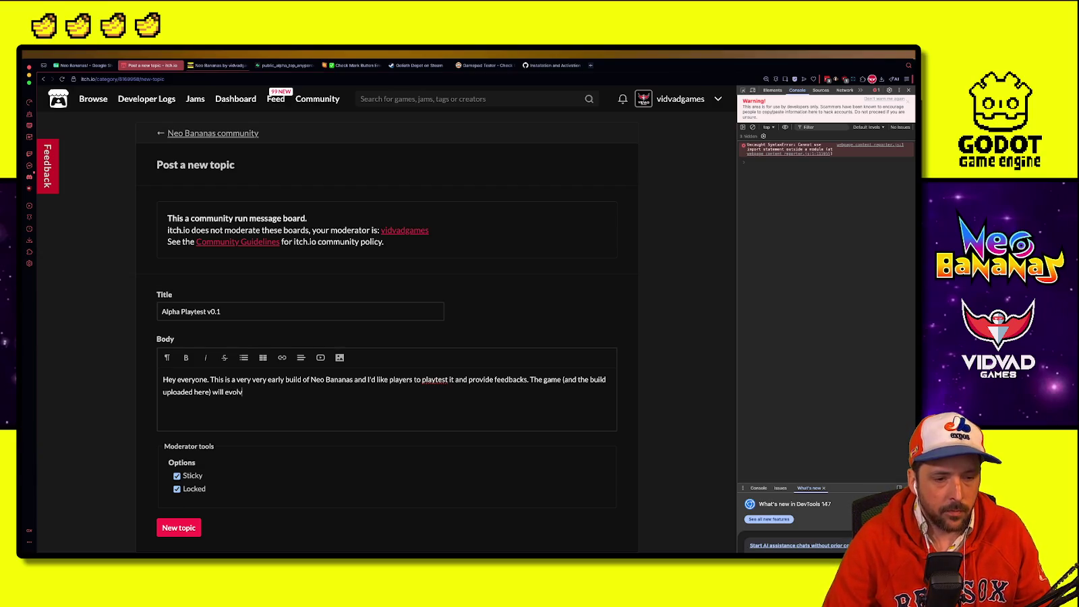
{"action": "type", "text": "e . I wil"}
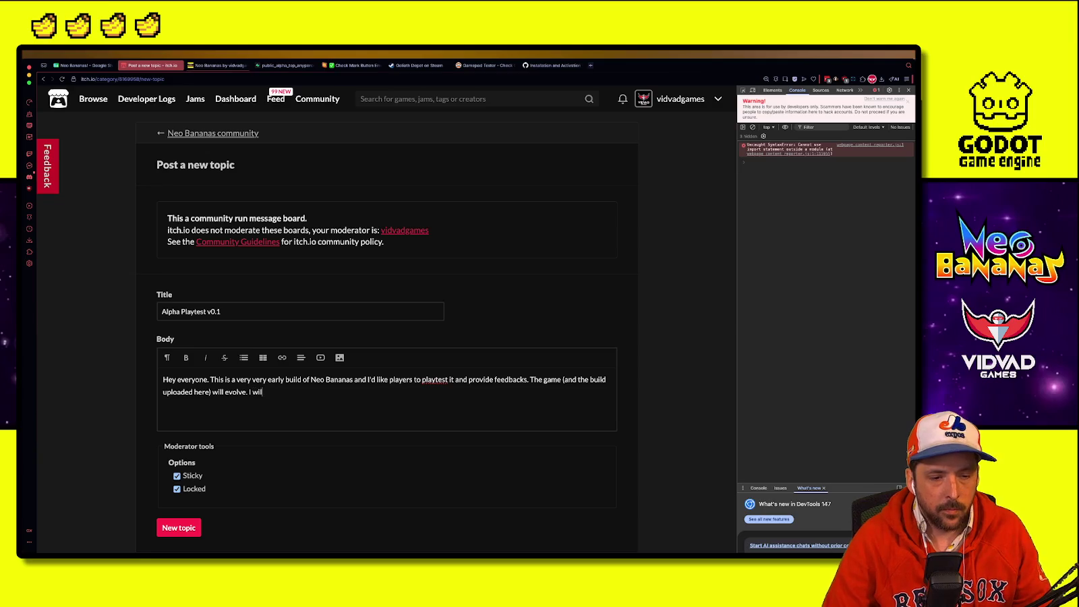
{"action": "type", "text": "l most likel"}
{"action": "type", "text": "upload new builds"}
{"action": "key", "text": "BackSpace"}
{"action": "type", "text": "every"}
{"action": "key", "text": "BackSpace"}
{"action": "key", "text": "BackSpace"}
{"action": "key", "text": "BackSpace"}
{"action": "type", "text": "ry "}
{"action": "type", "text": "few days"}
{"action": "type", "text": "nd increment the numbered version, so keep an i"}
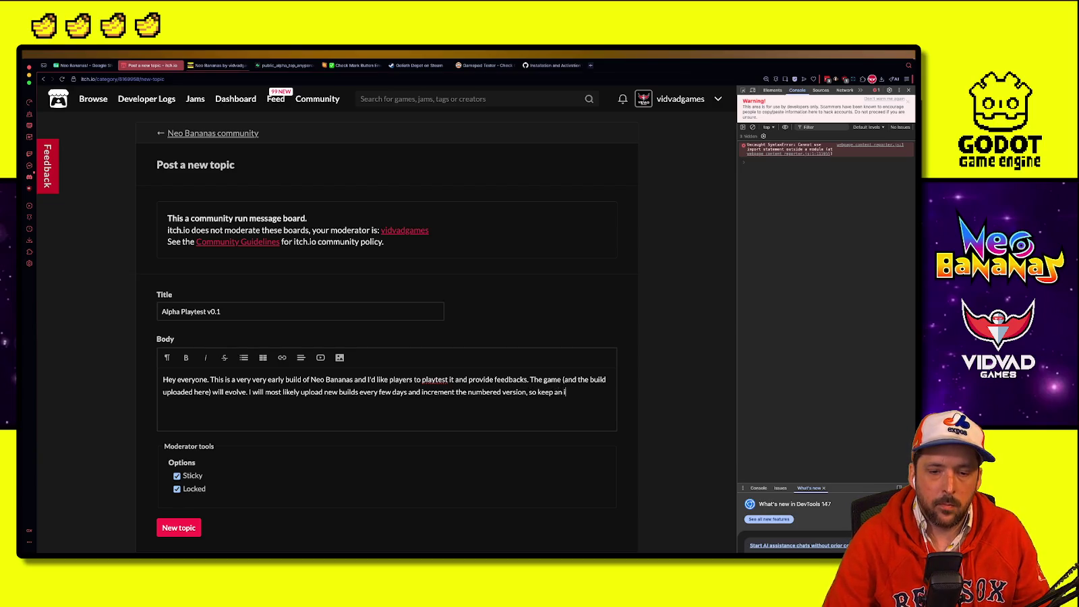
{"action": "key", "text": "BackSpace"}
{"action": "type", "text": "eye on that."}
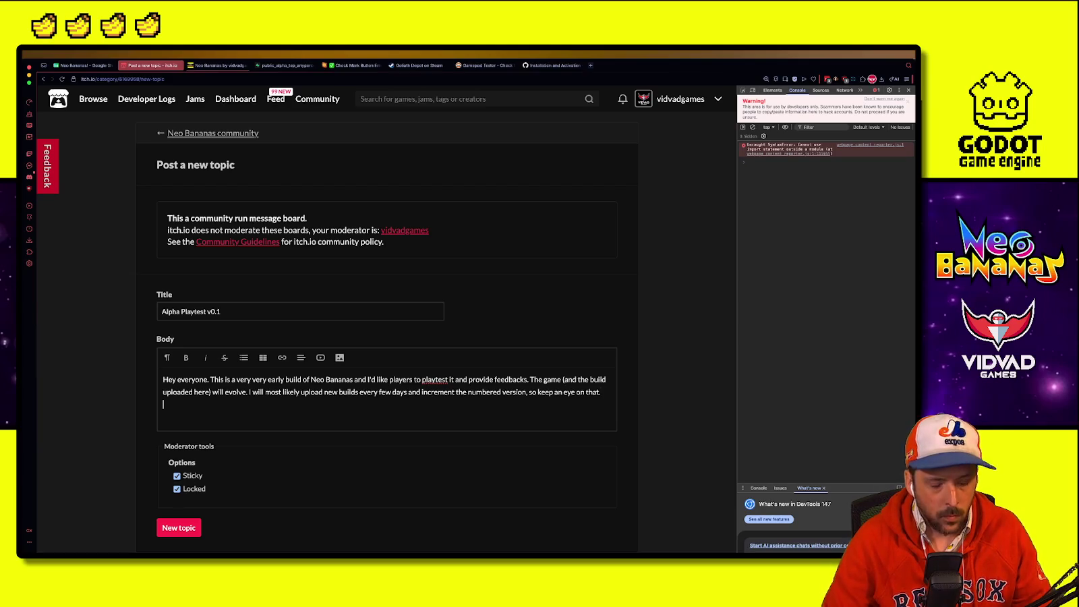
Step: Add the 'Regardless, let me know what you think. Be detailed. Be respectful…' paragraph and an 'Example of feedbacks' line
{"action": "key", "text": "Return"}
{"action": "type", "text": "Regarless,"}
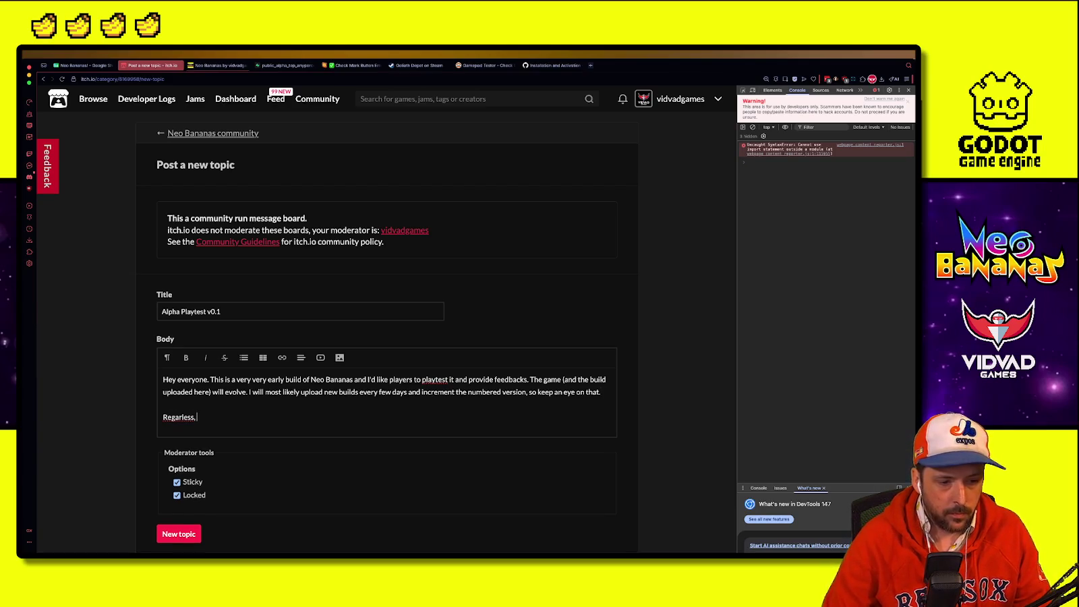
{"action": "key", "text": "BackSpace"}
{"action": "key", "text": "BackSpace"}
{"action": "key", "text": "BackSpace"}
{"action": "key", "text": "BackSpace"}
{"action": "key", "text": "BackSpace"}
{"action": "type", "text": "dless"}
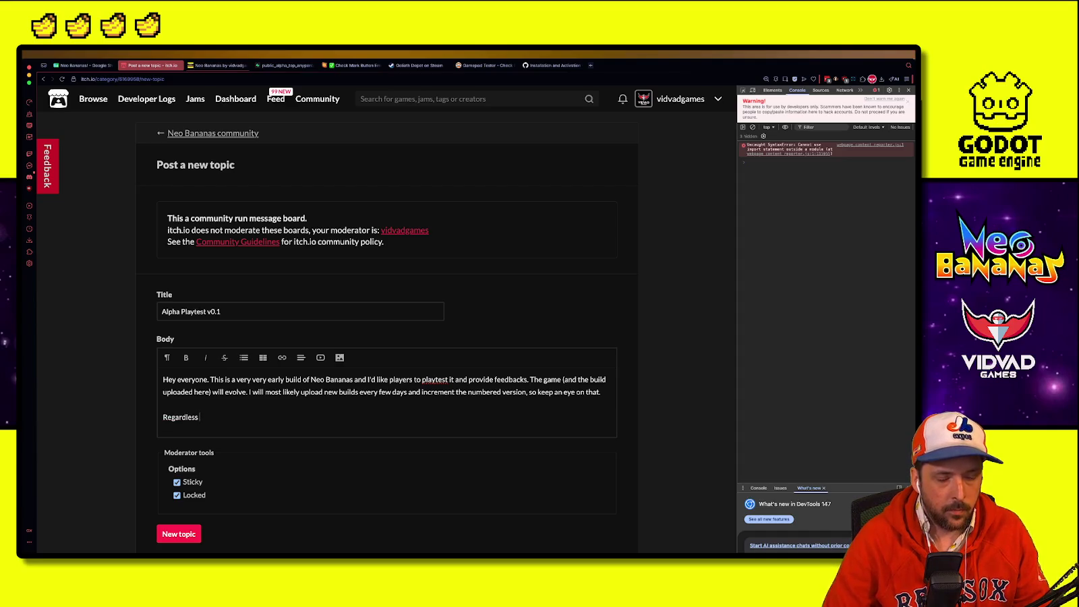
{"action": "type", "text": " let me know what you"}
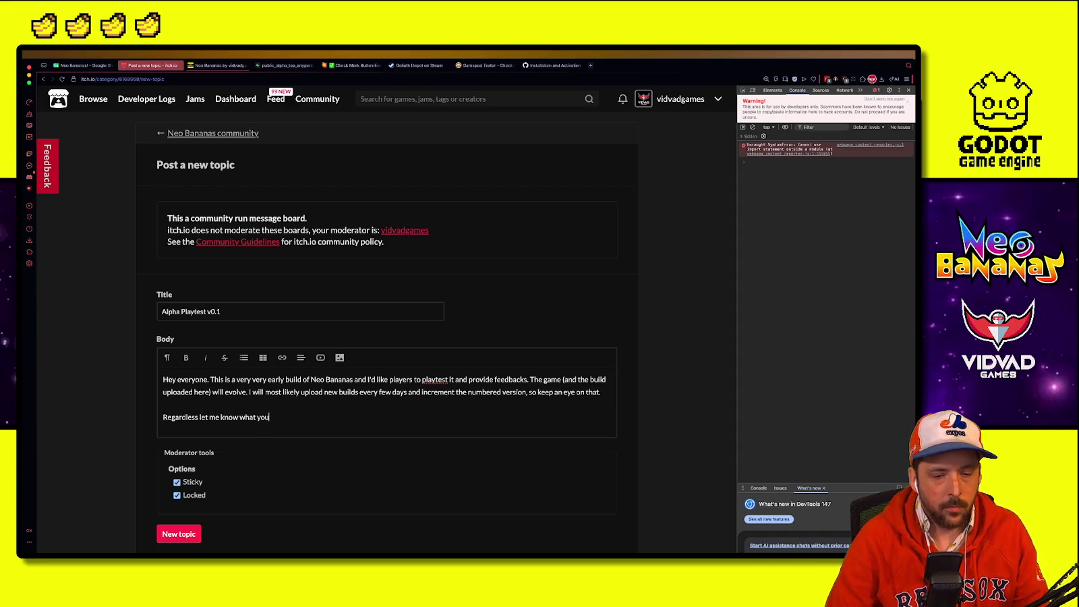
{"action": "type", "text": " think. Be detailed. "}
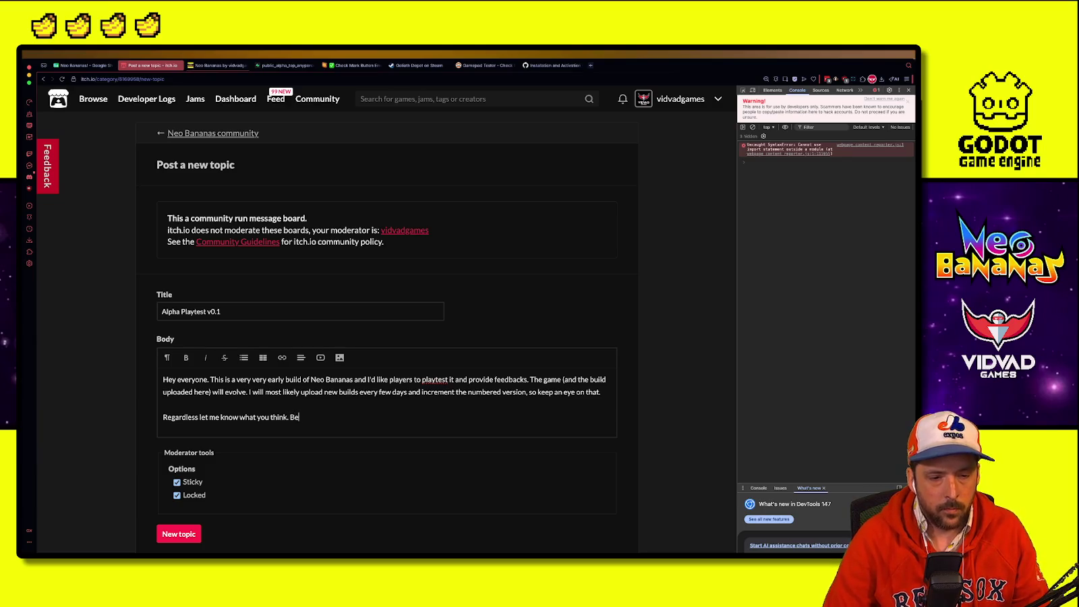
{"action": "type", "text": "Be"}
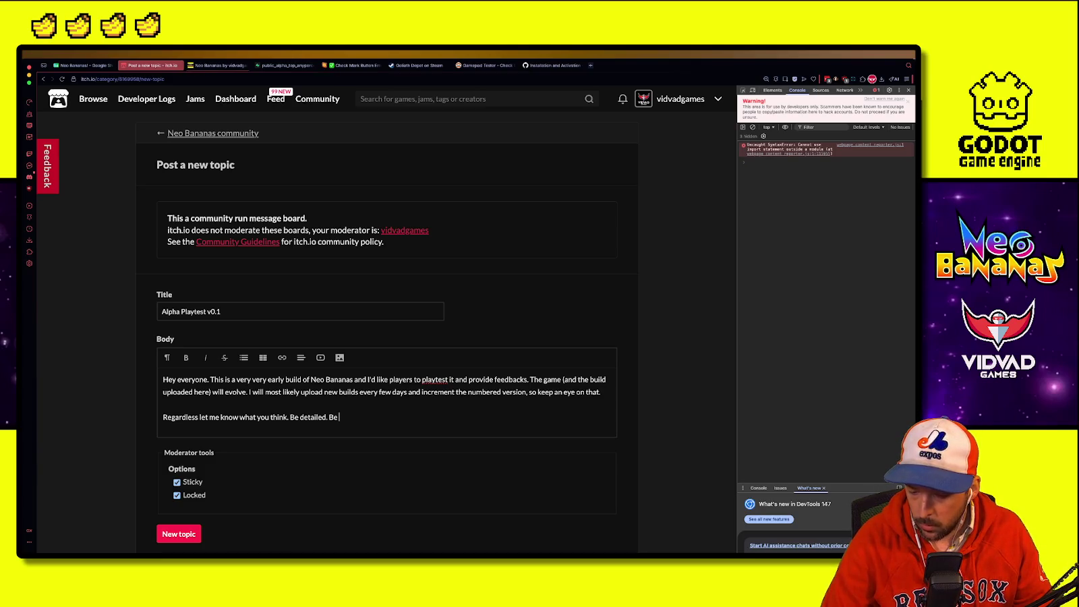
{"action": "type", "text": " respectful"}
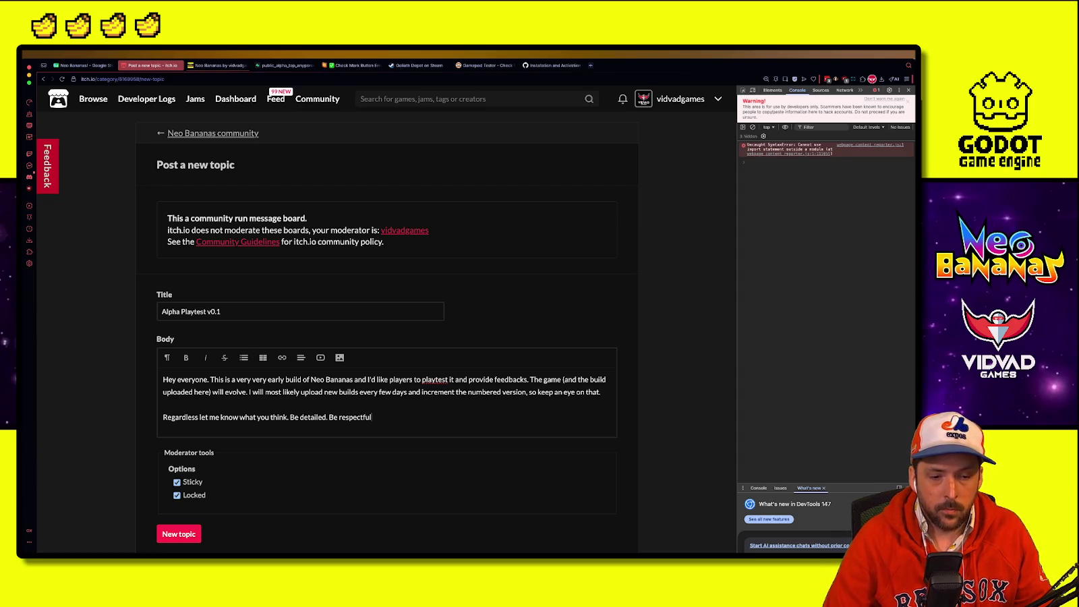
{"action": "type", "text": " and kee"}
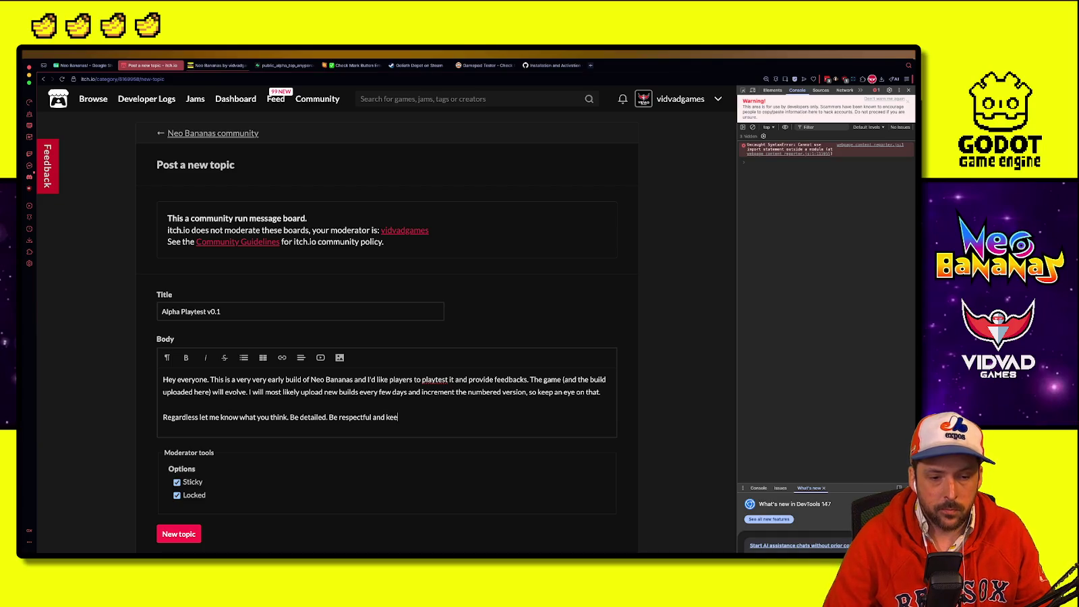
{"action": "type", "text": "p in mind that th"}
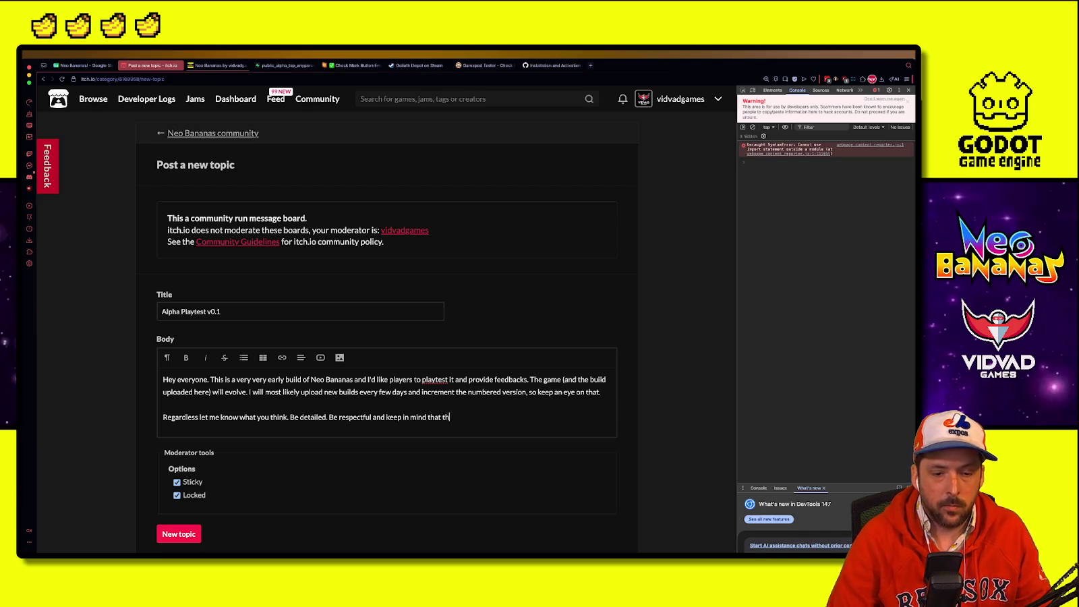
{"action": "type", "text": "is game is a long "}
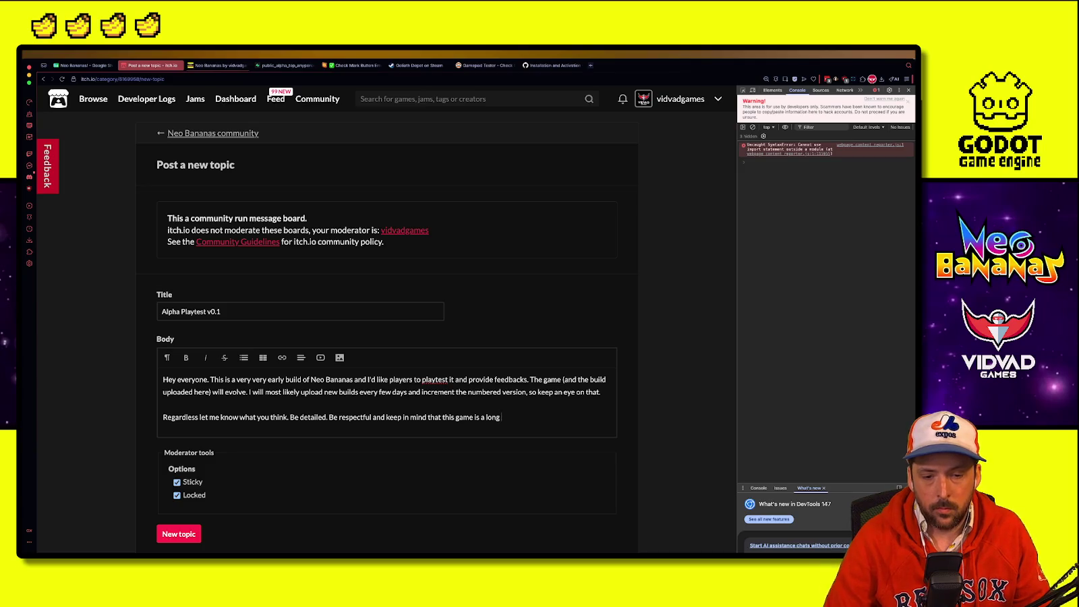
{"action": "type", "text": "way from bering"}
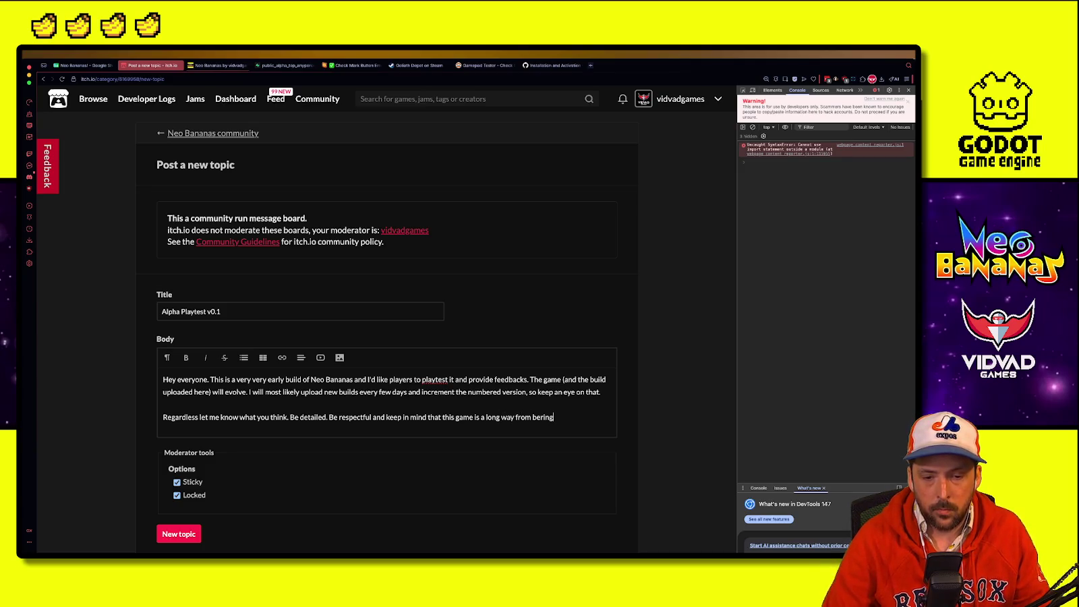
{"action": "key", "text": "BackSpace"}
{"action": "key", "text": "BackSpace"}
{"action": "key", "text": "BackSpace"}
{"action": "key", "text": "BackSpace"}
{"action": "type", "text": "ing over. Th"}
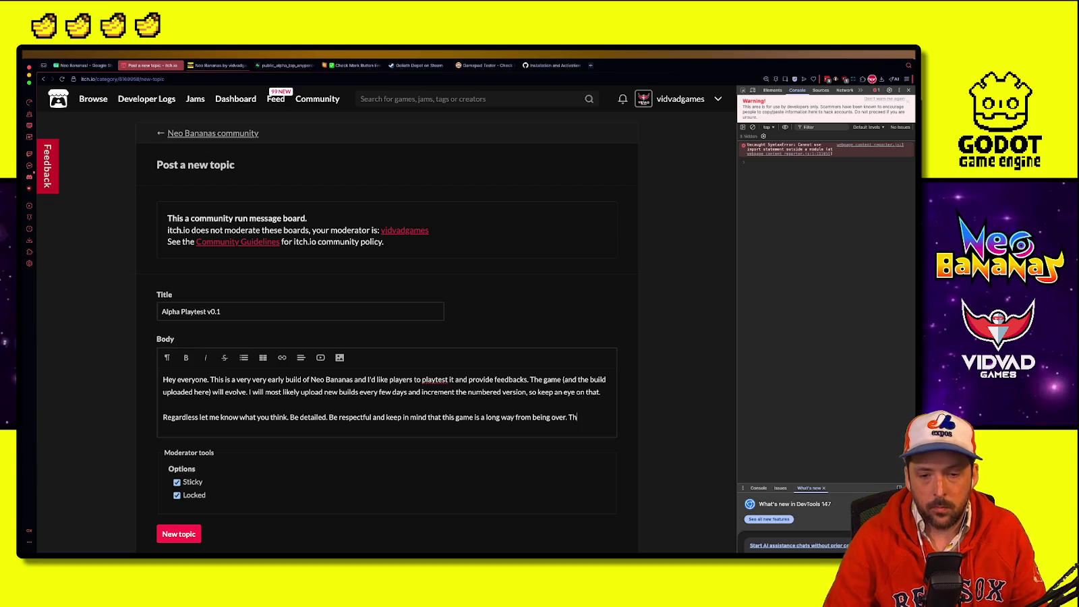
{"action": "type", "text": "ank you!"}
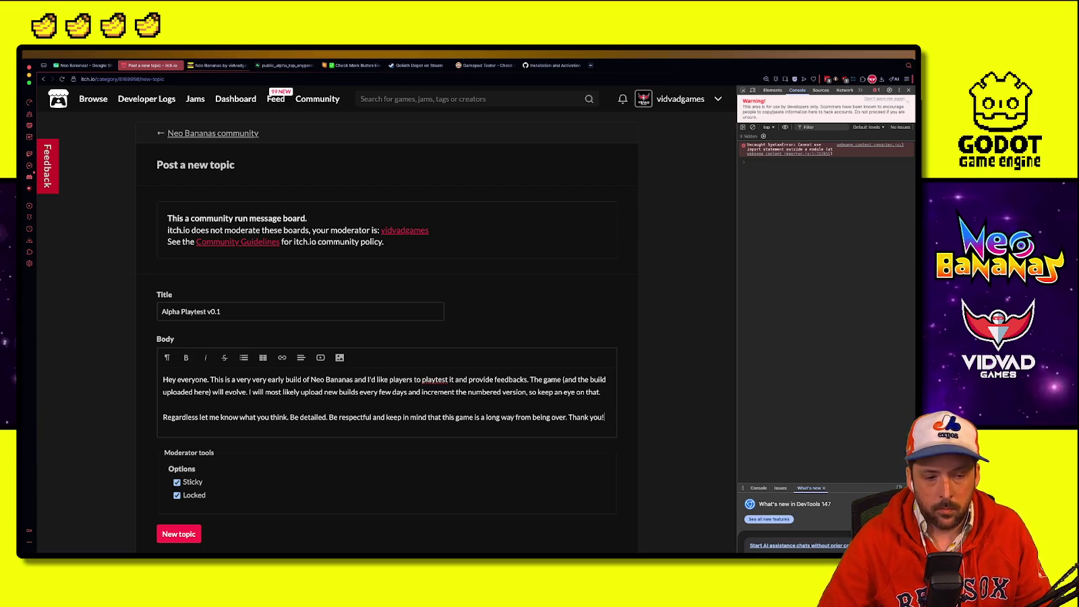
{"action": "key", "text": "BackSpace"}
{"action": "key", "text": "BackSpace"}
{"action": "key", "text": "BackSpace"}
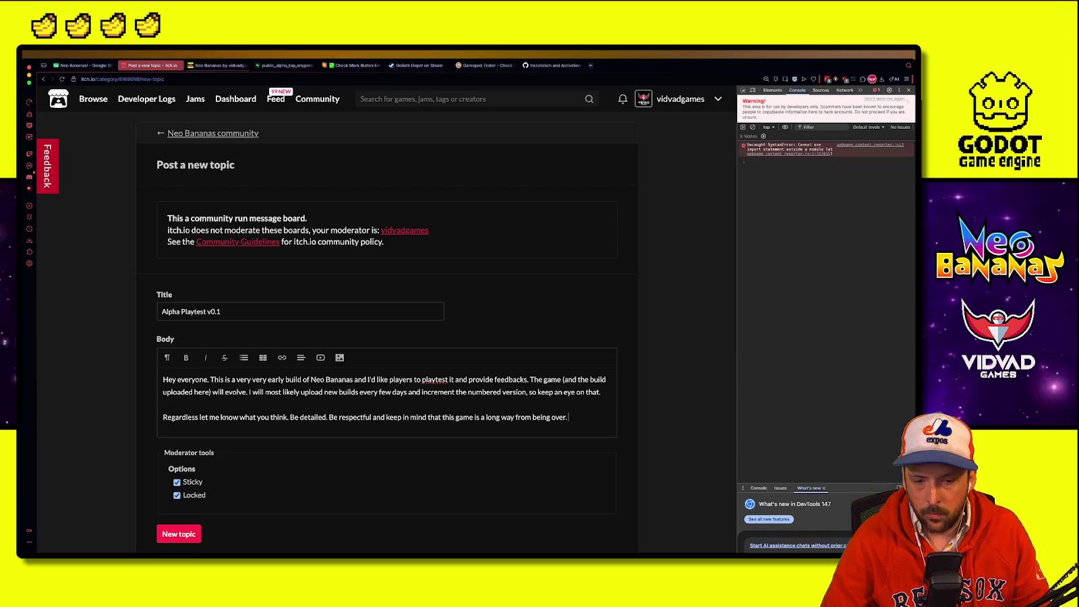
{"action": "key", "text": "Return"}
{"action": "type", "text": "Example of"}
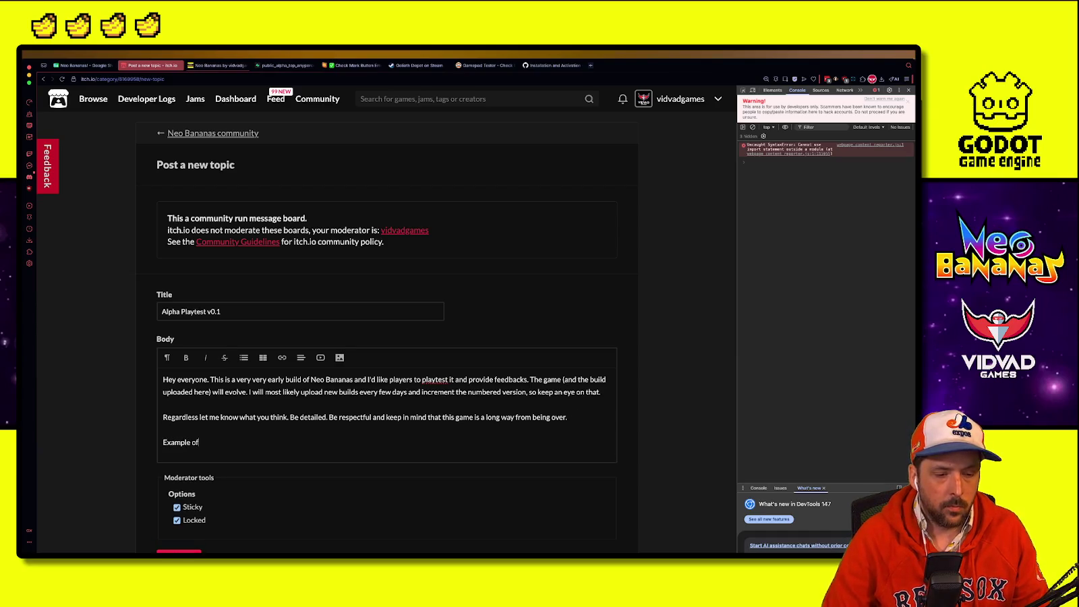
{"action": "type", "text": " feedbac"}
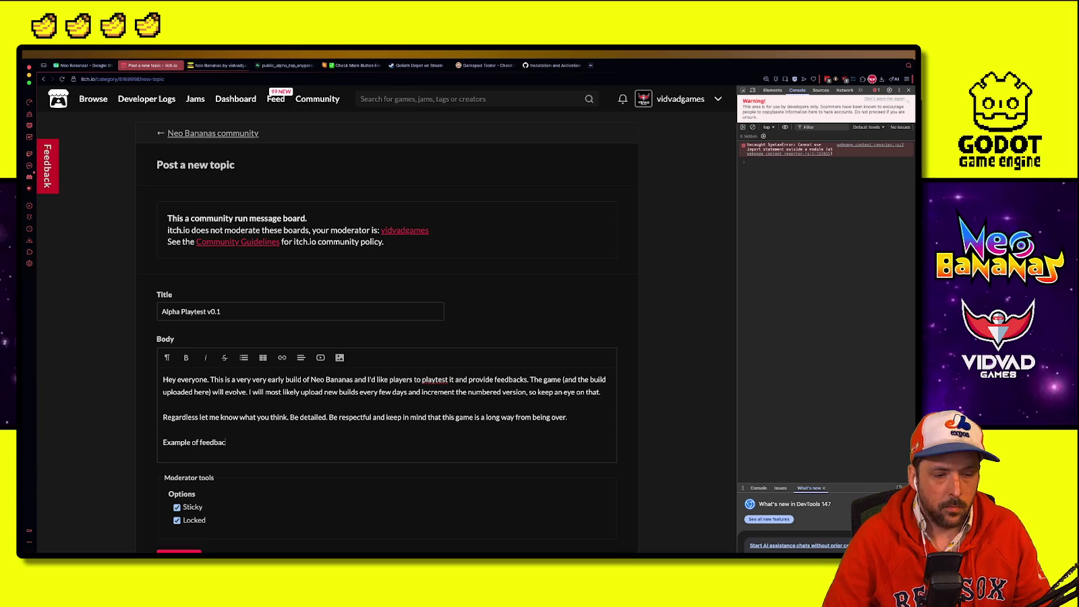
{"action": "type", "text": "kks"}
Step: Add a '-' line under 'Example of feedbacks', try the Unordered List option, then undo it
{"action": "key", "text": "Return"}
{"action": "type", "text": "-"}
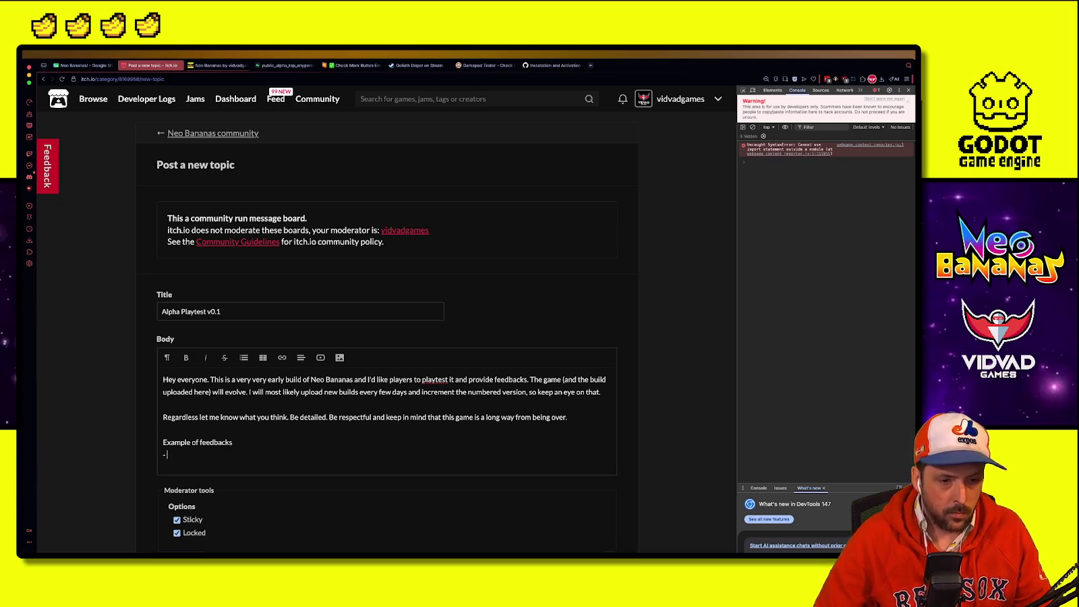
{"action": "left_click", "coordinate": [244, 357]}
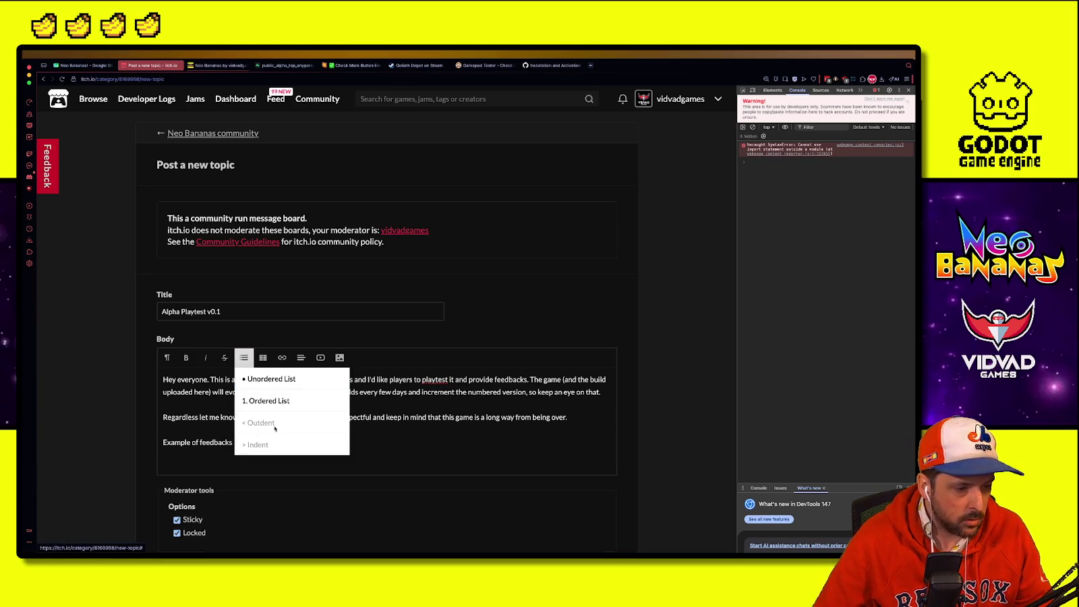
{"action": "left_click", "coordinate": [194, 449]}
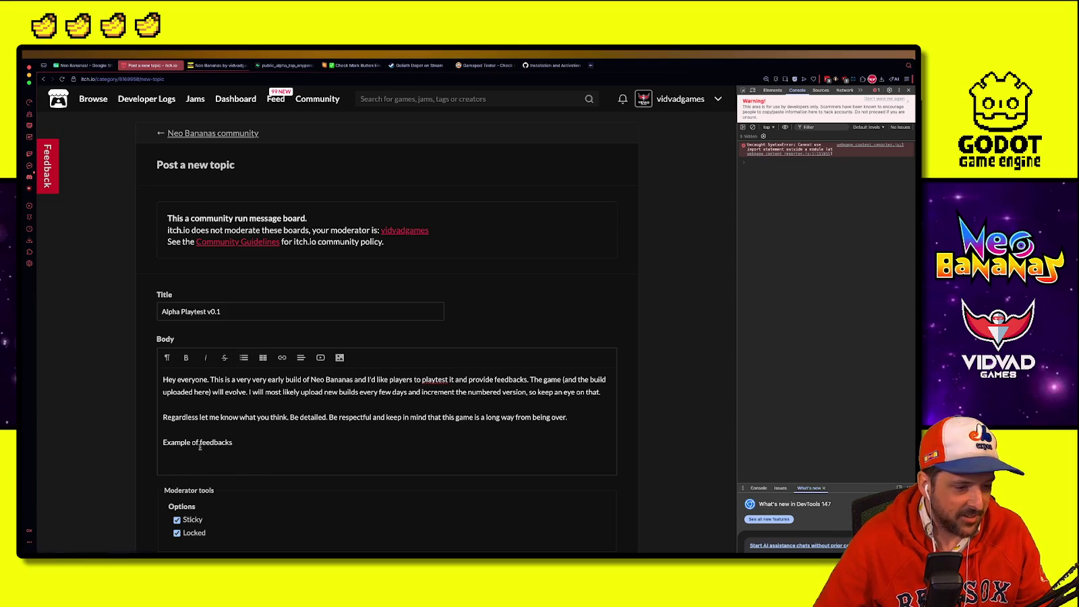
{"action": "scroll", "coordinate": [270, 489], "scroll_direction": "down", "scroll_amount": 1}
{"action": "scroll", "coordinate": [271, 490], "scroll_direction": "down", "scroll_amount": 1}
{"action": "left_click", "coordinate": [244, 286]}
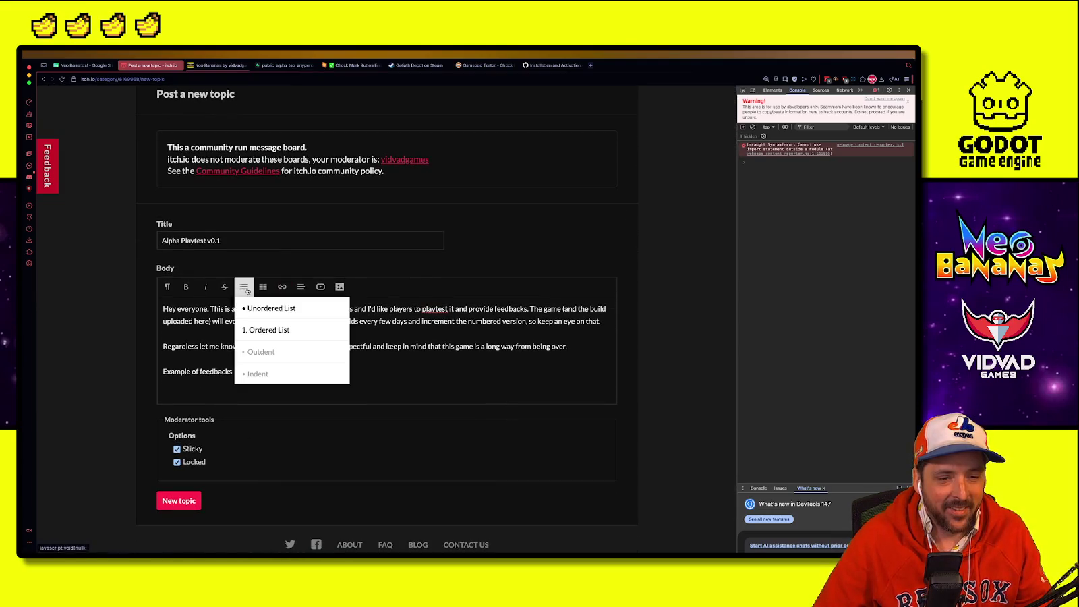
{"action": "left_click", "coordinate": [257, 311]}
{"action": "key", "text": "ctrl+z"}
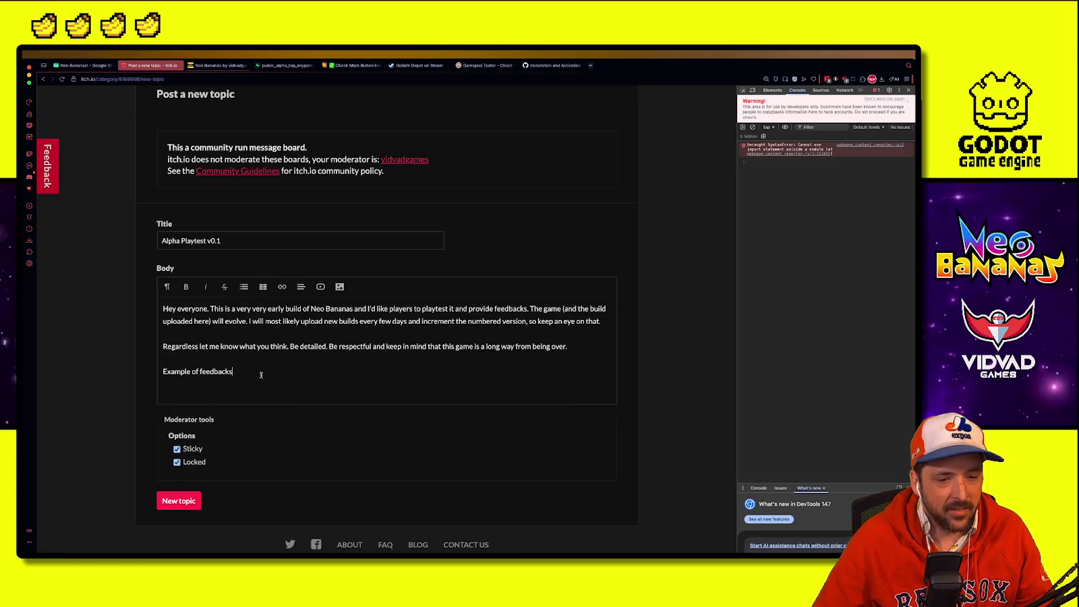
Step: Add an empty bullet item and a blank line, then trim the example line back to 'Example'
{"action": "key", "text": "Return"}
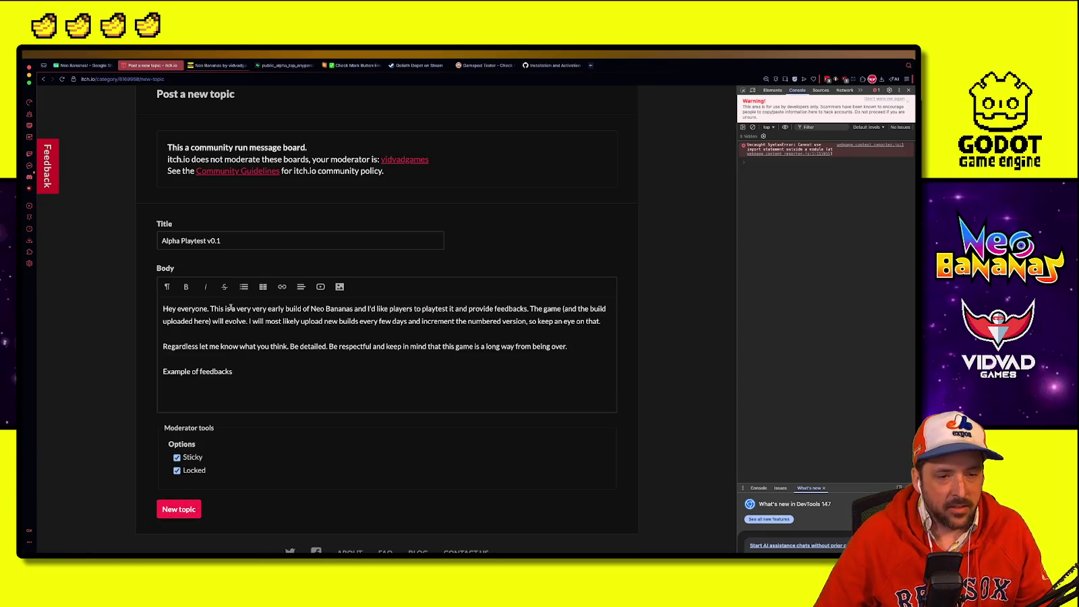
{"action": "left_click", "coordinate": [243, 287]}
{"action": "left_click", "coordinate": [257, 309]}
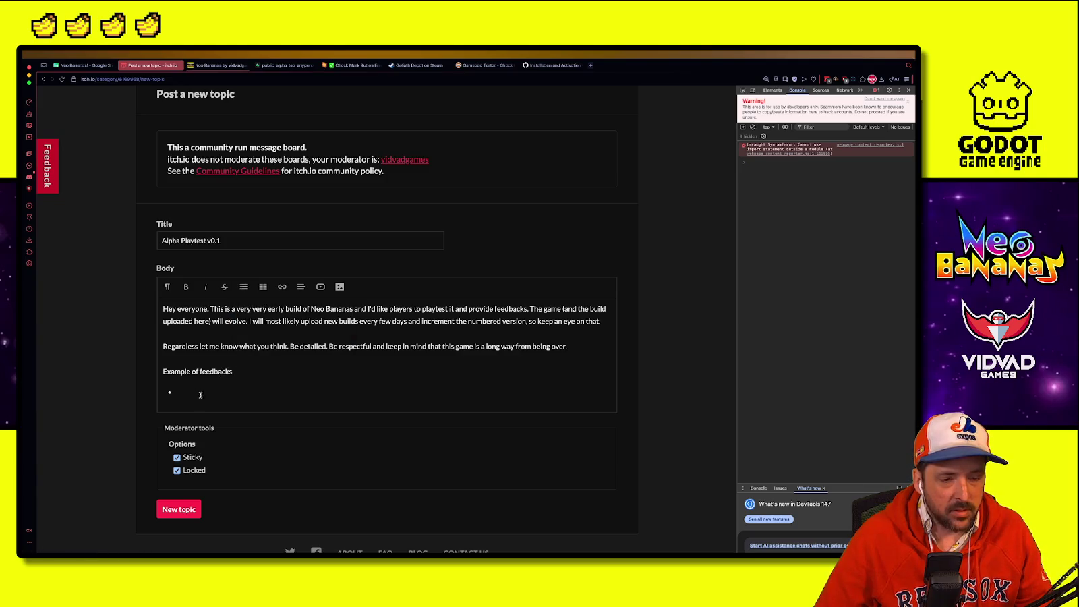
{"action": "left_click", "coordinate": [251, 359]}
{"action": "key", "text": "Return"}
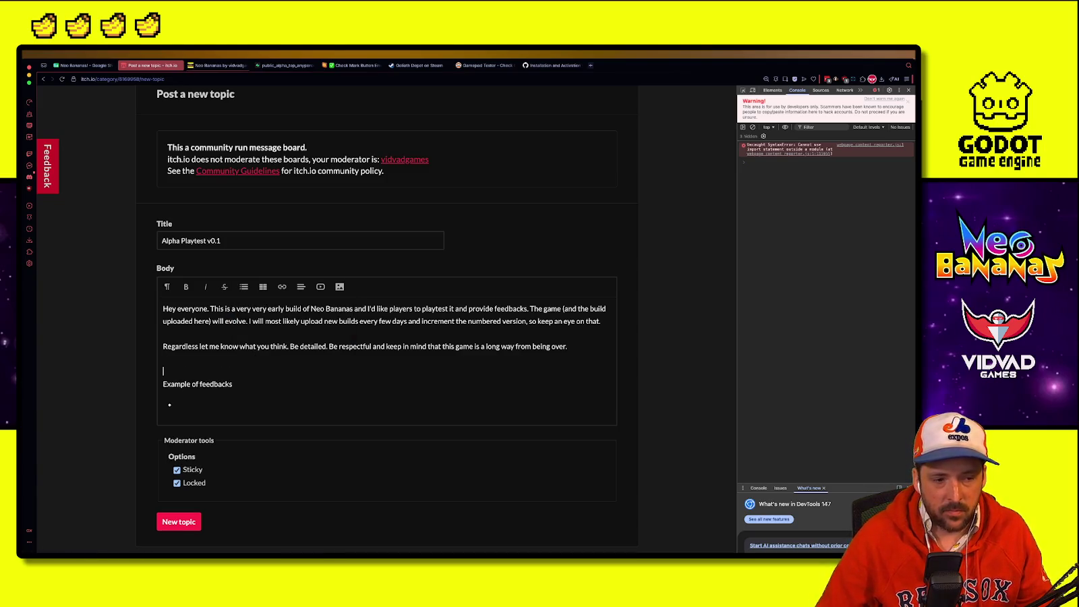
{"action": "scroll", "coordinate": [239, 371], "scroll_direction": "down", "scroll_amount": 1}
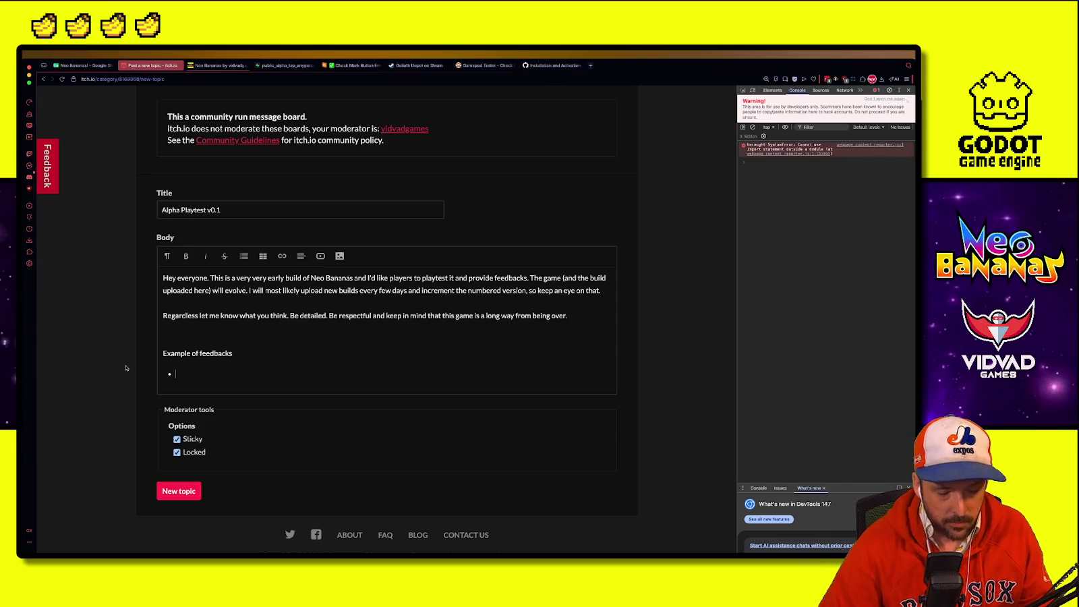
{"action": "key", "text": "BackSpace"}
{"action": "key", "text": "BackSpace"}
{"action": "key", "text": "BackSpace"}
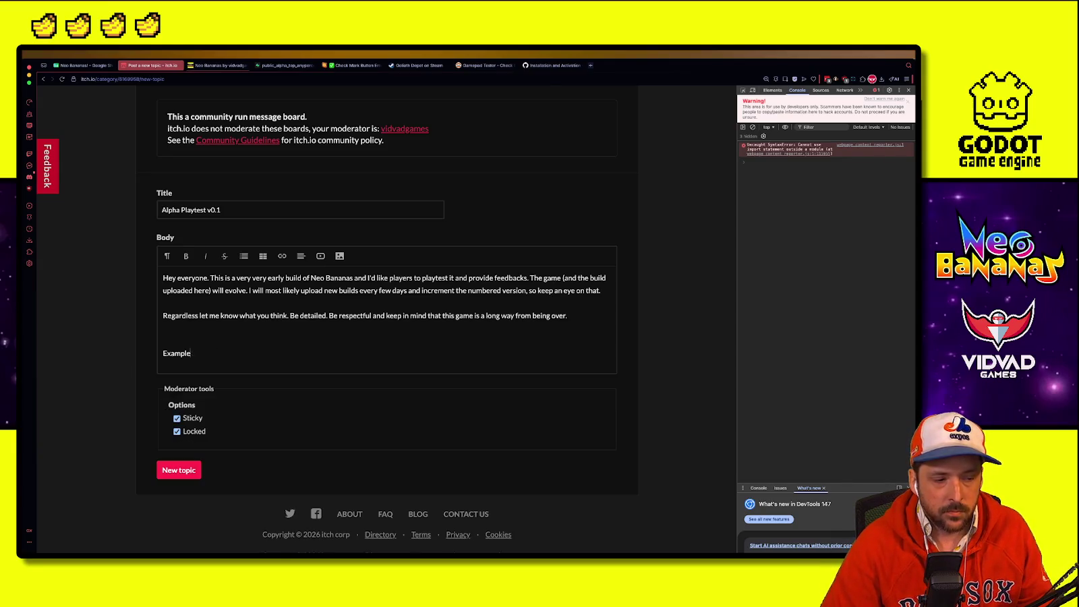
Step: Remove the leftover example line and insert 'Be explicit.' before 'Be respectful'
{"action": "key", "text": "BackSpace"}
{"action": "key", "text": "BackSpace"}
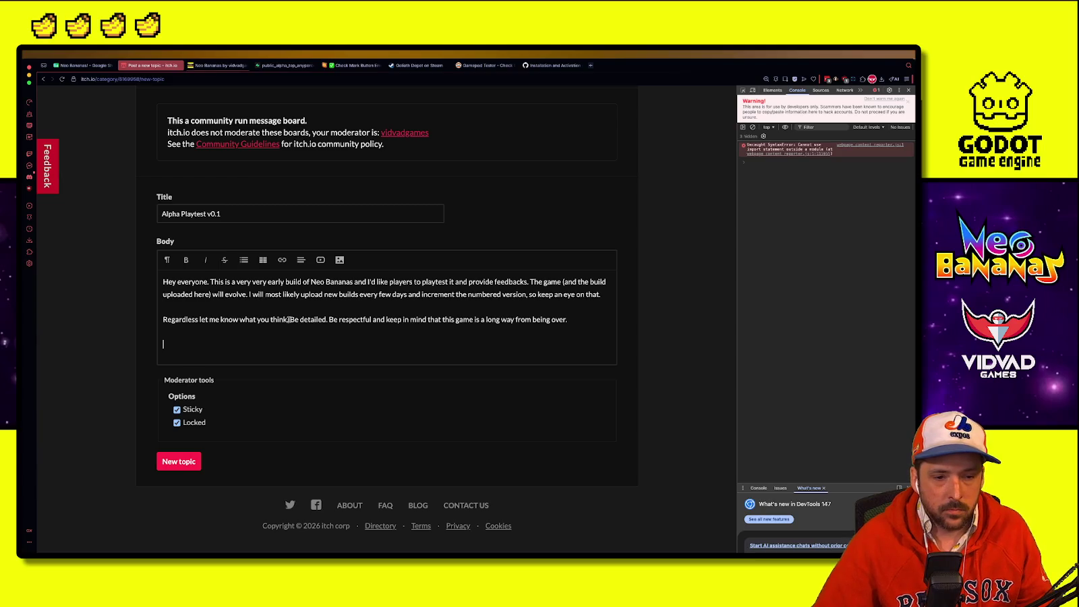
{"action": "left_click", "coordinate": [330, 320]}
{"action": "type", "text": "Be explicit"}
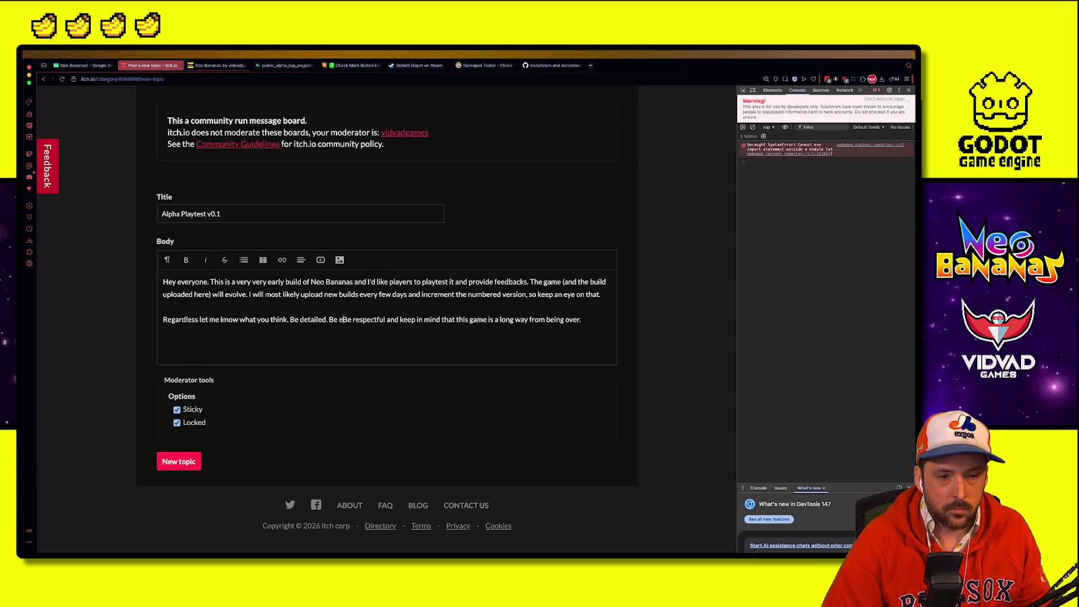
{"action": "type", "text": "."}
Step: Bold the words 'detailed', 'explicit' and 'respectful' in the guidelines
{"action": "double_click", "coordinate": [313, 319]}
{"action": "key", "text": "ctrl+b"}
{"action": "double_click", "coordinate": [351, 319]}
{"action": "key", "text": "ctrl+b"}
{"action": "double_click", "coordinate": [403, 320]}
{"action": "key", "text": "ctrl+b"}
Step: Add a 'Thank you very much' closing line, preceded by 'Write your feedbacks below.' and a no-account feedback note
{"action": "left_click", "coordinate": [441, 335]}
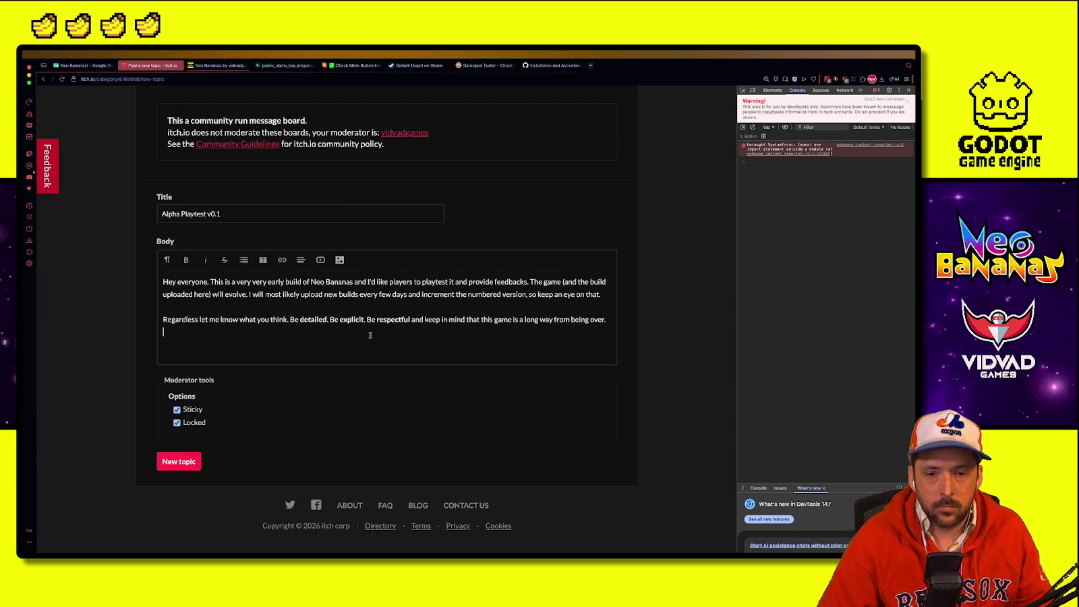
{"action": "key", "text": "Return"}
{"action": "type", "text": "Thank you very much!"}
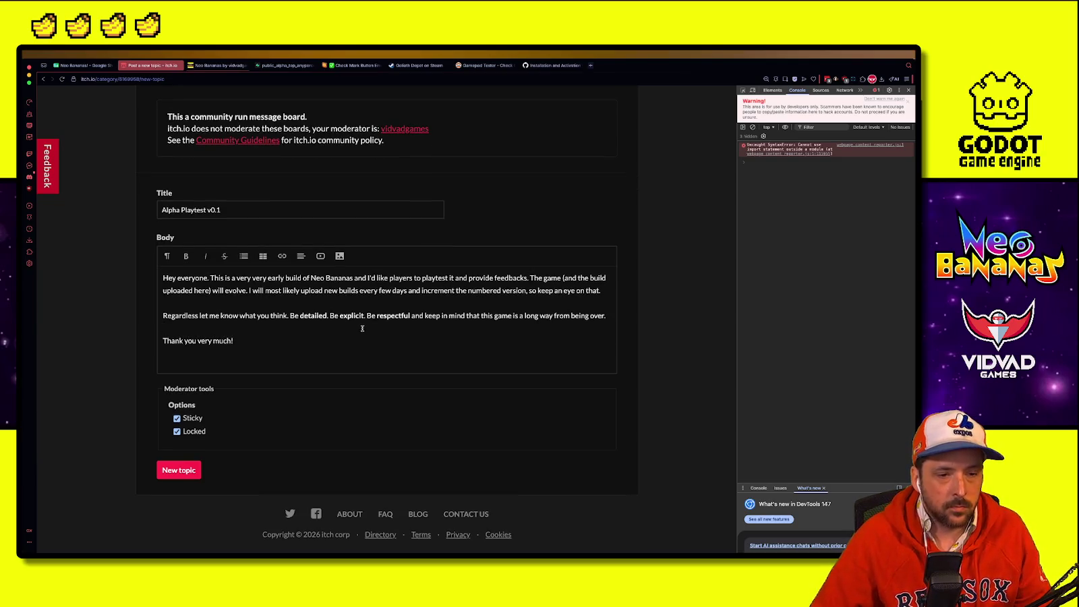
{"action": "key", "text": "Home"}
{"action": "key", "text": "Return"}
{"action": "key", "text": "Up"}
{"action": "type", "text": "W"}
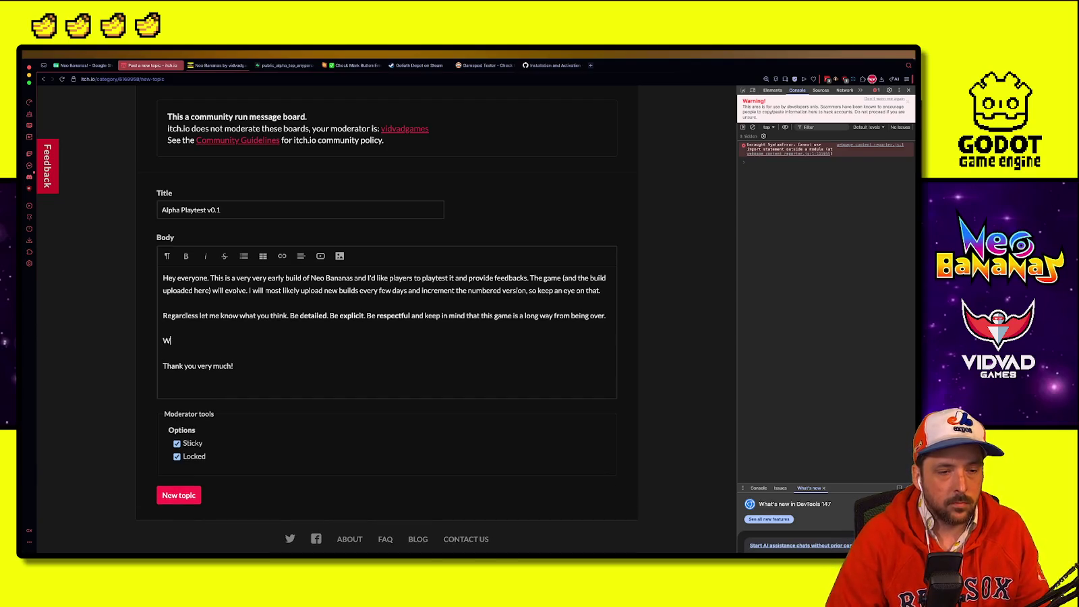
{"action": "type", "text": "rite y"}
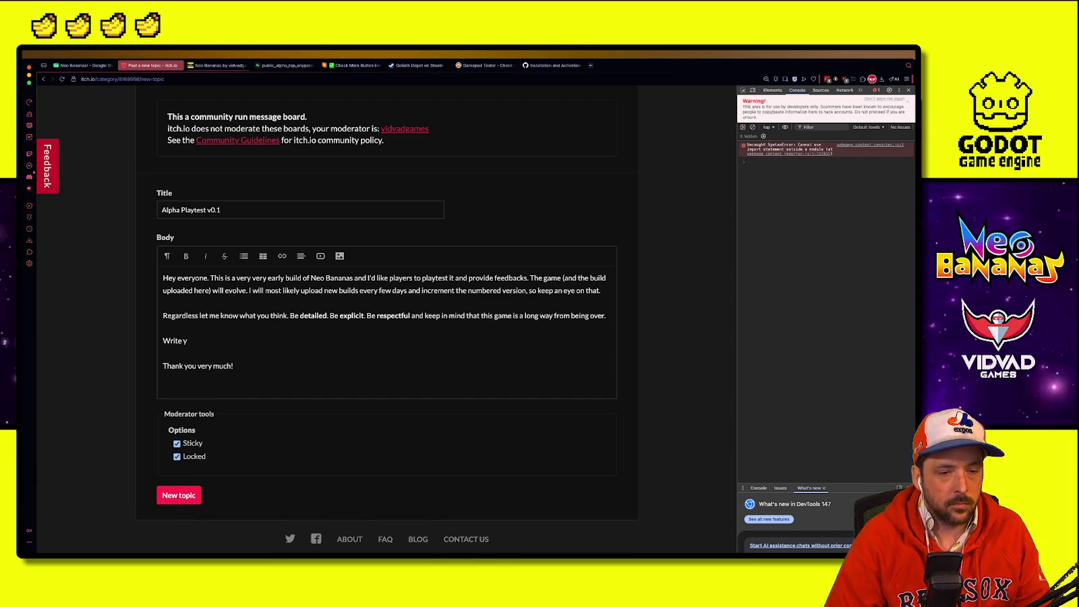
{"action": "type", "text": "our feedbacks below."}
{"action": "key", "text": "Return"}
{"action": "type", "text": "ou don't have"}
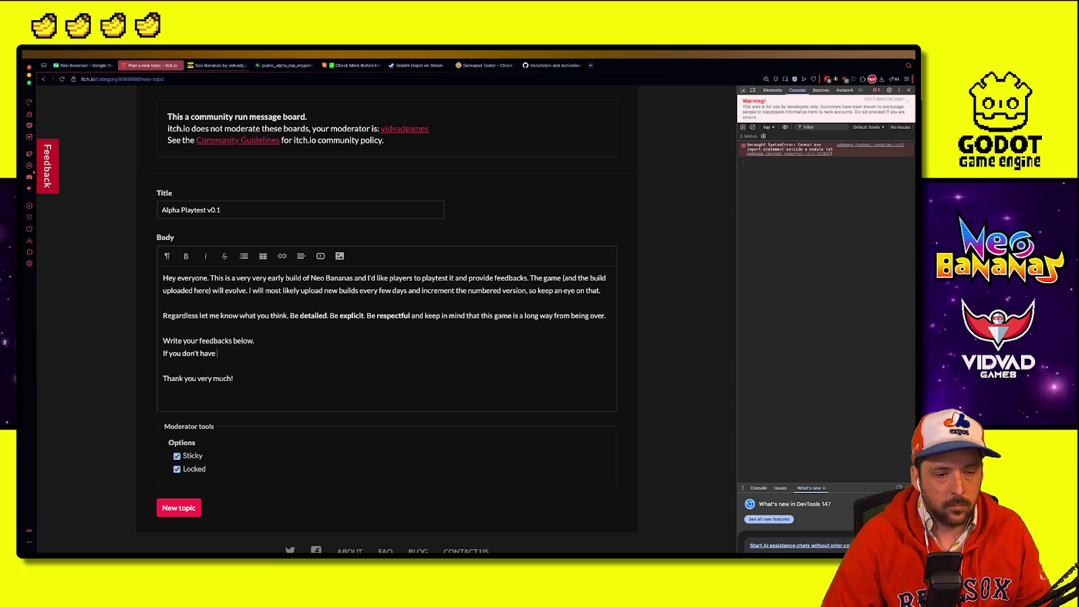
{"action": "type", "text": " a itch.io"}
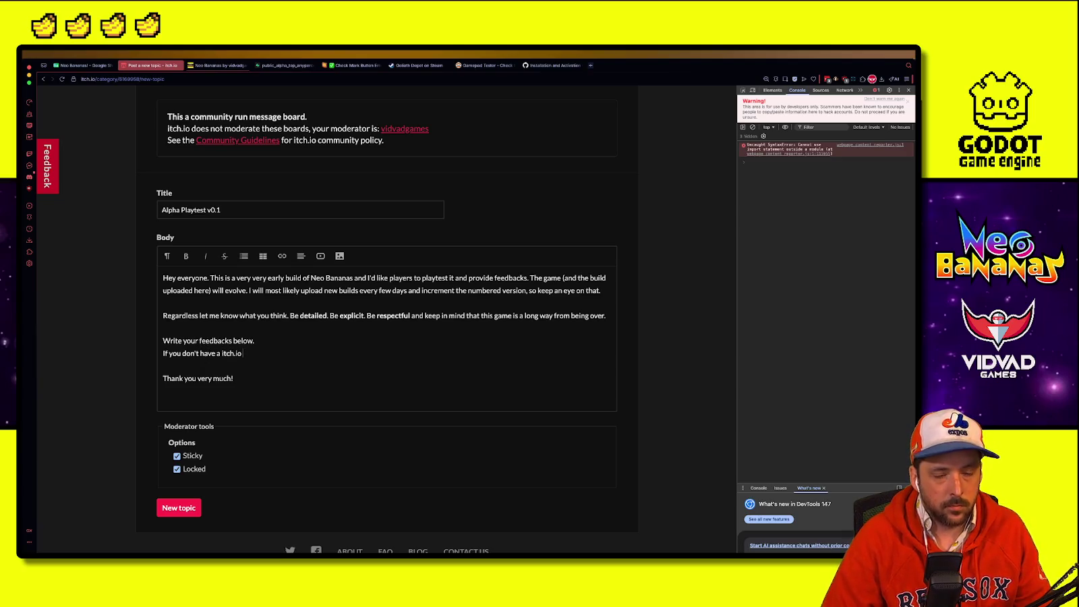
{"action": "type", "text": " account and want to g"}
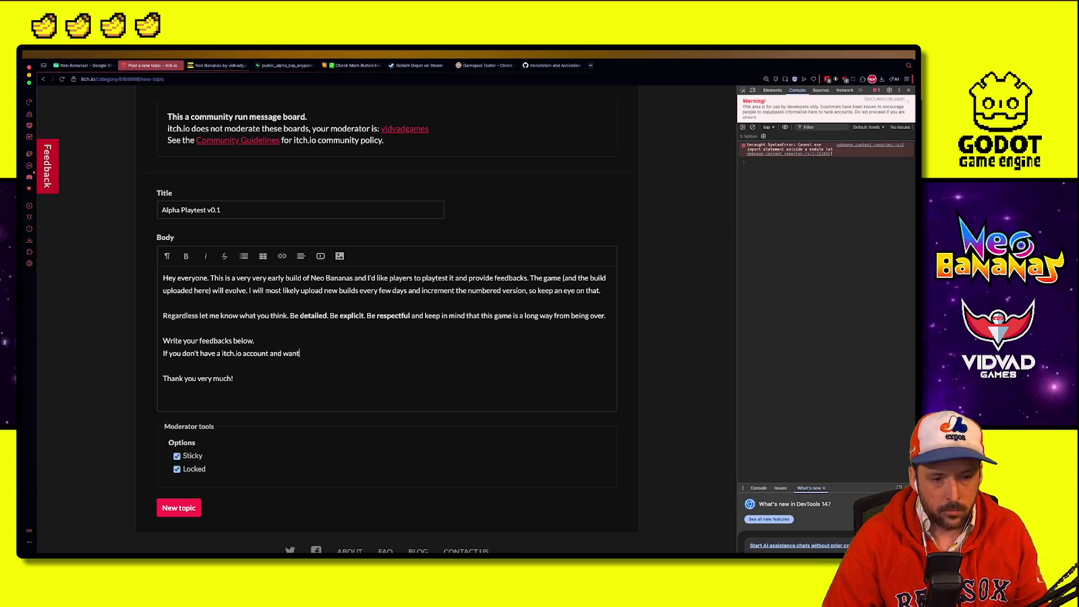
{"action": "type", "text": "ive feedback"}
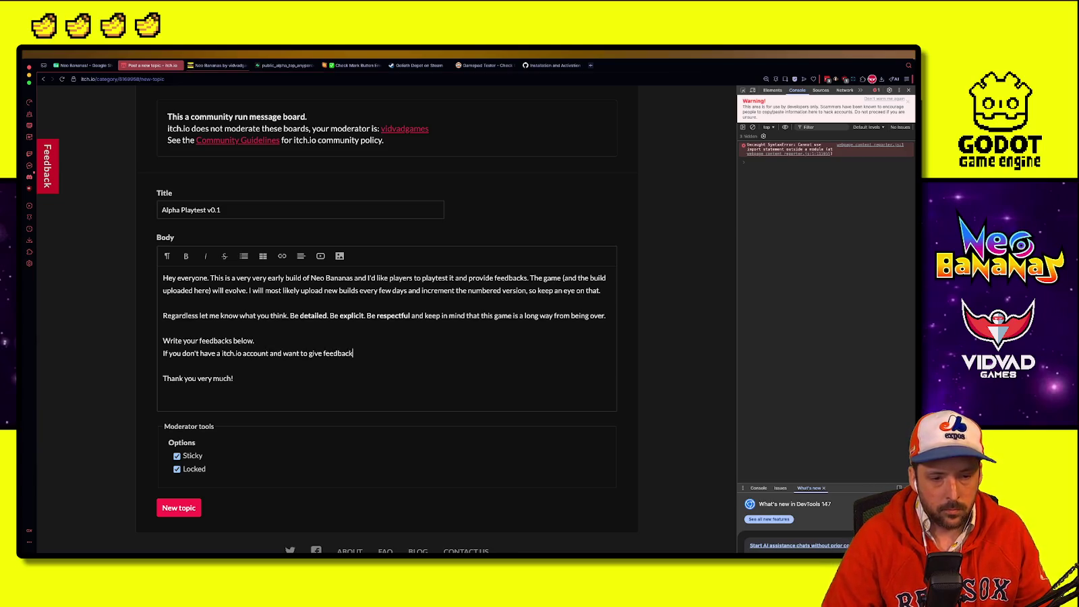
{"action": "type", "text": "s, you can also do it via the official Discord server:"}
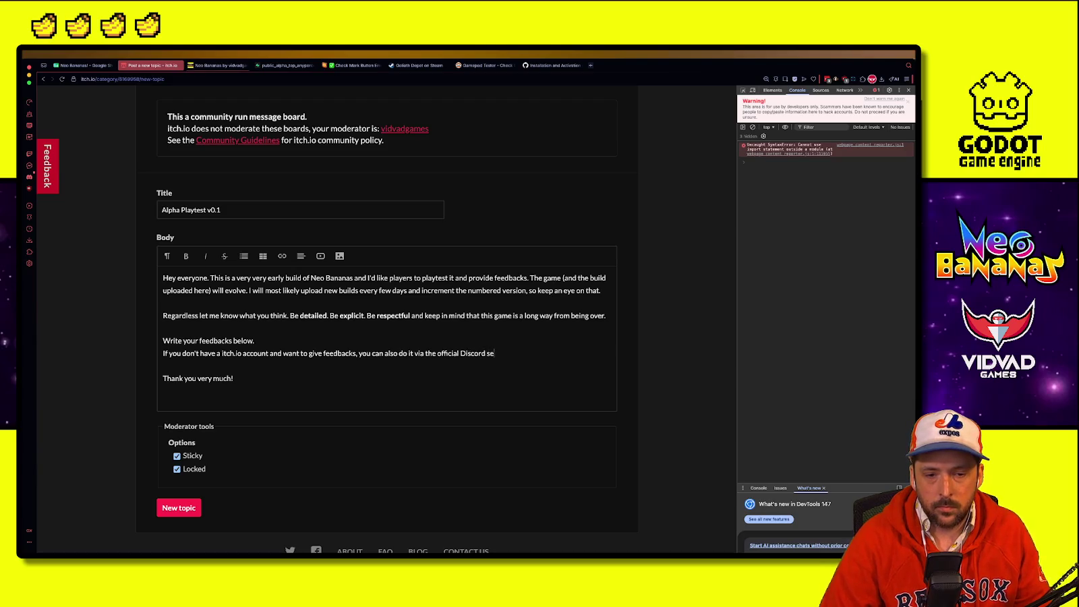
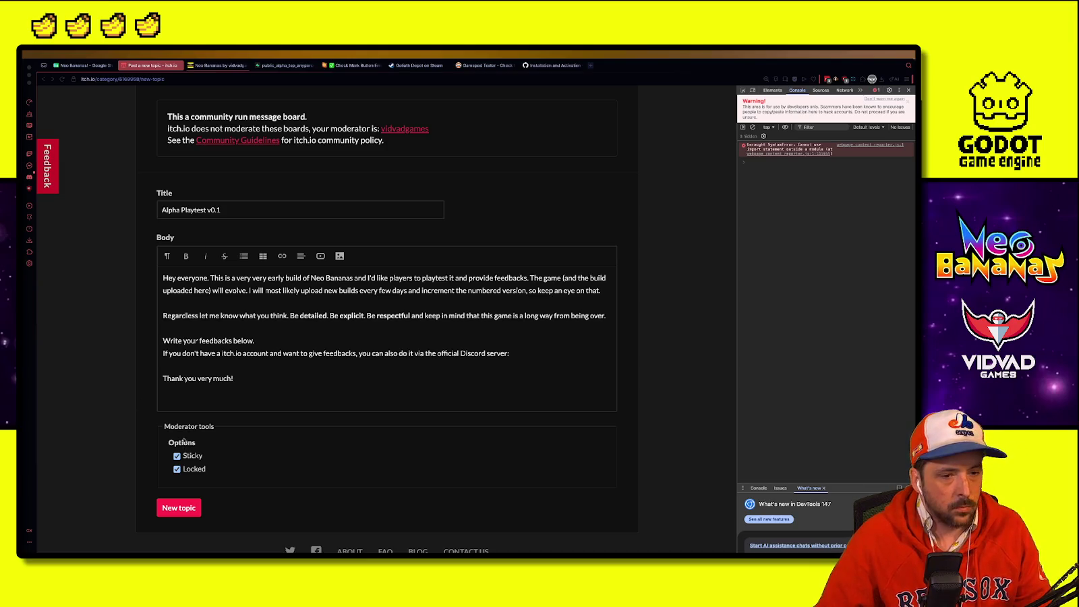
Step: Paste the Discord invite link after 'server:' and add a signature line with the author's name under the thanks
{"action": "left_click", "coordinate": [549, 353]}
{"action": "type", "text": "https://discord.gg/Bk8RaXDhsx"}
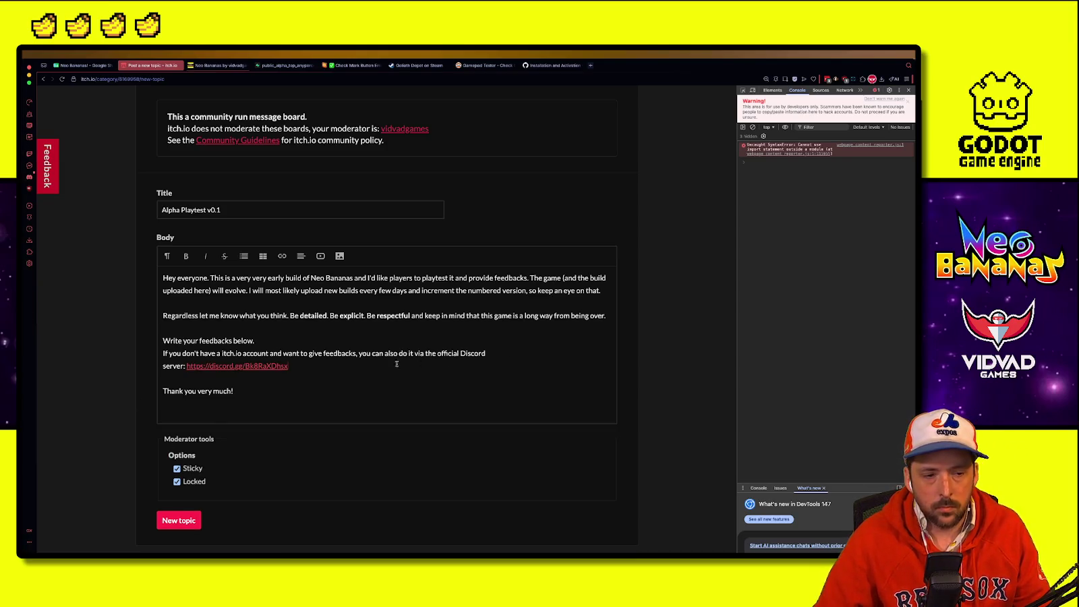
{"action": "left_click", "coordinate": [289, 399]}
{"action": "key", "text": "shift+Return"}
{"action": "type", "text": "- Dav"}
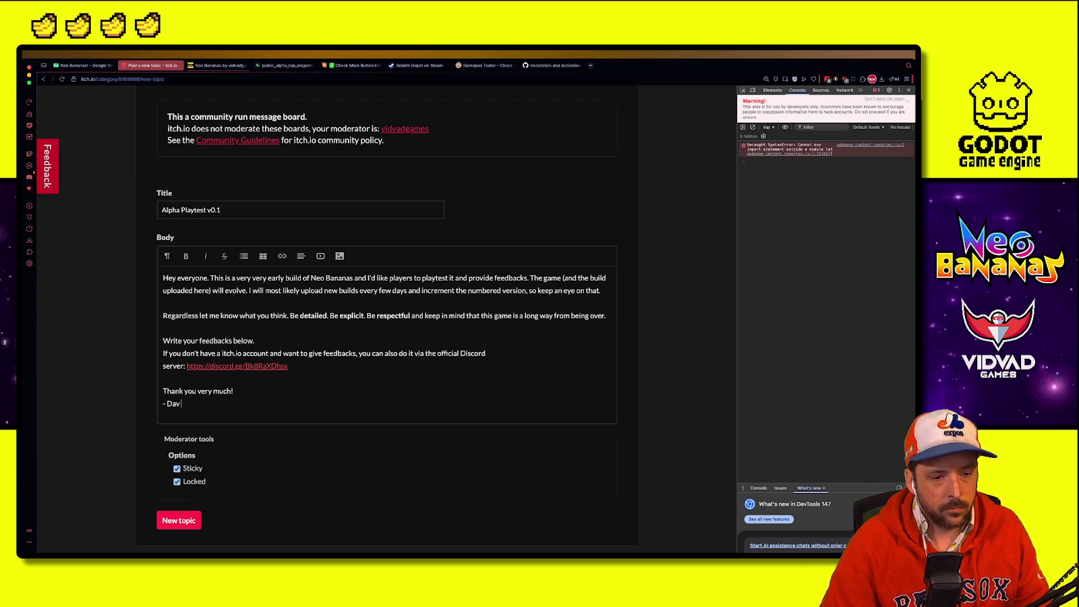
{"action": "type", "text": " (Vidvad)"}
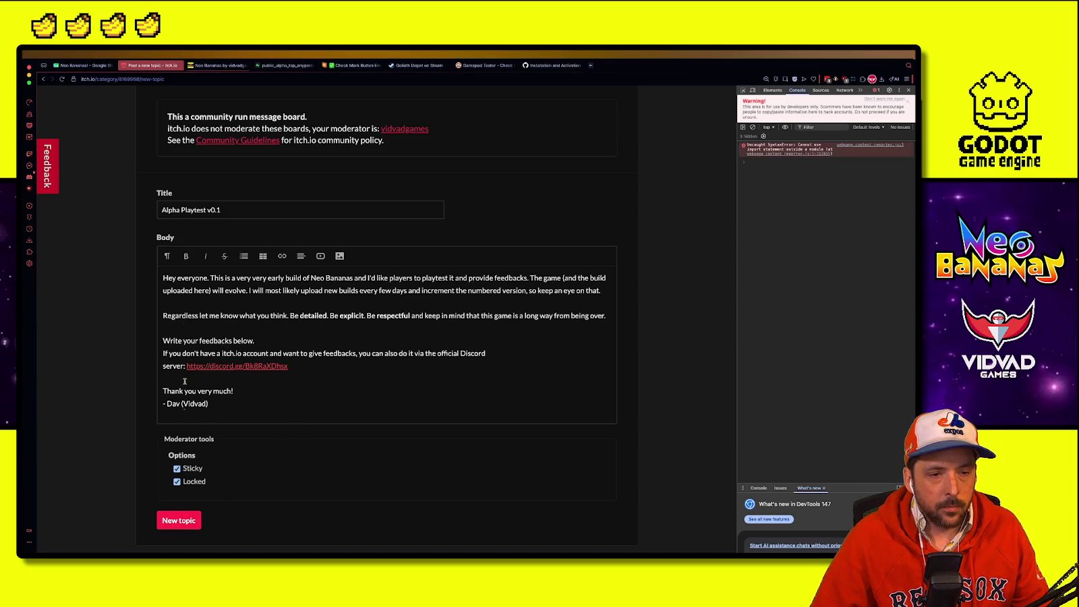
Step: Change 'Hey everyone.' to 'Hey everyone!' on its own line and post the topic
{"action": "key", "text": "BackSpace"}
{"action": "key", "text": "BackSpace"}
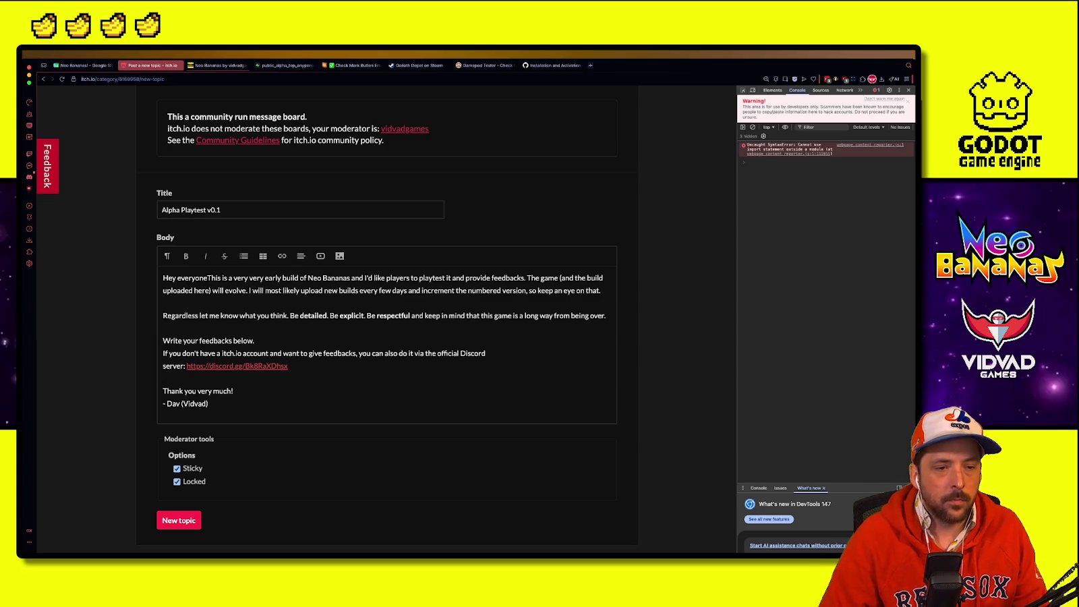
{"action": "type", "text": "!"}
{"action": "key", "text": "Return"}
{"action": "left_click", "coordinate": [180, 534]}
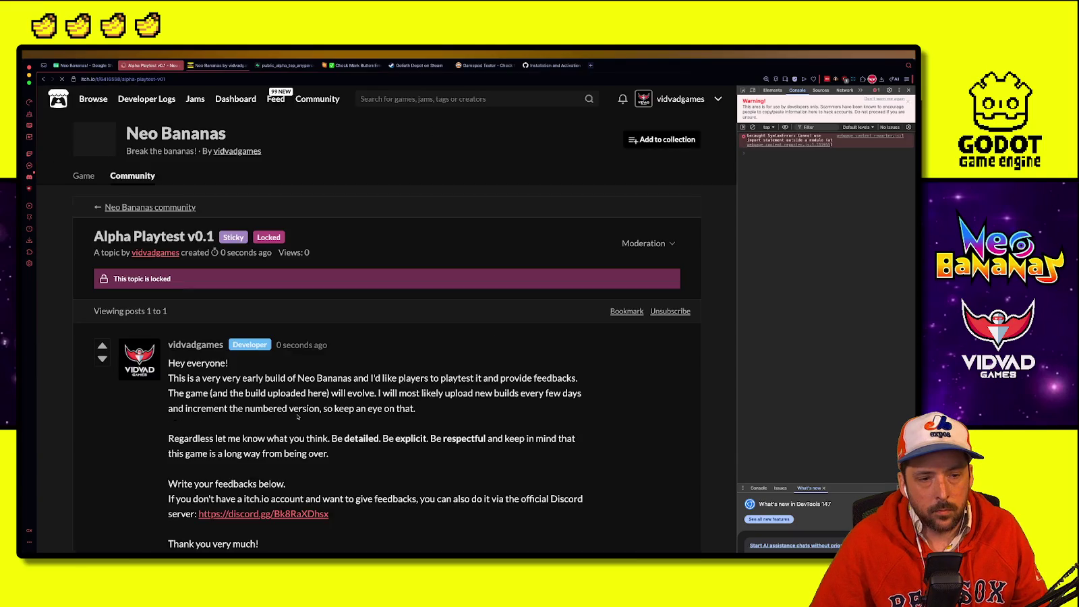
Step: Unlock the Alpha Playtest v0.1 topic through its Moderation menu
{"action": "scroll", "coordinate": [297, 418], "scroll_direction": "down", "scroll_amount": 5}
{"action": "scroll", "coordinate": [294, 423], "scroll_direction": "up", "scroll_amount": 5}
{"action": "left_click", "coordinate": [645, 243]}
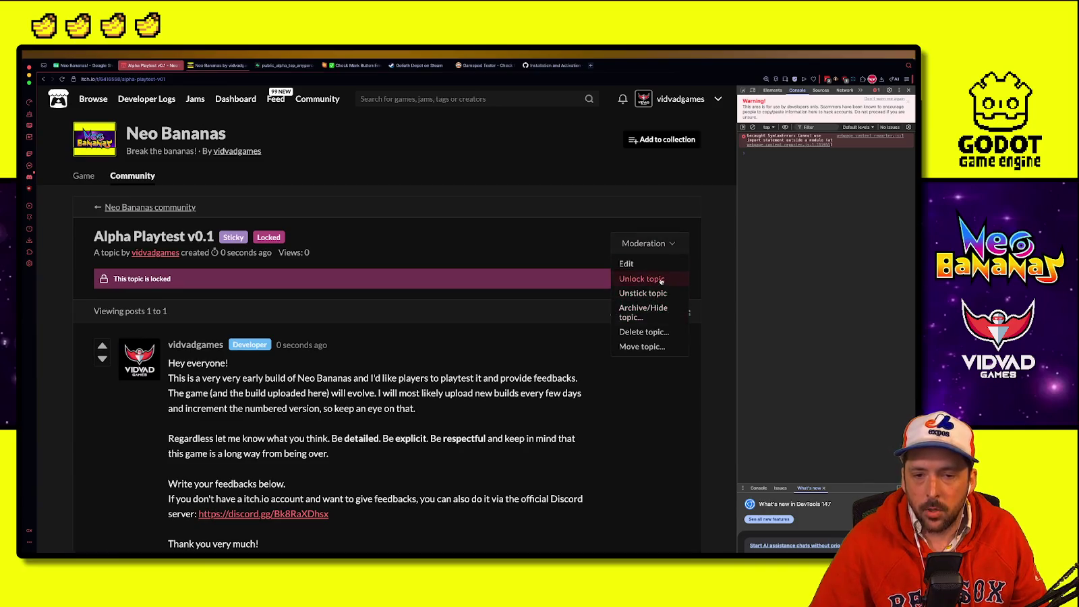
{"action": "left_click", "coordinate": [642, 278]}
{"action": "left_click", "coordinate": [273, 341]}
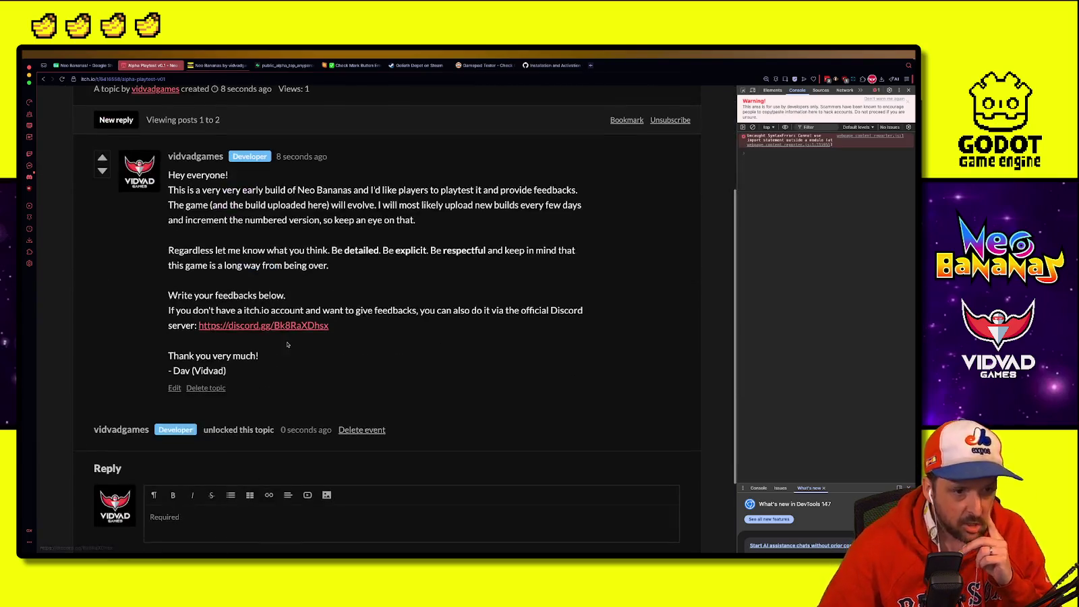
Step: Copy the Alpha Playtest v0.1 topic link from the Neo Bananas game page's Community section
{"action": "left_click", "coordinate": [84, 175]}
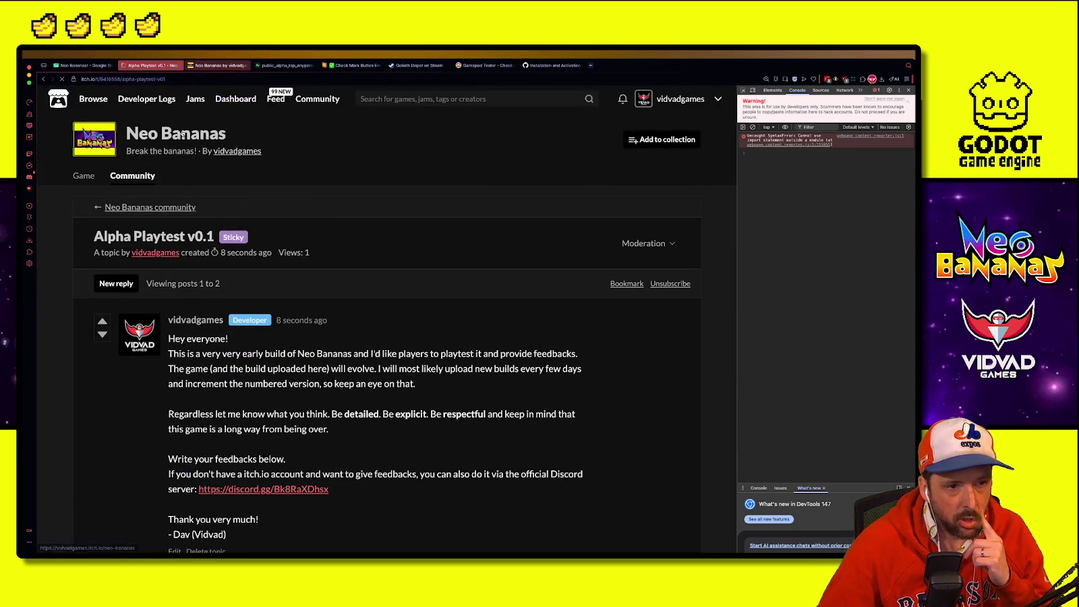
{"action": "scroll", "coordinate": [679, 294], "scroll_direction": "down", "scroll_amount": 20}
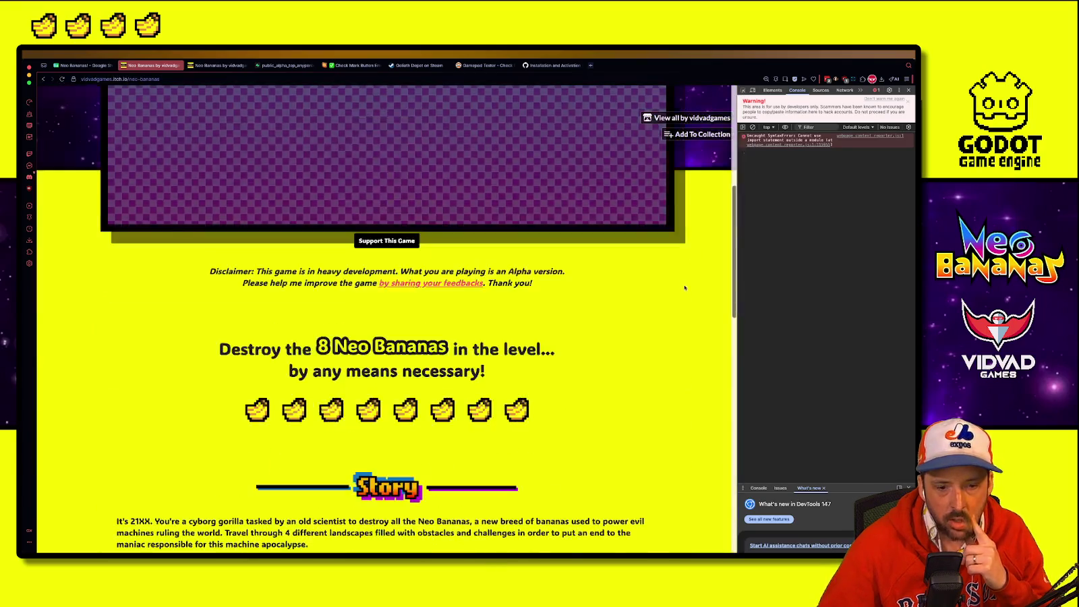
{"action": "scroll", "coordinate": [680, 294], "scroll_direction": "down", "scroll_amount": 3}
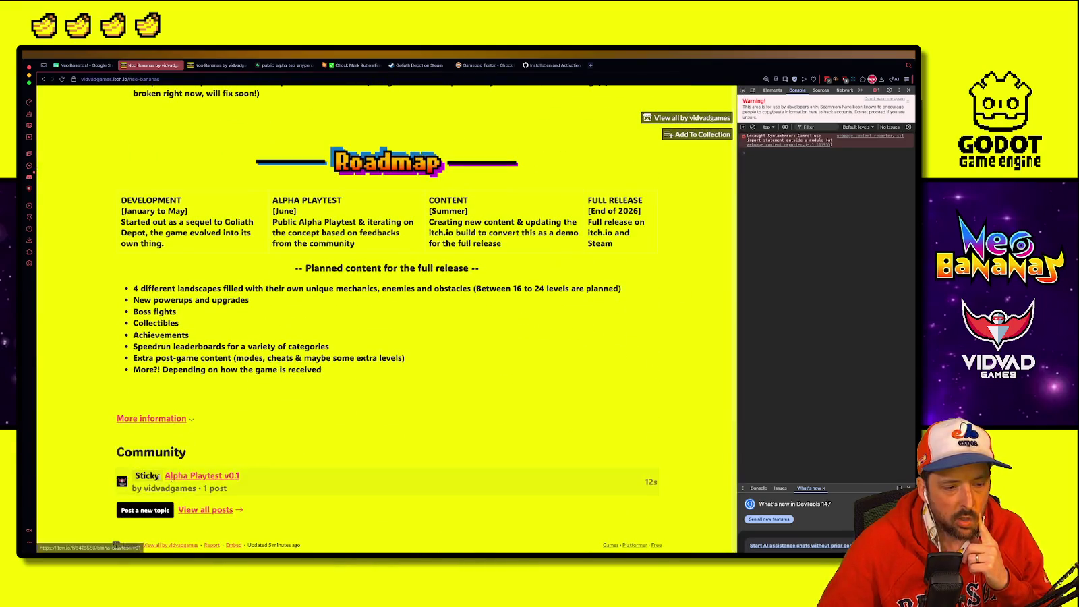
{"action": "right_click", "coordinate": [217, 476]}
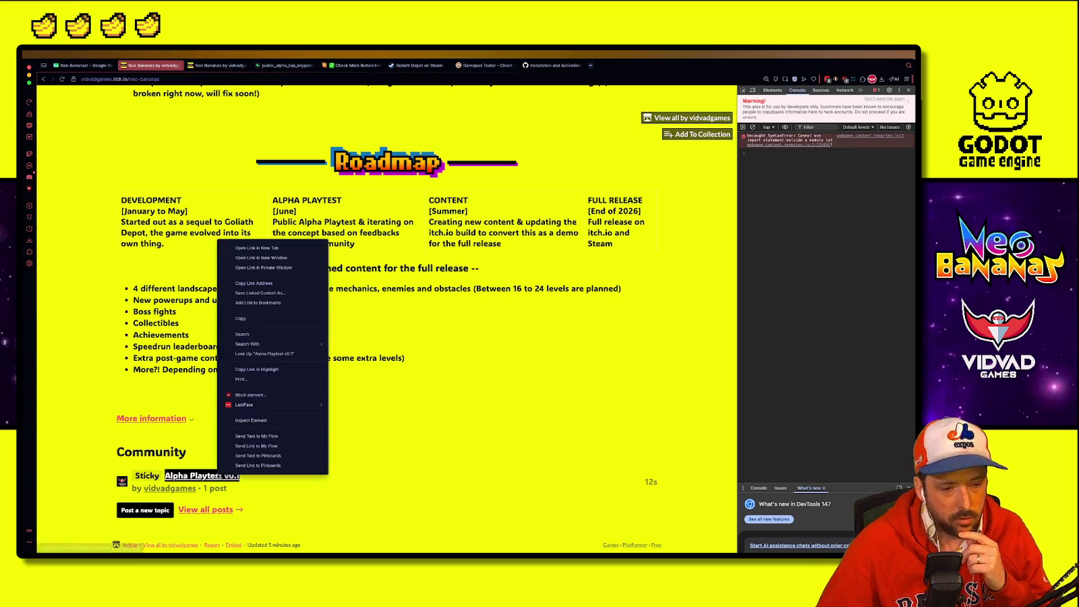
{"action": "left_click", "coordinate": [267, 284]}
{"action": "left_click", "coordinate": [229, 66]}
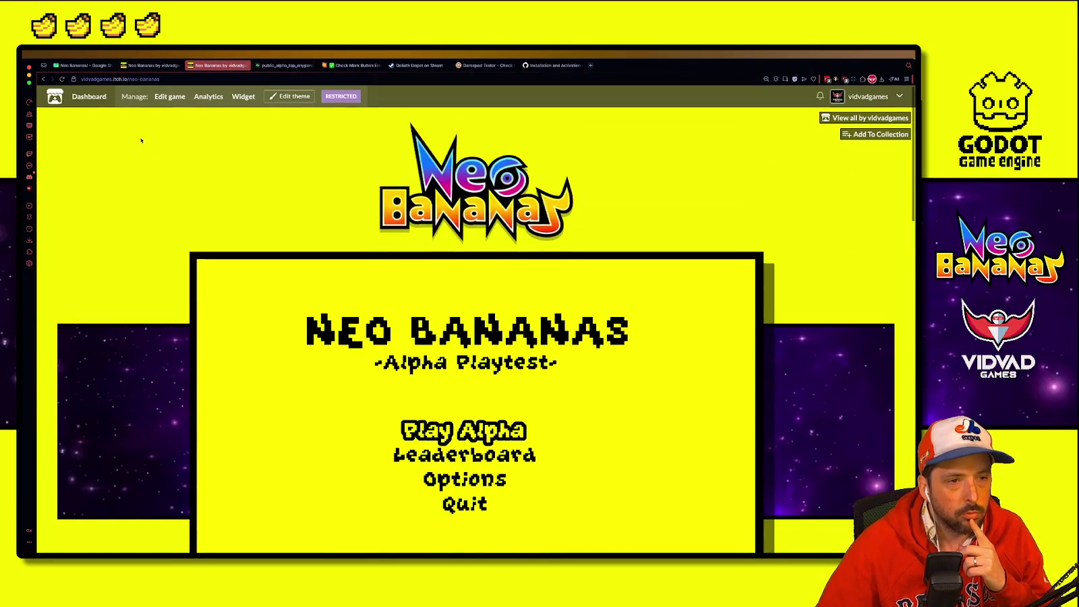
Step: Replace the 'by sharing your feedbacks' link URL with the copied Alpha Playtest v0.1 topic address
{"action": "scroll", "coordinate": [170, 362], "scroll_direction": "down", "scroll_amount": 15}
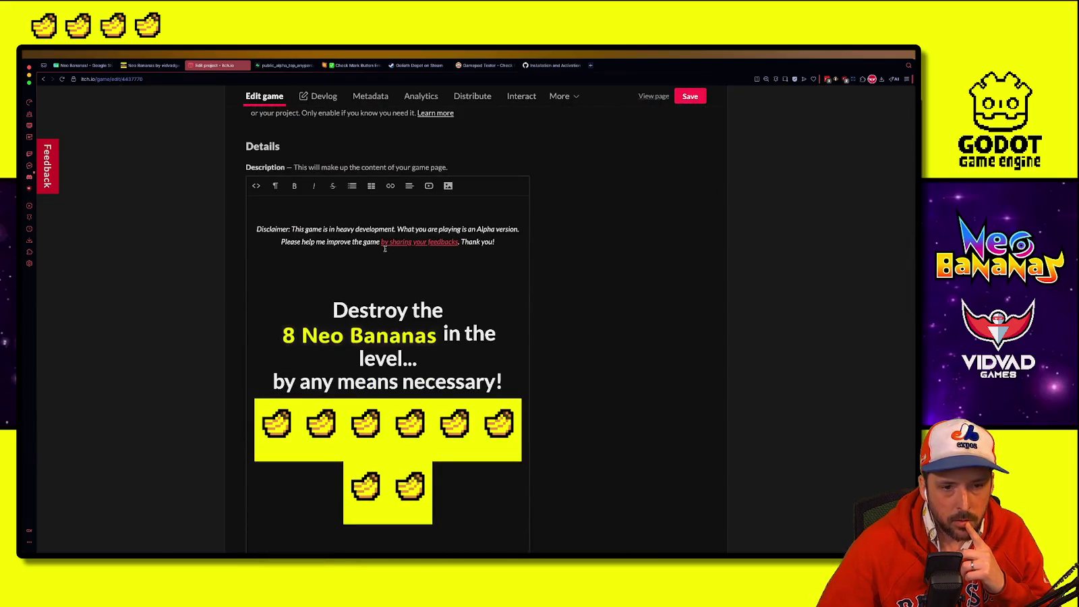
{"action": "left_click_drag", "start_coordinate": [389, 242], "coordinate": [458, 242]}
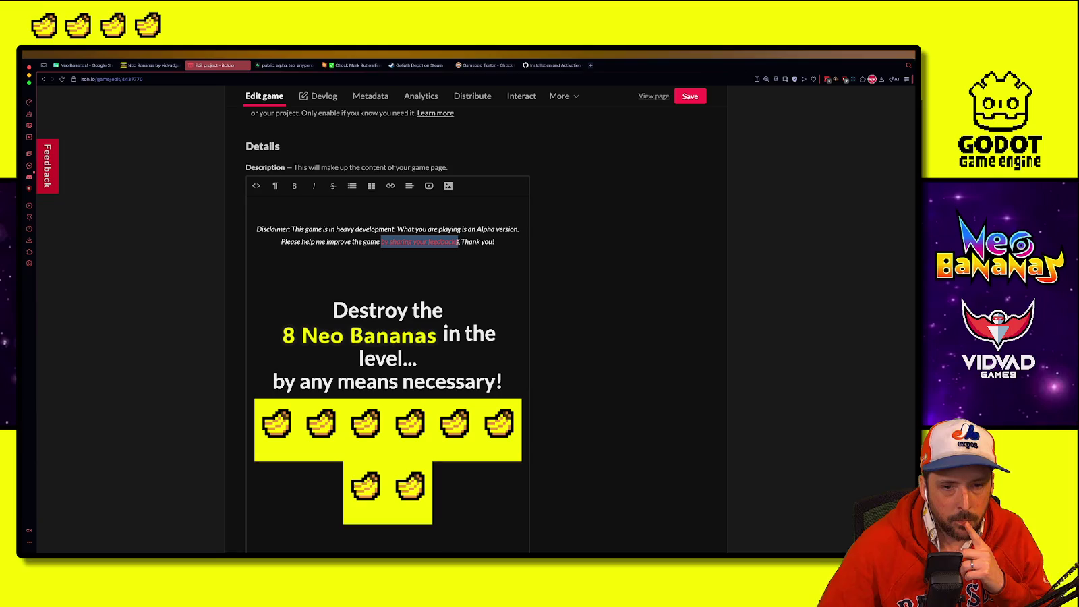
{"action": "left_click", "coordinate": [398, 191]}
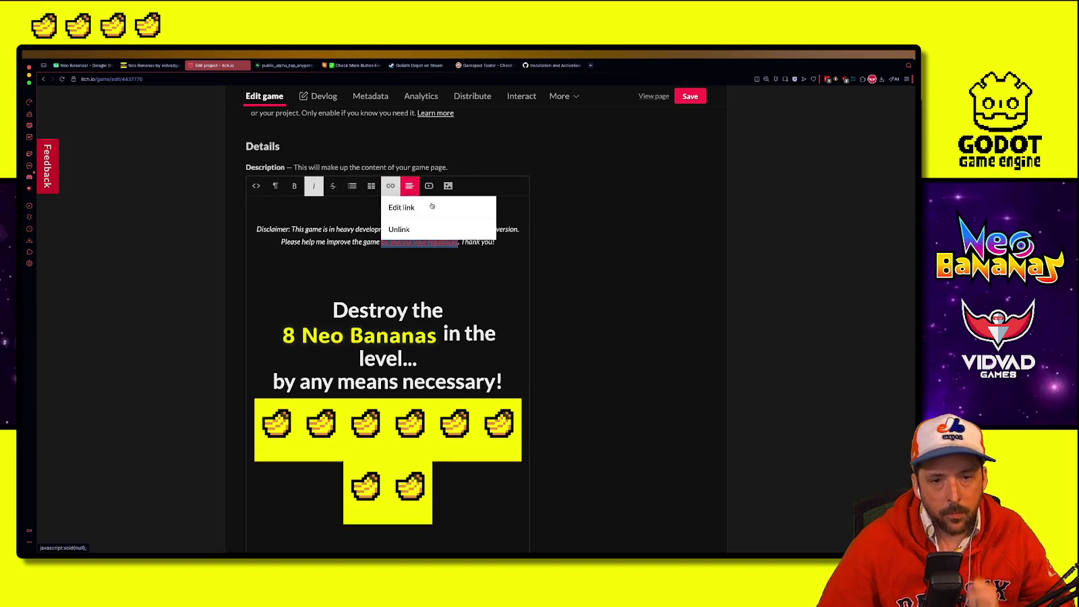
{"action": "left_click", "coordinate": [404, 208]}
{"action": "key", "text": "Return"}
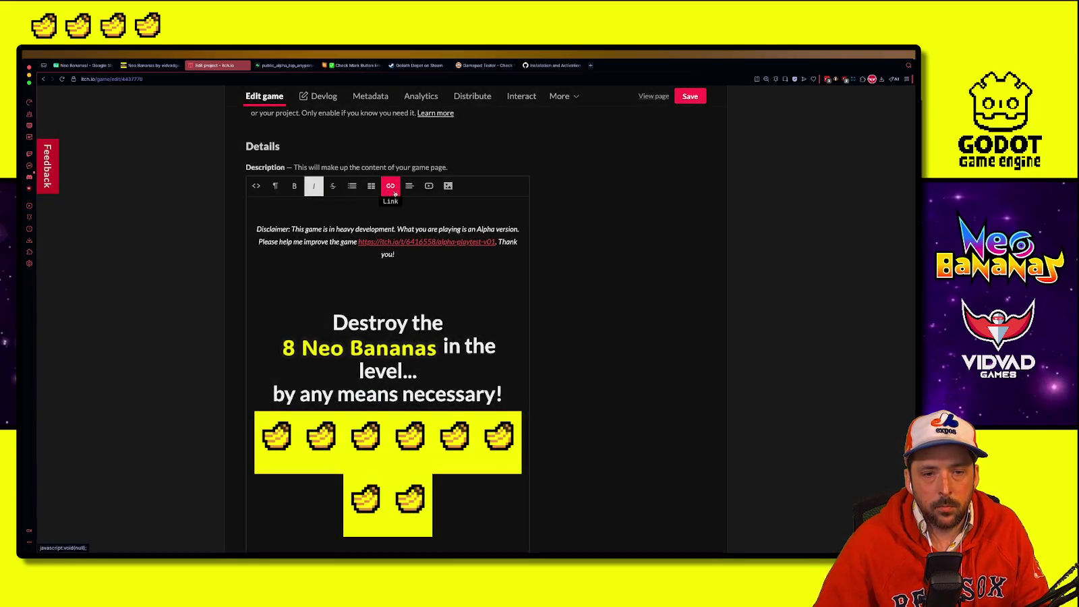
{"action": "left_click", "coordinate": [391, 189]}
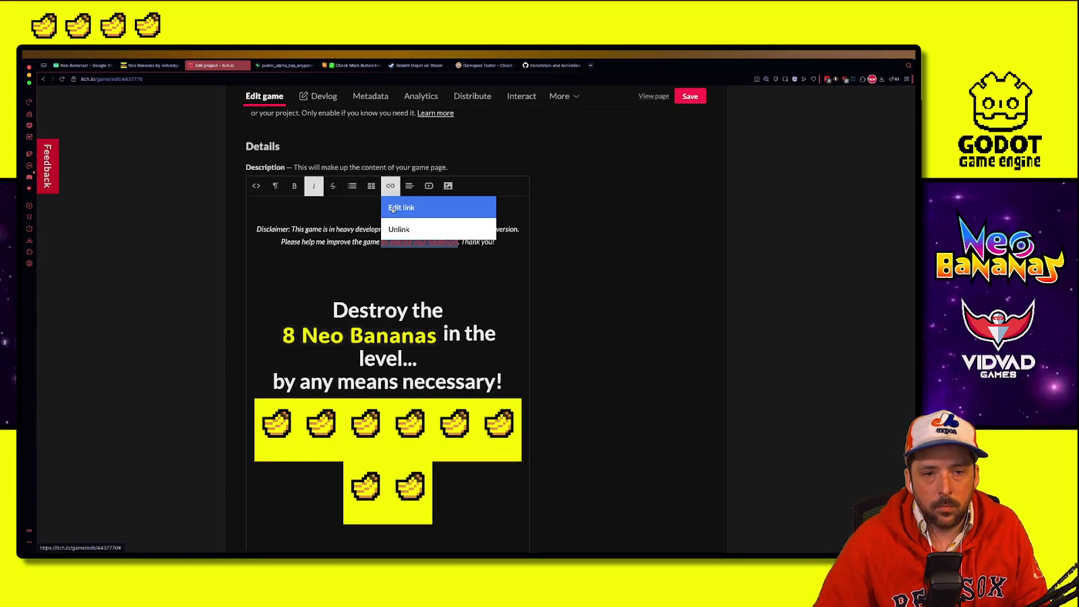
{"action": "left_click", "coordinate": [393, 209]}
{"action": "triple_click", "coordinate": [545, 284]}
{"action": "type", "text": "https://itch.io/t/6416558/alpha-playtest-v01"}
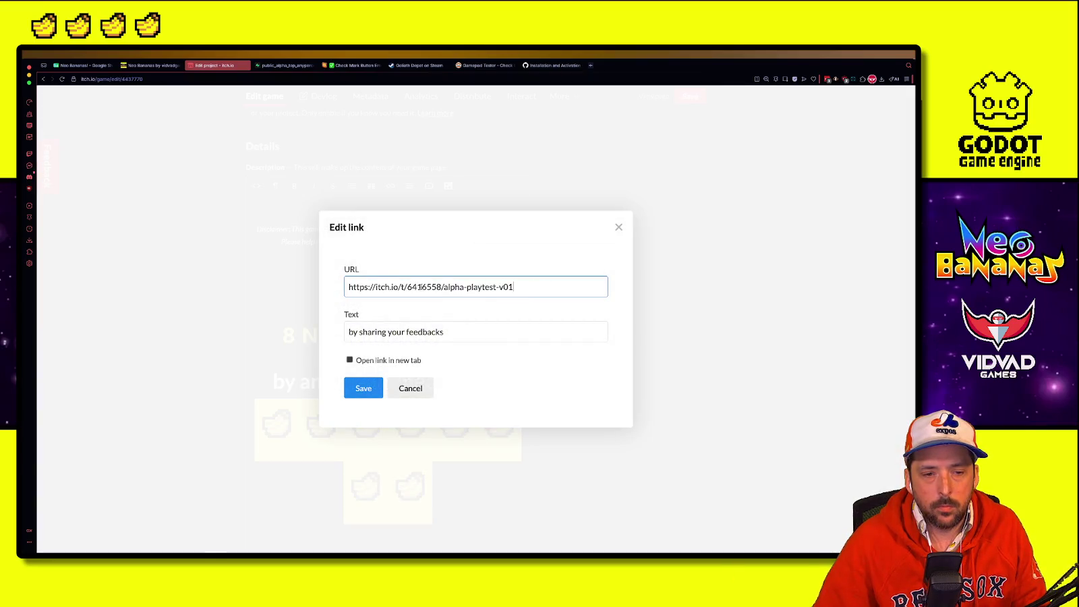
{"action": "left_click", "coordinate": [357, 397]}
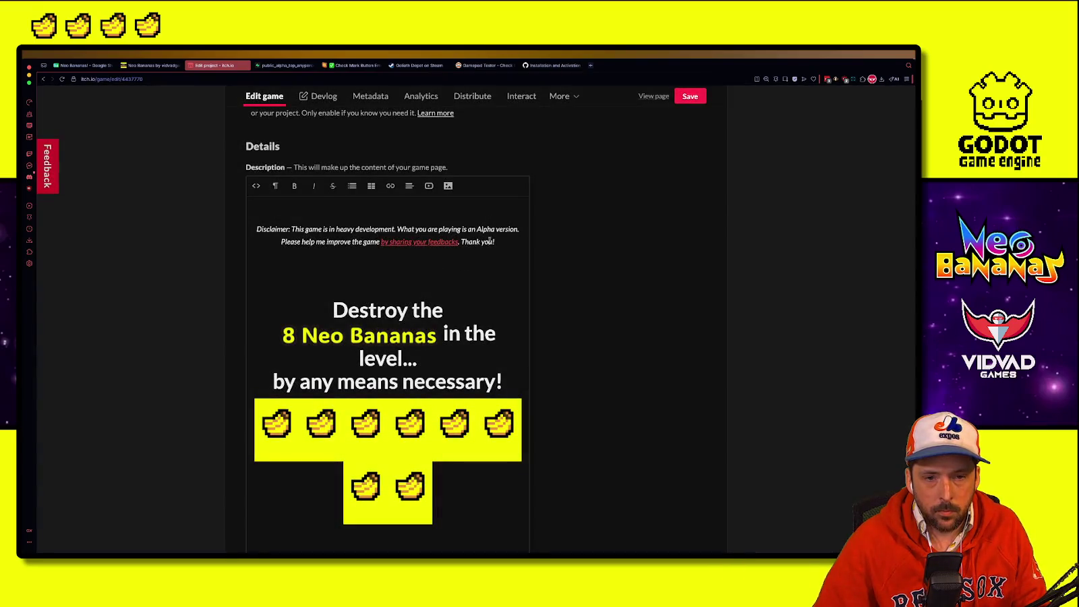
Step: Add the Alpha Version bullet 'You can share your feedback below, or directly on Discord!'
{"action": "scroll", "coordinate": [533, 326], "scroll_direction": "down", "scroll_amount": 15}
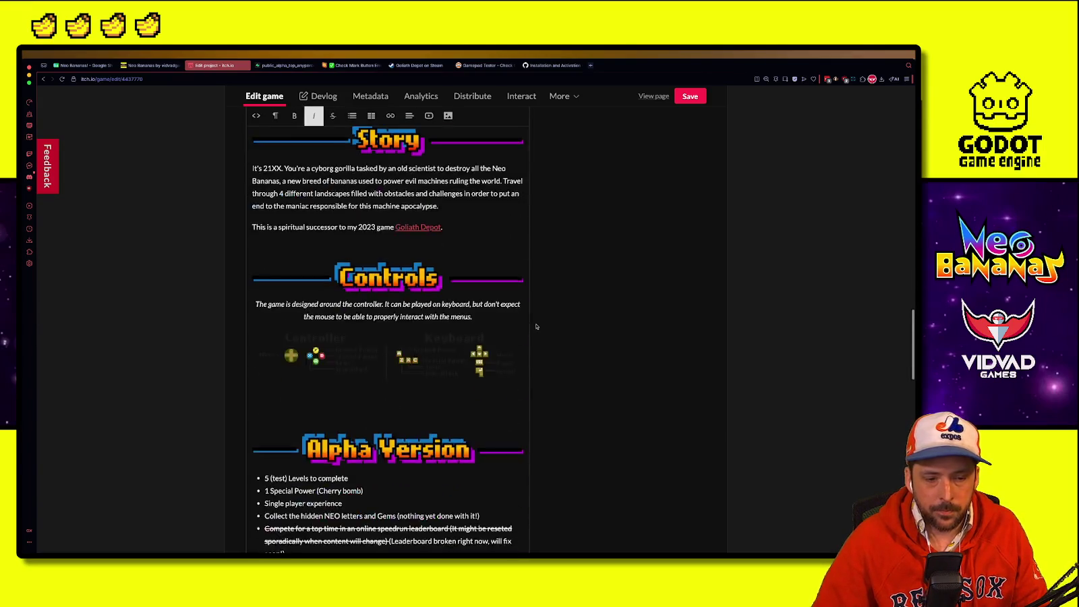
{"action": "scroll", "coordinate": [347, 363], "scroll_direction": "up", "scroll_amount": 3}
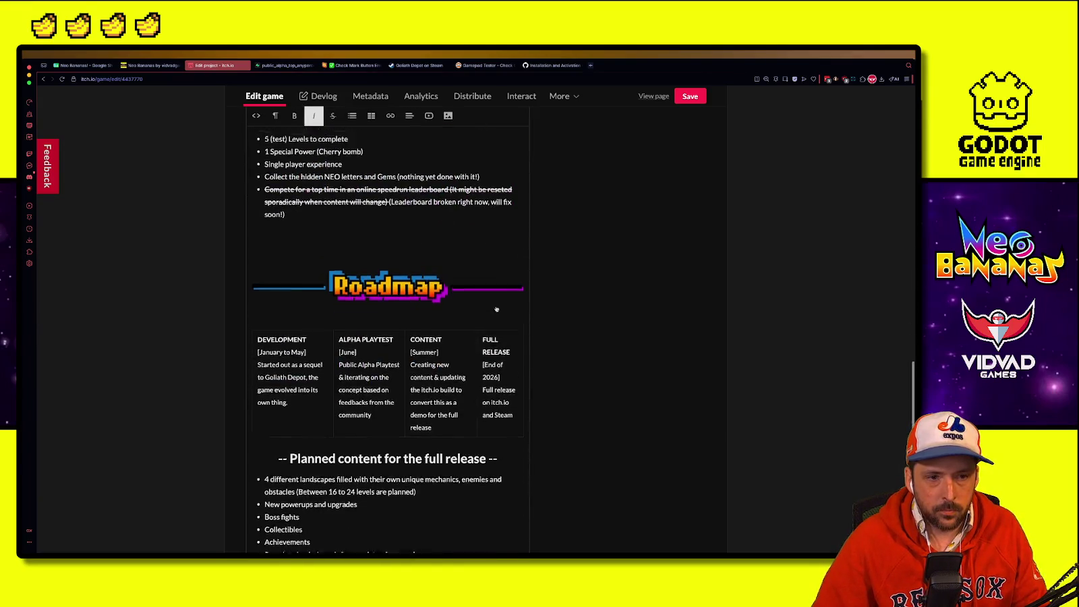
{"action": "left_click", "coordinate": [330, 354]}
{"action": "key", "text": "Return"}
{"action": "type", "text": "You can share your fee"}
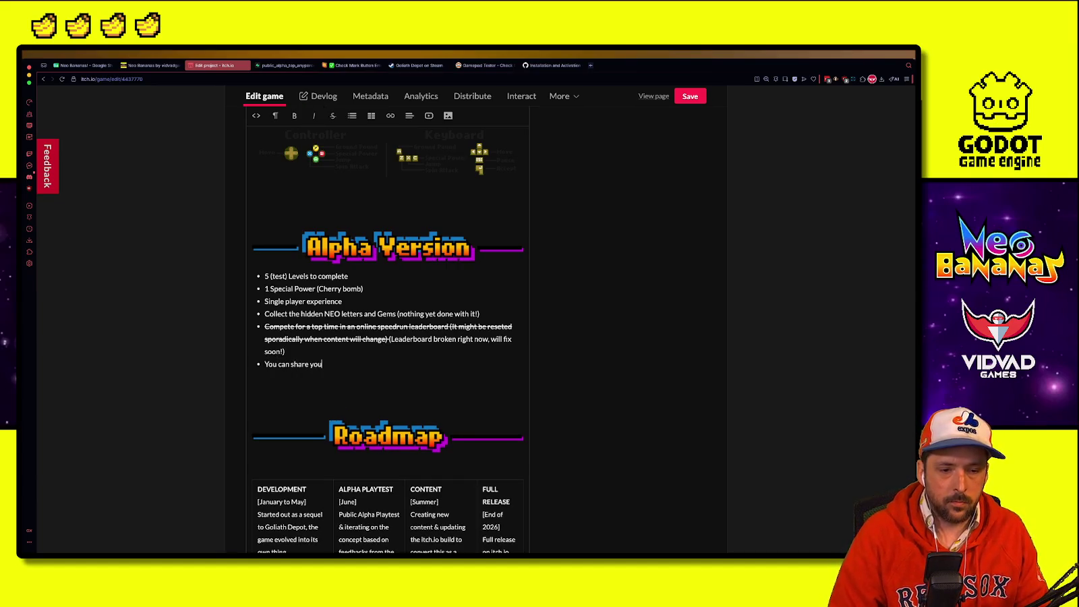
{"action": "type", "text": "dback"}
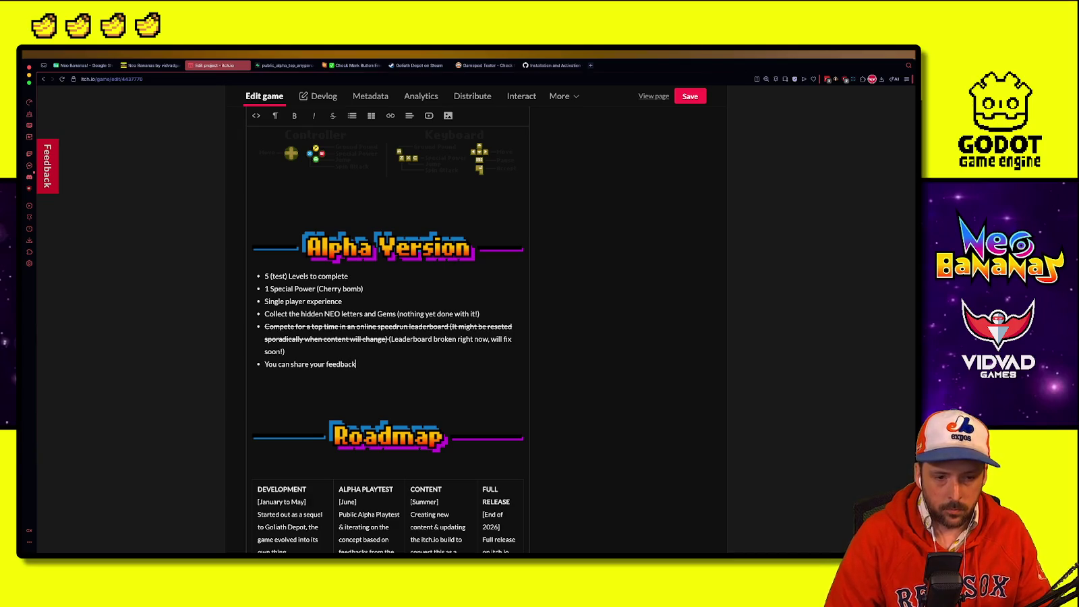
{"action": "type", "text": " below, or directly on Discord"}
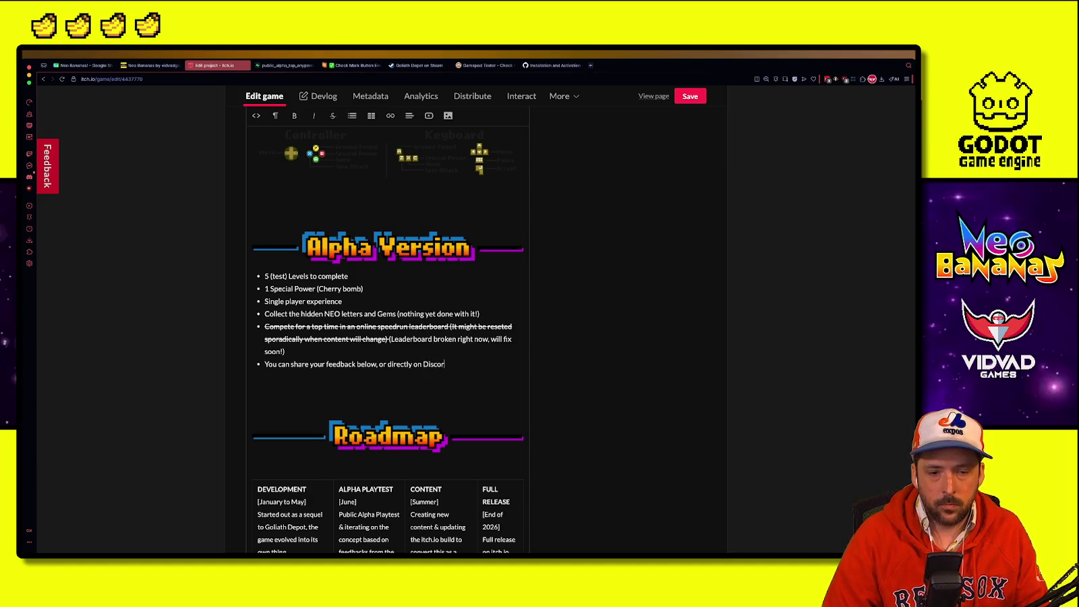
{"action": "type", "text": " !"}
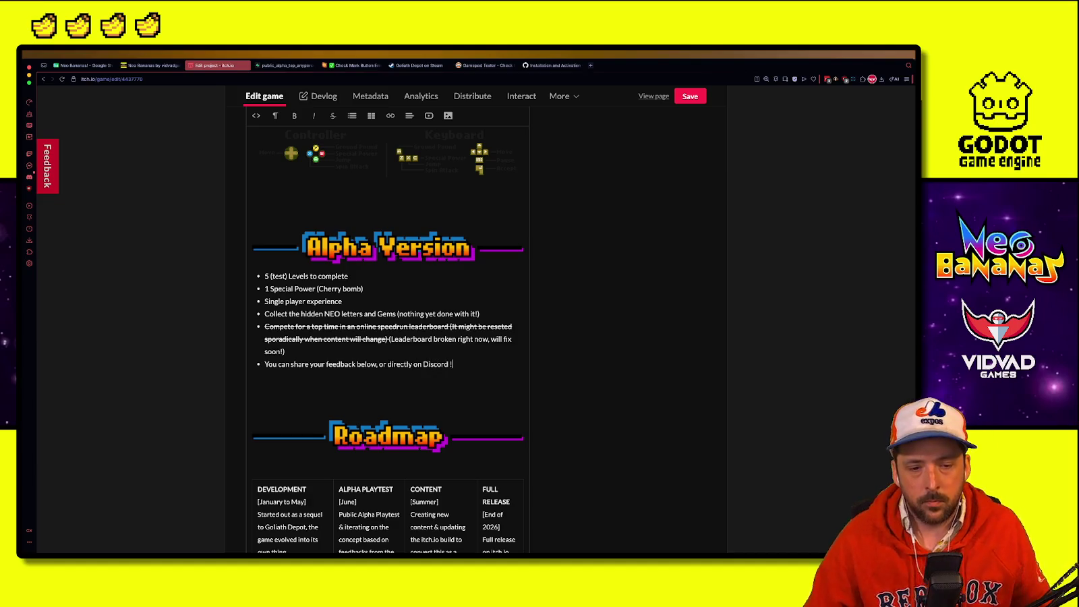
{"action": "key", "text": "Left"}
{"action": "key", "text": "BackSpace"}
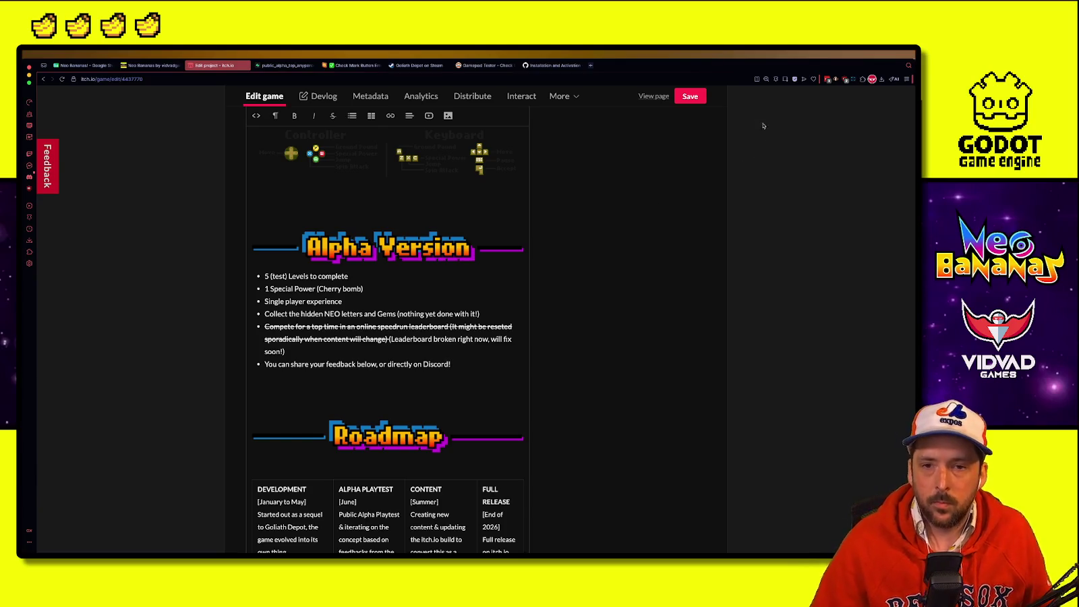
Step: Save the description and reload the public game page
{"action": "left_click", "coordinate": [690, 97]}
{"action": "left_click", "coordinate": [150, 66]}
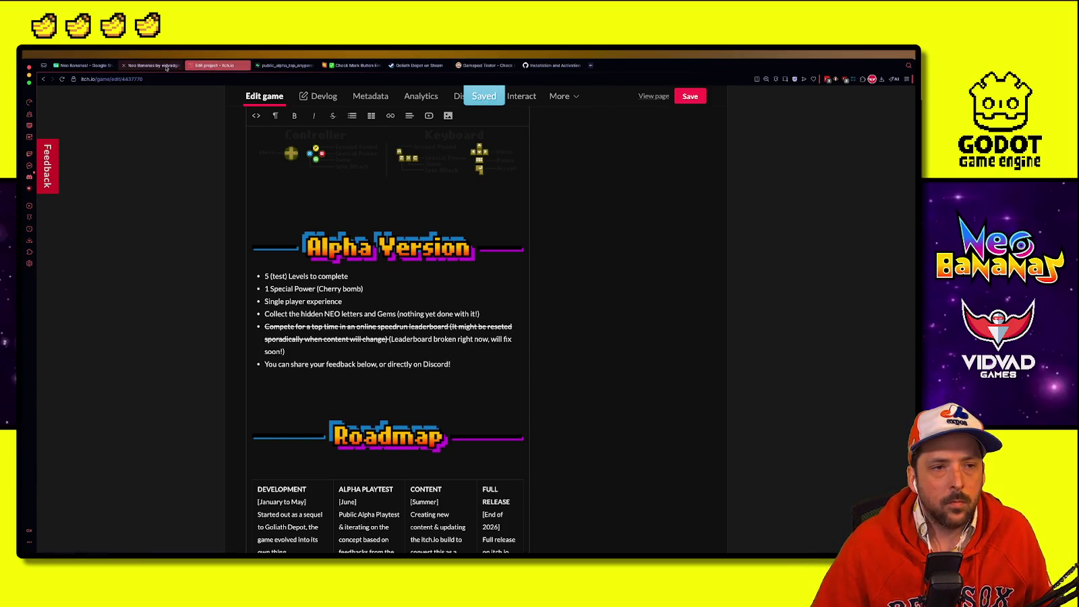
{"action": "key", "text": "F5"}
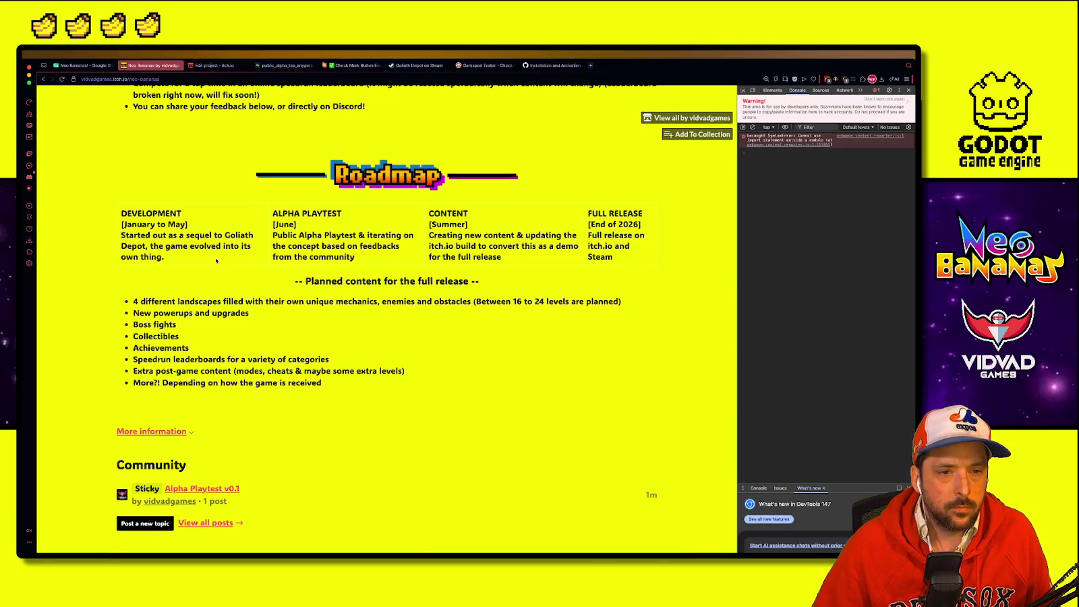
{"action": "scroll", "coordinate": [216, 260], "scroll_direction": "up", "scroll_amount": 15}
{"action": "left_click", "coordinate": [404, 277]}
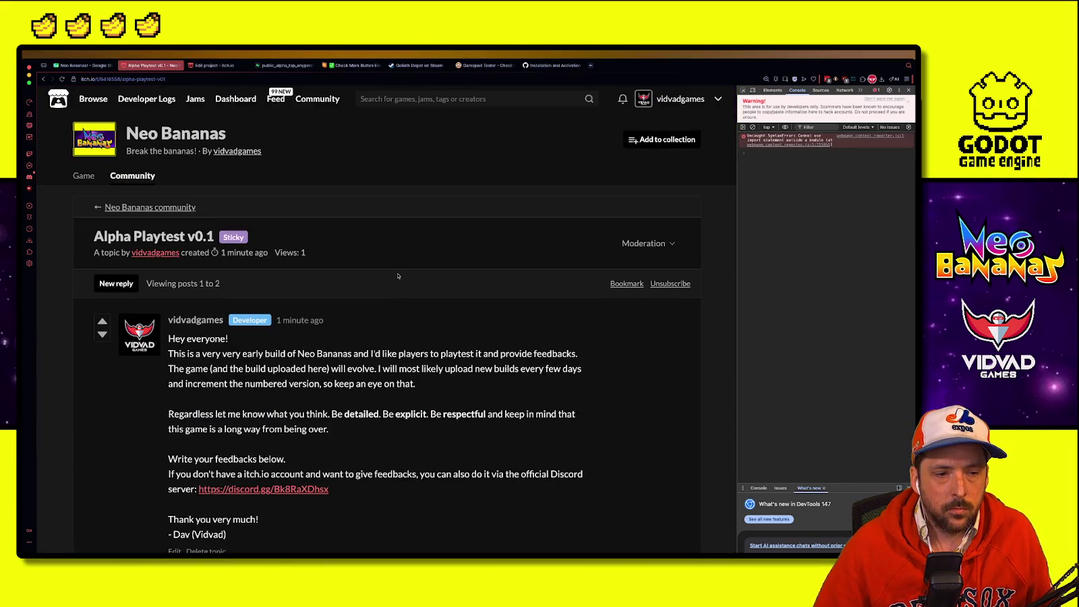
{"action": "scroll", "coordinate": [398, 276], "scroll_direction": "down", "scroll_amount": 10}
{"action": "scroll", "coordinate": [395, 272], "scroll_direction": "up", "scroll_amount": 10}
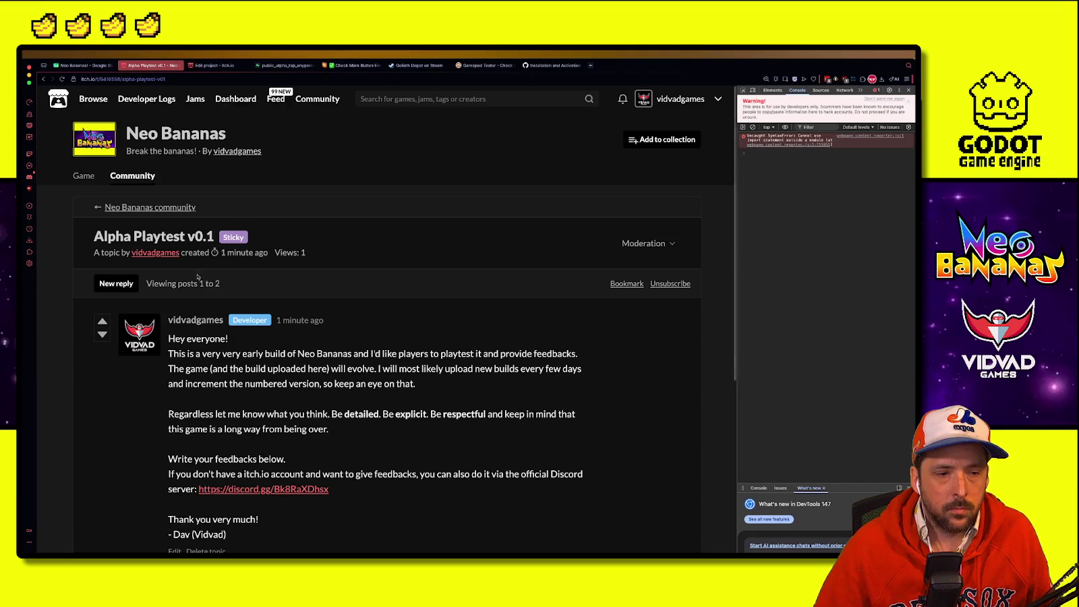
{"action": "scroll", "coordinate": [260, 282], "scroll_direction": "down", "scroll_amount": 3}
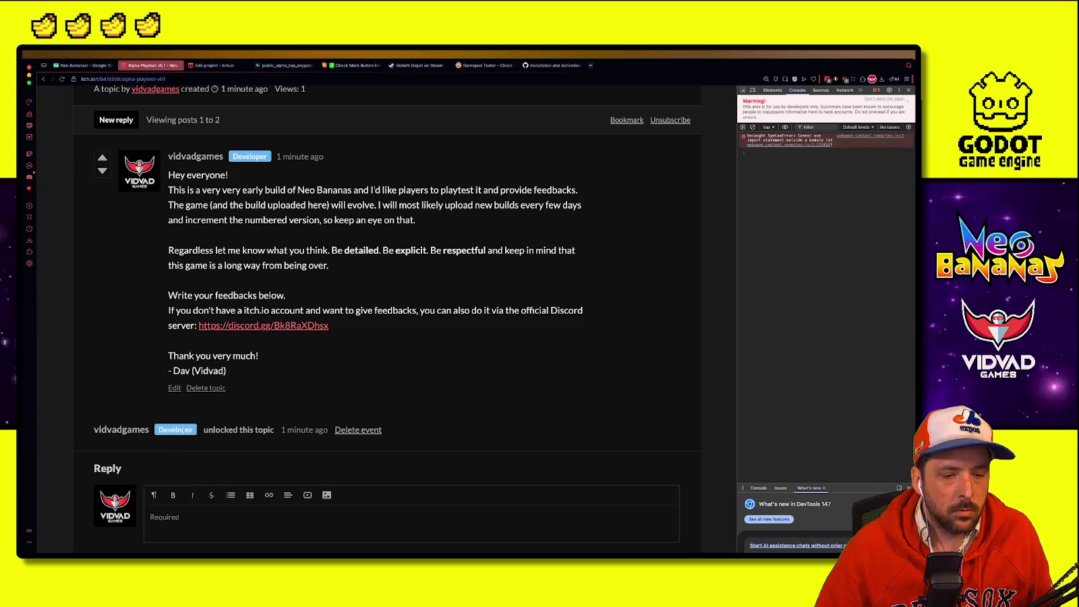
{"action": "left_click", "coordinate": [121, 429]}
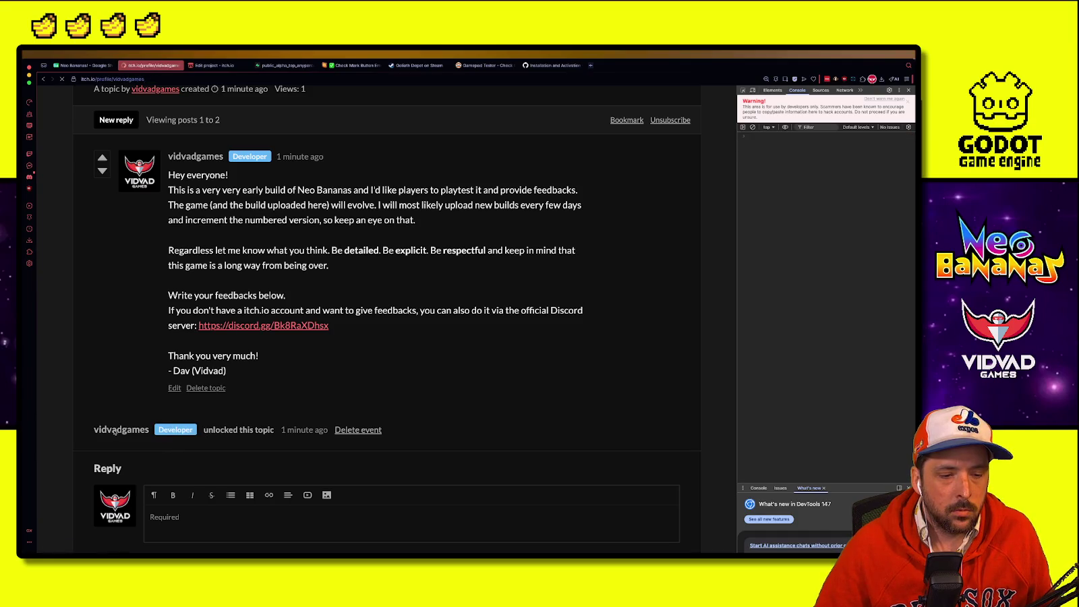
{"action": "scroll", "coordinate": [112, 392], "scroll_direction": "down", "scroll_amount": 6}
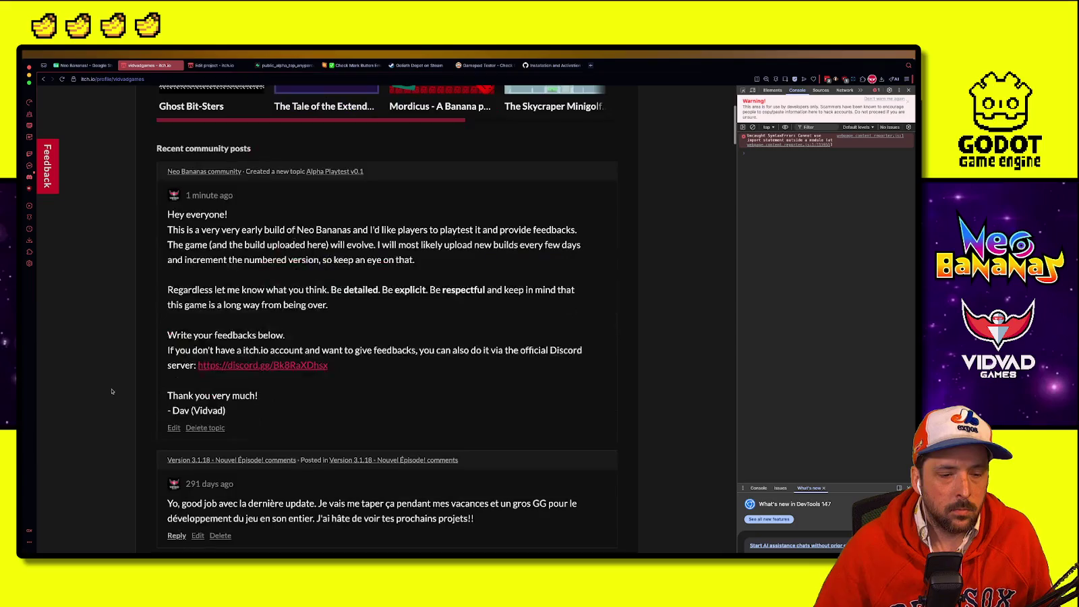
{"action": "scroll", "coordinate": [112, 392], "scroll_direction": "up", "scroll_amount": 5}
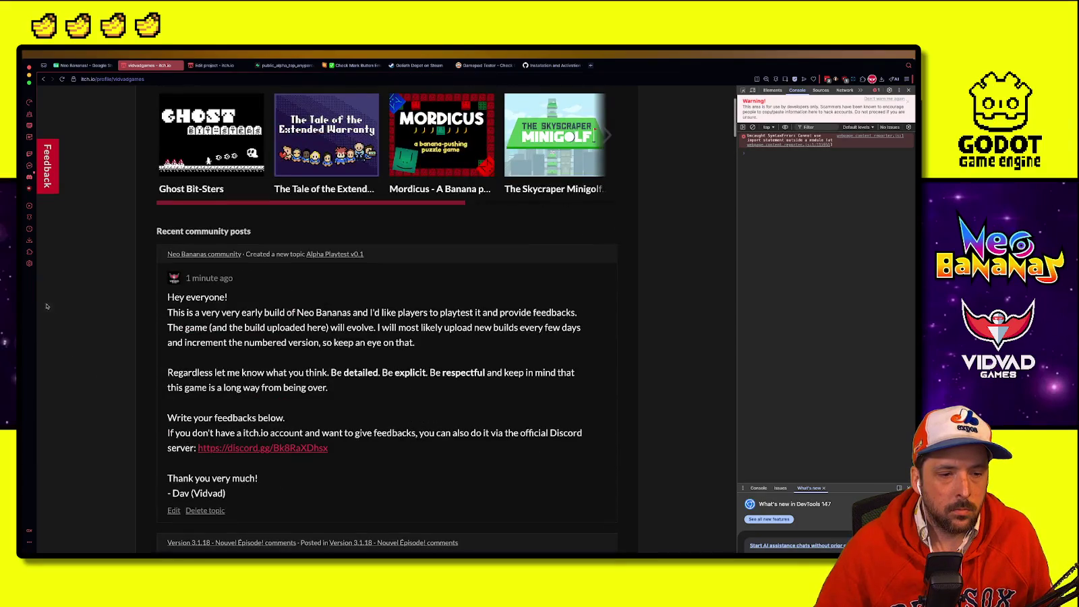
{"action": "key", "text": "alt+Left"}
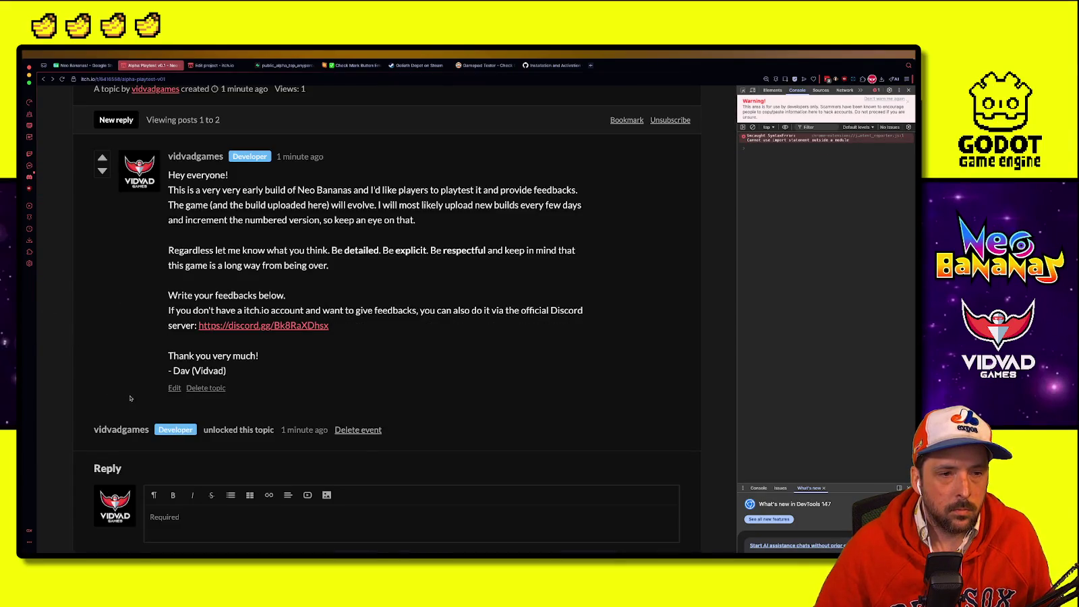
{"action": "scroll", "coordinate": [109, 399], "scroll_direction": "up", "scroll_amount": 3}
{"action": "left_click", "coordinate": [108, 284]}
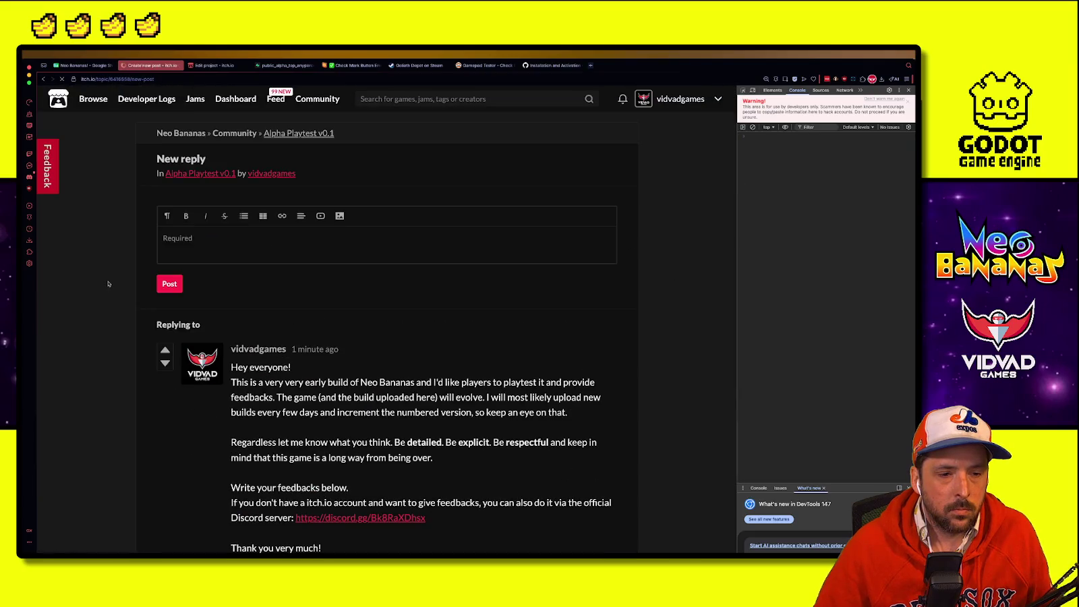
{"action": "scroll", "coordinate": [103, 344], "scroll_direction": "down", "scroll_amount": 2}
{"action": "scroll", "coordinate": [103, 345], "scroll_direction": "up", "scroll_amount": 2}
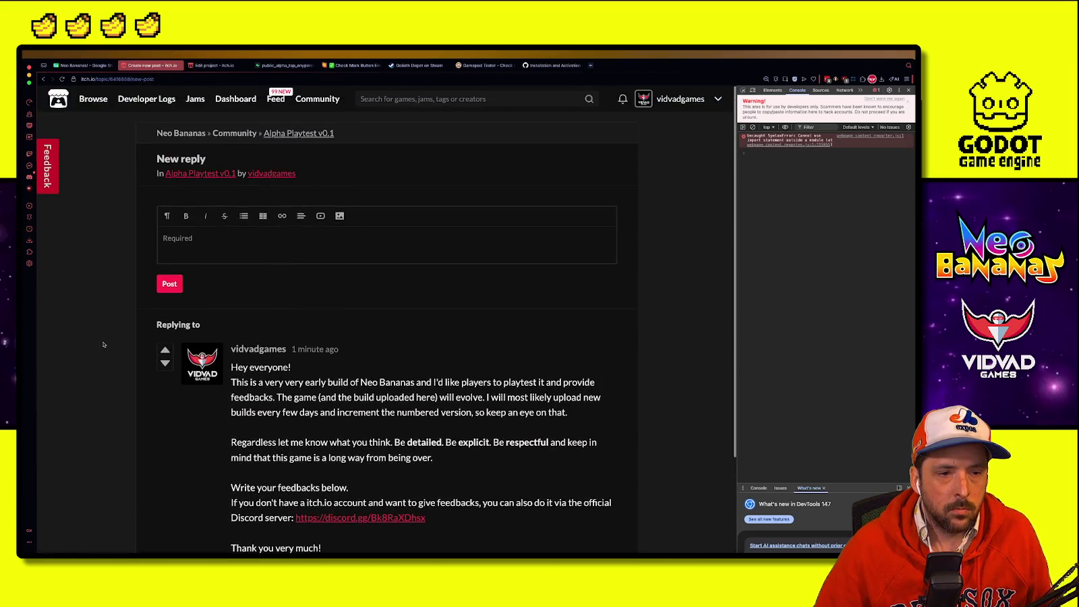
{"action": "key", "text": "alt+Left"}
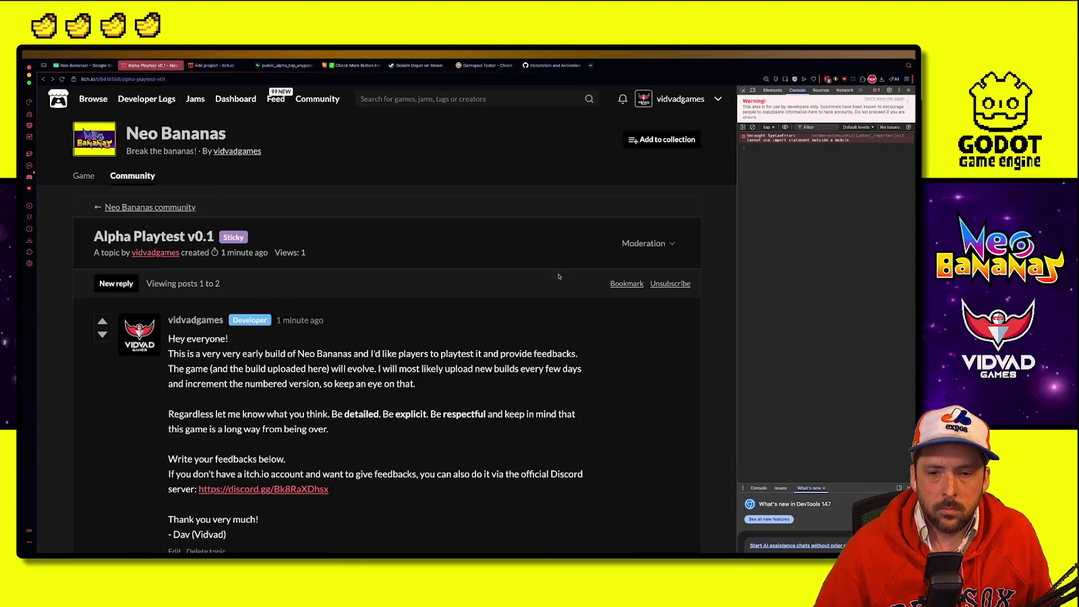
{"action": "scroll", "coordinate": [429, 279], "scroll_direction": "down", "scroll_amount": 4}
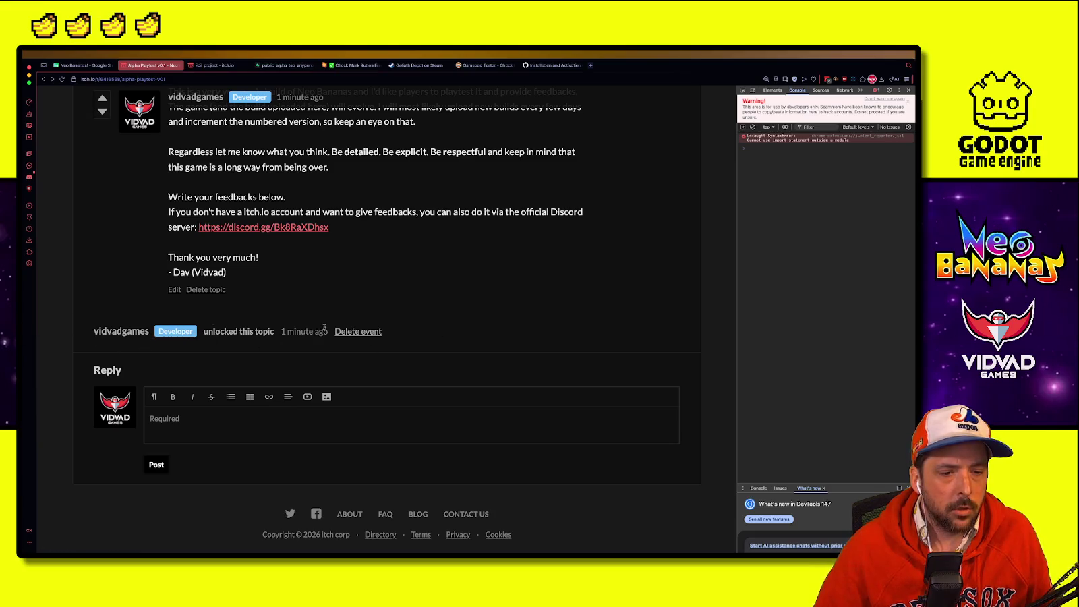
{"action": "scroll", "coordinate": [277, 244], "scroll_direction": "up", "scroll_amount": 4}
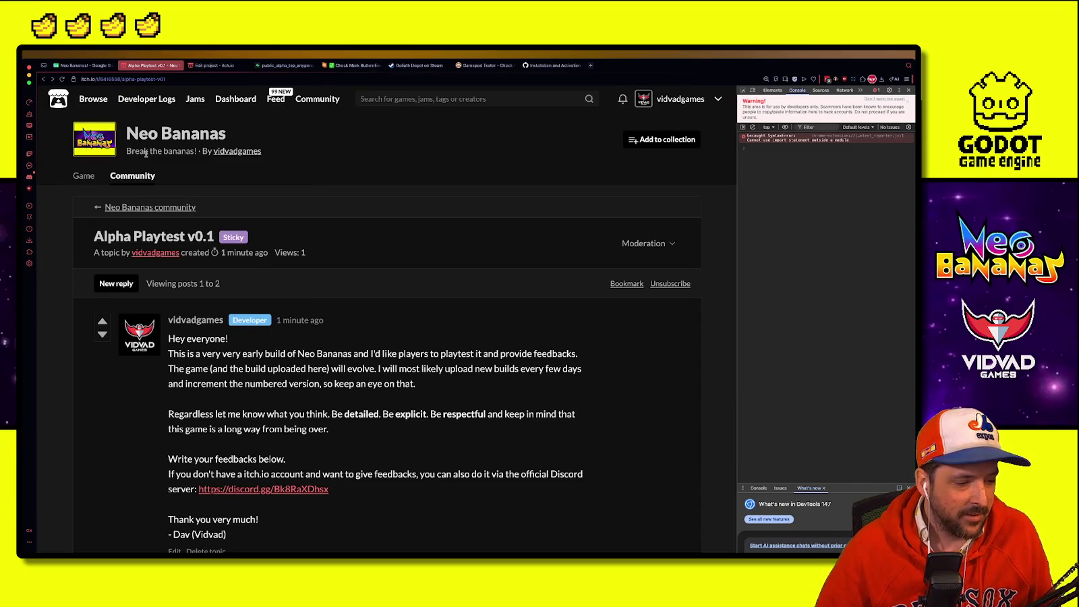
{"action": "left_click", "coordinate": [165, 134]}
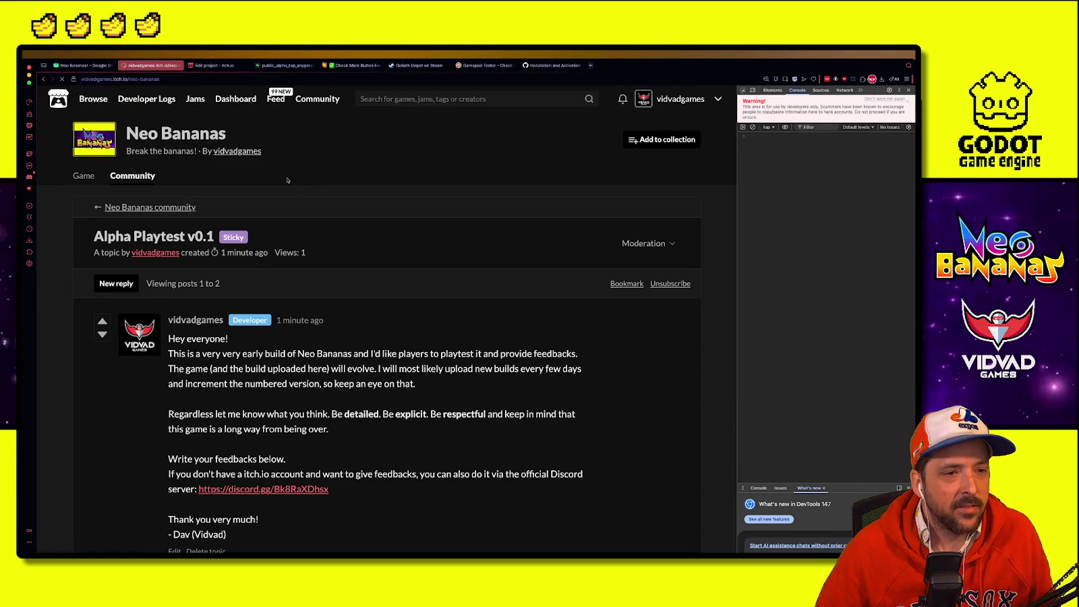
{"action": "left_click", "coordinate": [215, 66]}
Step: Switch Neo Bananas visibility from Restricted to Public and save the project
{"action": "scroll", "coordinate": [166, 335], "scroll_direction": "down", "scroll_amount": 4}
{"action": "scroll", "coordinate": [166, 336], "scroll_direction": "down", "scroll_amount": 3}
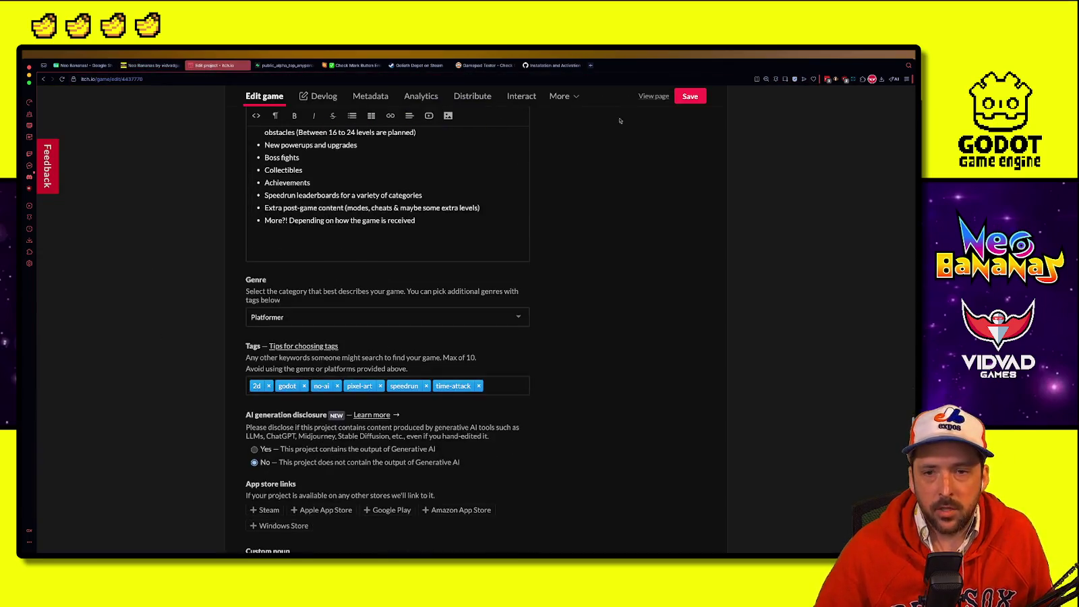
{"action": "left_click", "coordinate": [694, 97]}
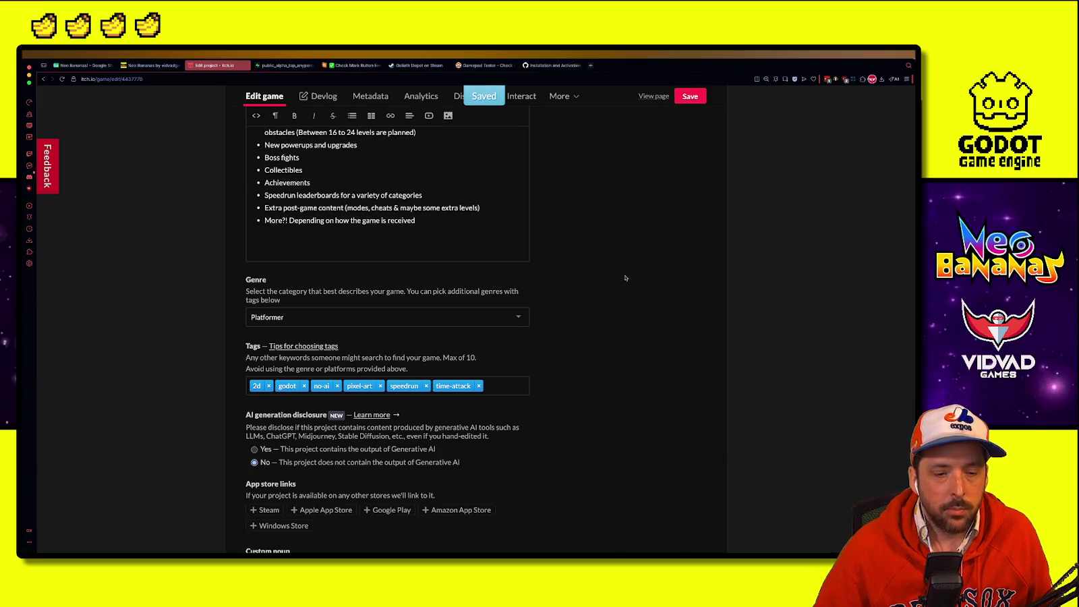
{"action": "scroll", "coordinate": [612, 337], "scroll_direction": "down", "scroll_amount": 7}
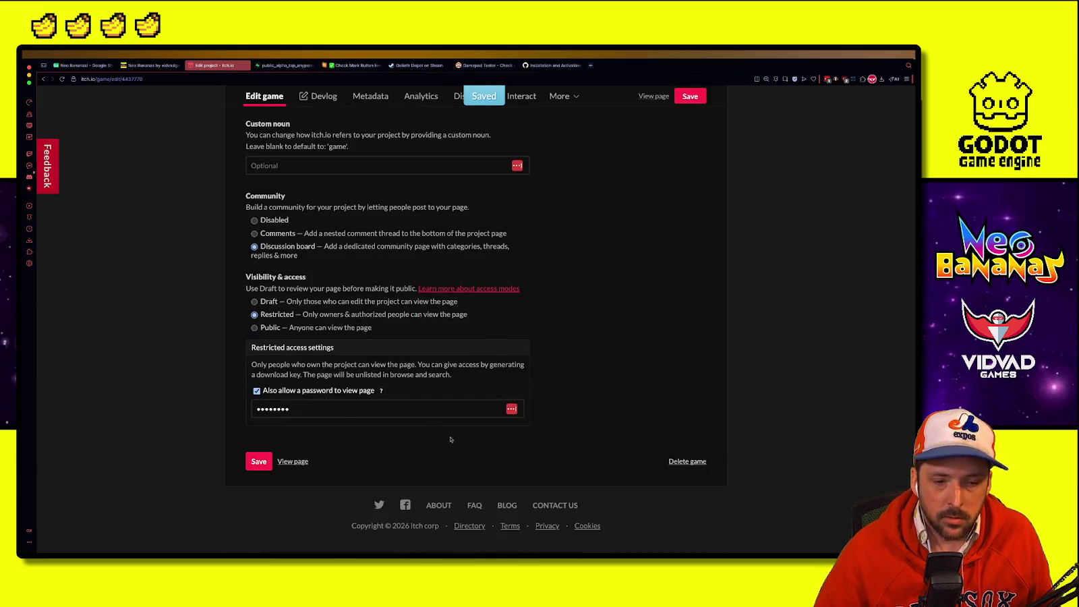
{"action": "left_click", "coordinate": [254, 327]}
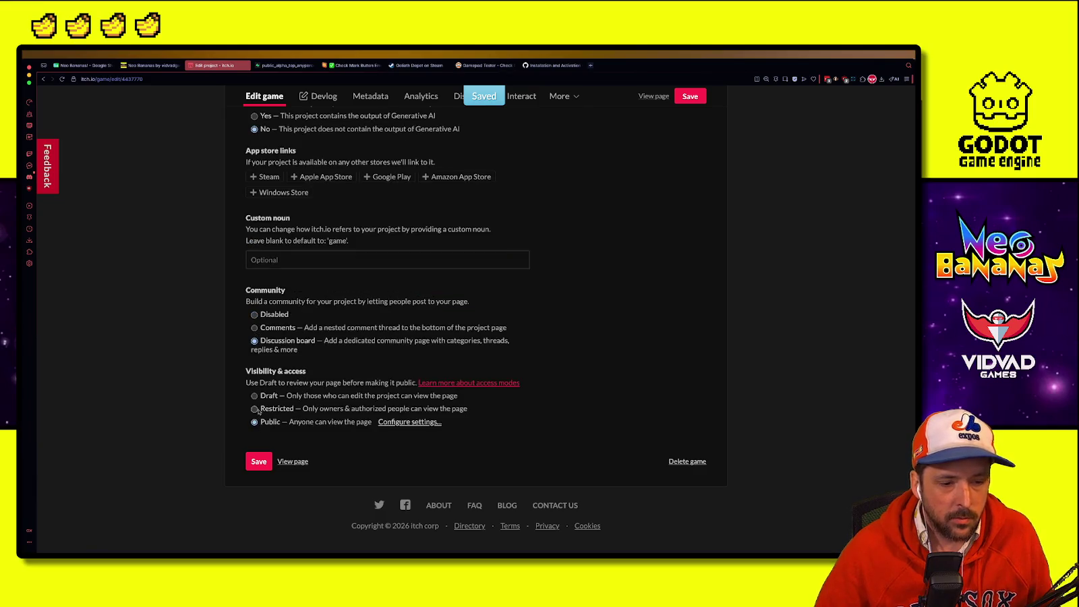
{"action": "left_click", "coordinate": [259, 461]}
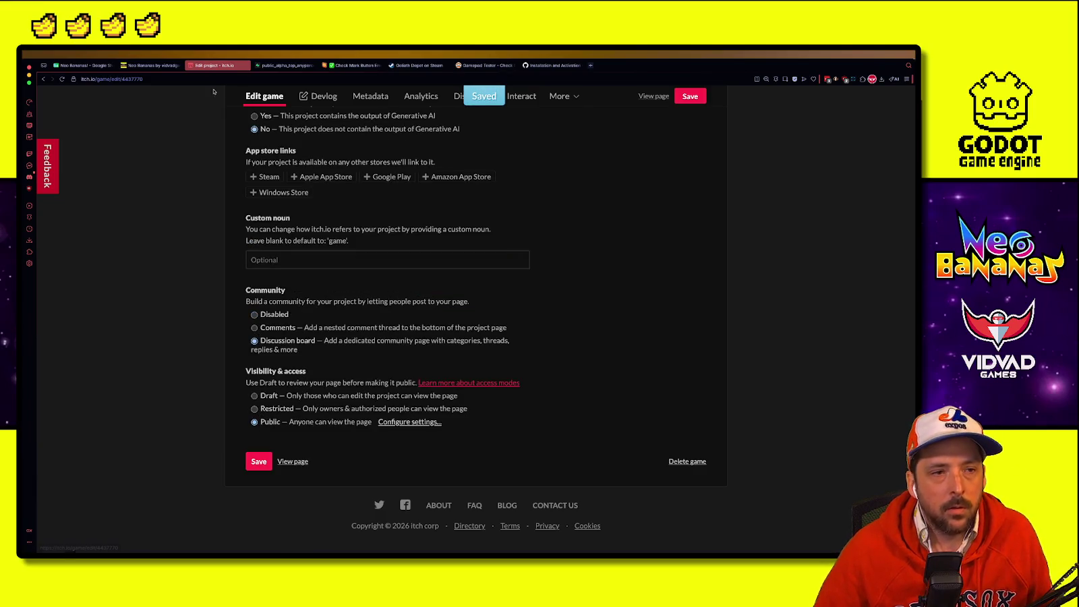
Step: Return to the Neo Bananas game page and scroll through it
{"action": "left_click", "coordinate": [158, 67]}
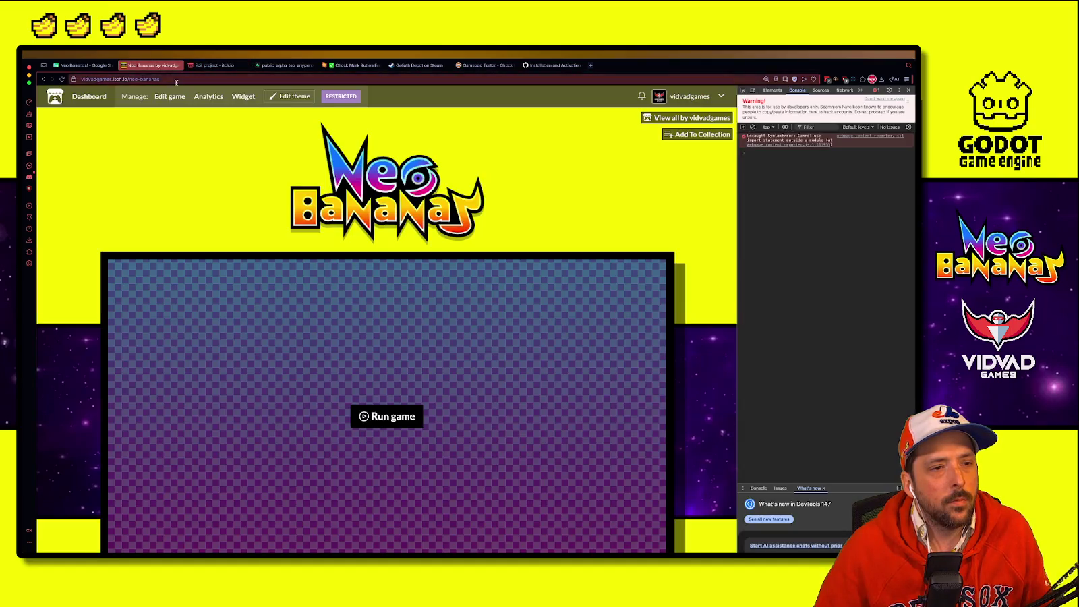
{"action": "key", "text": "alt+Tab"}
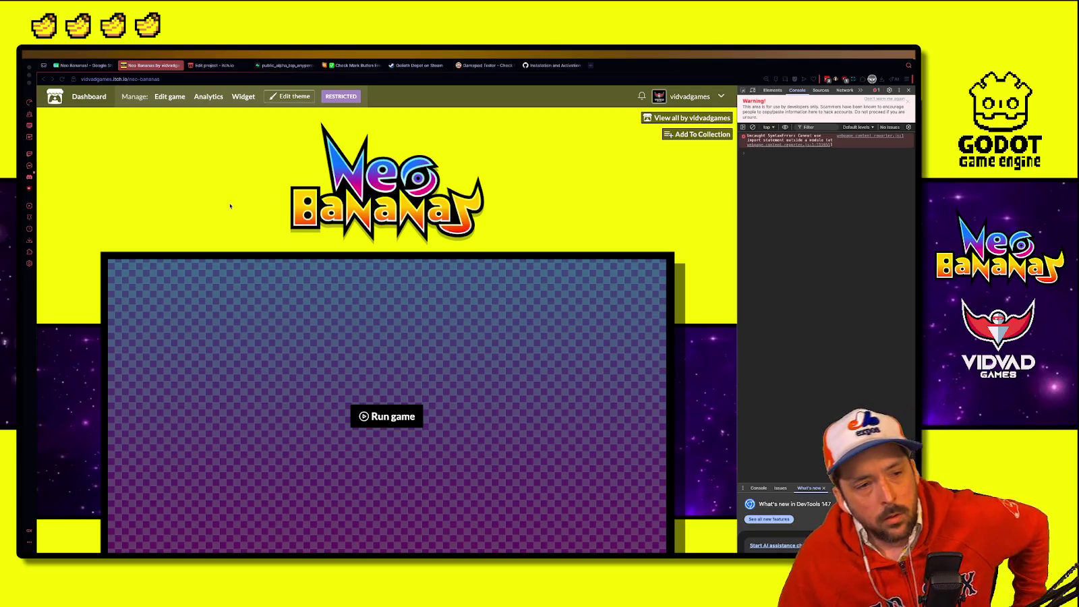
{"action": "scroll", "coordinate": [290, 229], "scroll_direction": "down", "scroll_amount": 6}
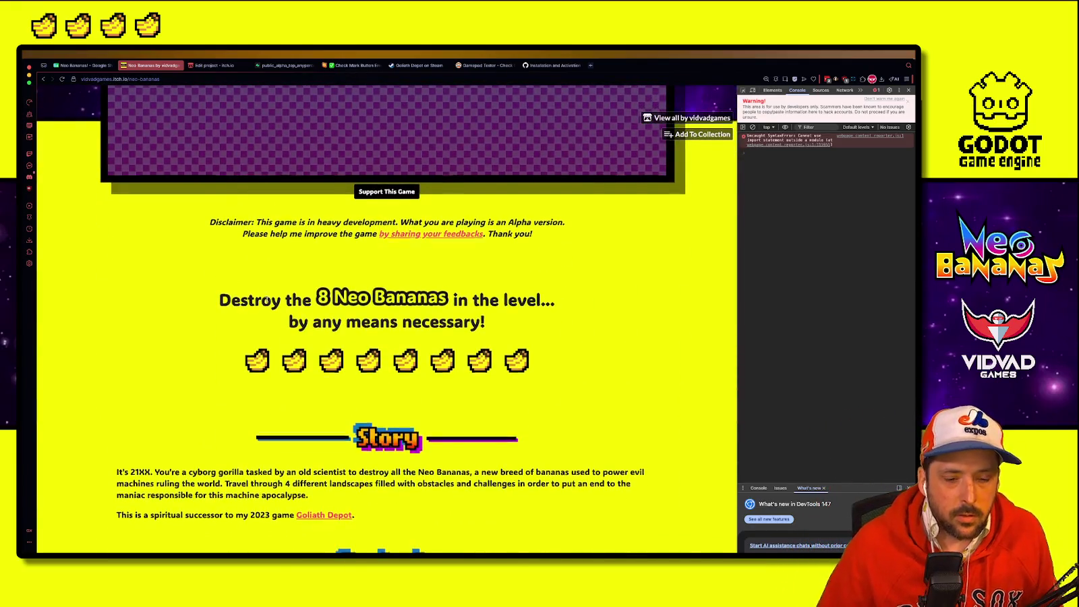
{"action": "scroll", "coordinate": [311, 251], "scroll_direction": "down", "scroll_amount": 10}
{"action": "scroll", "coordinate": [251, 299], "scroll_direction": "up", "scroll_amount": 4}
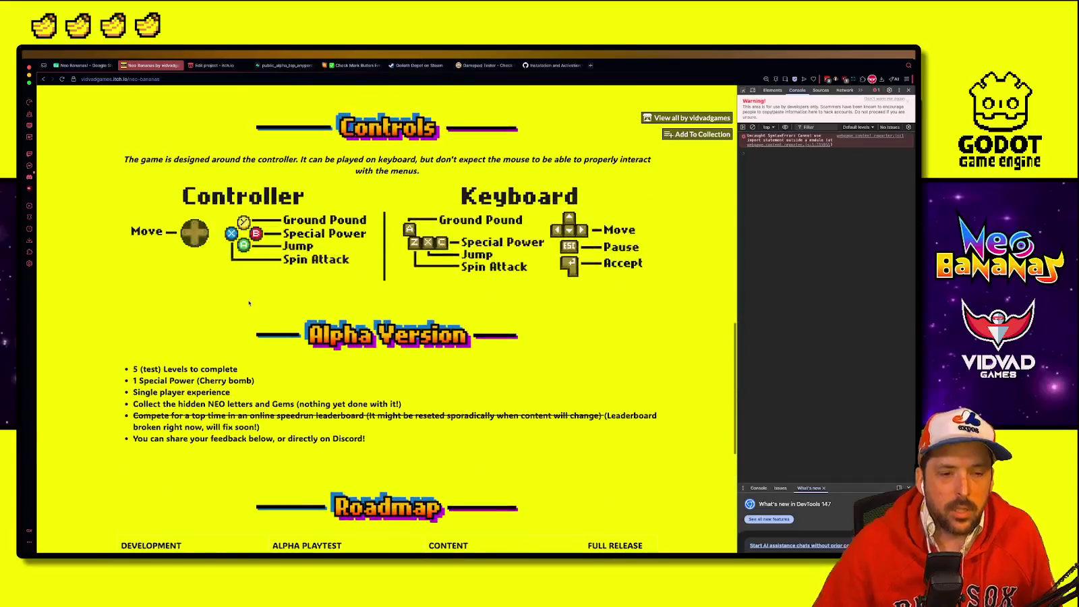
{"action": "scroll", "coordinate": [242, 303], "scroll_direction": "up", "scroll_amount": 6}
{"action": "scroll", "coordinate": [240, 306], "scroll_direction": "up", "scroll_amount": 6}
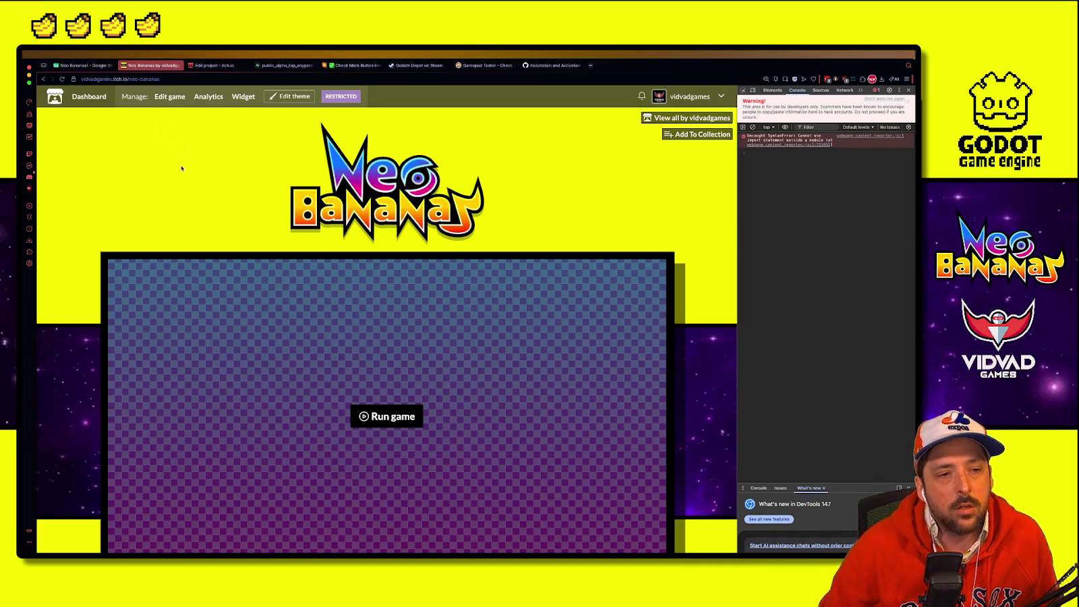
Step: Review the Alpha Version list, Roadmap and Community topic, then close the developer tools
{"action": "scroll", "coordinate": [182, 167], "scroll_direction": "down", "scroll_amount": 3}
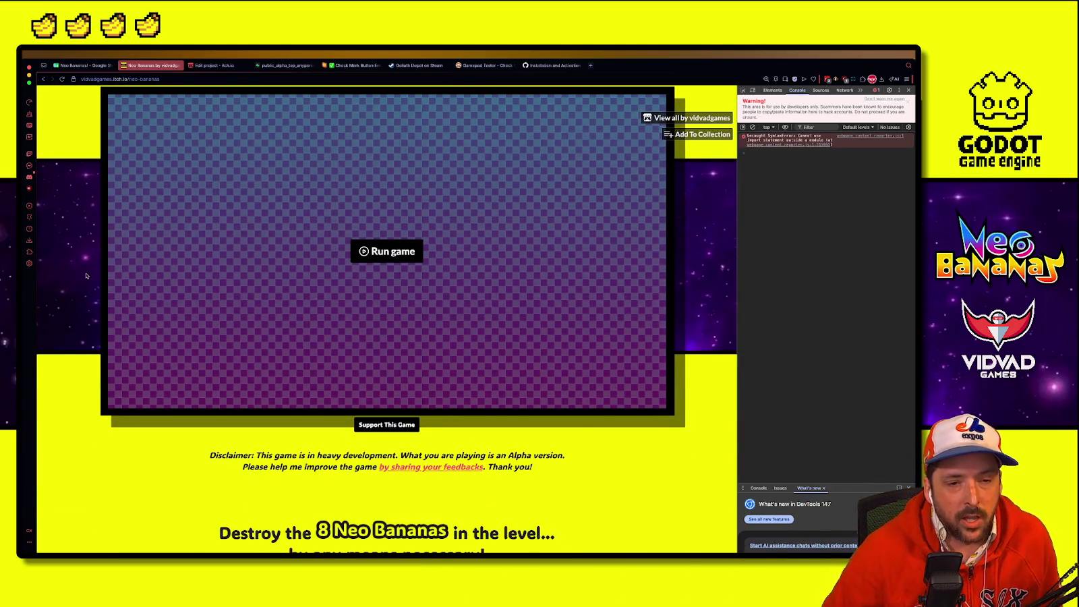
{"action": "scroll", "coordinate": [143, 432], "scroll_direction": "down", "scroll_amount": 9}
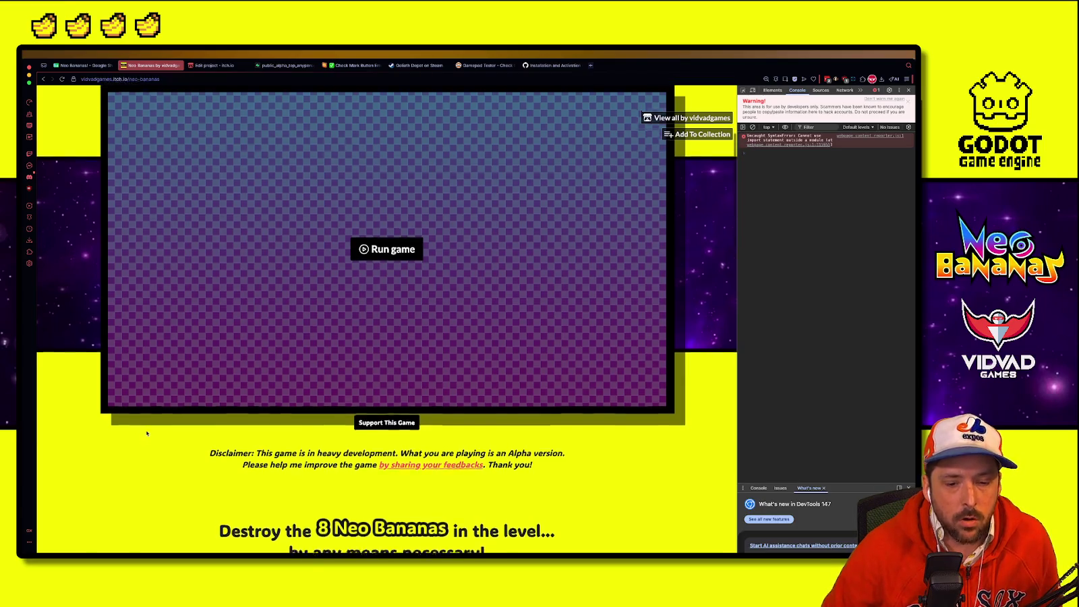
{"action": "scroll", "coordinate": [146, 430], "scroll_direction": "down", "scroll_amount": 3}
{"action": "scroll", "coordinate": [145, 430], "scroll_direction": "up", "scroll_amount": 5}
{"action": "scroll", "coordinate": [146, 430], "scroll_direction": "down", "scroll_amount": 10}
{"action": "scroll", "coordinate": [145, 430], "scroll_direction": "down", "scroll_amount": 2}
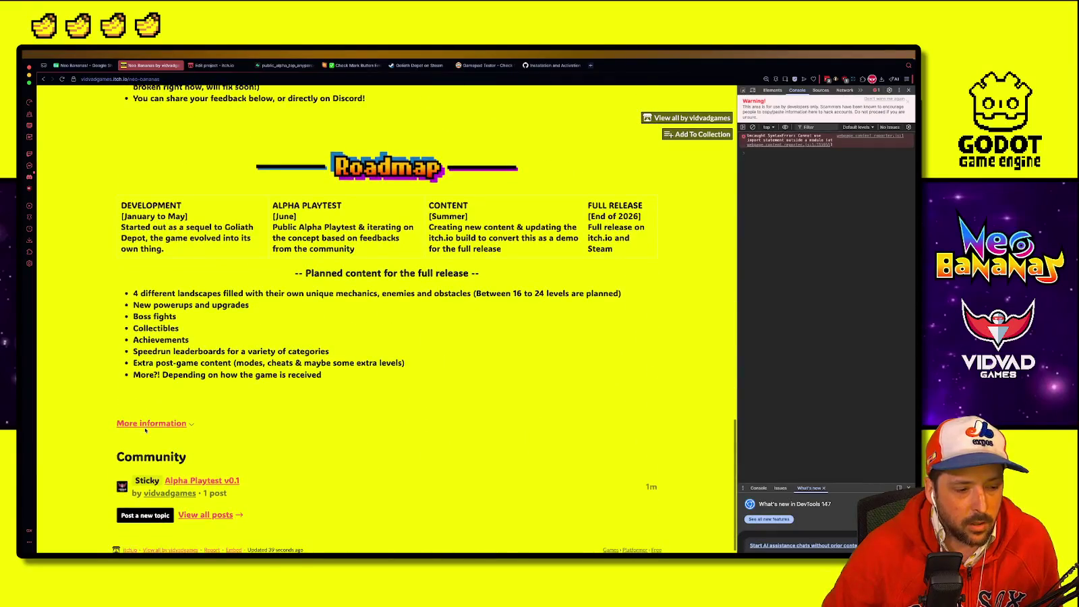
{"action": "scroll", "coordinate": [228, 379], "scroll_direction": "up", "scroll_amount": 3}
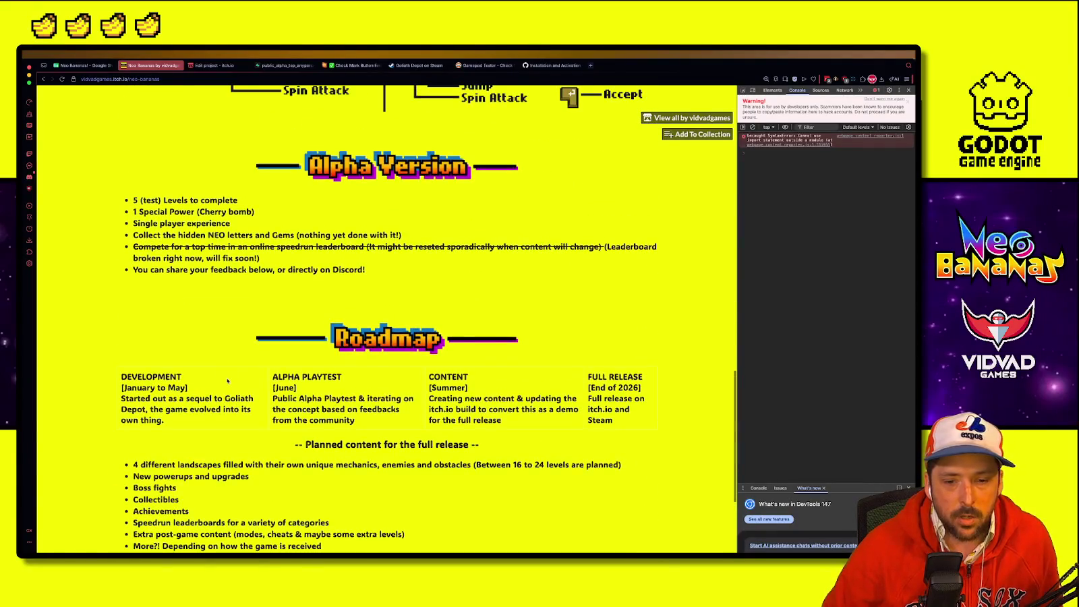
{"action": "scroll", "coordinate": [228, 381], "scroll_direction": "down", "scroll_amount": 3}
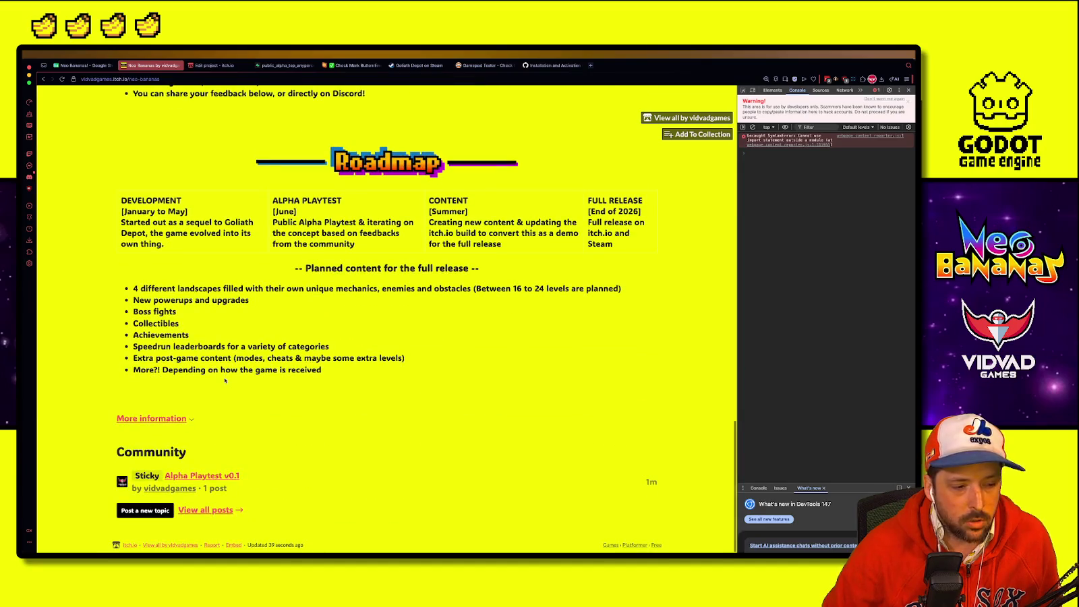
{"action": "scroll", "coordinate": [225, 380], "scroll_direction": "up", "scroll_amount": 3}
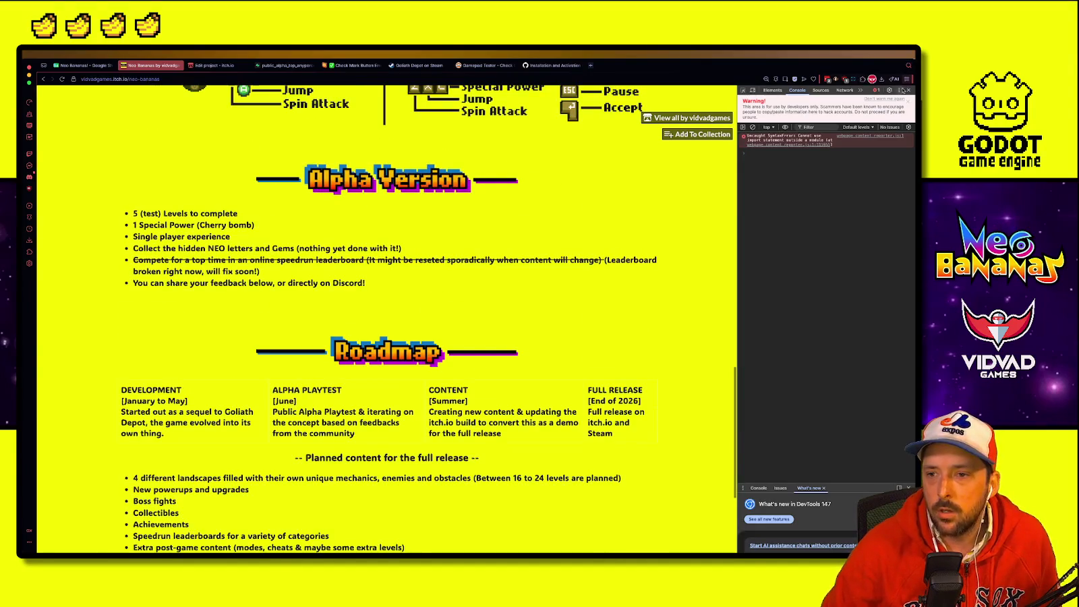
{"action": "left_click", "coordinate": [908, 89]}
{"action": "scroll", "coordinate": [558, 292], "scroll_direction": "up", "scroll_amount": 15}
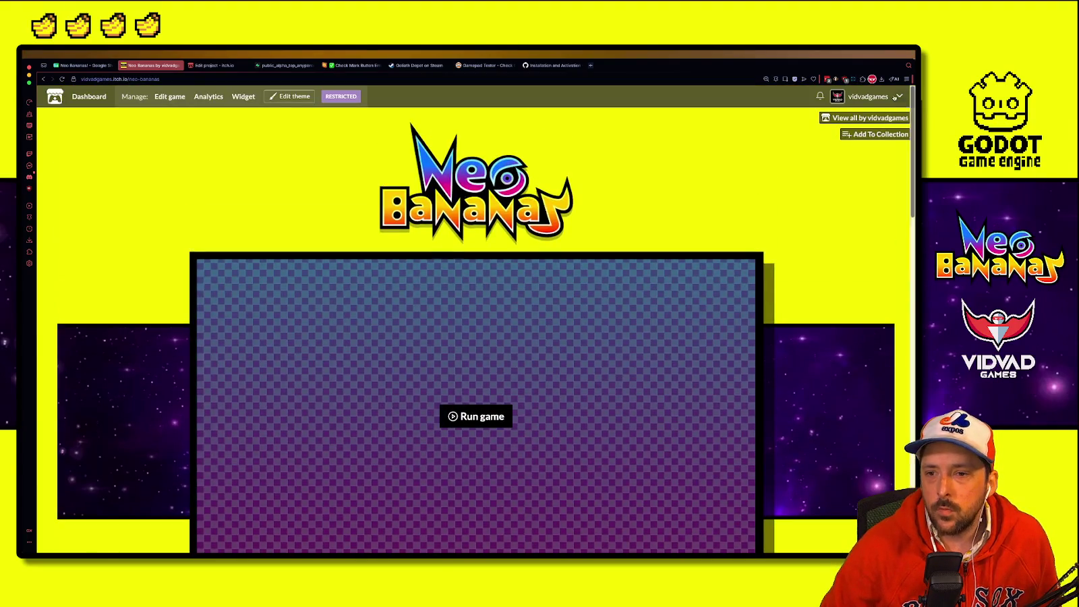
Step: Visit My library and then the creator Dashboard from the account menu
{"action": "left_click", "coordinate": [868, 97]}
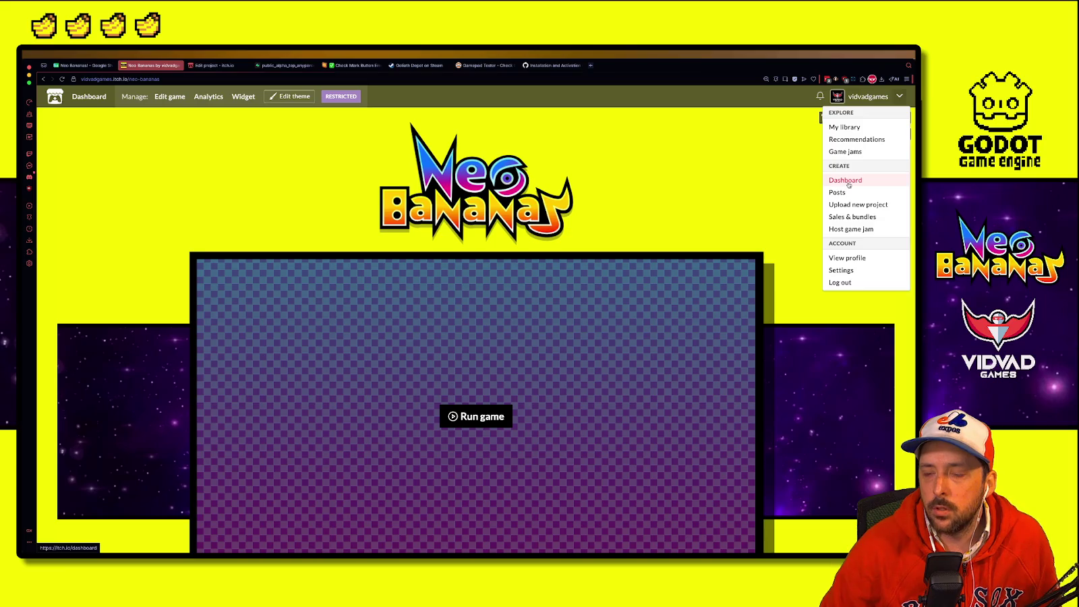
{"action": "left_click", "coordinate": [845, 127]}
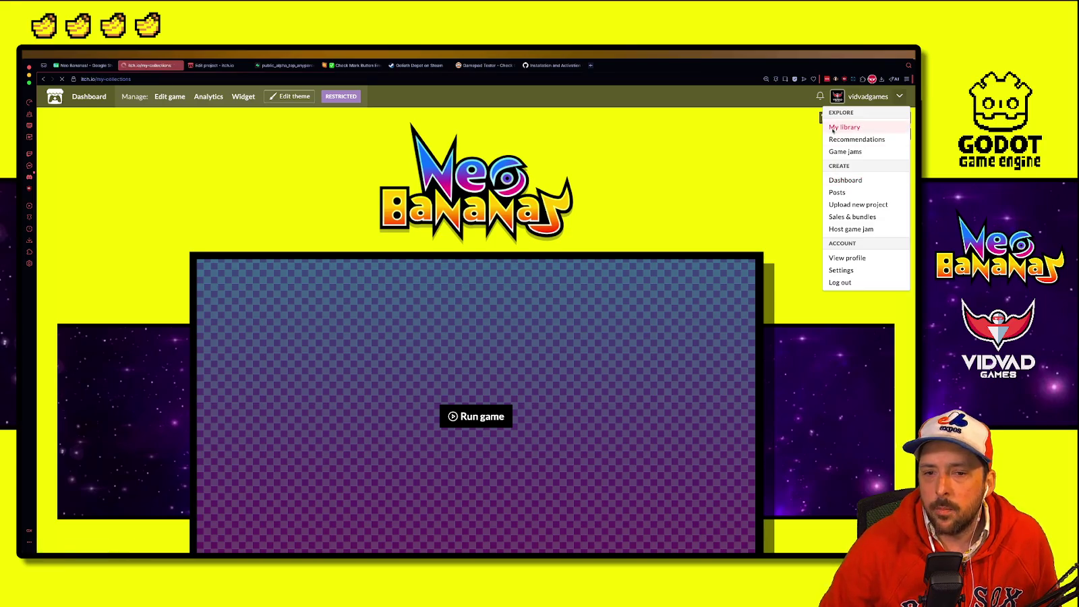
{"action": "left_click", "coordinate": [904, 98]}
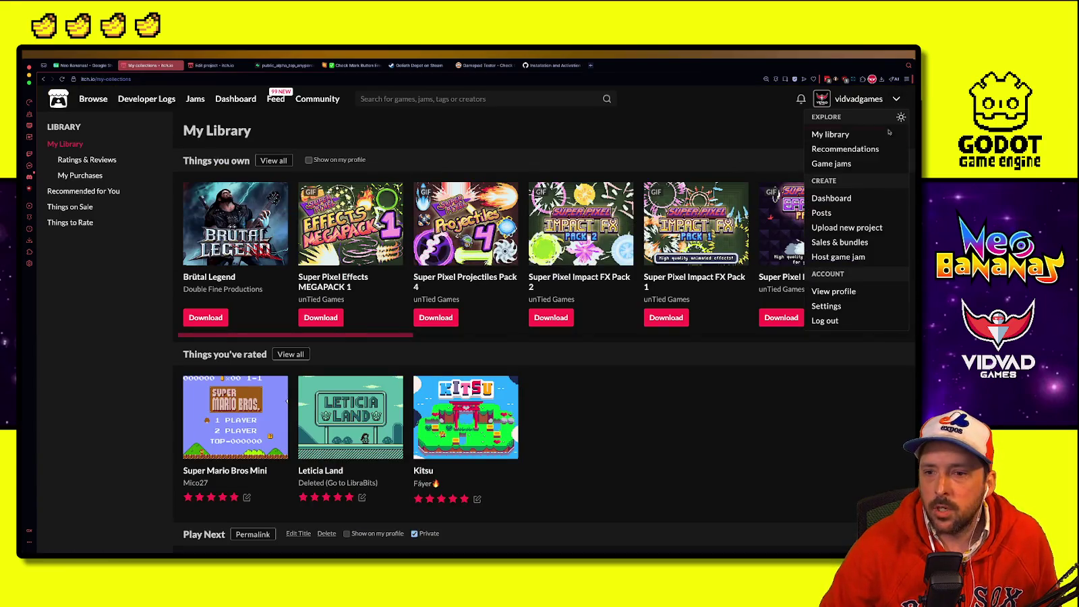
{"action": "left_click", "coordinate": [836, 198]}
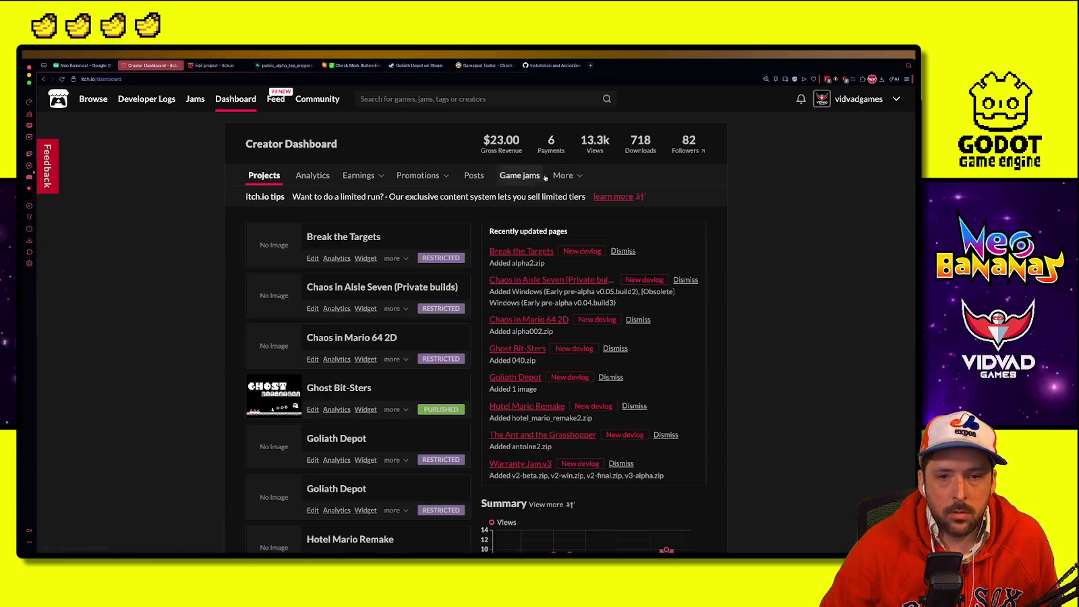
Step: Open the Vidvad Games public profile and scroll through its game listings, including Neo Bananas
{"action": "left_click", "coordinate": [896, 99]}
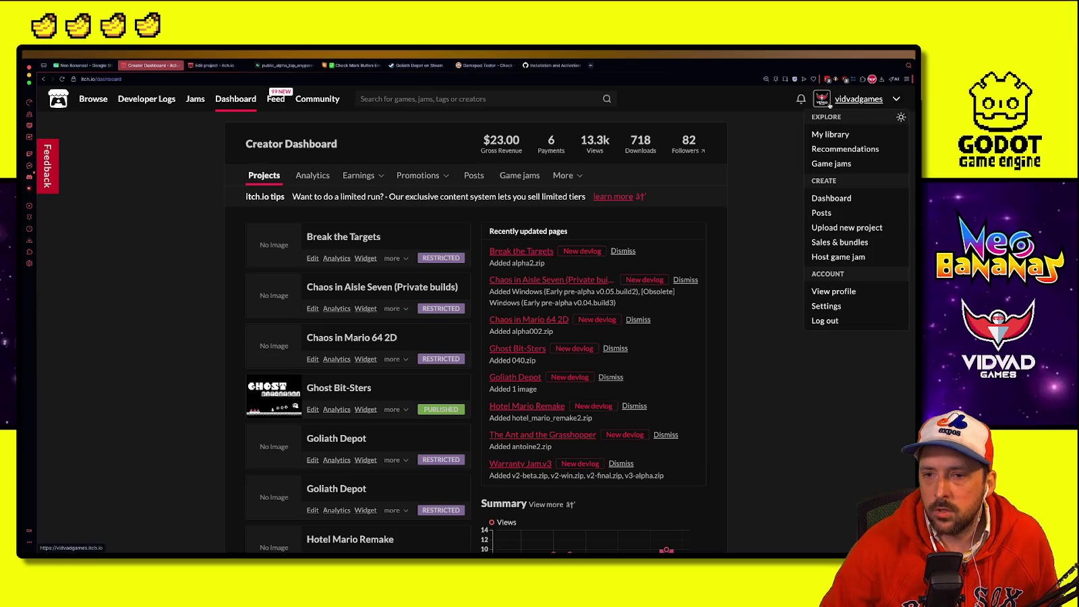
{"action": "left_click", "coordinate": [849, 112]}
{"action": "scroll", "coordinate": [632, 380], "scroll_direction": "down", "scroll_amount": 3}
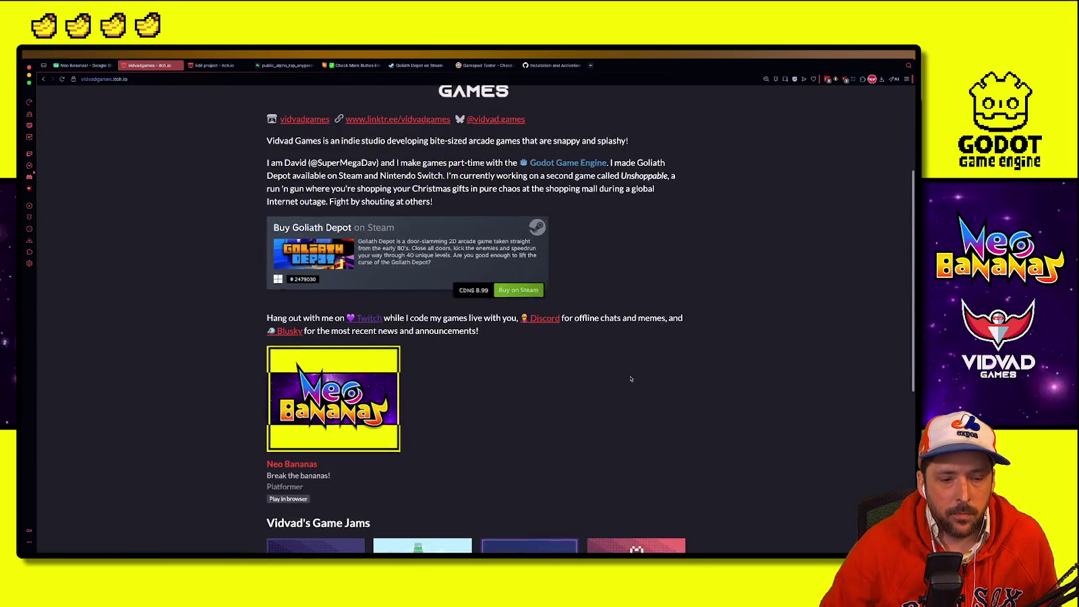
{"action": "scroll", "coordinate": [631, 375], "scroll_direction": "down", "scroll_amount": 2}
{"action": "scroll", "coordinate": [335, 363], "scroll_direction": "down", "scroll_amount": 1}
{"action": "scroll", "coordinate": [364, 391], "scroll_direction": "up", "scroll_amount": 3}
{"action": "scroll", "coordinate": [399, 418], "scroll_direction": "down", "scroll_amount": 2}
{"action": "scroll", "coordinate": [399, 417], "scroll_direction": "up", "scroll_amount": 1}
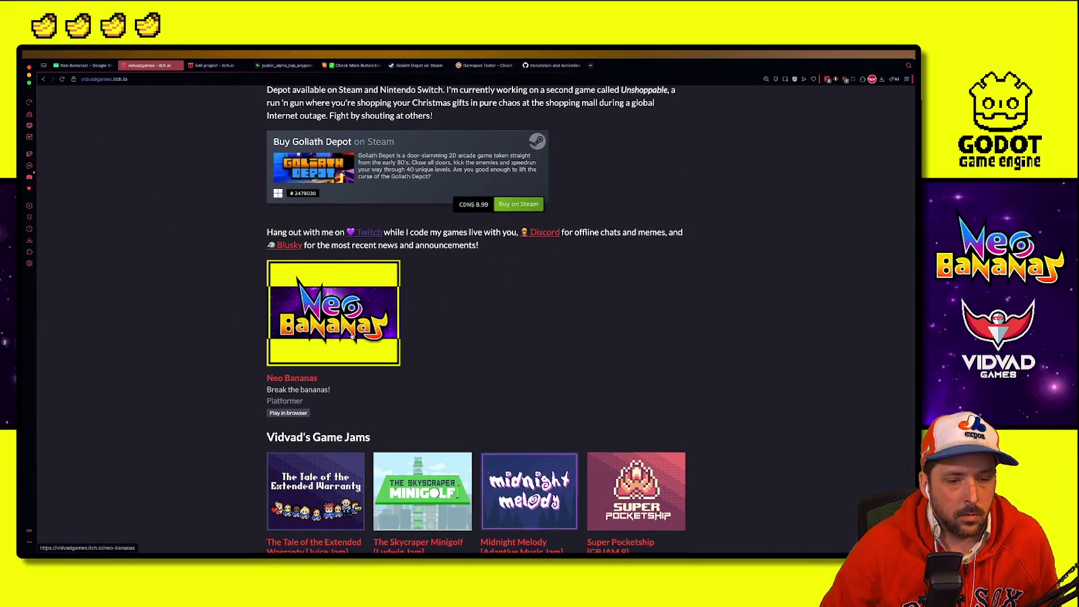
{"action": "scroll", "coordinate": [139, 166], "scroll_direction": "up", "scroll_amount": 5}
{"action": "left_click", "coordinate": [172, 96]}
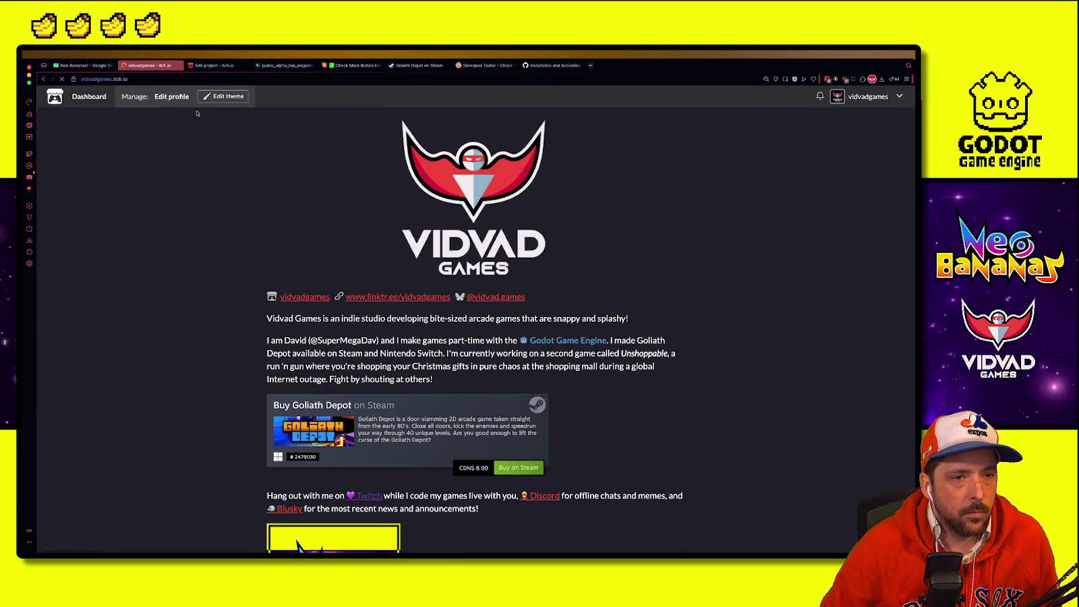
{"action": "scroll", "coordinate": [217, 291], "scroll_direction": "down", "scroll_amount": 15}
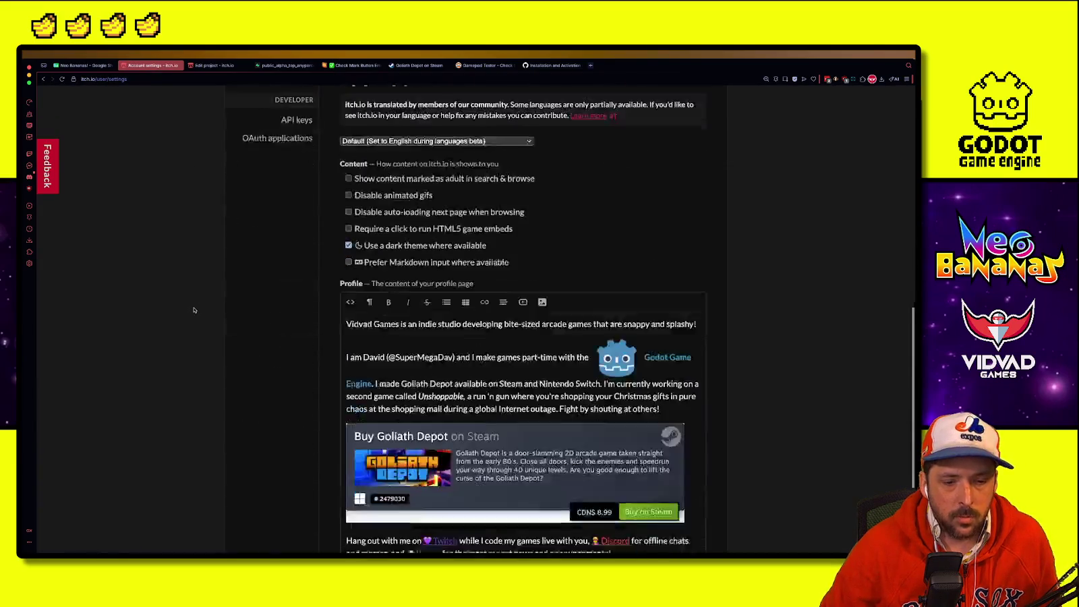
{"action": "scroll", "coordinate": [207, 309], "scroll_direction": "up", "scroll_amount": 5}
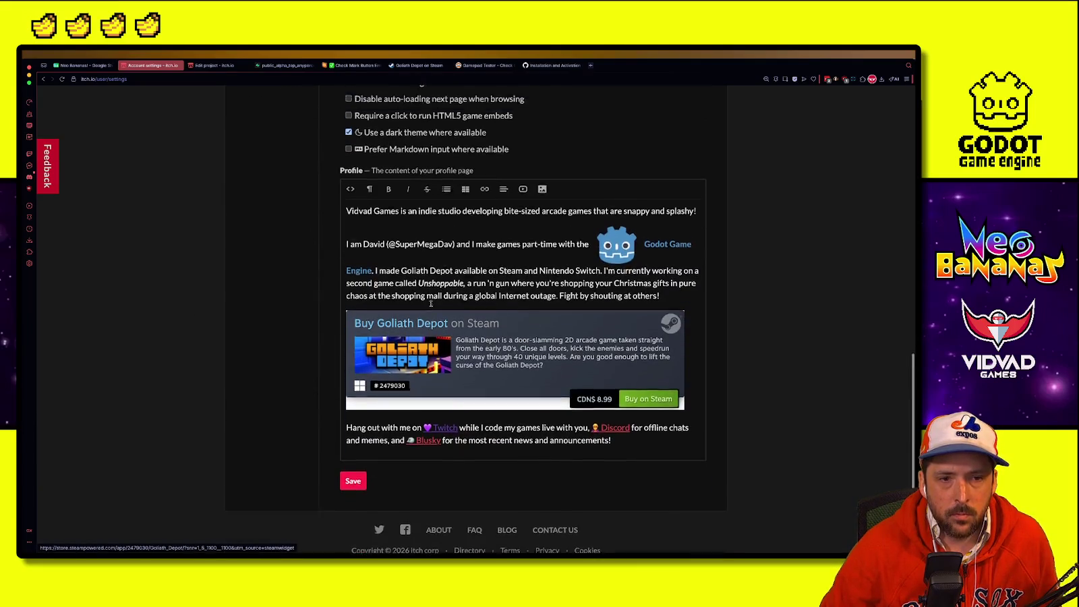
{"action": "key", "text": "alt+Left"}
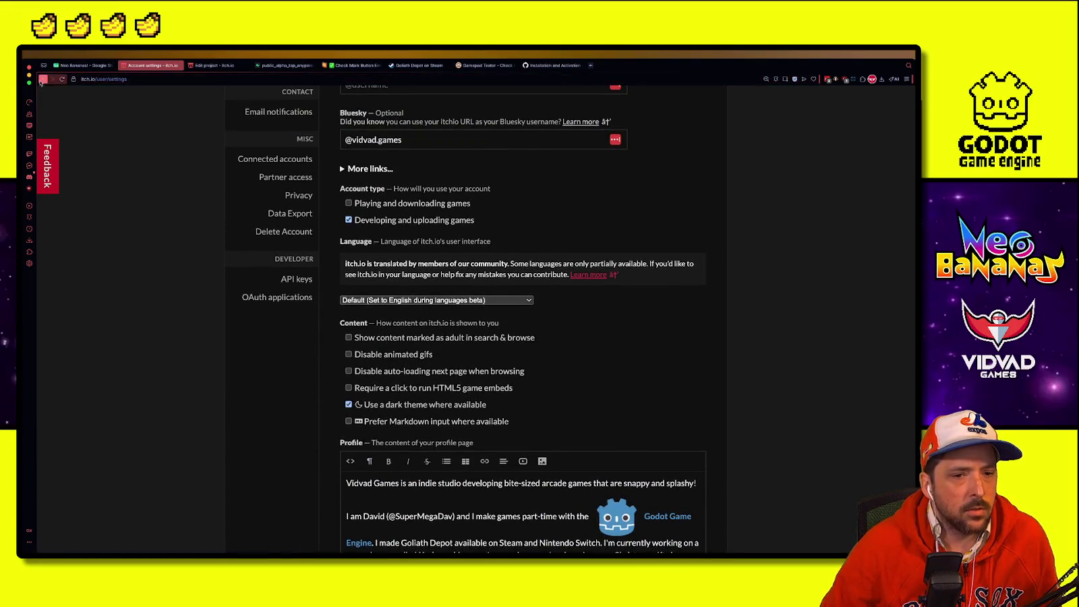
{"action": "scroll", "coordinate": [322, 293], "scroll_direction": "down", "scroll_amount": 3}
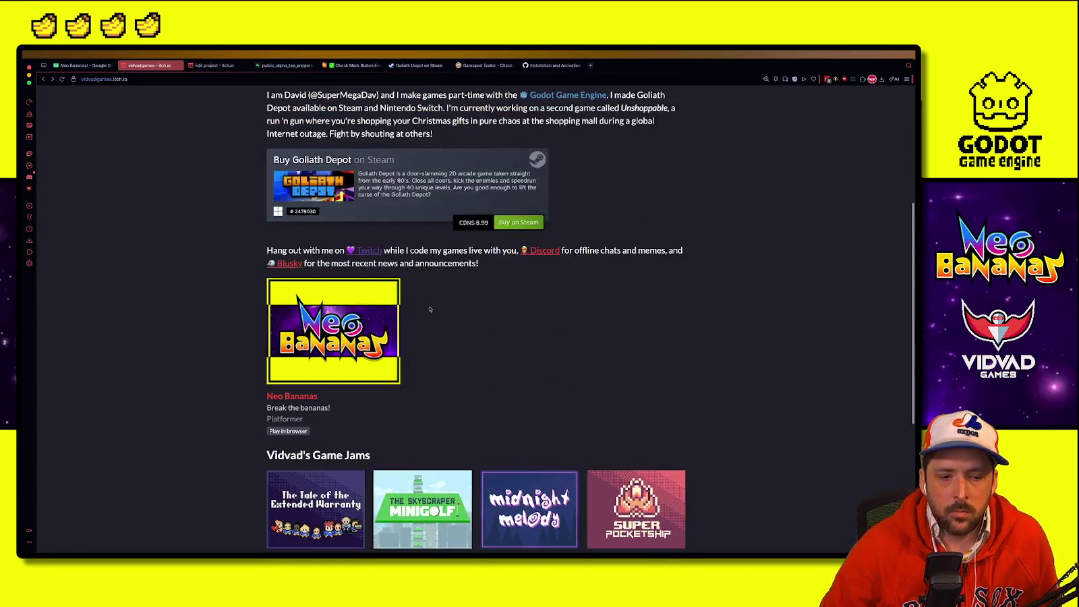
{"action": "scroll", "coordinate": [380, 325], "scroll_direction": "down", "scroll_amount": 2}
{"action": "scroll", "coordinate": [380, 325], "scroll_direction": "up", "scroll_amount": 3}
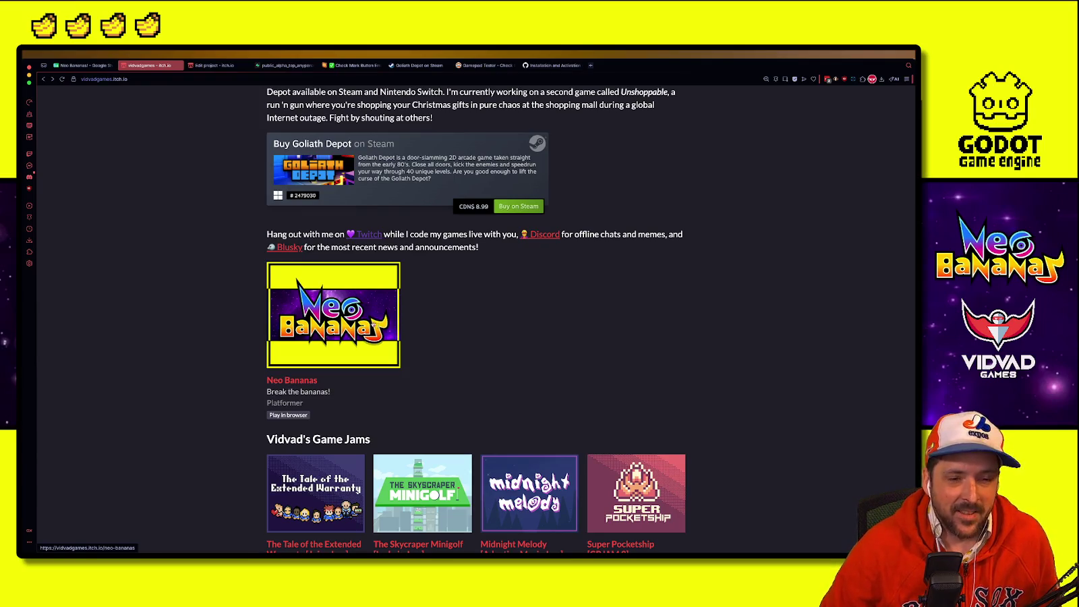
{"action": "scroll", "coordinate": [374, 322], "scroll_direction": "up", "scroll_amount": 2}
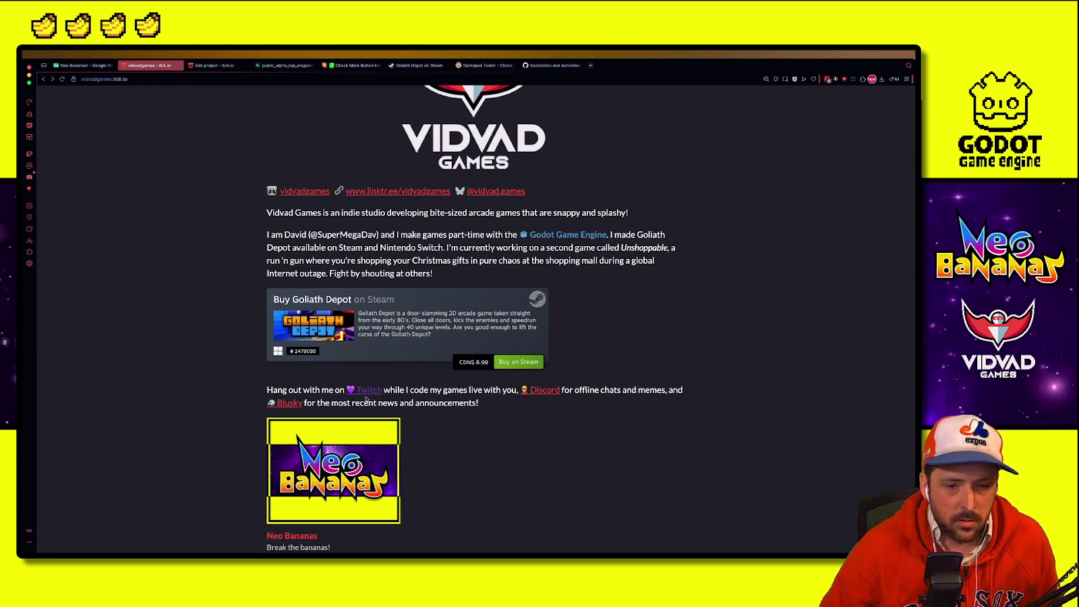
{"action": "scroll", "coordinate": [365, 399], "scroll_direction": "down", "scroll_amount": 1}
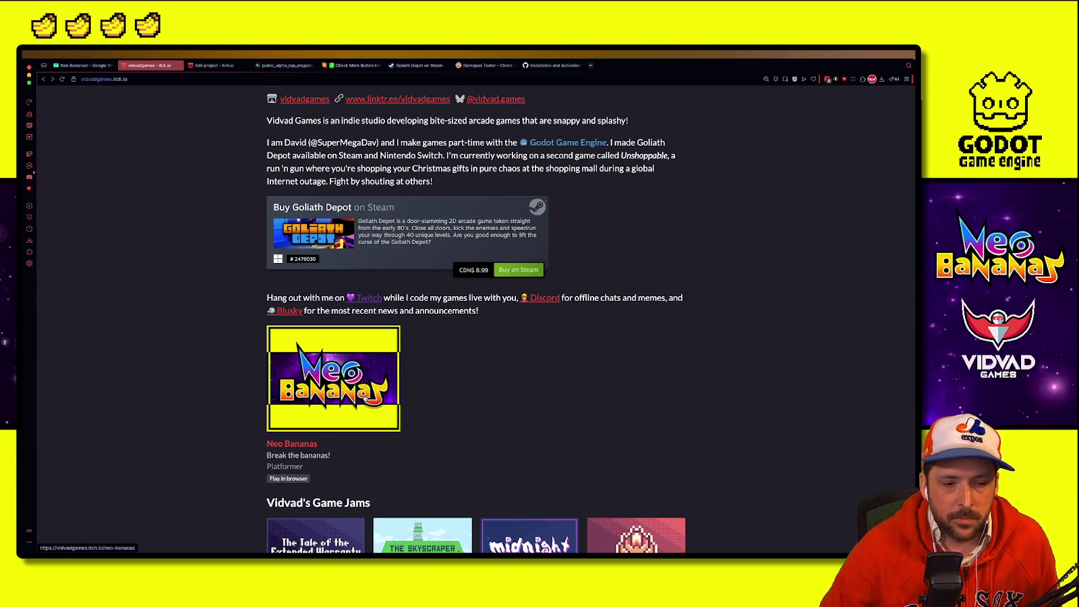
{"action": "scroll", "coordinate": [364, 398], "scroll_direction": "down", "scroll_amount": 3}
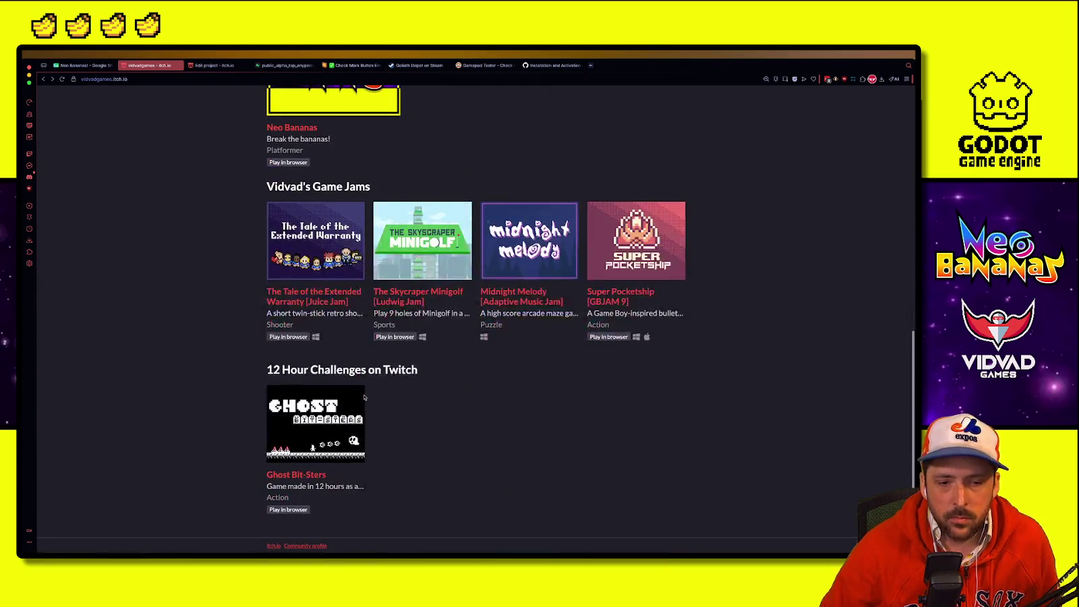
{"action": "scroll", "coordinate": [365, 397], "scroll_direction": "up", "scroll_amount": 3}
{"action": "scroll", "coordinate": [364, 397], "scroll_direction": "up", "scroll_amount": 4}
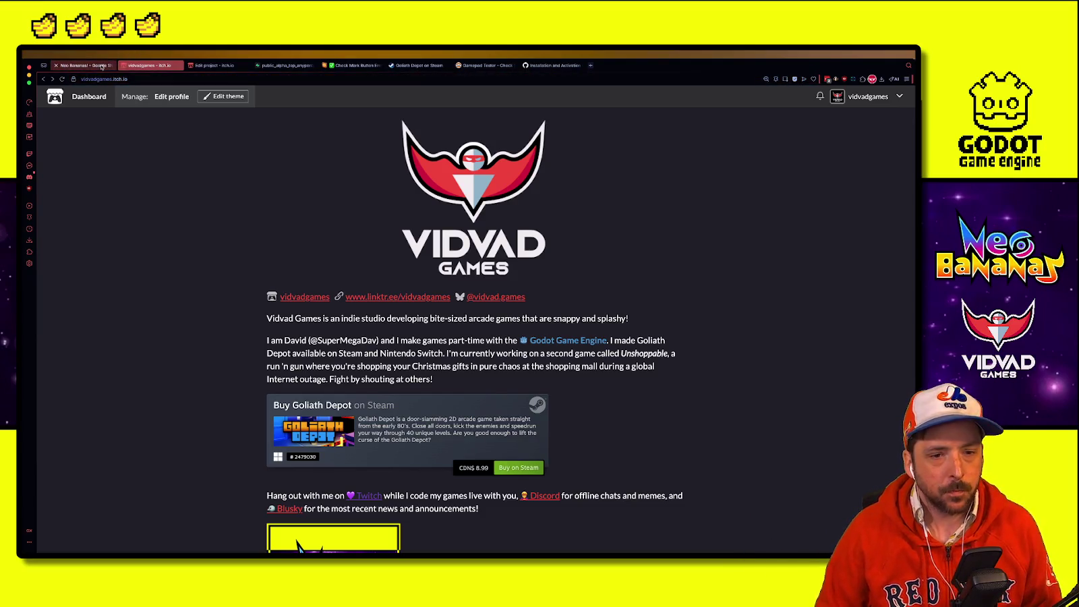
{"action": "scroll", "coordinate": [94, 65], "scroll_direction": "down", "scroll_amount": 1}
{"action": "scroll", "coordinate": [81, 66], "scroll_direction": "up", "scroll_amount": 1}
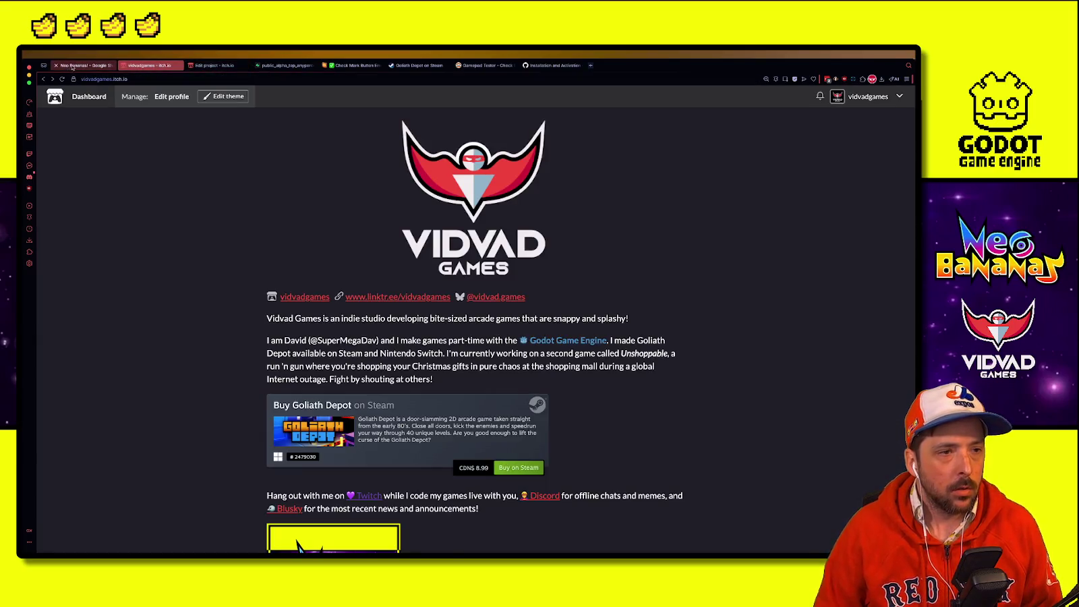
Step: Review the Neo Bananas to-do sheet at 200% zoom, then minimise the browser back to Godot
{"action": "left_click", "coordinate": [72, 67]}
{"action": "left_click", "coordinate": [195, 208]}
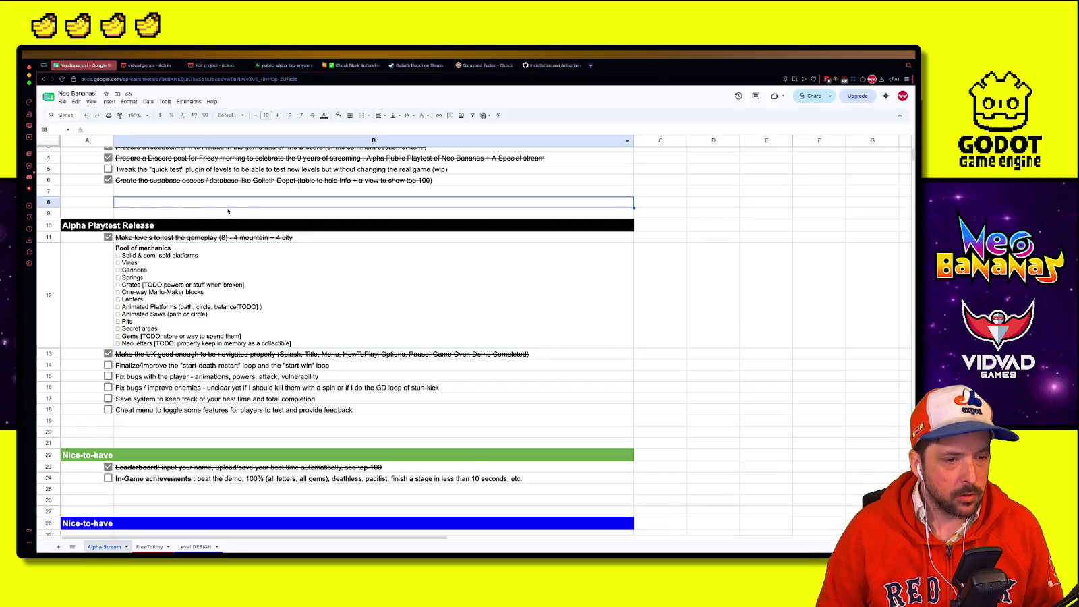
{"action": "scroll", "coordinate": [206, 300], "scroll_direction": "up", "scroll_amount": 1}
{"action": "left_click", "coordinate": [138, 115]}
{"action": "left_click", "coordinate": [135, 195]}
{"action": "scroll", "coordinate": [228, 269], "scroll_direction": "down", "scroll_amount": 3}
{"action": "left_click", "coordinate": [273, 284]}
{"action": "scroll", "coordinate": [275, 310], "scroll_direction": "down", "scroll_amount": 3}
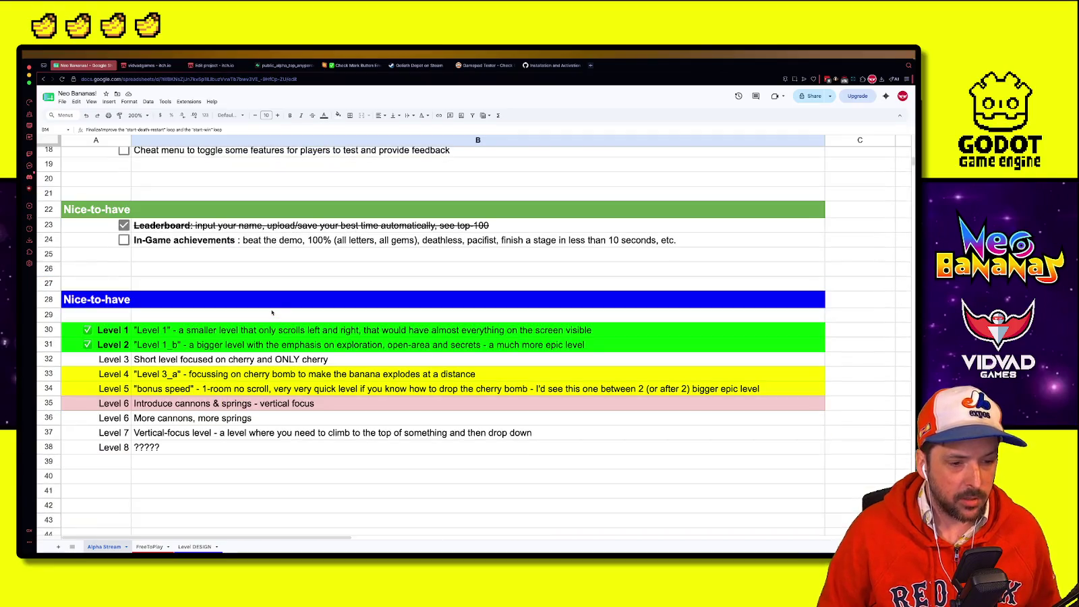
{"action": "scroll", "coordinate": [272, 312], "scroll_direction": "up", "scroll_amount": 5}
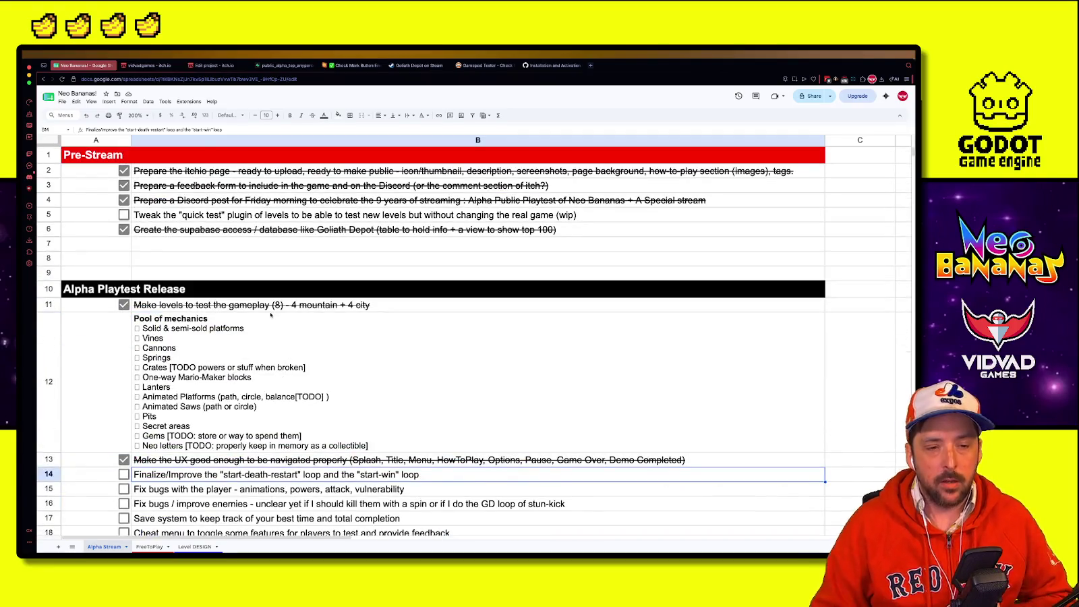
{"action": "key", "text": "super+m"}
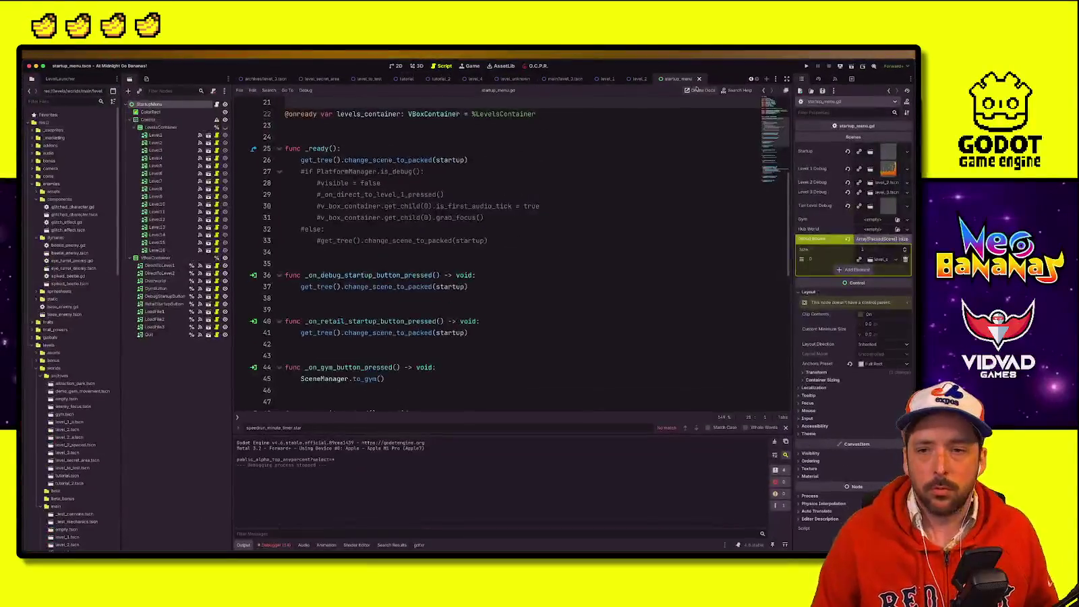
Step: Launch the game from Godot and get past the title screen and menu
{"action": "left_click", "coordinate": [807, 66]}
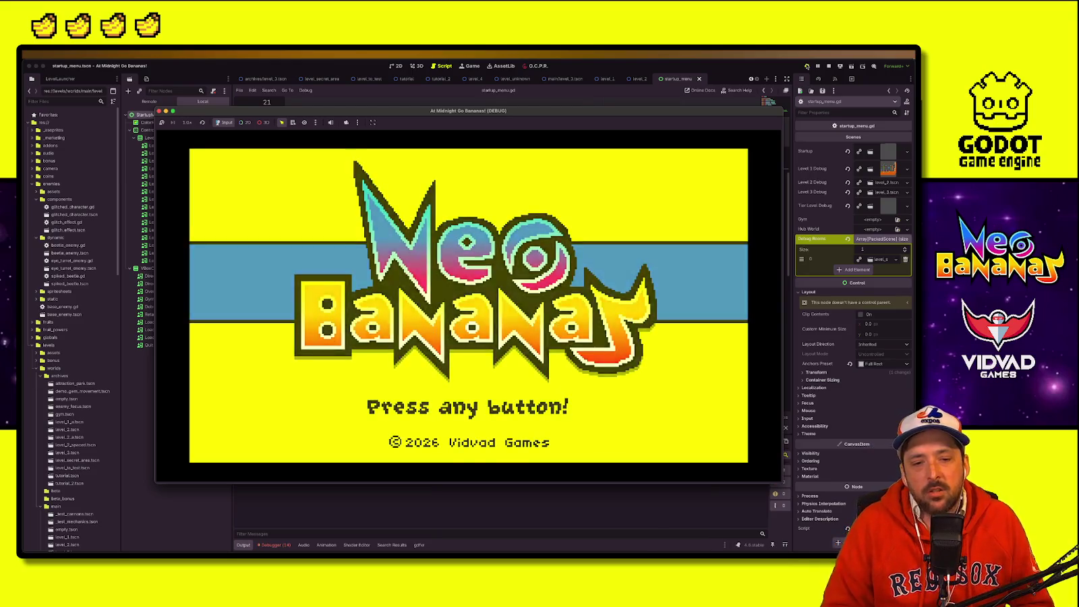
{"action": "key", "text": "Return"}
{"action": "key", "text": "Down"}
{"action": "key", "text": "Return"}
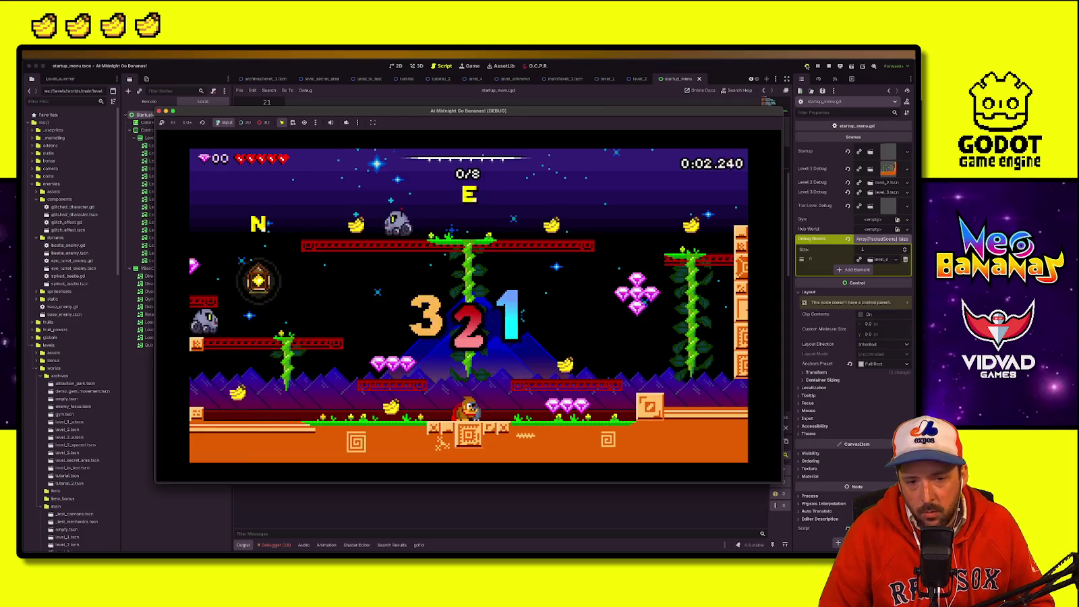
Step: Clear the 8-banana level, collecting every banana and the pink gems
{"action": "key", "text": "Left"}
{"action": "key", "text": "space"}
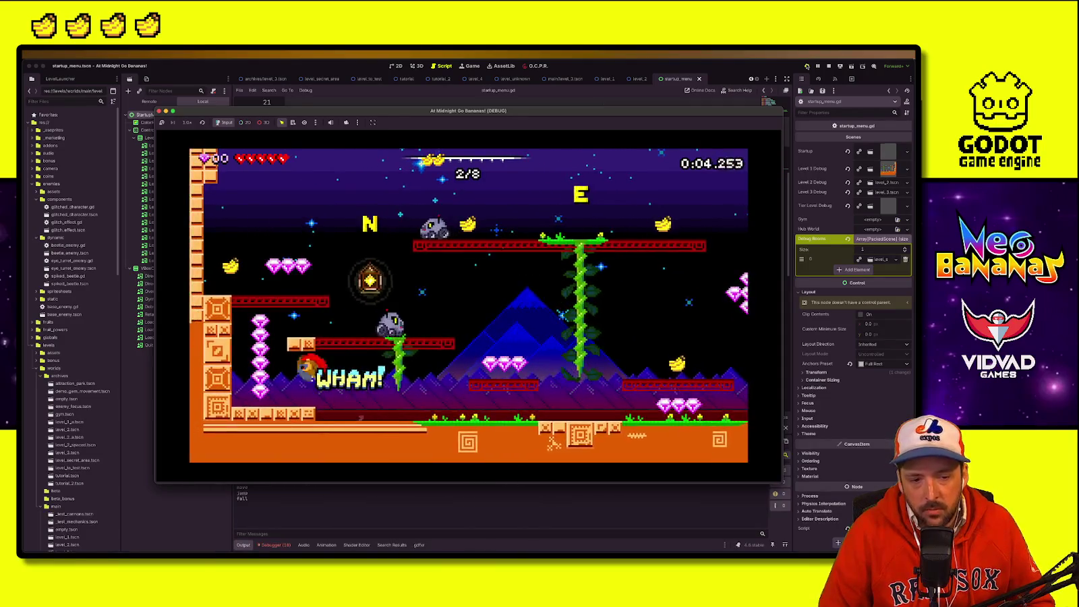
{"action": "key", "text": "space"}
{"action": "key", "text": "Right"}
{"action": "key", "text": "space"}
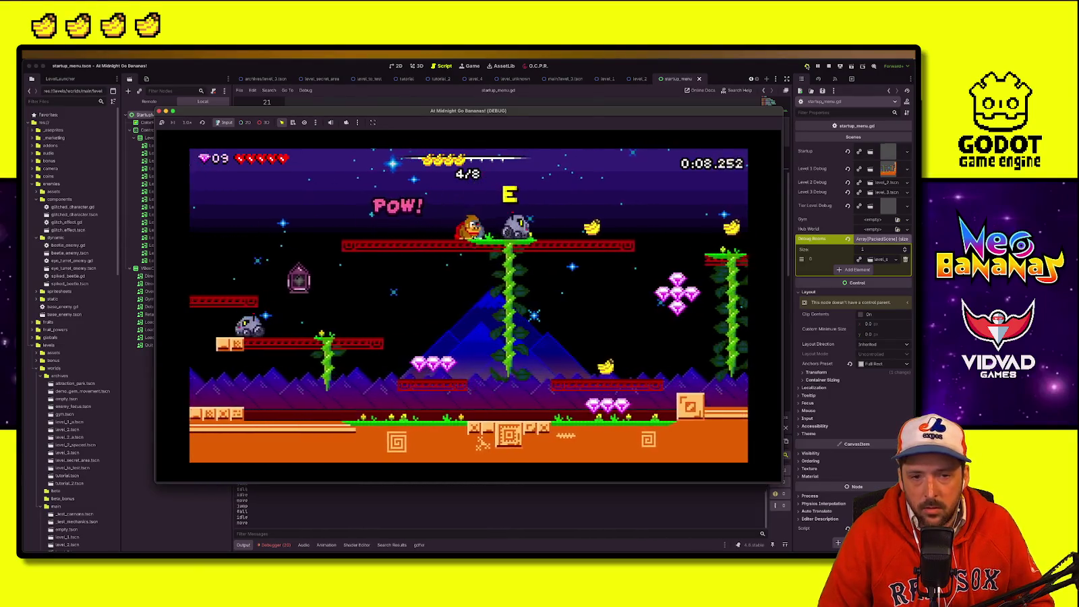
{"action": "key", "text": "Right"}
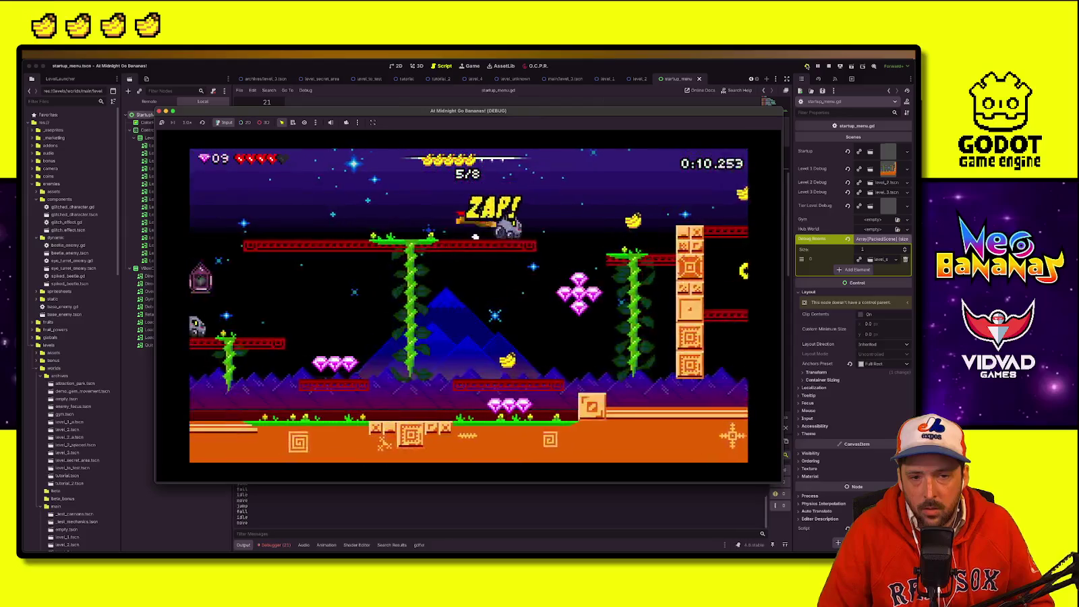
{"action": "key", "text": "Right"}
{"action": "key", "text": "space"}
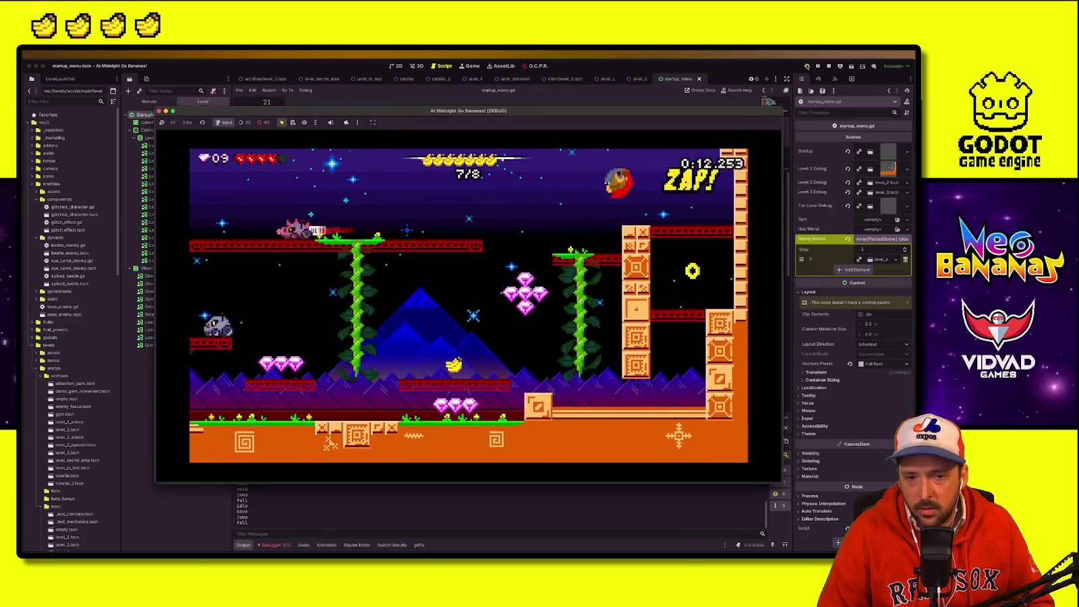
{"action": "key", "text": "space"}
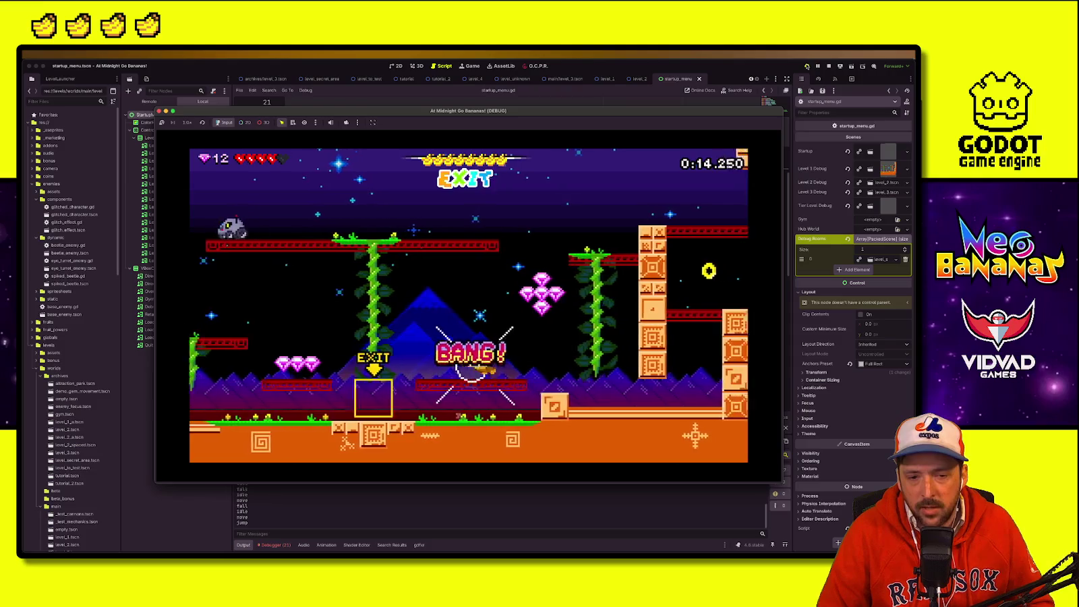
{"action": "key", "text": "Left"}
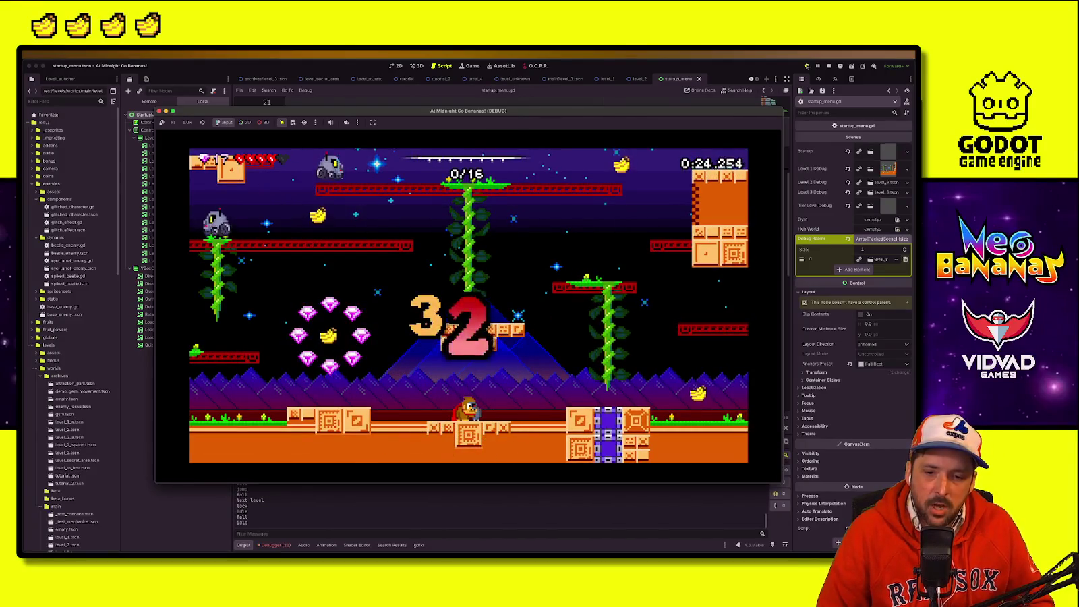
Step: Play through the first half of the 16-banana level, collecting bananas and gems and stomping an enemy
{"action": "key", "text": "Right"}
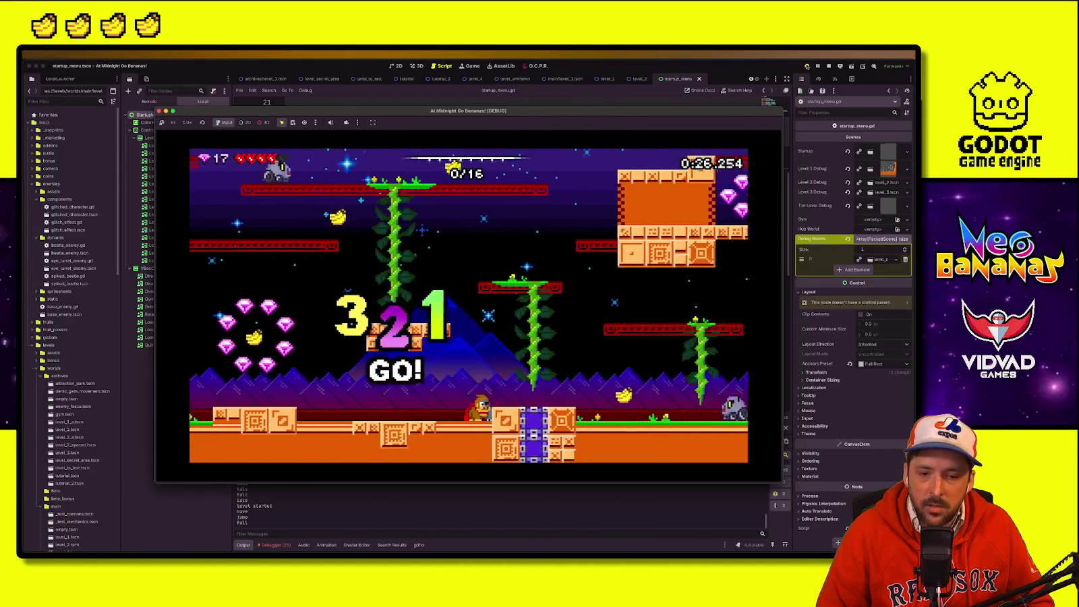
{"action": "key", "text": "Left"}
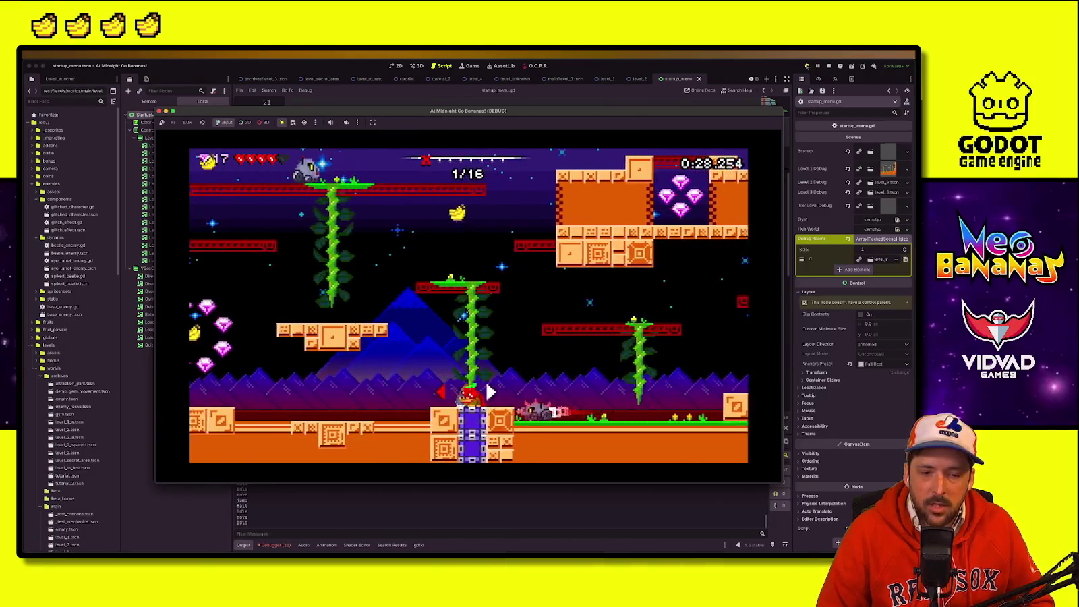
{"action": "key", "text": "space"}
{"action": "key", "text": "Right"}
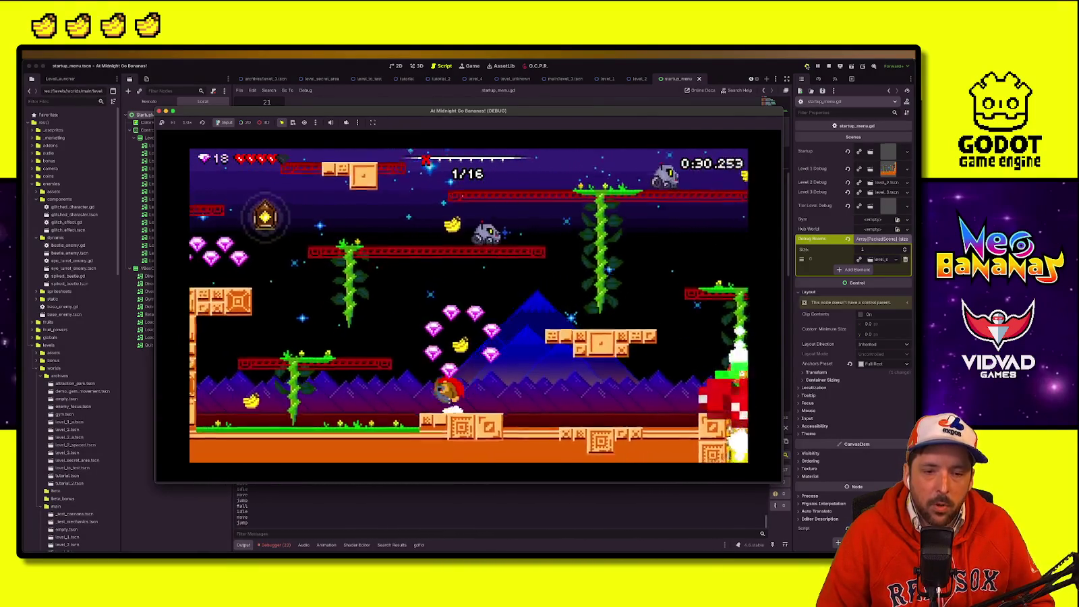
{"action": "key", "text": "Right"}
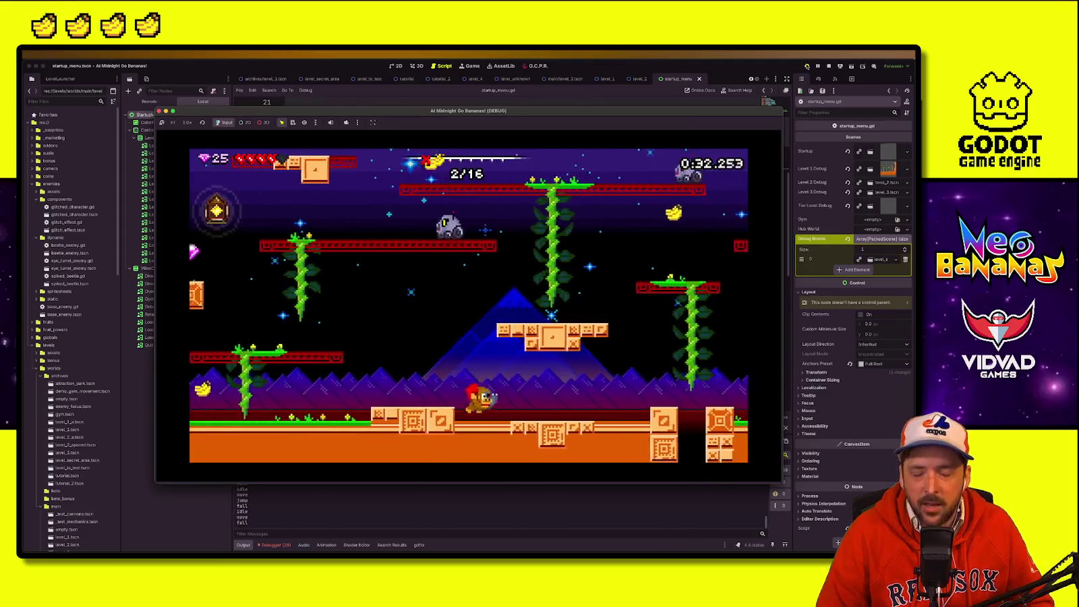
{"action": "key", "text": "Right"}
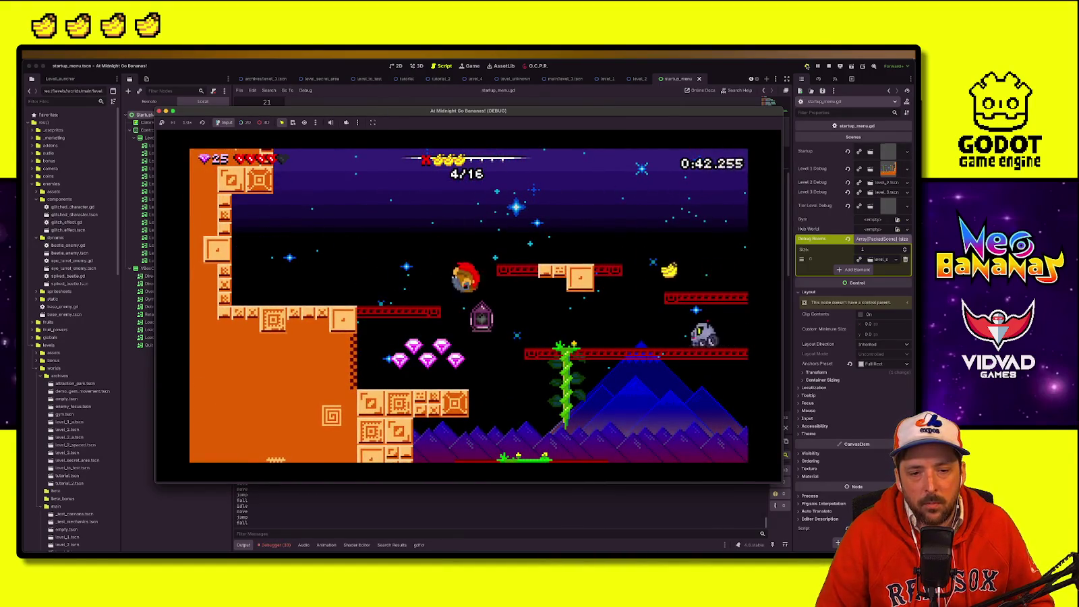
{"action": "key", "text": "Left"}
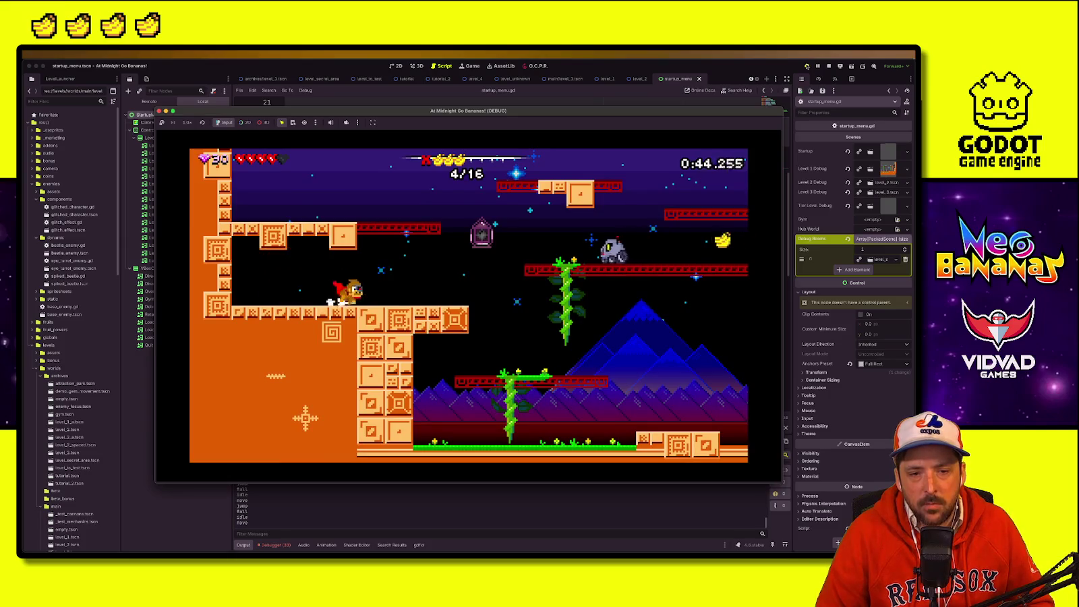
{"action": "key", "text": "Right"}
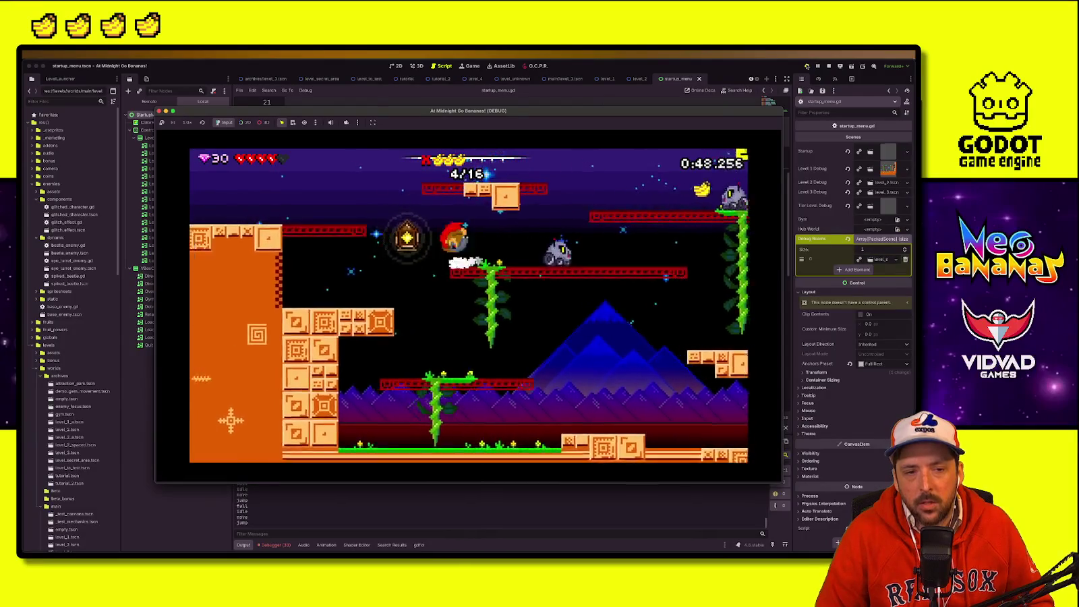
{"action": "key", "text": "space"}
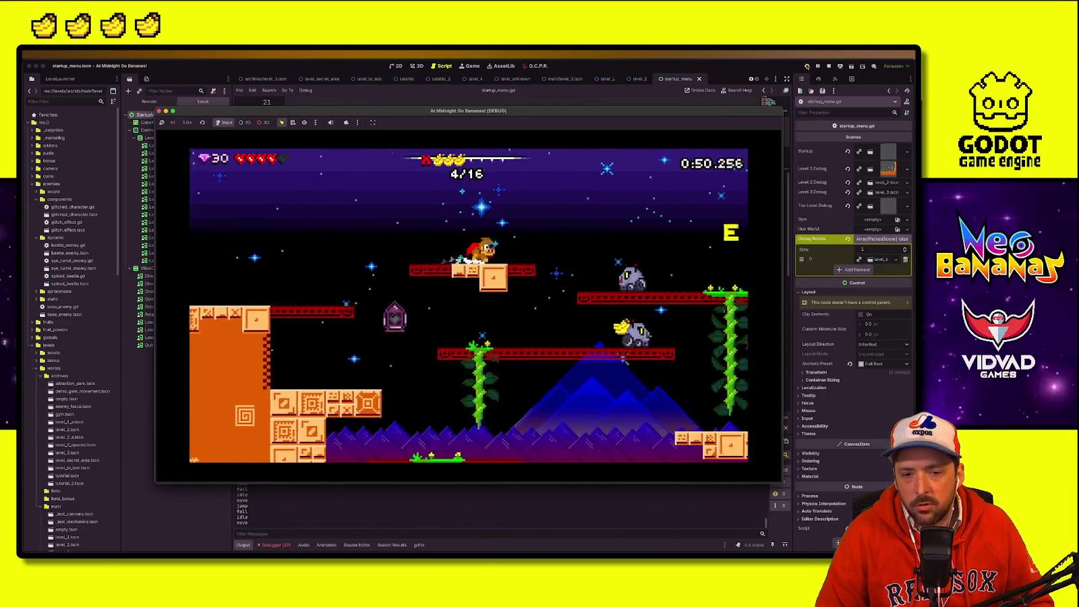
{"action": "key", "text": "space"}
{"action": "key", "text": "Right"}
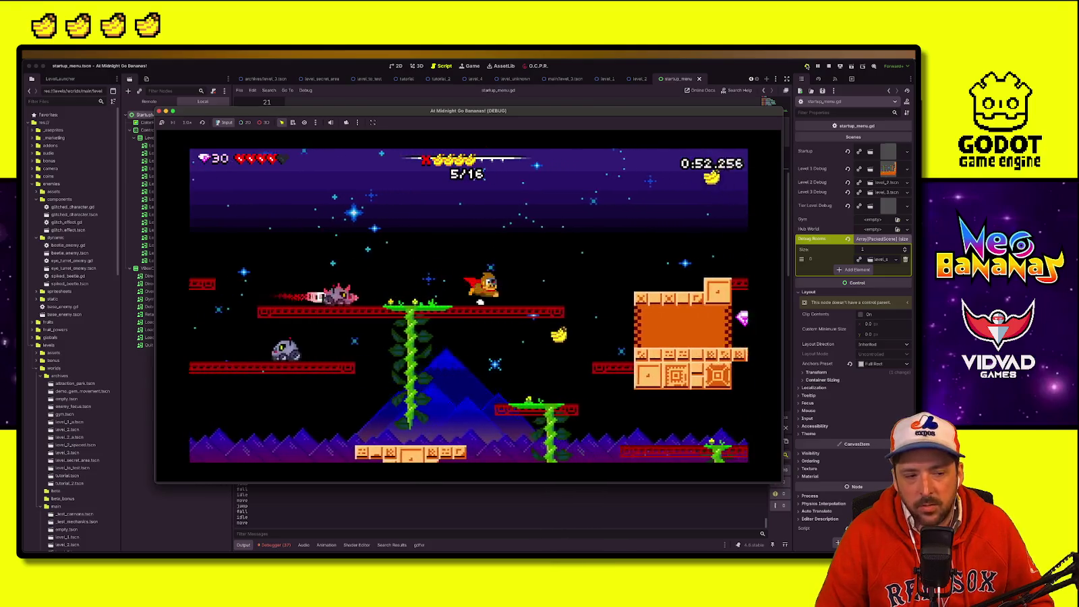
{"action": "key", "text": "space"}
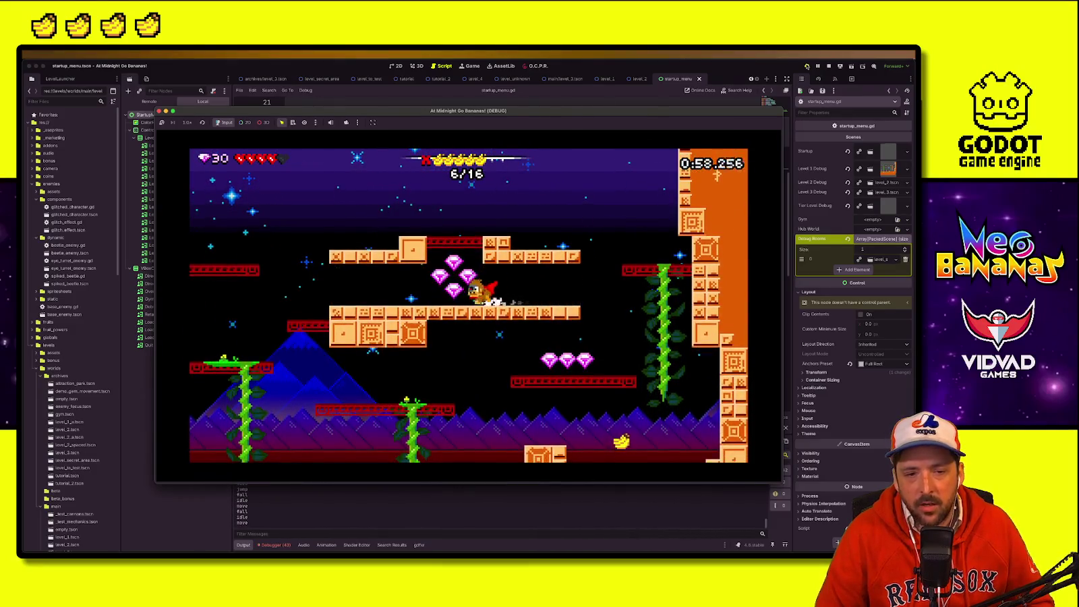
Step: Finish the 16-banana level at the exit so the 24-banana level begins
{"action": "key", "text": "Left"}
{"action": "key", "text": "Right"}
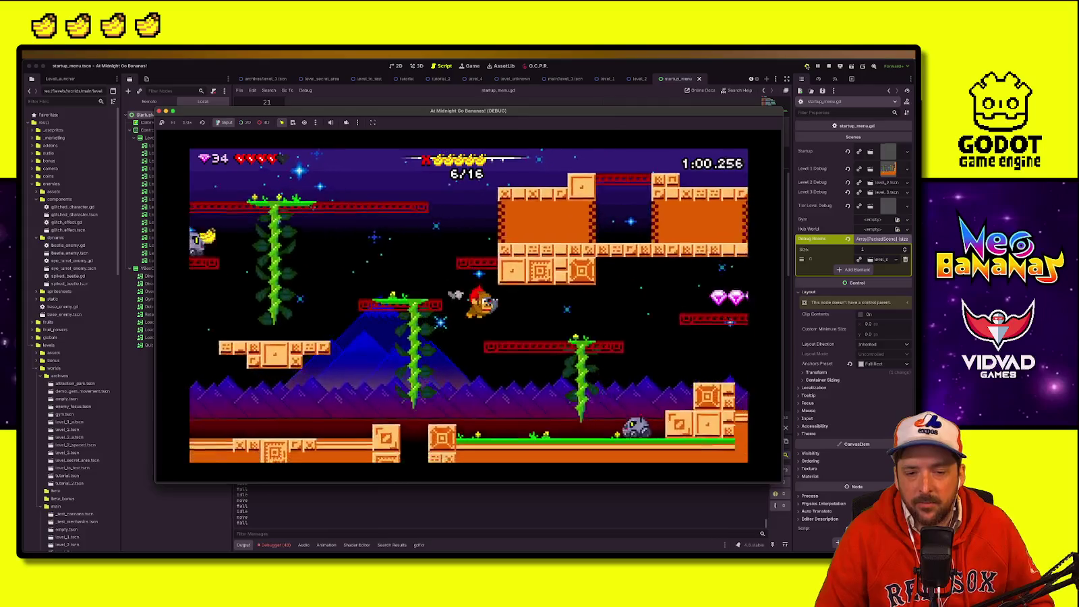
{"action": "key", "text": "Right"}
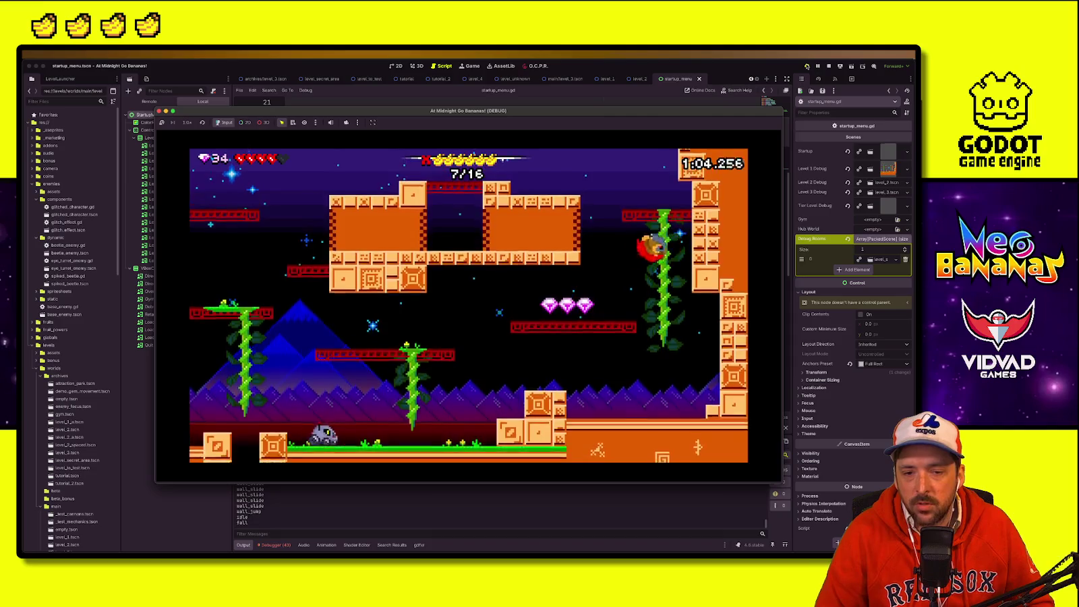
{"action": "key", "text": "Left"}
{"action": "key", "text": "space"}
{"action": "key", "text": "Left"}
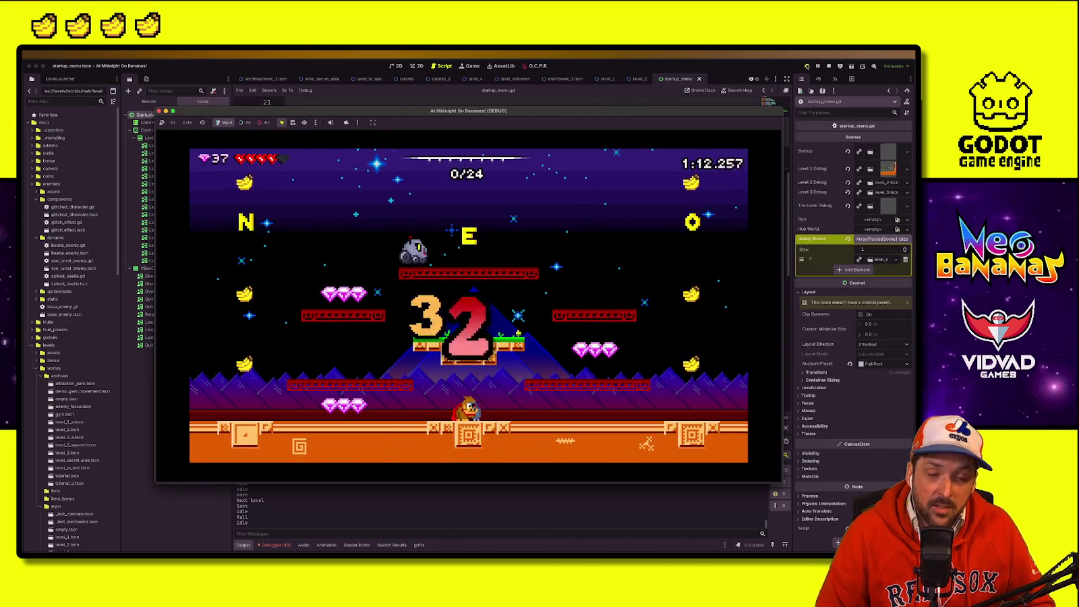
Step: After the countdown, collect the centre-platform and floor bananas, then jump into an attack
{"action": "key", "text": "Left"}
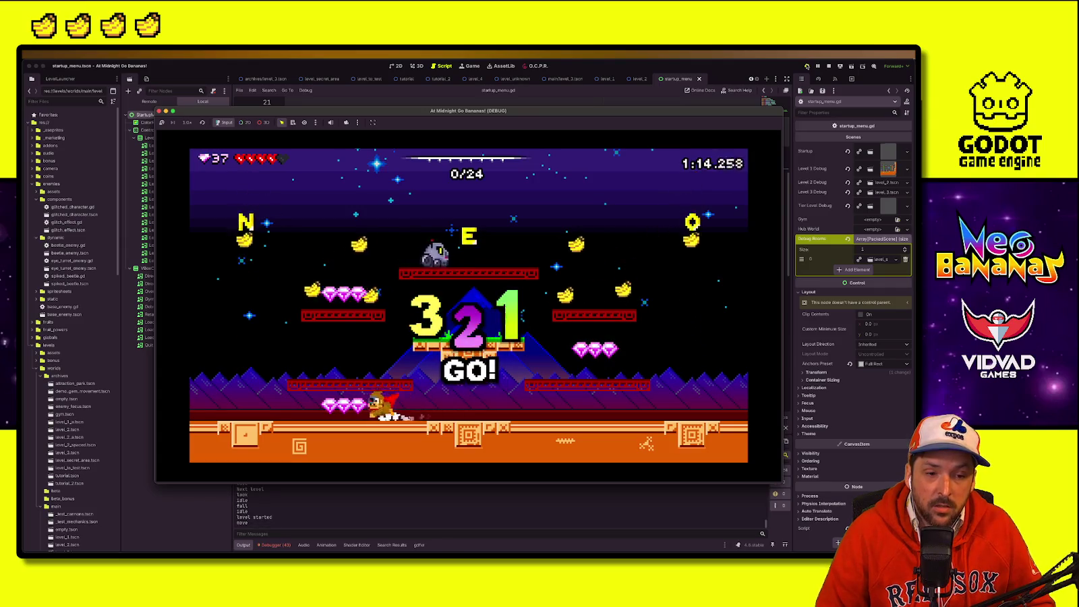
{"action": "key", "text": "space"}
{"action": "key", "text": "Right"}
{"action": "key", "text": "Left"}
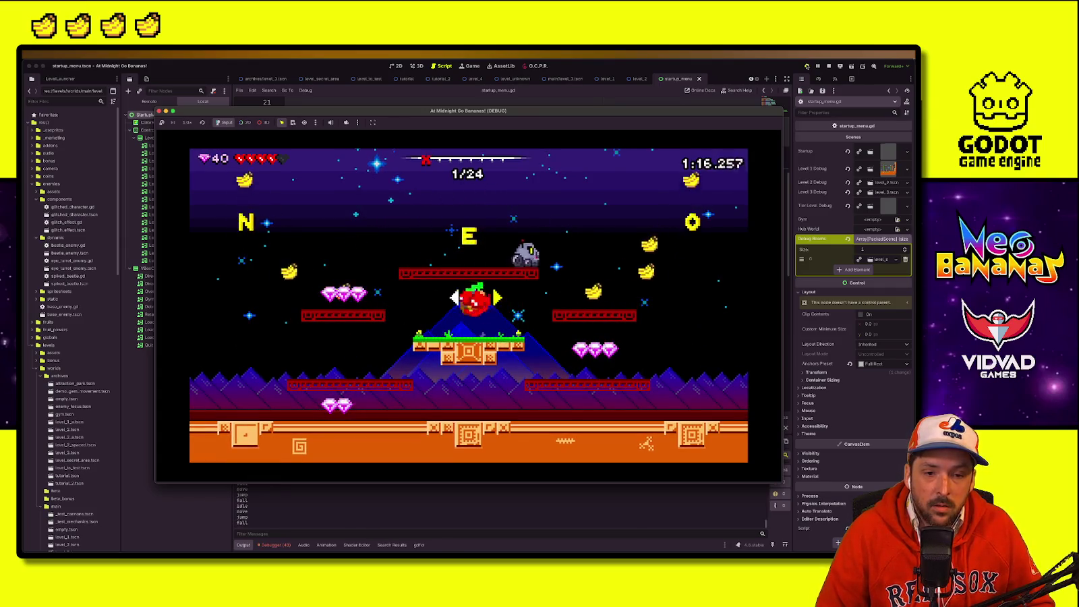
{"action": "key", "text": "Right"}
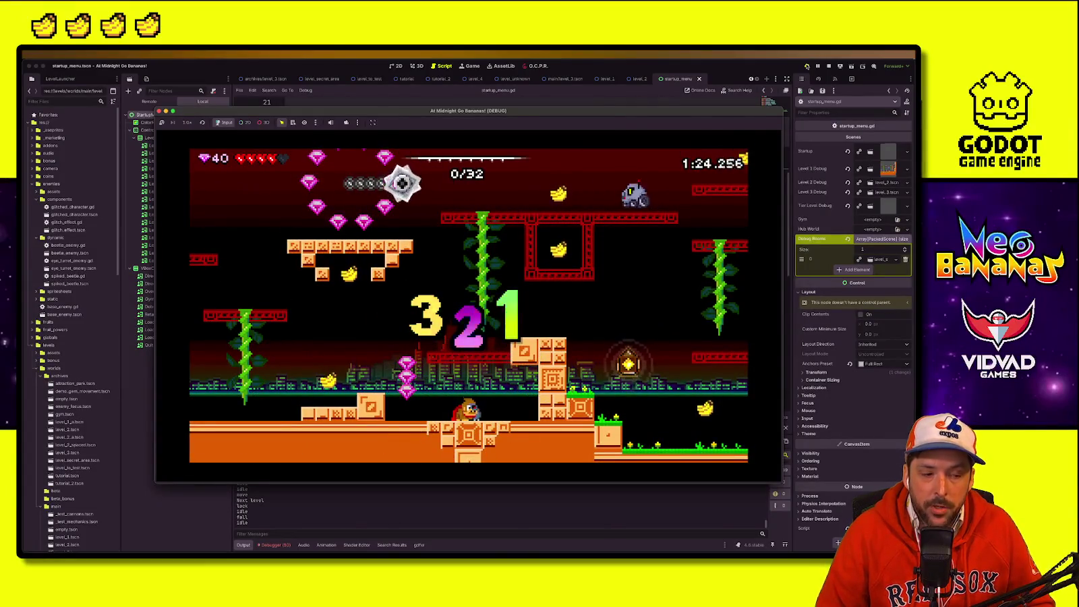
{"action": "key", "text": "Right"}
{"action": "key", "text": "space"}
Step: Wall-jump off the left wall and dash right, collecting bananas and gems
{"action": "key", "text": "Left"}
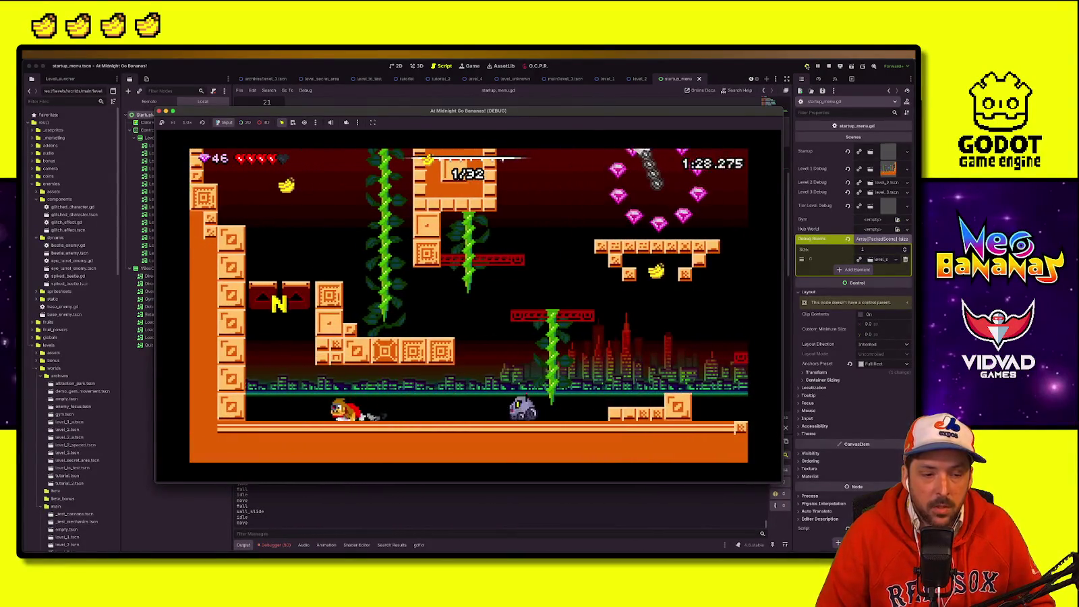
{"action": "key", "text": "space"}
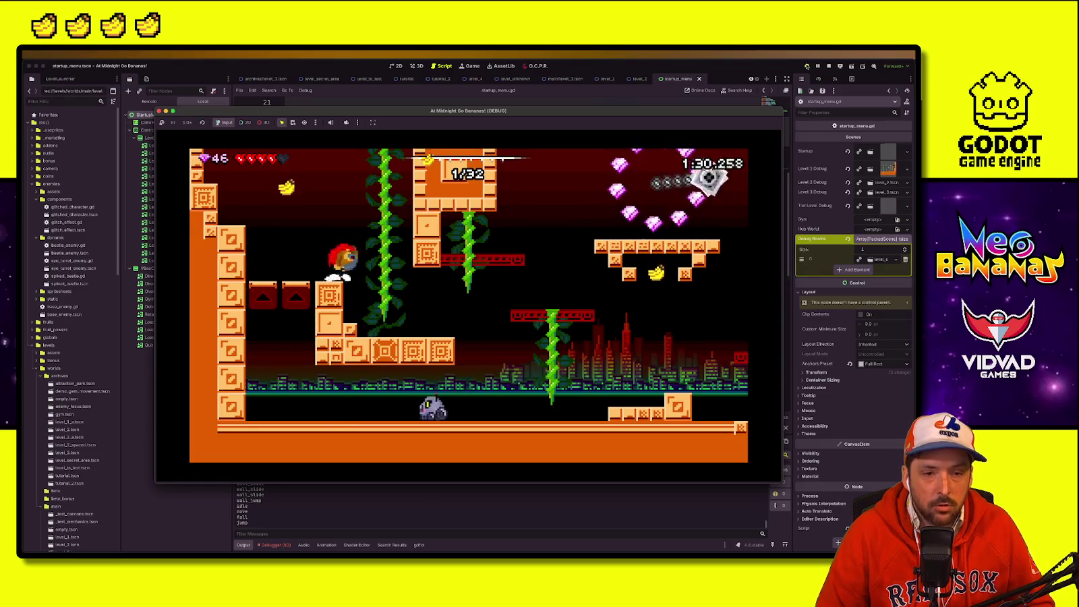
{"action": "key", "text": "space"}
{"action": "key", "text": "Right"}
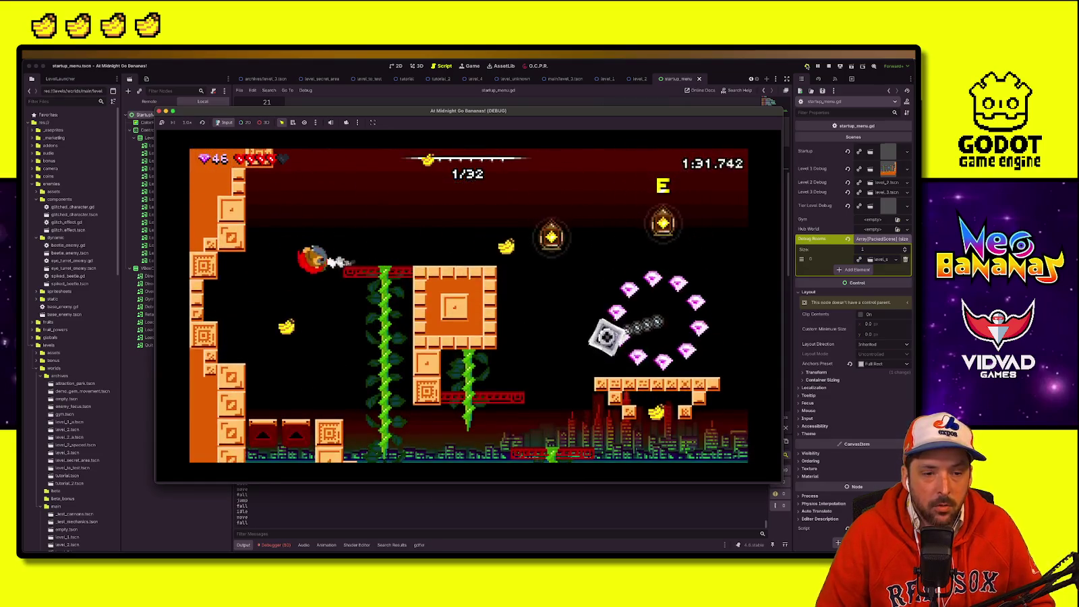
{"action": "key", "text": "Right"}
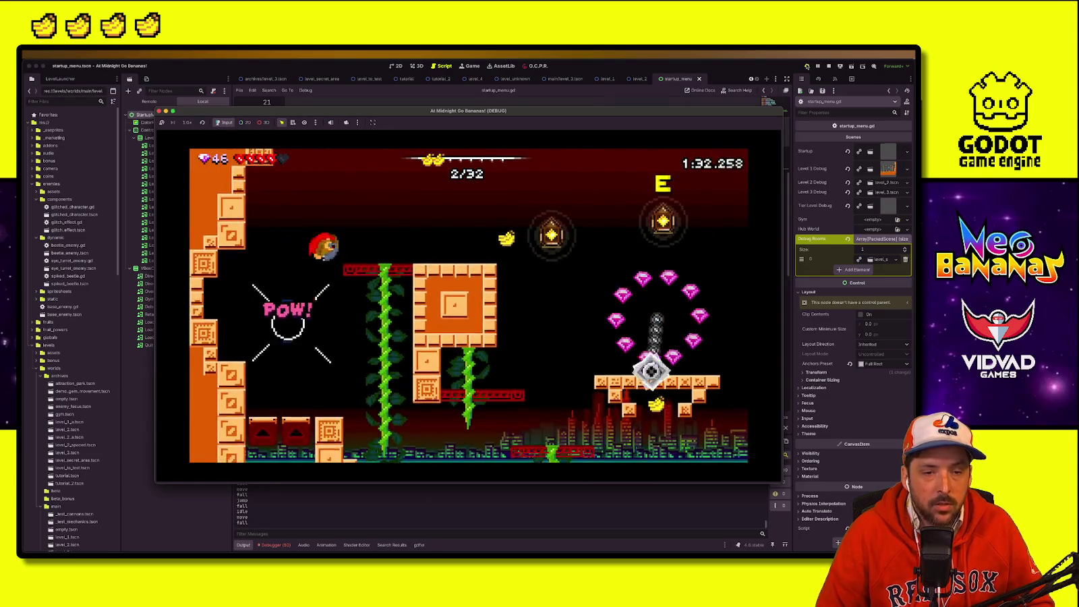
{"action": "key", "text": "space"}
{"action": "key", "text": "Right"}
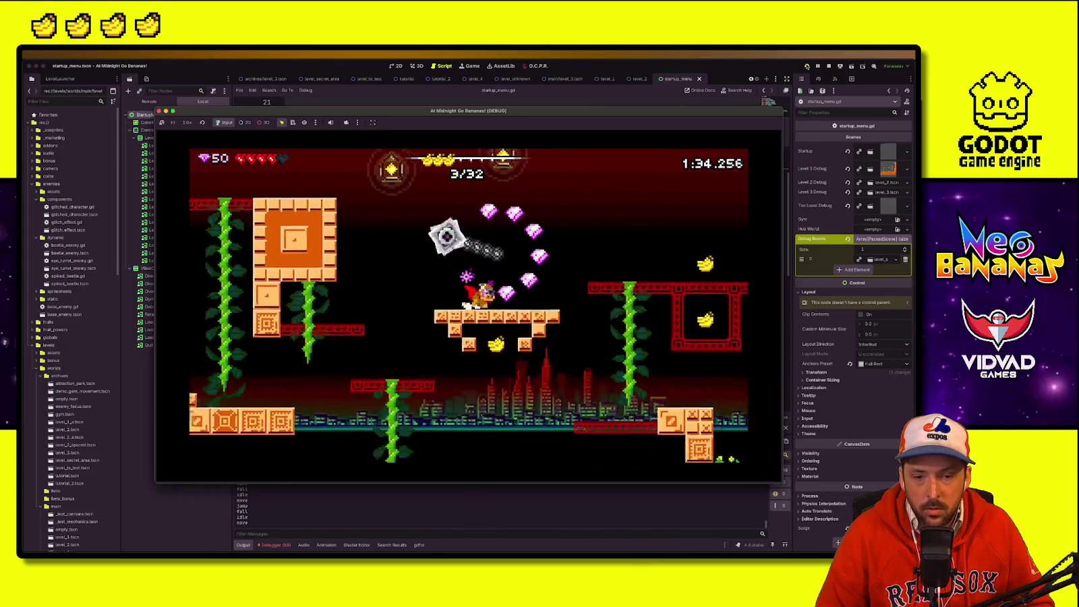
{"action": "key", "text": "space"}
{"action": "key", "text": "Right"}
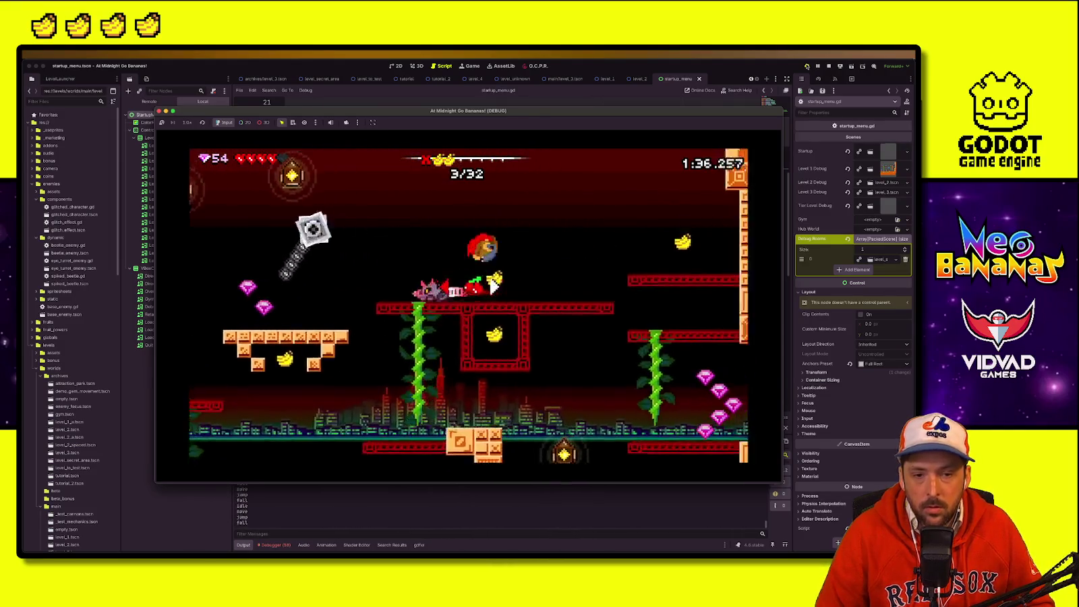
{"action": "key", "text": "Right"}
Step: Attack the enemies, climb the block column, spin-jump and return left along the floor
{"action": "key", "text": "Left"}
{"action": "key", "text": "Left"}
{"action": "key", "text": "space"}
{"action": "key", "text": "Left"}
{"action": "key", "text": "space"}
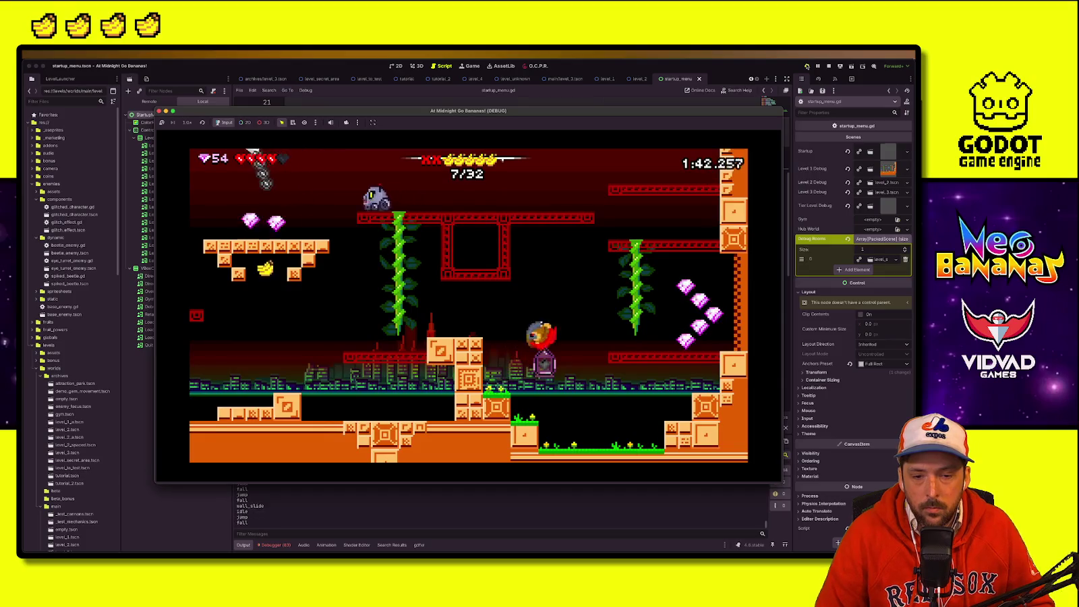
{"action": "key", "text": "Left"}
{"action": "key", "text": "space"}
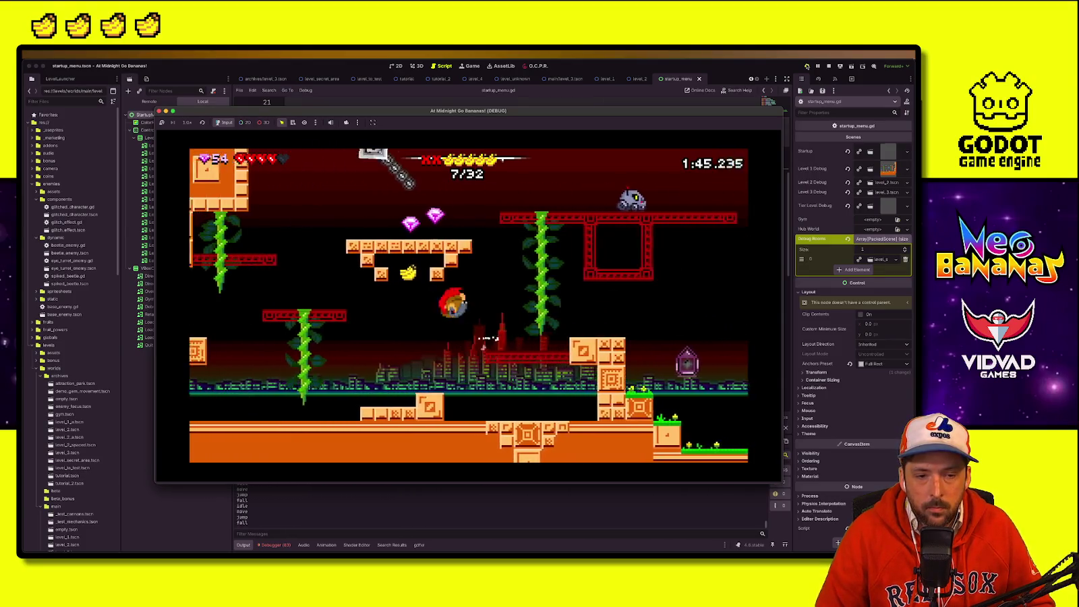
{"action": "key", "text": "Right"}
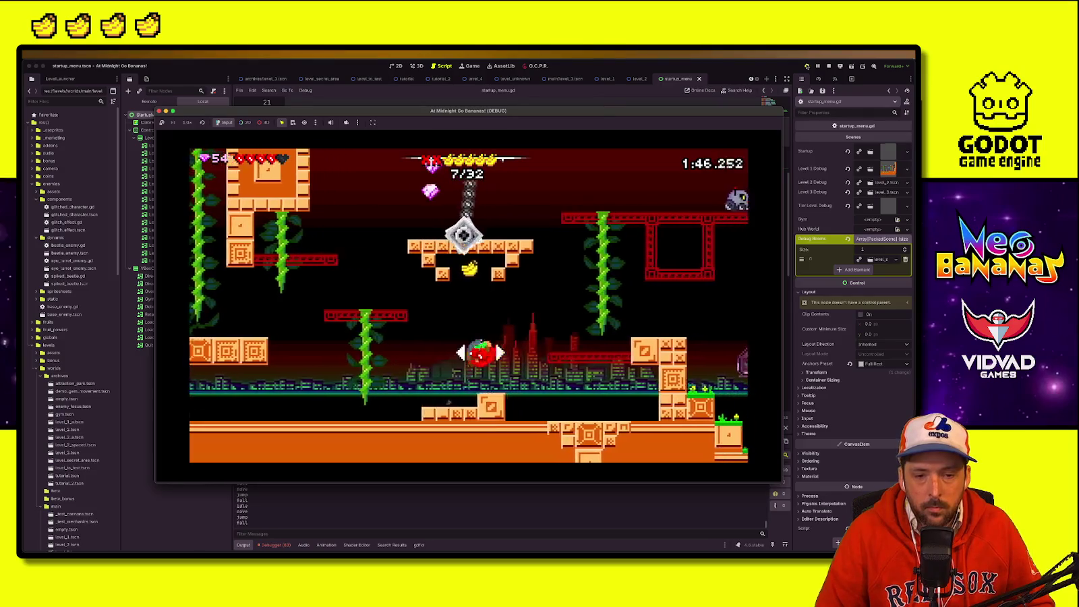
{"action": "key", "text": "Left"}
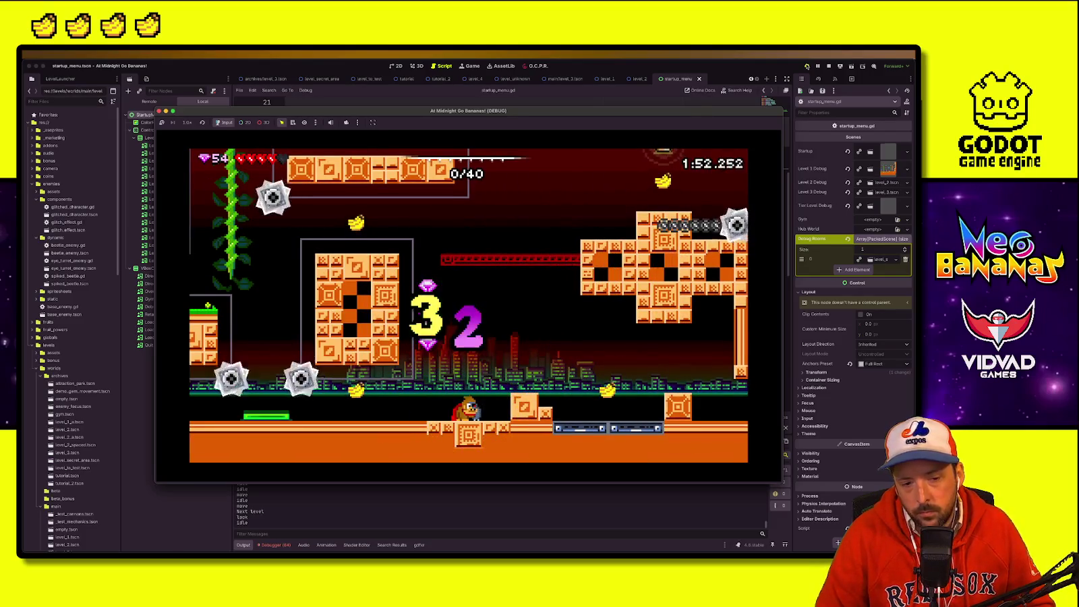
Step: Wall-jump up the right wall for bananas, attack enemies on the way down and reach the EXIT
{"action": "key", "text": "Right"}
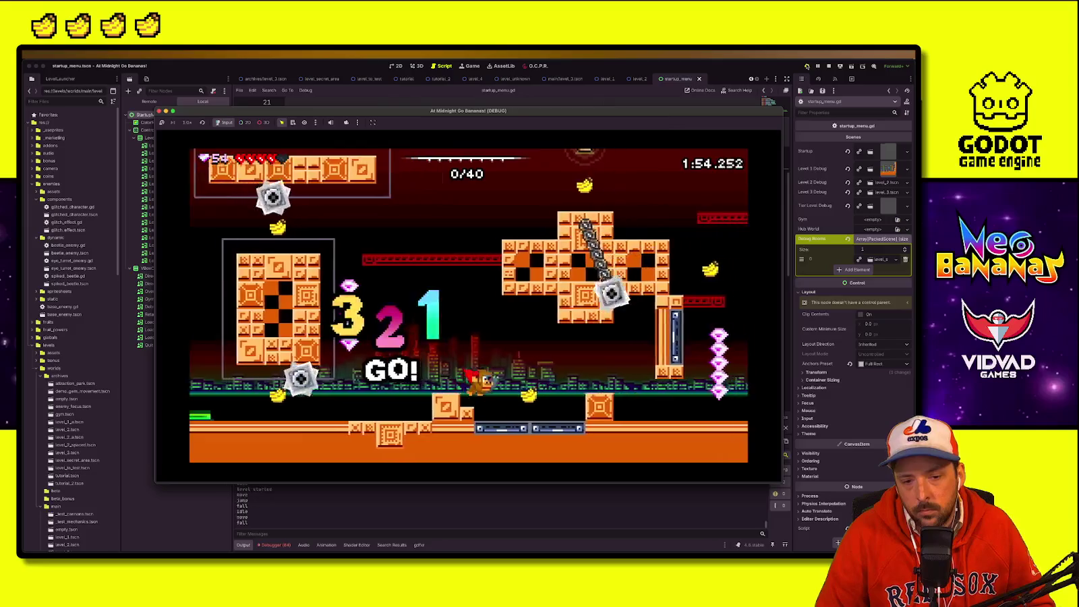
{"action": "key", "text": "space"}
{"action": "key", "text": "Right"}
{"action": "key", "text": "space"}
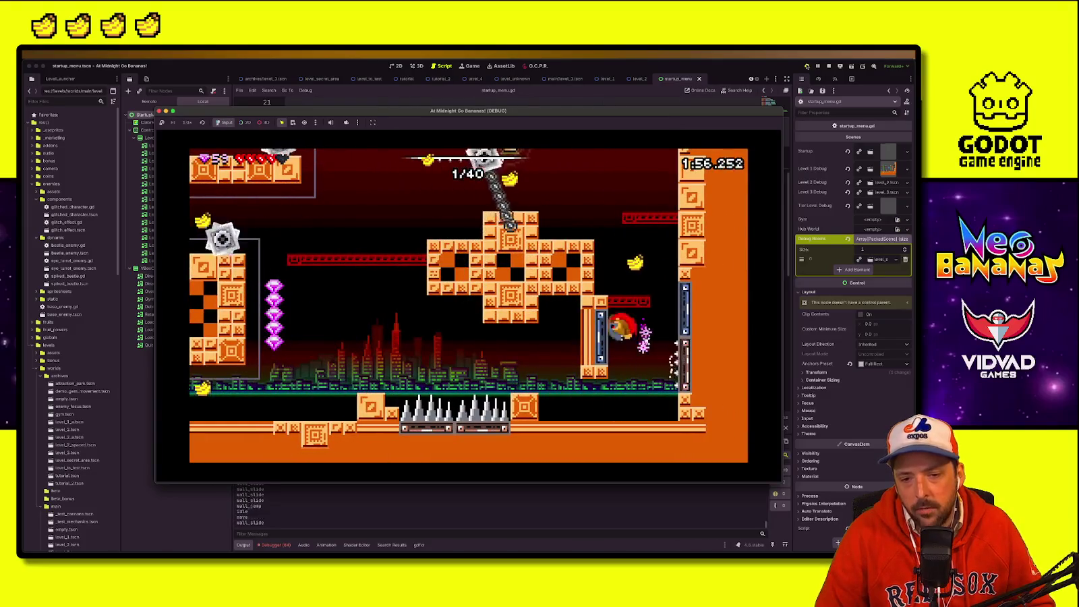
{"action": "key", "text": "space"}
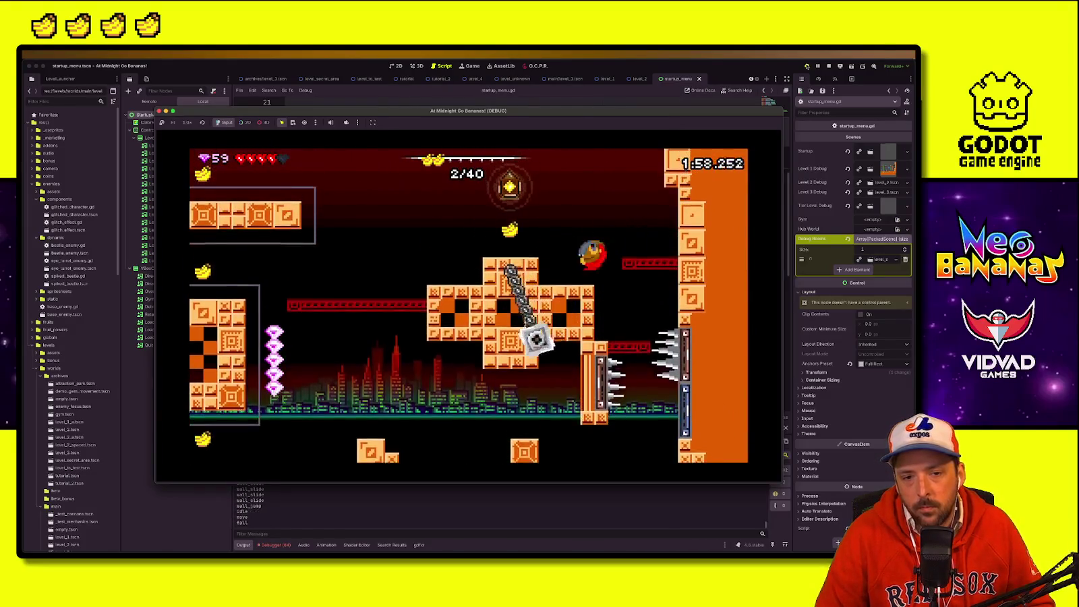
{"action": "key", "text": "Left"}
{"action": "key", "text": "Left"}
{"action": "key", "text": "space"}
{"action": "key", "text": "space"}
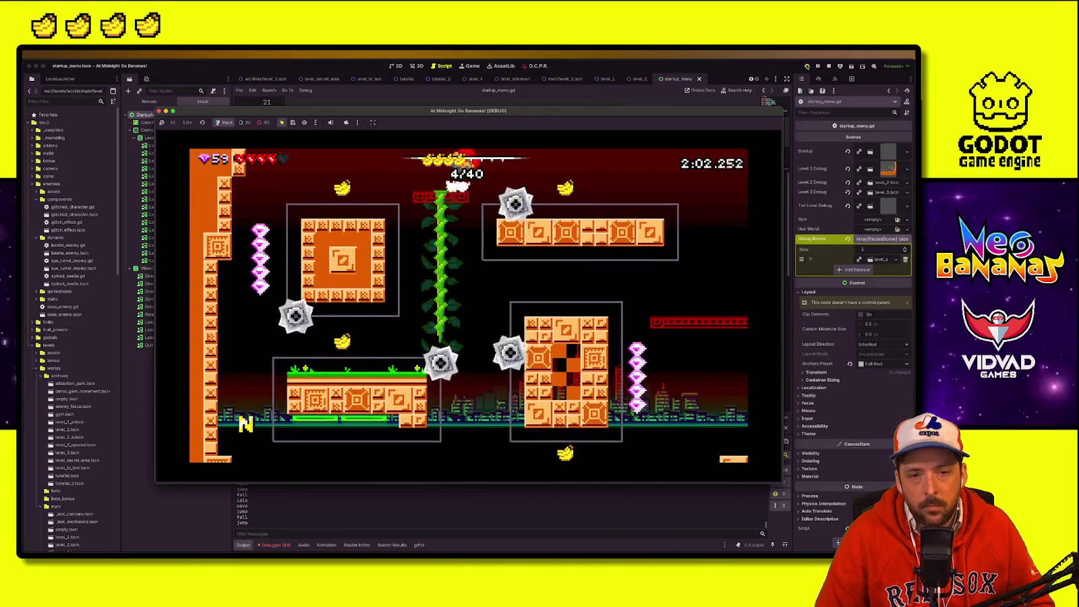
{"action": "key", "text": "Left"}
{"action": "key", "text": "space"}
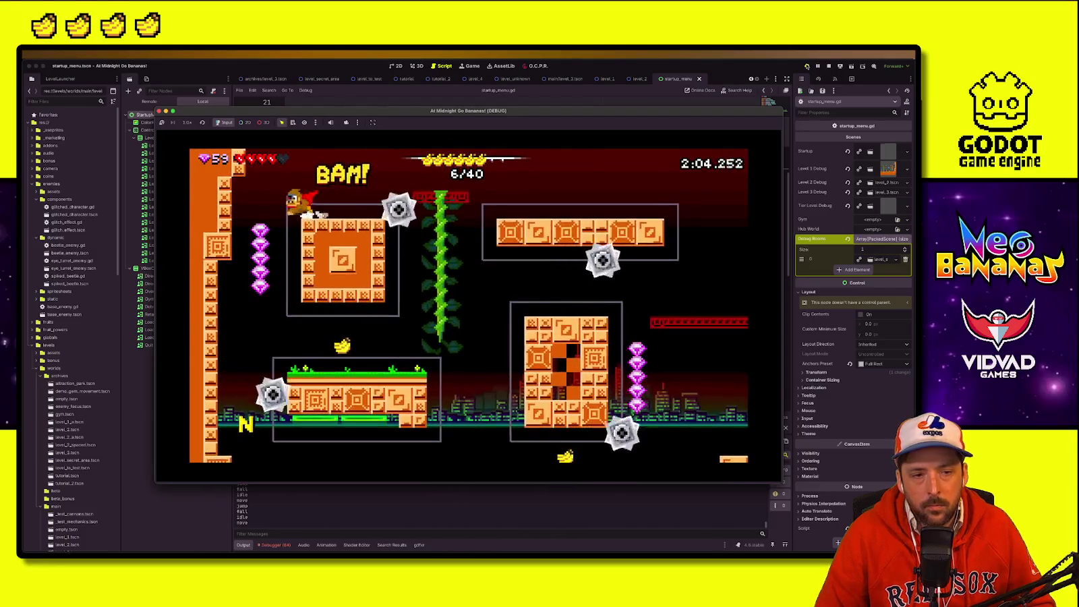
{"action": "key", "text": "space"}
{"action": "key", "text": "Right"}
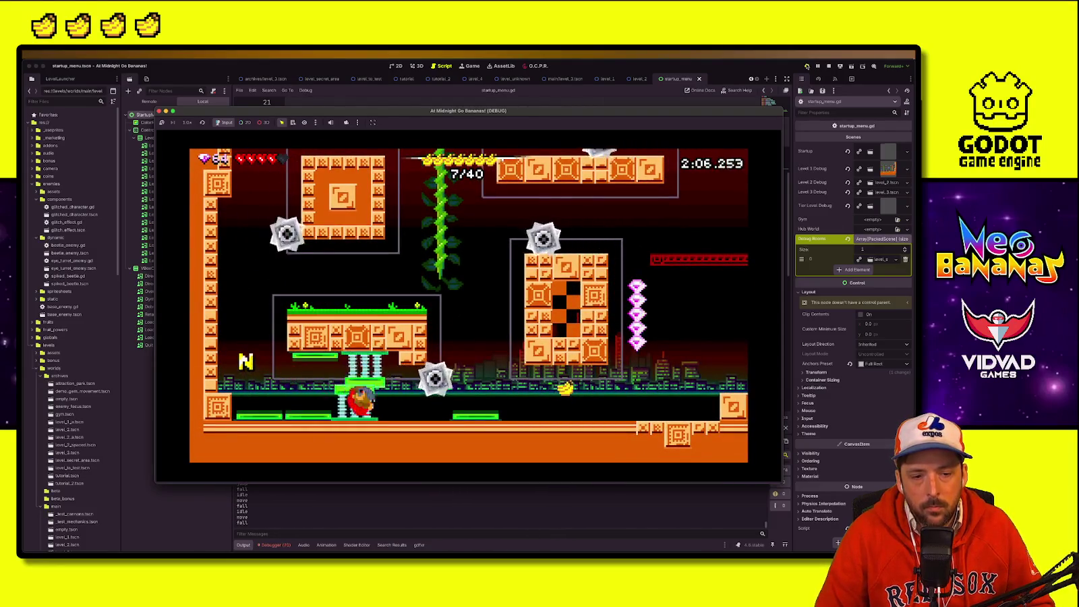
{"action": "key", "text": "space"}
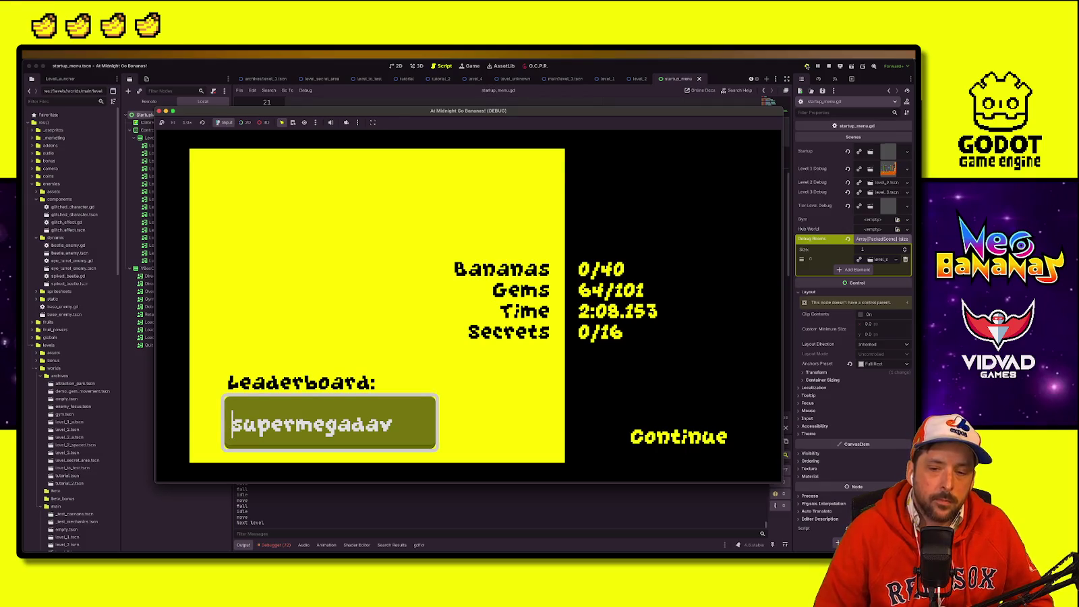
Step: Skip to the main menu, check the leaderboard's two recorded times, then stop the game
{"action": "key", "text": "Return"}
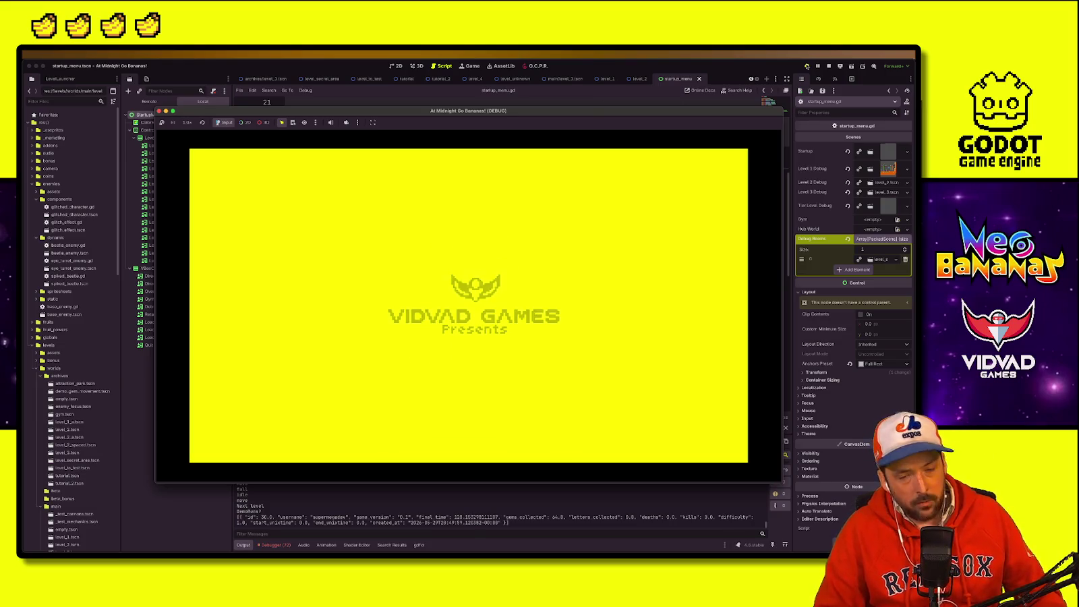
{"action": "key", "text": "Return"}
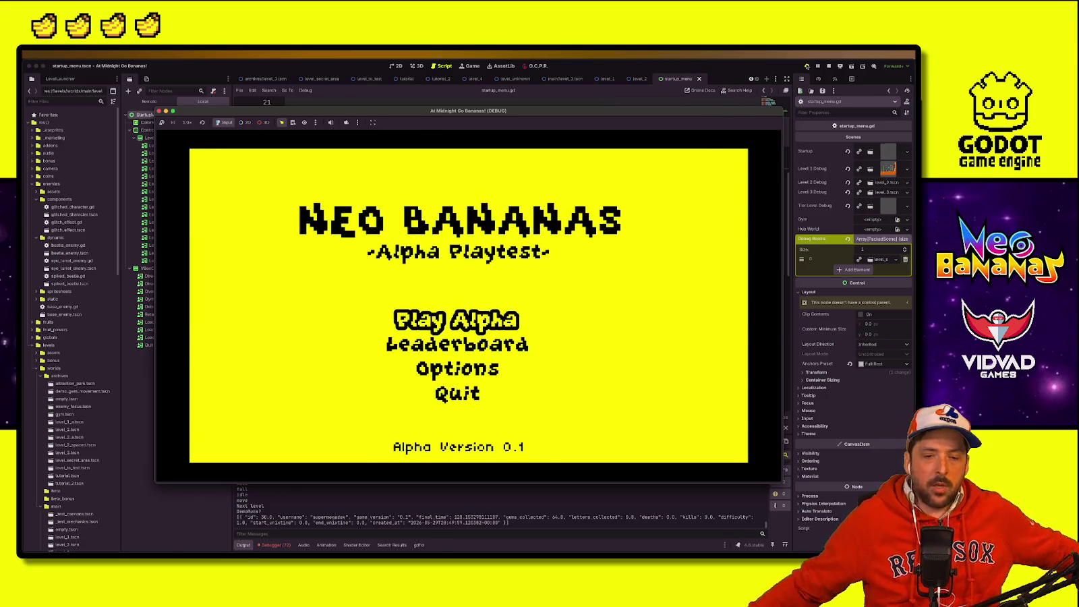
{"action": "key", "text": "Down"}
{"action": "key", "text": "Return"}
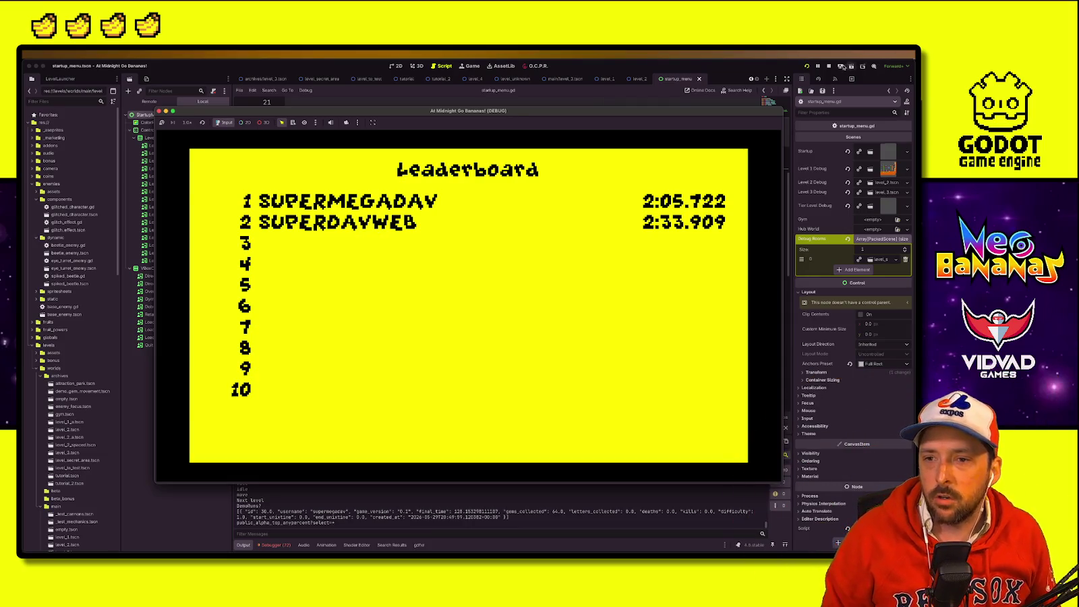
{"action": "left_click", "coordinate": [829, 65]}
{"action": "left_click", "coordinate": [456, 274]}
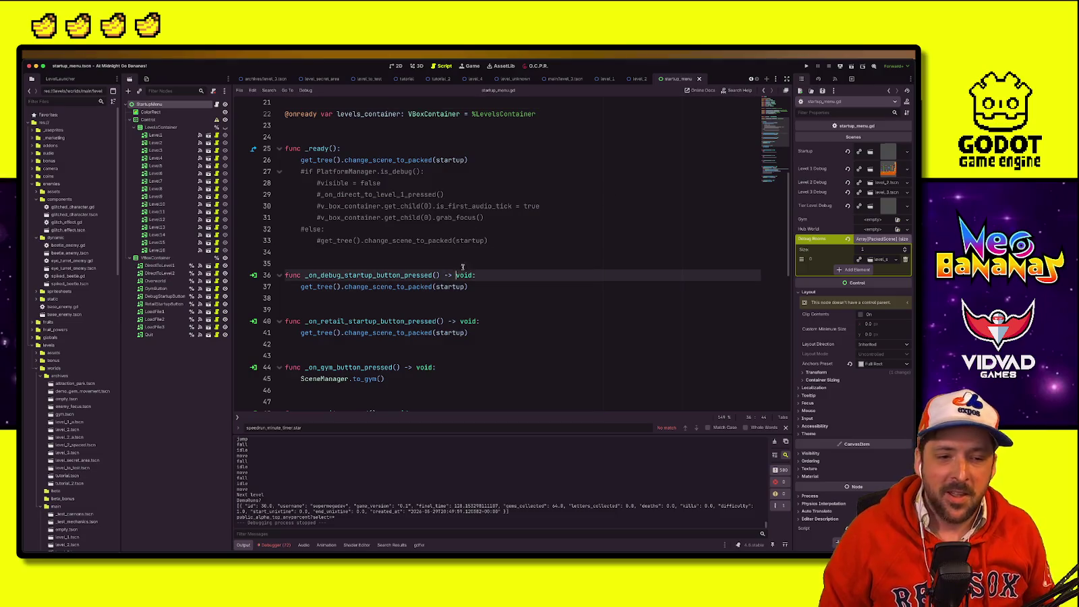
Step: Insert a blank line after line 11 of startup_menu.gd and save the script
{"action": "scroll", "coordinate": [434, 307], "scroll_direction": "up", "scroll_amount": 7}
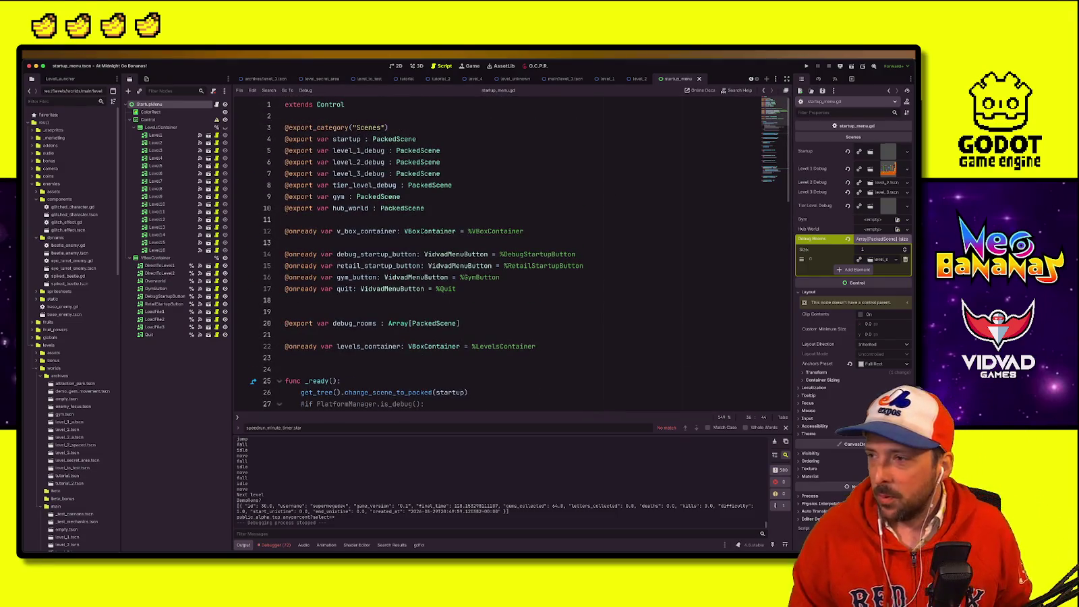
{"action": "left_click", "coordinate": [403, 234]}
{"action": "left_click", "coordinate": [432, 210]}
{"action": "left_click", "coordinate": [436, 216]}
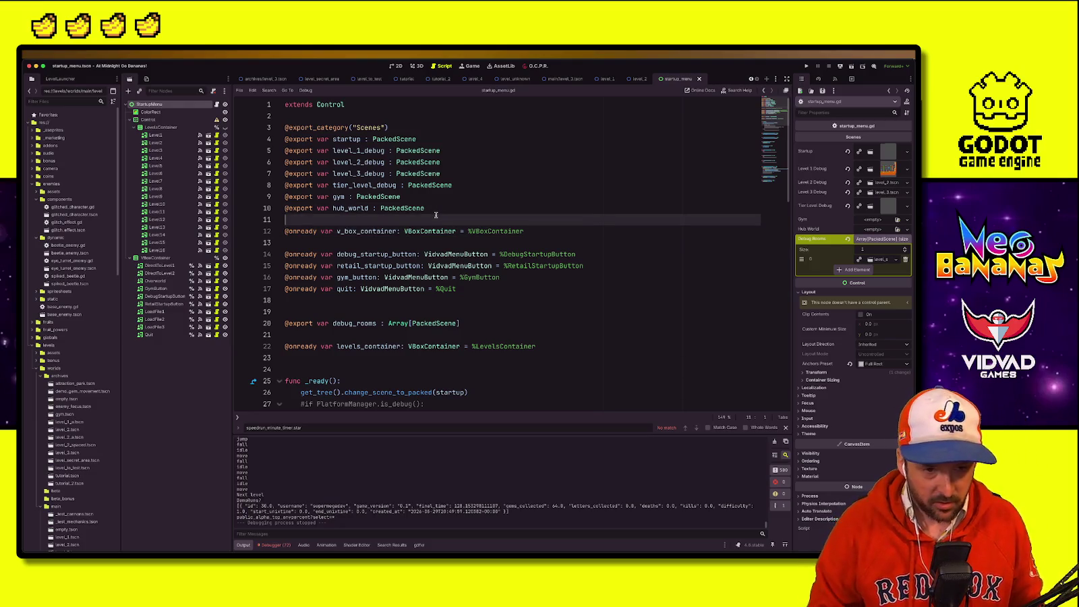
{"action": "key", "text": "Return"}
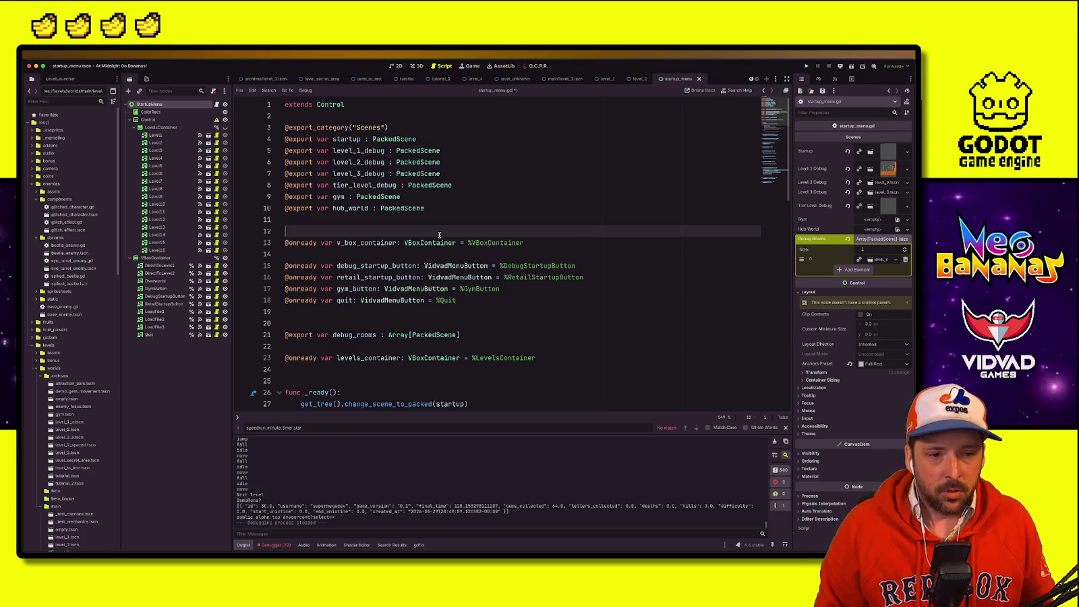
{"action": "key", "text": "ctrl+s"}
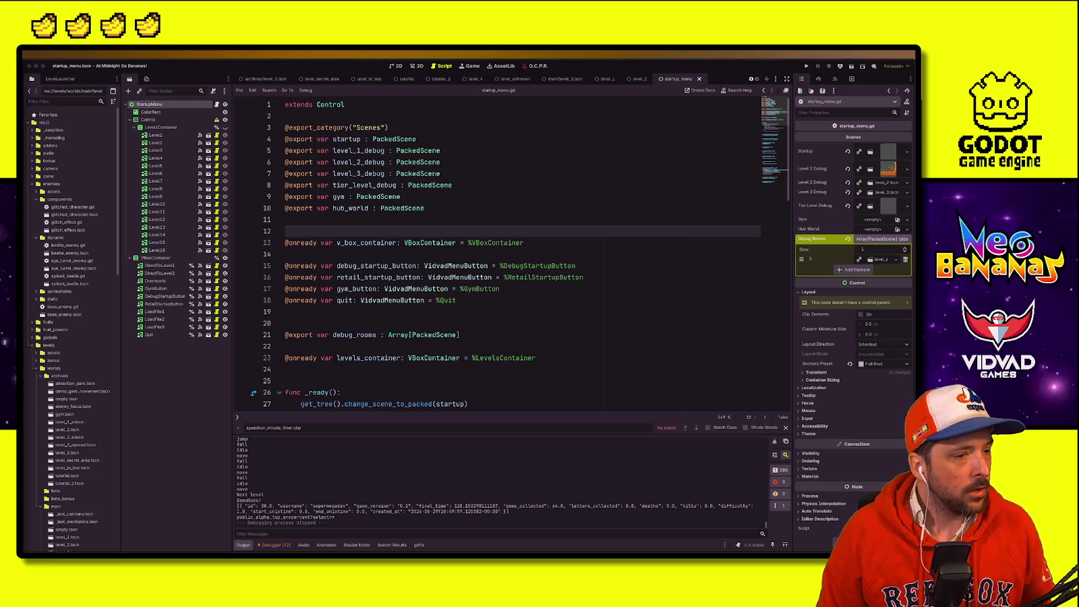
Step: Preview all open windows, click through the script lines, then switch to the to-do spreadsheet
{"action": "left_click", "coordinate": [506, 254]}
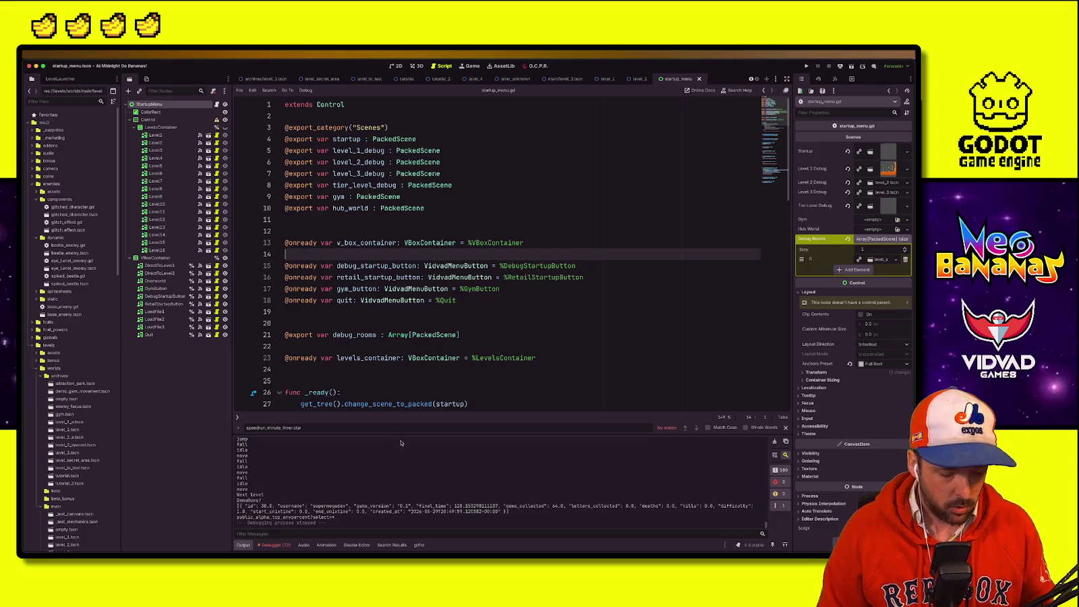
{"action": "key", "text": "F4"}
{"action": "key", "text": "Escape"}
{"action": "key", "text": "ctrl+Up"}
{"action": "key", "text": "Escape"}
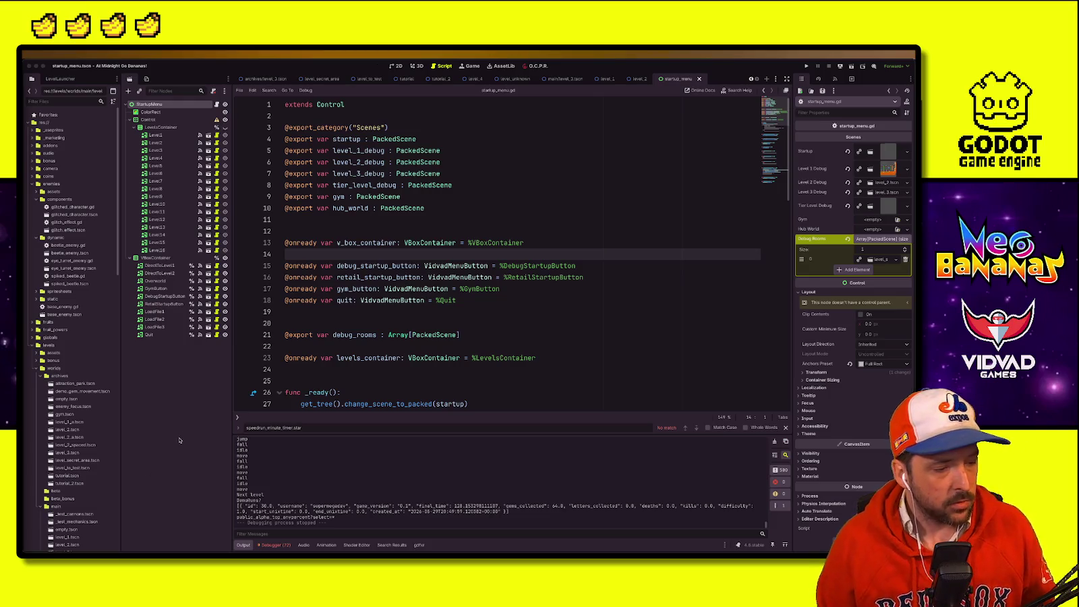
{"action": "left_click", "coordinate": [551, 321]}
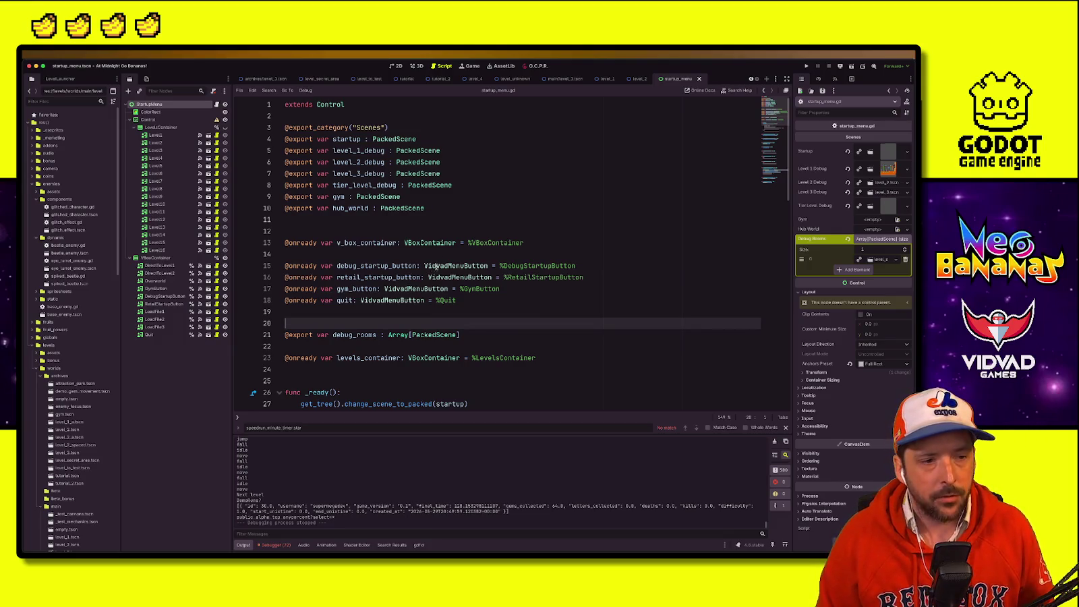
{"action": "left_click", "coordinate": [482, 216]}
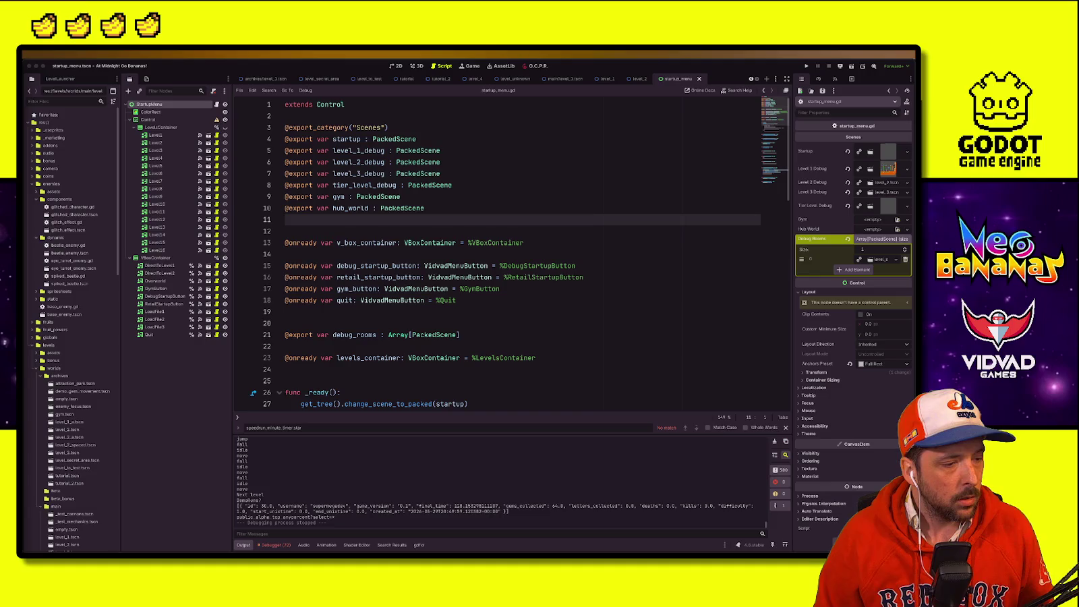
{"action": "left_click", "coordinate": [557, 291]}
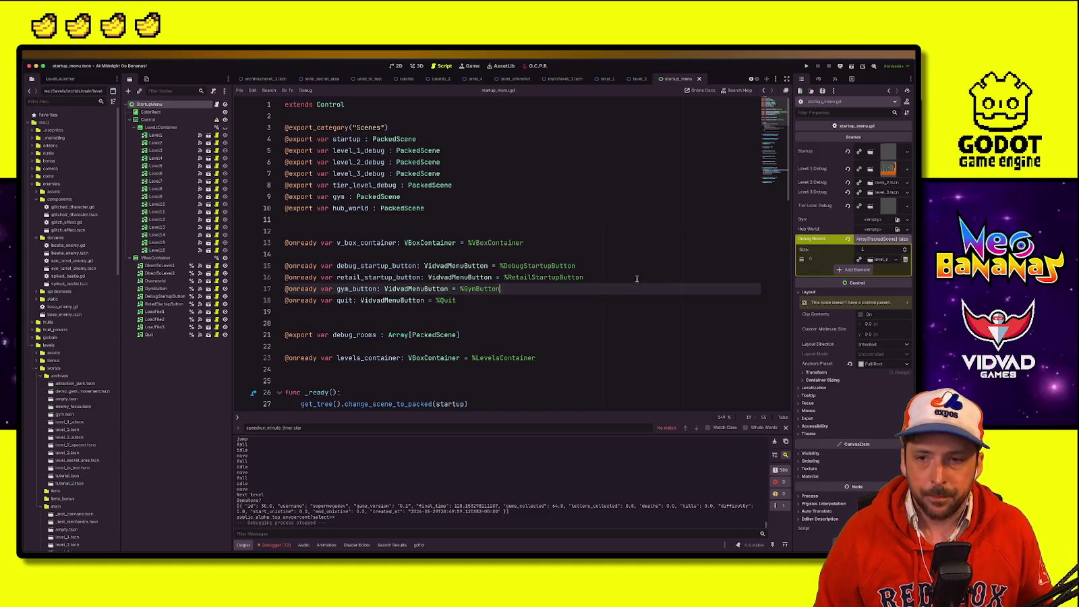
{"action": "key", "text": "super+Tab"}
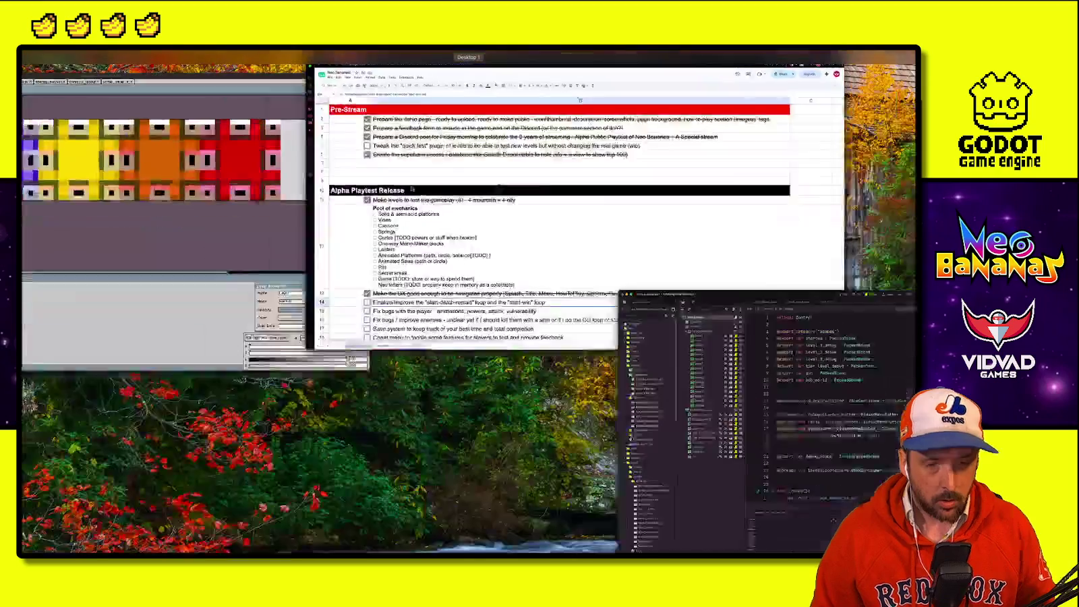
Step: Review the to-do list down to the Nice-to-have heading, then browse the vidvadgames itch.io page
{"action": "scroll", "coordinate": [323, 308], "scroll_direction": "down", "scroll_amount": 5}
{"action": "scroll", "coordinate": [324, 308], "scroll_direction": "up", "scroll_amount": 5}
{"action": "scroll", "coordinate": [323, 308], "scroll_direction": "down", "scroll_amount": 2}
{"action": "scroll", "coordinate": [323, 308], "scroll_direction": "down", "scroll_amount": 3}
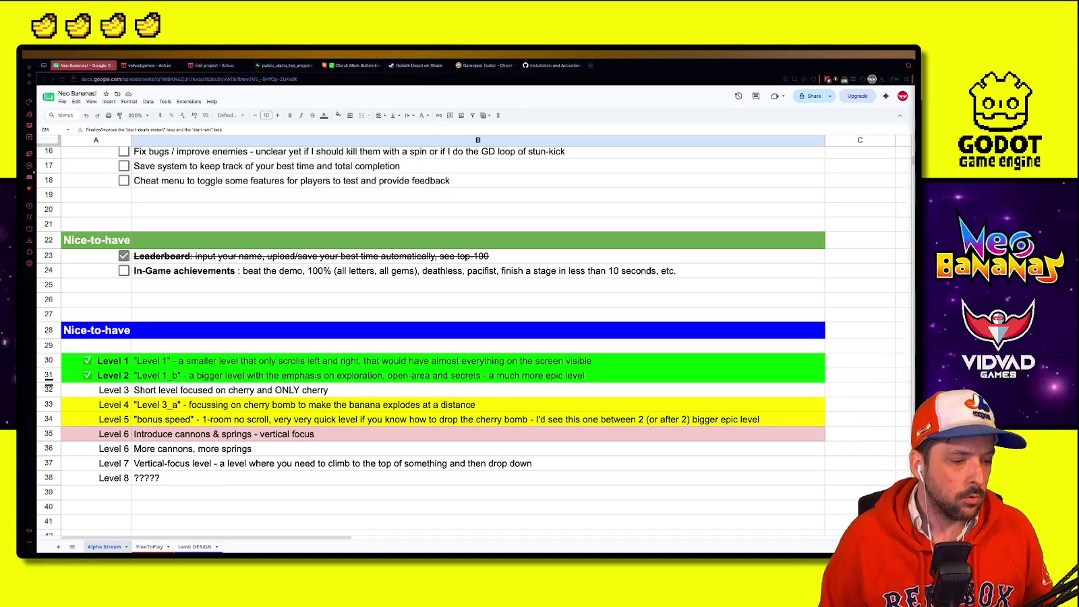
{"action": "left_click", "coordinate": [325, 245]}
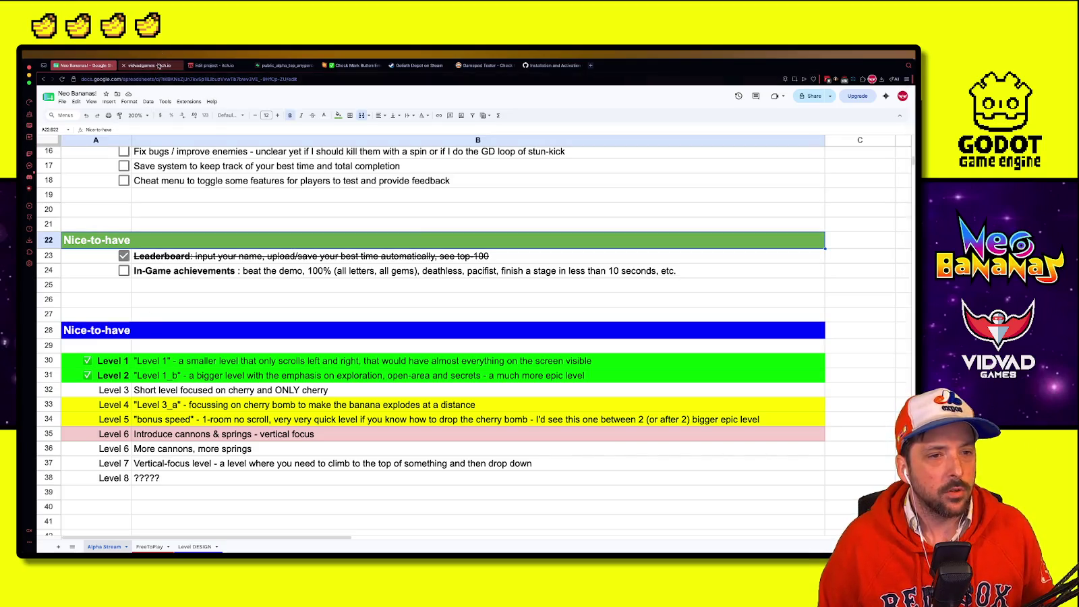
{"action": "left_click", "coordinate": [159, 65]}
{"action": "scroll", "coordinate": [201, 291], "scroll_direction": "down", "scroll_amount": 3}
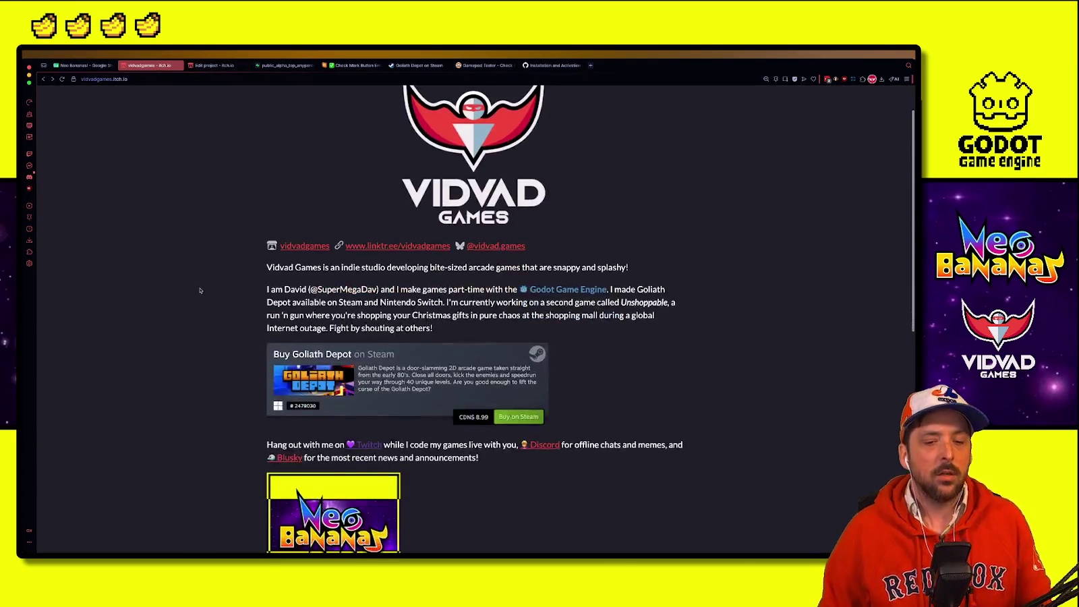